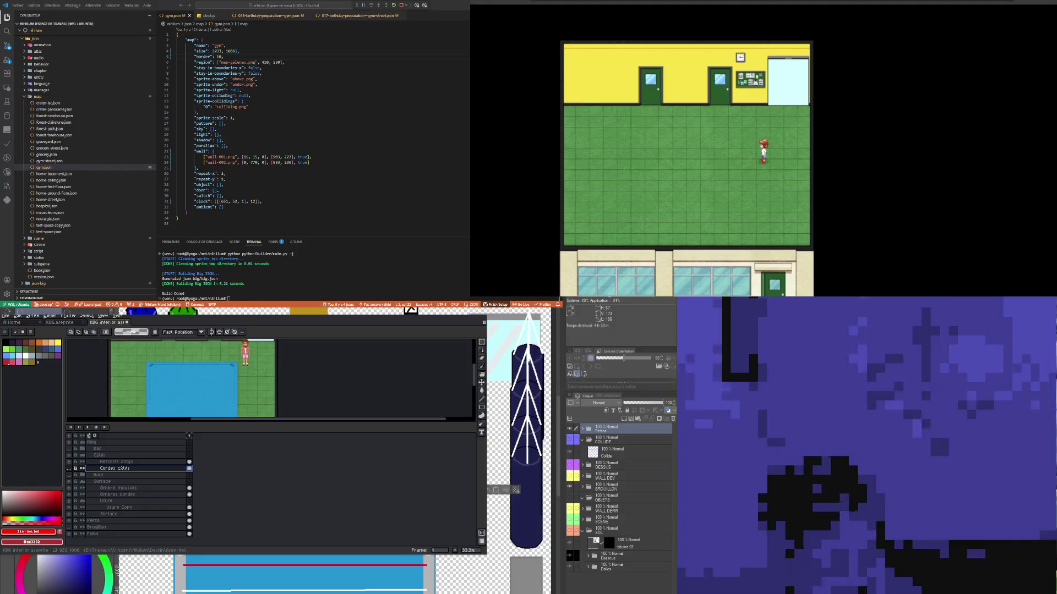
Step: Open the Export Sprite Sheet dialog and review its sheet layout and type options
{"action": "scroll", "coordinate": [176, 412], "scroll_direction": "up", "scroll_amount": 3}
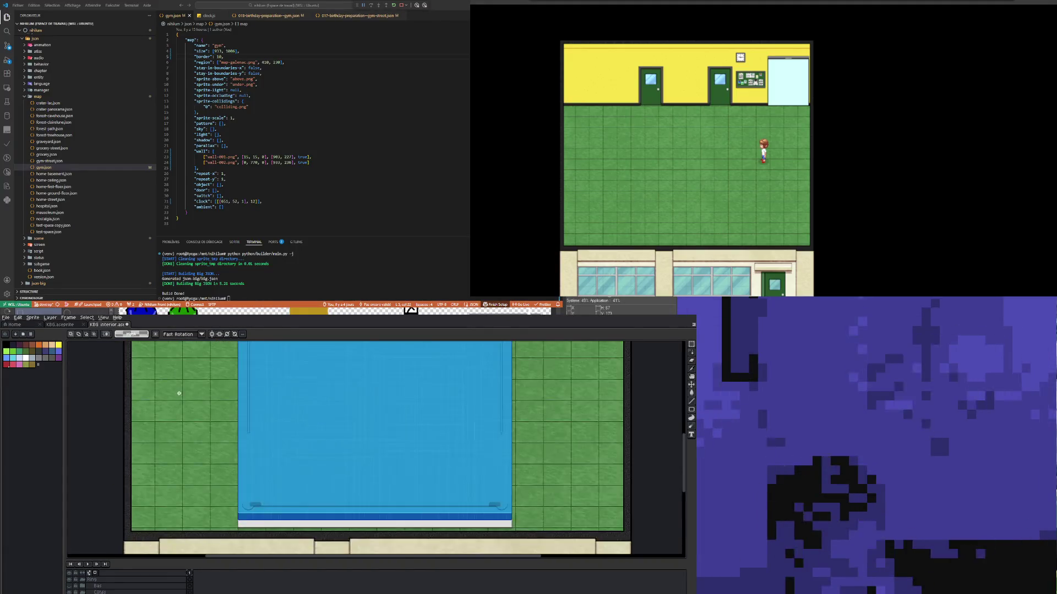
{"action": "scroll", "coordinate": [176, 412], "scroll_direction": "down", "scroll_amount": 2}
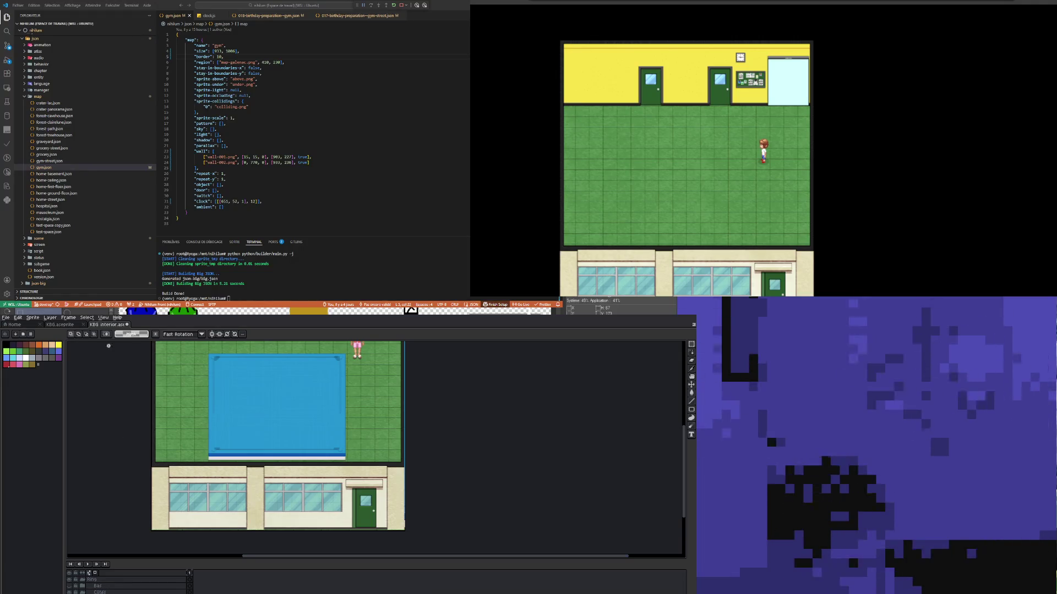
{"action": "left_click", "coordinate": [7, 319]}
{"action": "mouse_move", "coordinate": [44, 372]}
{"action": "left_click", "coordinate": [129, 379]}
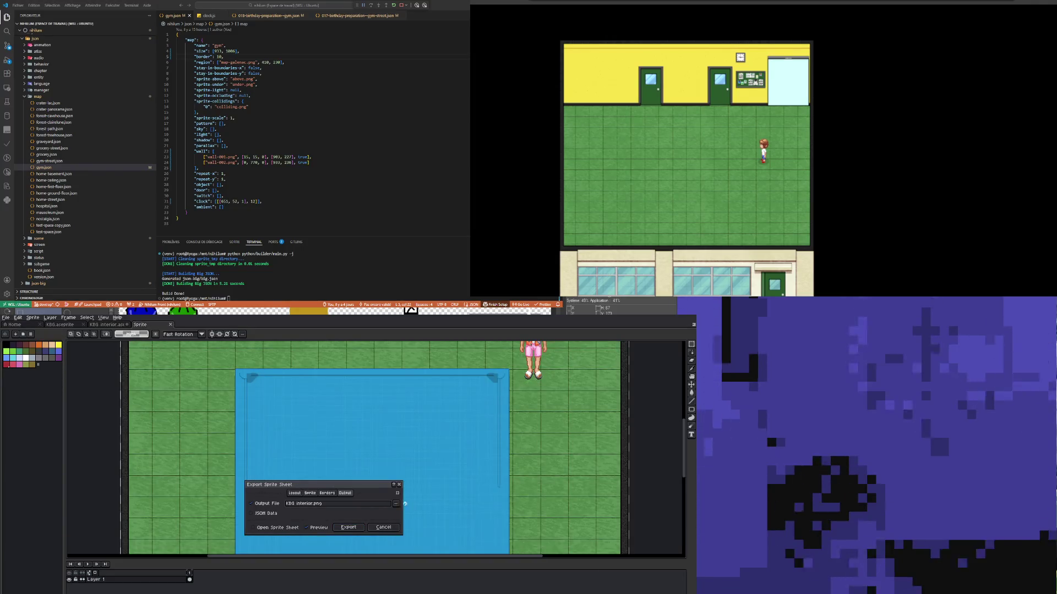
{"action": "left_click", "coordinate": [310, 495]}
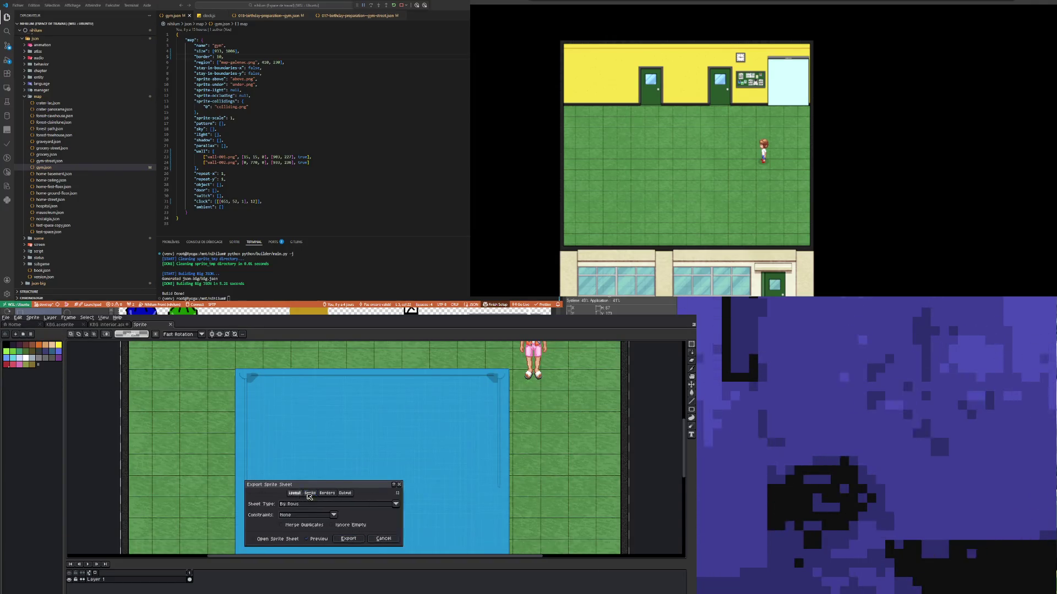
{"action": "left_click", "coordinate": [310, 505]}
{"action": "left_click", "coordinate": [310, 506]}
Step: Keep the whole sprite as source and set Layers to Selected layers
{"action": "left_click", "coordinate": [310, 493]}
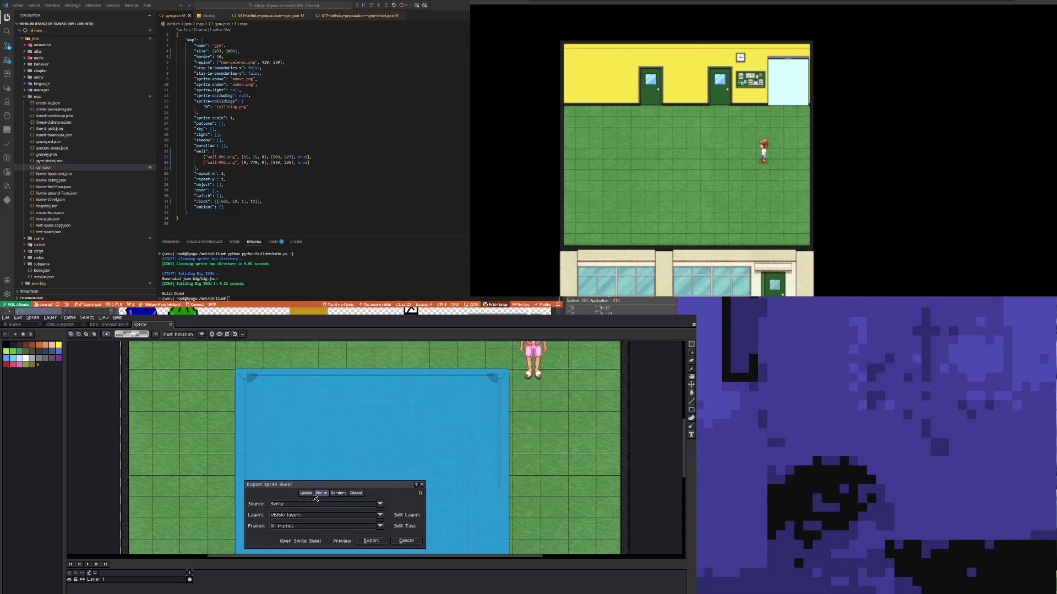
{"action": "left_click", "coordinate": [304, 504]}
{"action": "left_click", "coordinate": [303, 505]}
{"action": "left_click", "coordinate": [301, 515]}
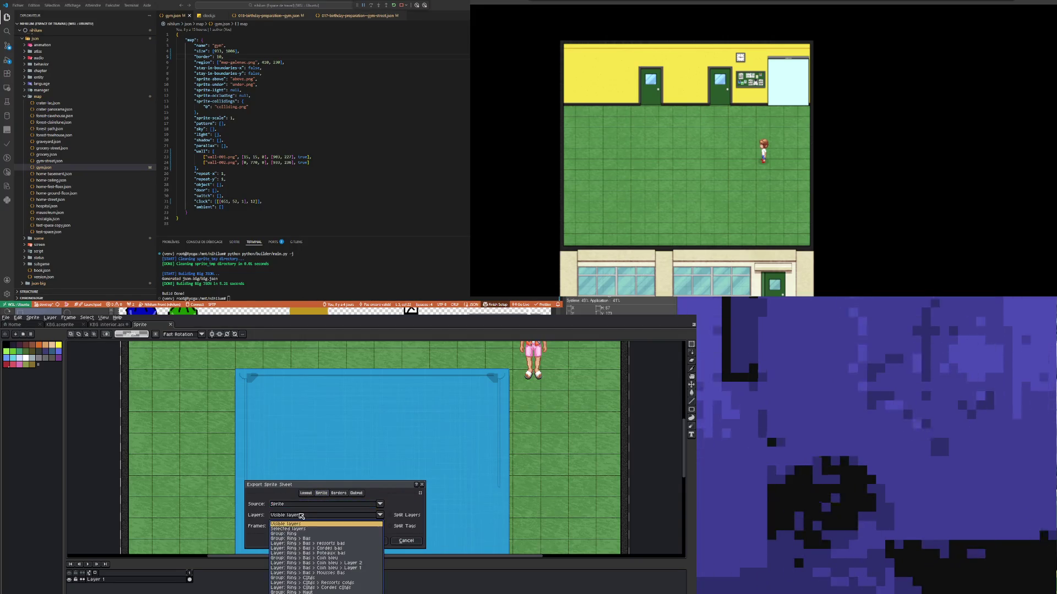
{"action": "left_click", "coordinate": [292, 529]}
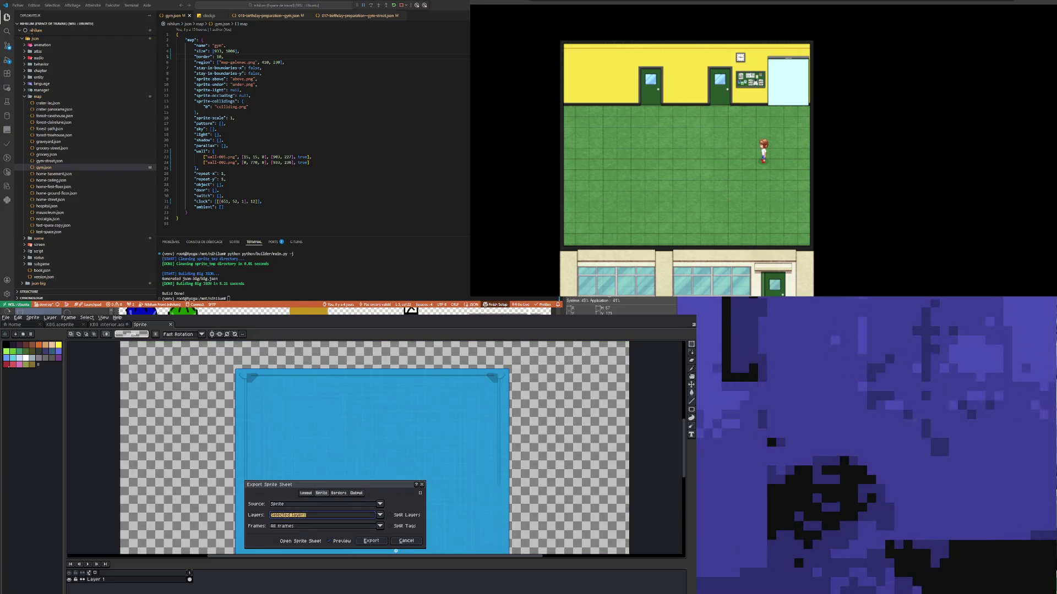
Step: Rename the output file to ring_surface.png and export the sprite sheet
{"action": "left_click", "coordinate": [357, 494]}
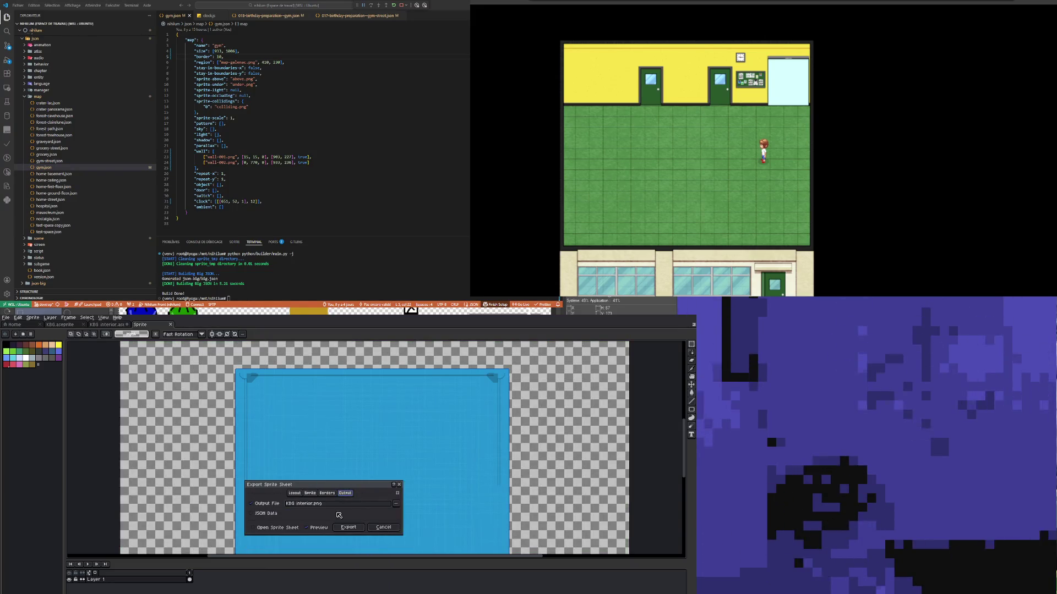
{"action": "left_click", "coordinate": [316, 504]}
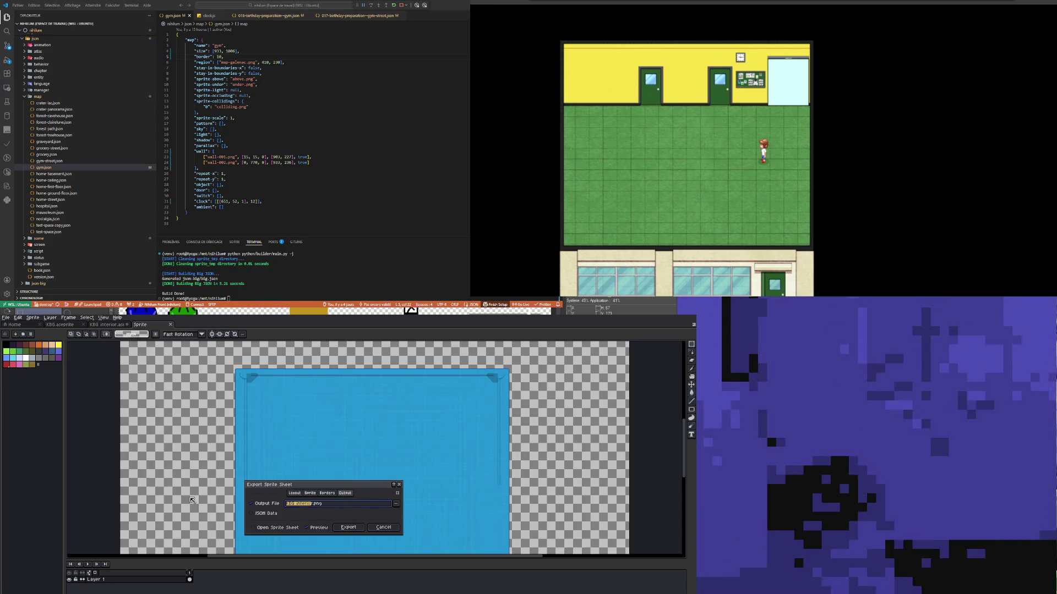
{"action": "key", "text": "BackSpace"}
{"action": "type", "text": "ring surface"}
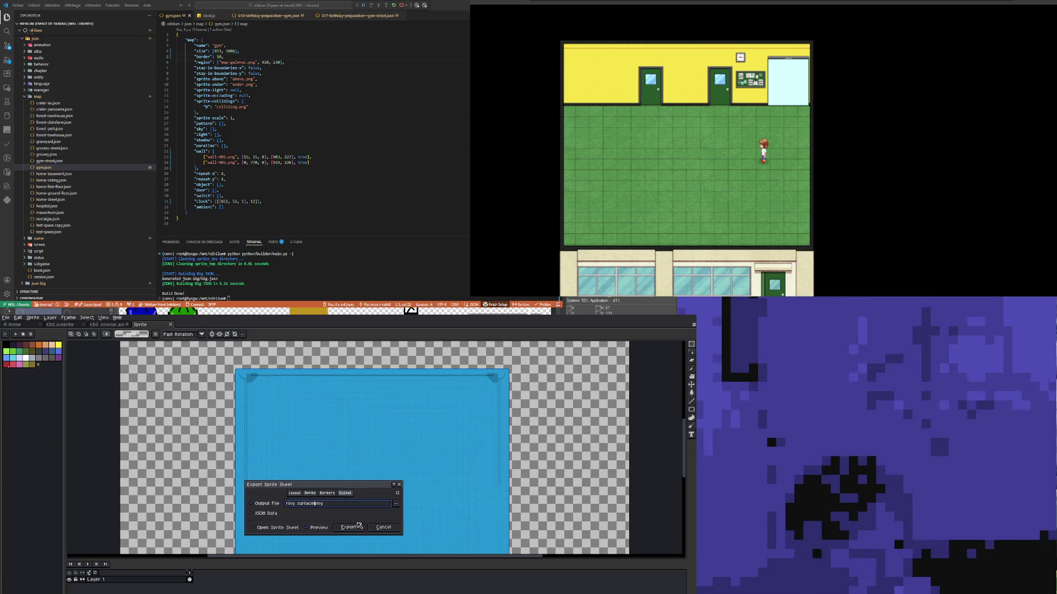
{"action": "left_click", "coordinate": [359, 526]}
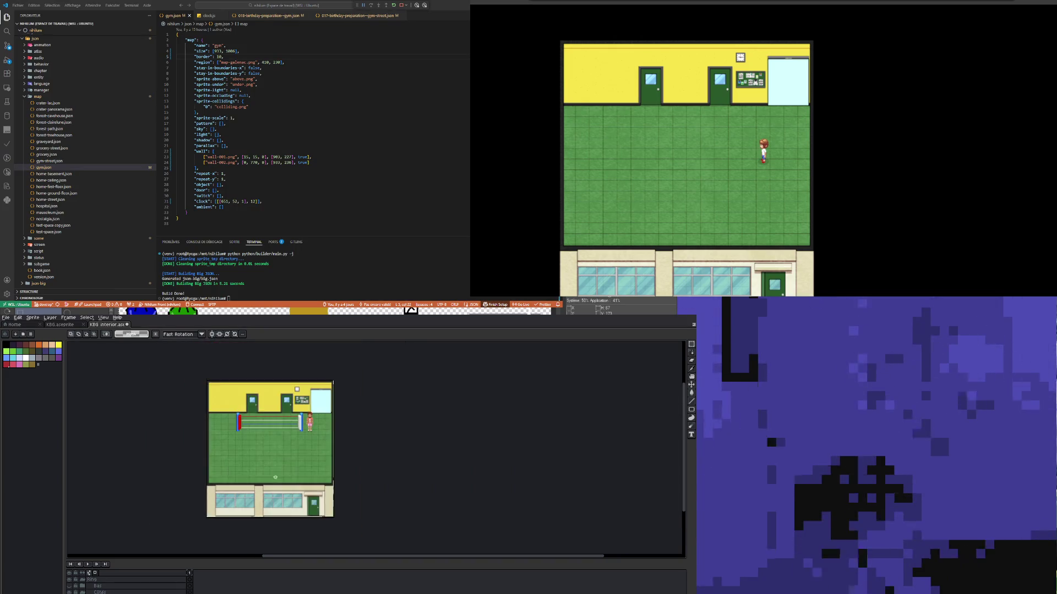
{"action": "scroll", "coordinate": [265, 448], "scroll_direction": "up", "scroll_amount": 2}
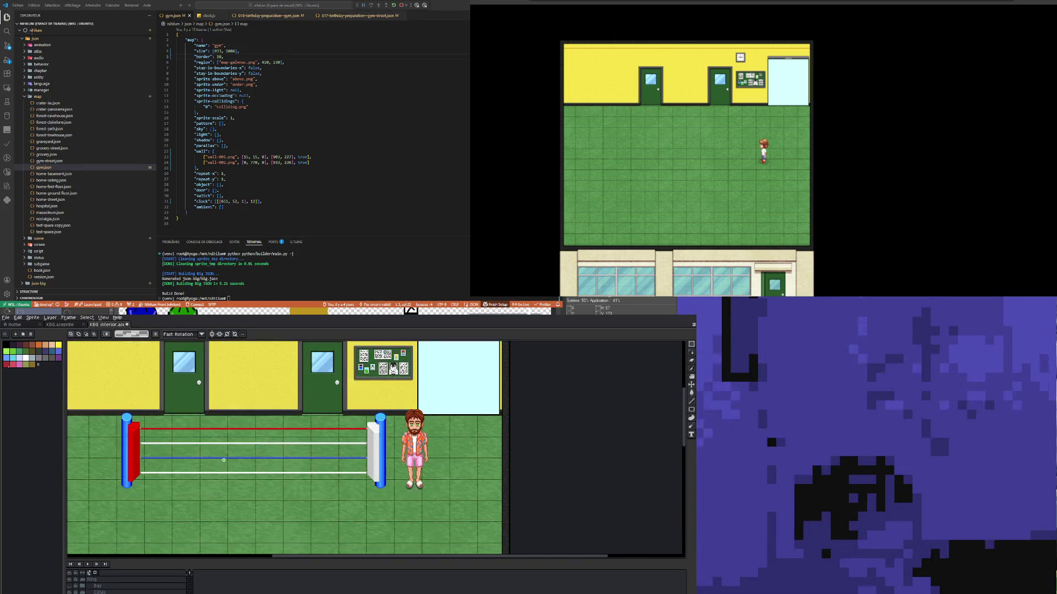
Step: Run another sprite sheet export after editing the output file name
{"action": "left_click", "coordinate": [8, 318]}
{"action": "mouse_move", "coordinate": [33, 376]}
{"action": "left_click", "coordinate": [109, 384]}
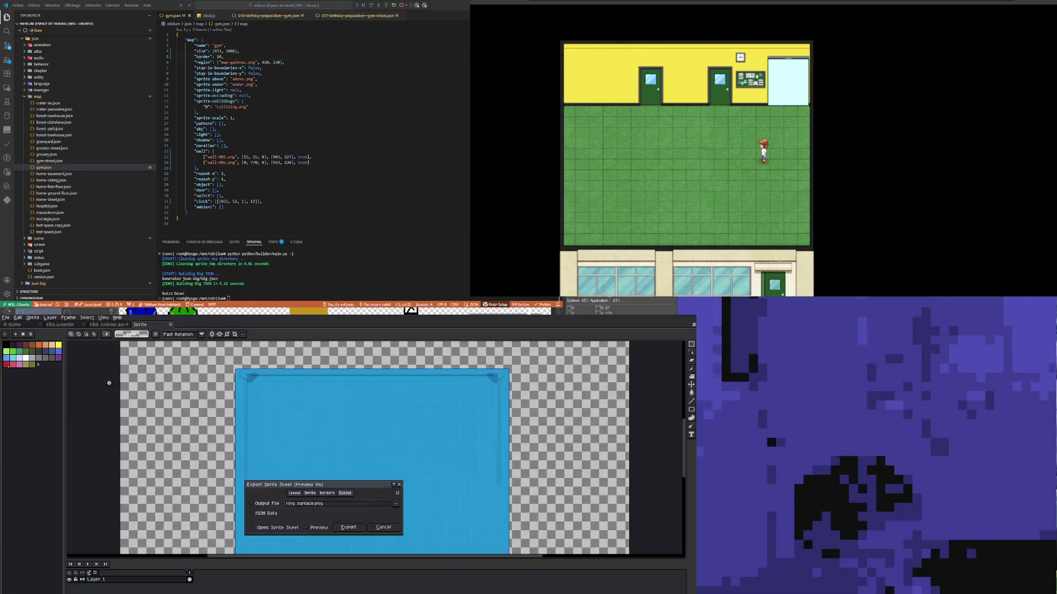
{"action": "left_click", "coordinate": [308, 506]}
{"action": "type", "text": "top"}
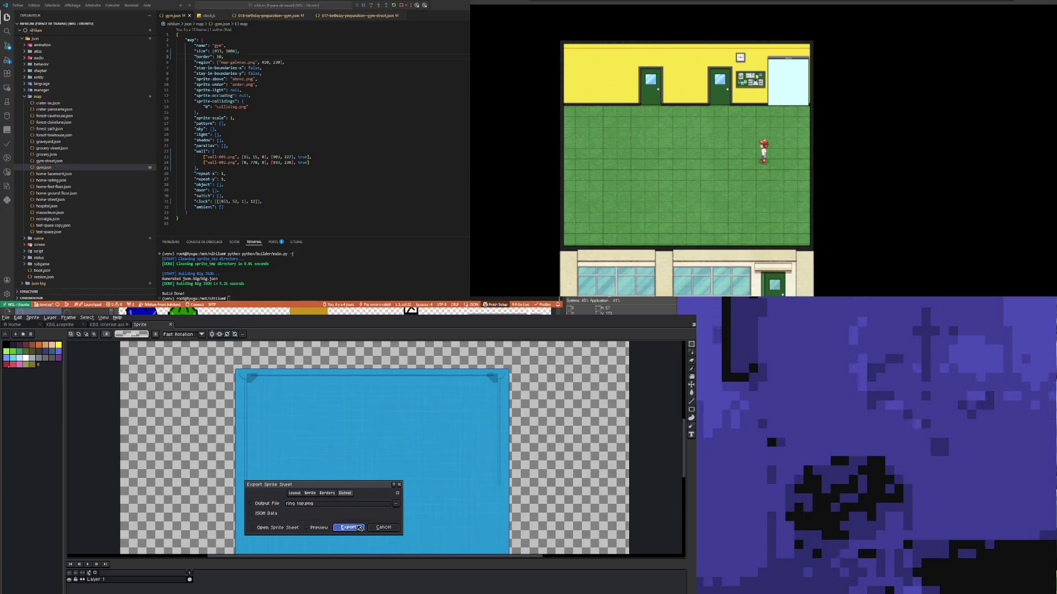
{"action": "left_click", "coordinate": [392, 531]}
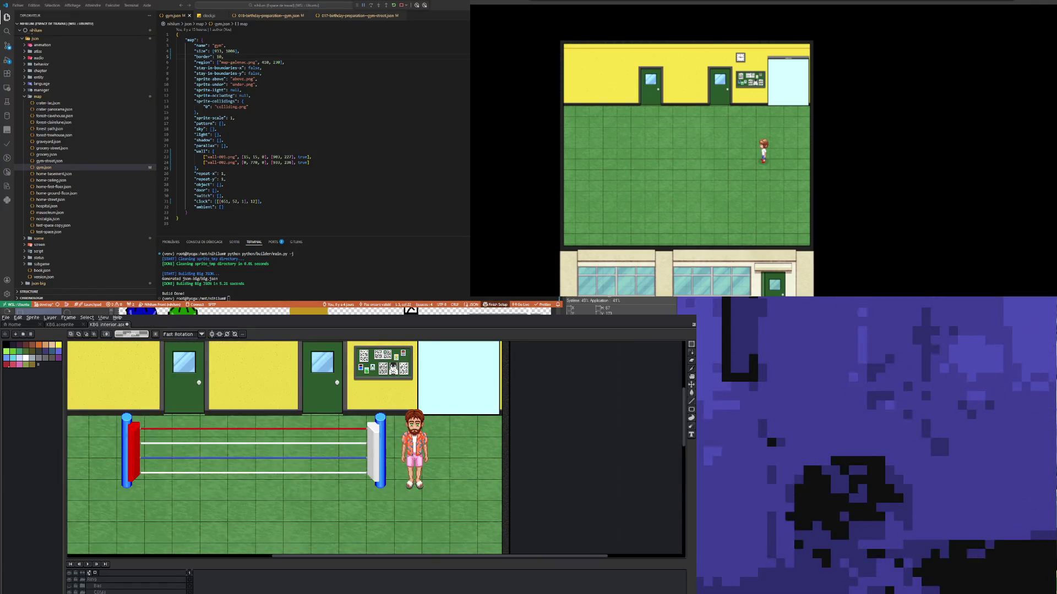
Step: Export the sprite sheet as ring_top.png, then hide the ring posts and ropes
{"action": "left_click", "coordinate": [6, 317]}
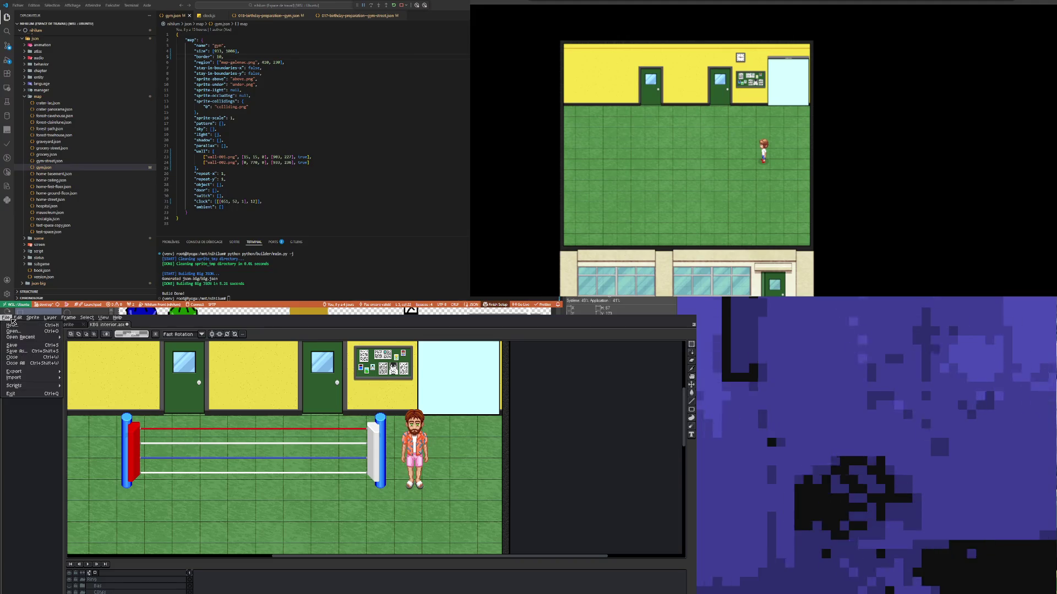
{"action": "mouse_move", "coordinate": [54, 371]}
{"action": "left_click", "coordinate": [91, 378]}
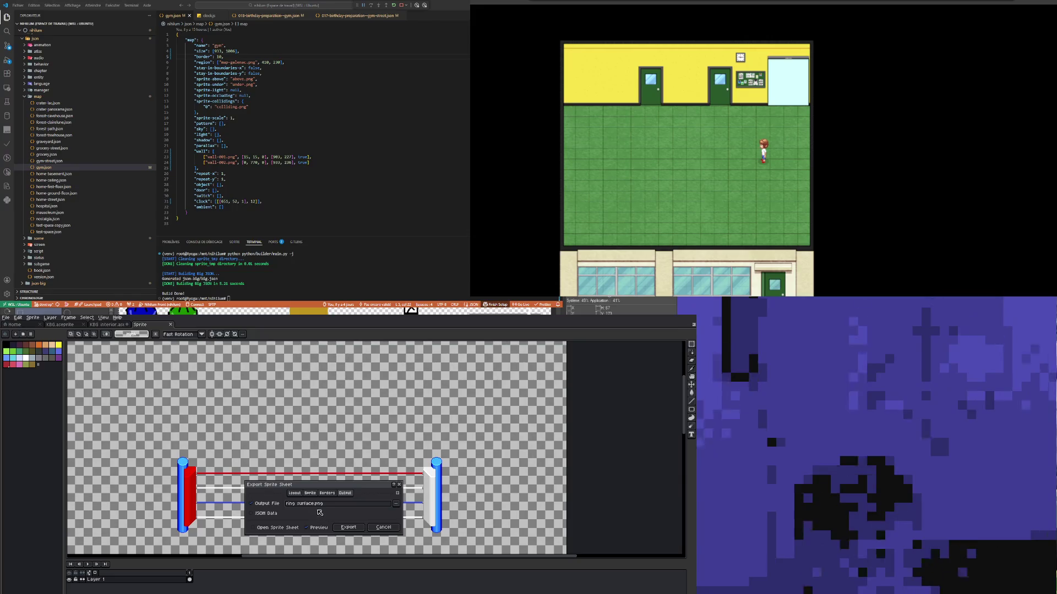
{"action": "left_click", "coordinate": [303, 504]}
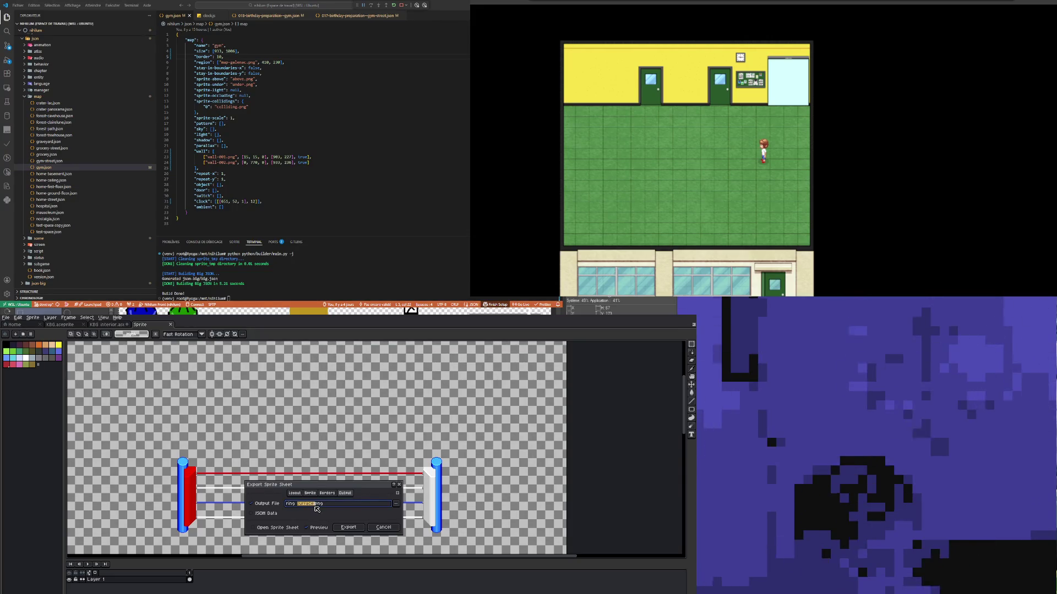
{"action": "type", "text": "top"}
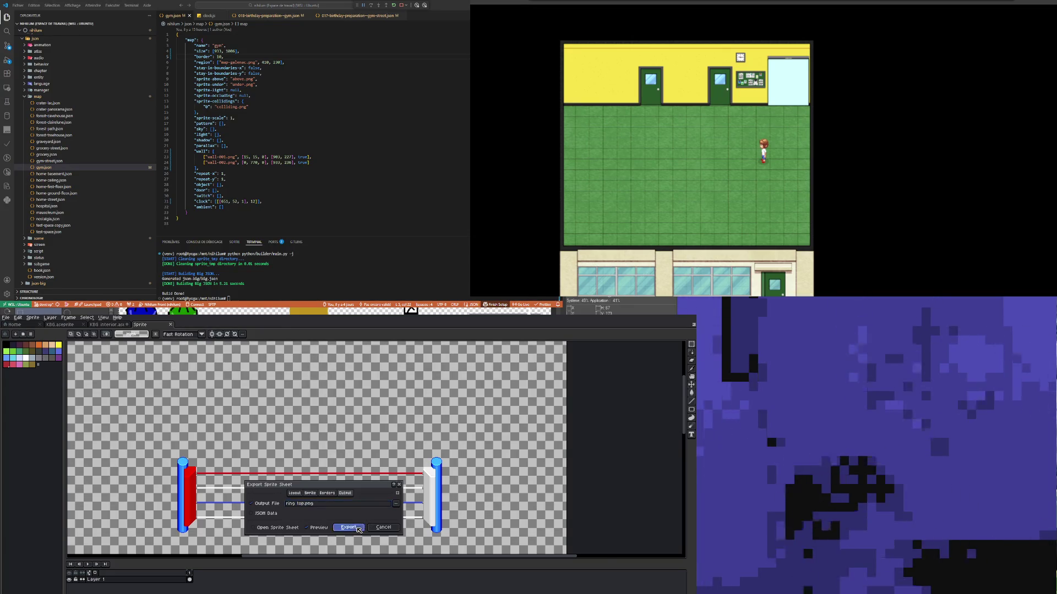
{"action": "left_click", "coordinate": [351, 527]}
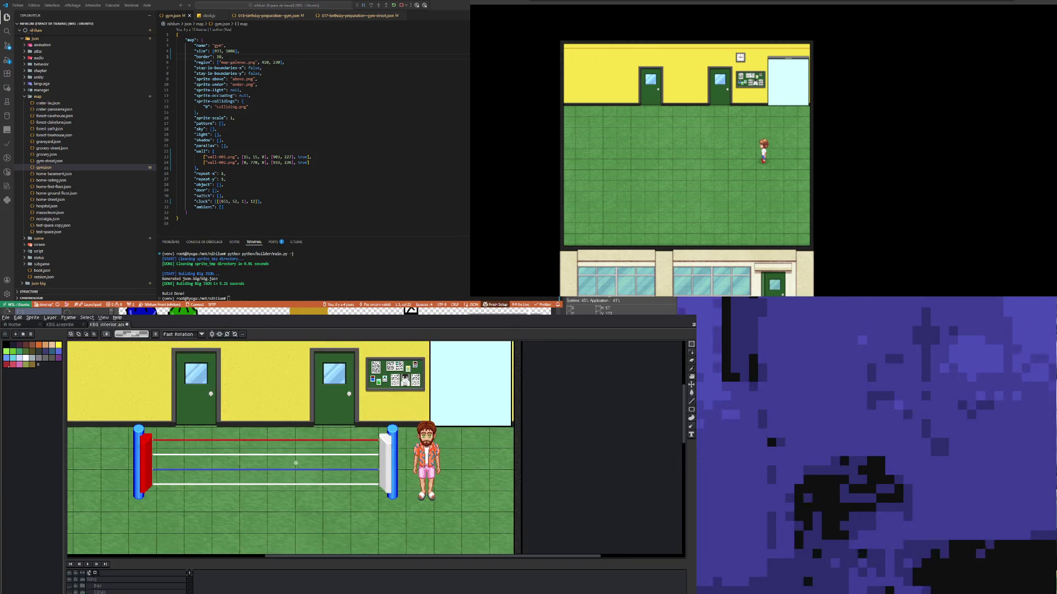
{"action": "key", "text": "ctrl+z"}
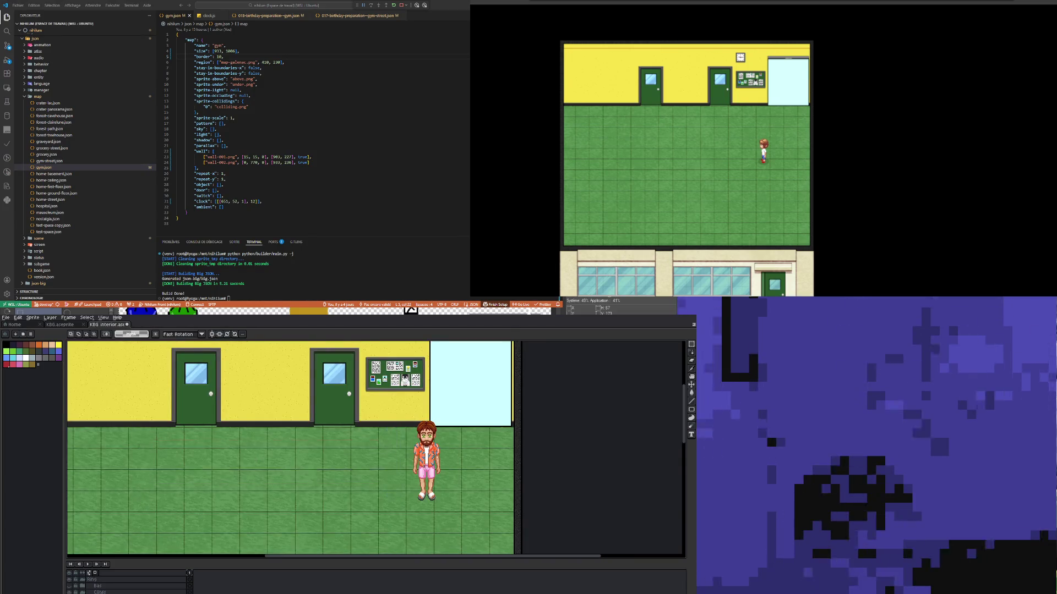
Step: Select the Bas layer, export it as ring_bottom.png, then go to the Home page
{"action": "left_click", "coordinate": [97, 586]}
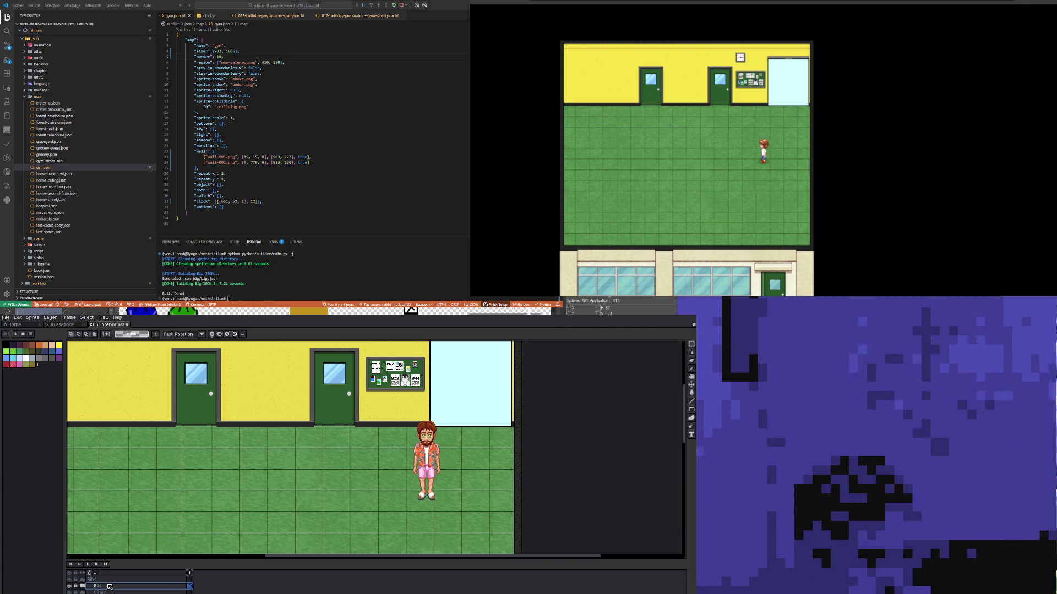
{"action": "scroll", "coordinate": [260, 432], "scroll_direction": "down", "scroll_amount": 3}
{"action": "scroll", "coordinate": [254, 476], "scroll_direction": "up", "scroll_amount": 3}
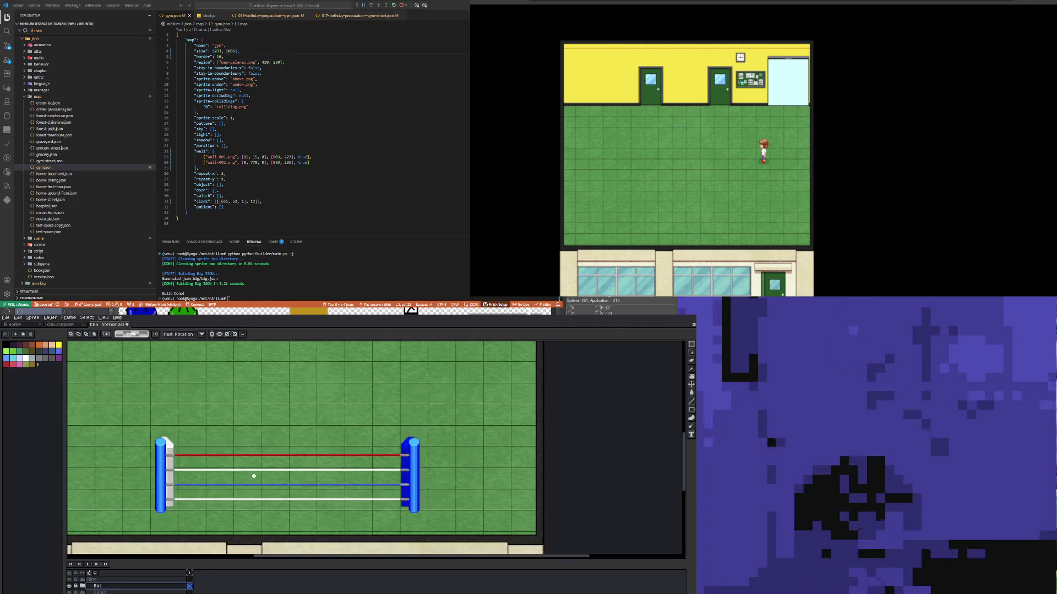
{"action": "left_click", "coordinate": [6, 318]}
{"action": "mouse_move", "coordinate": [33, 374]}
{"action": "left_click", "coordinate": [105, 375]}
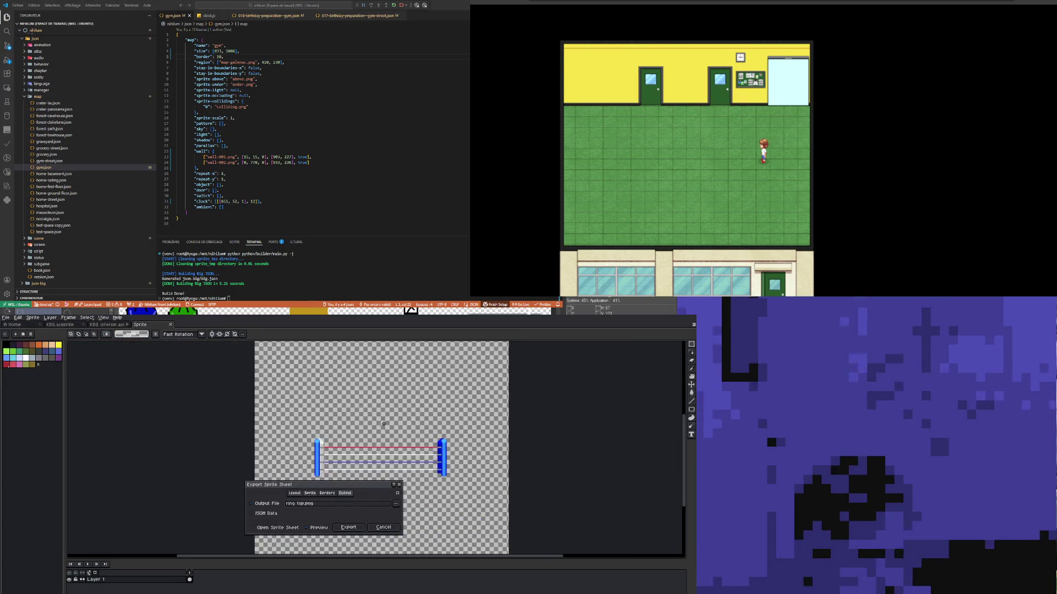
{"action": "double_click", "coordinate": [302, 504]}
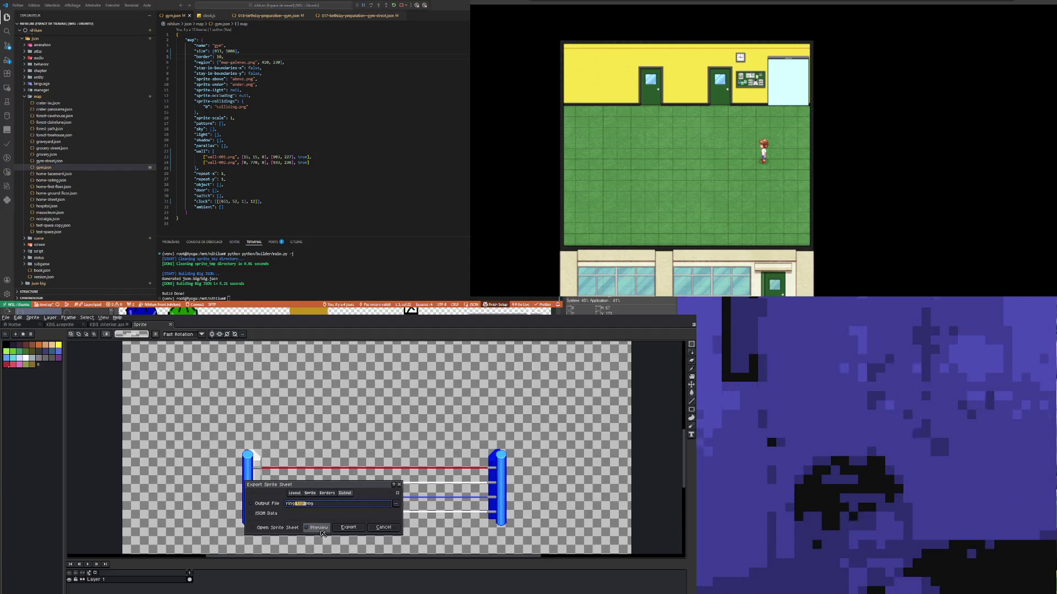
{"action": "key", "text": "BackSpace"}
{"action": "type", "text": "bottom"}
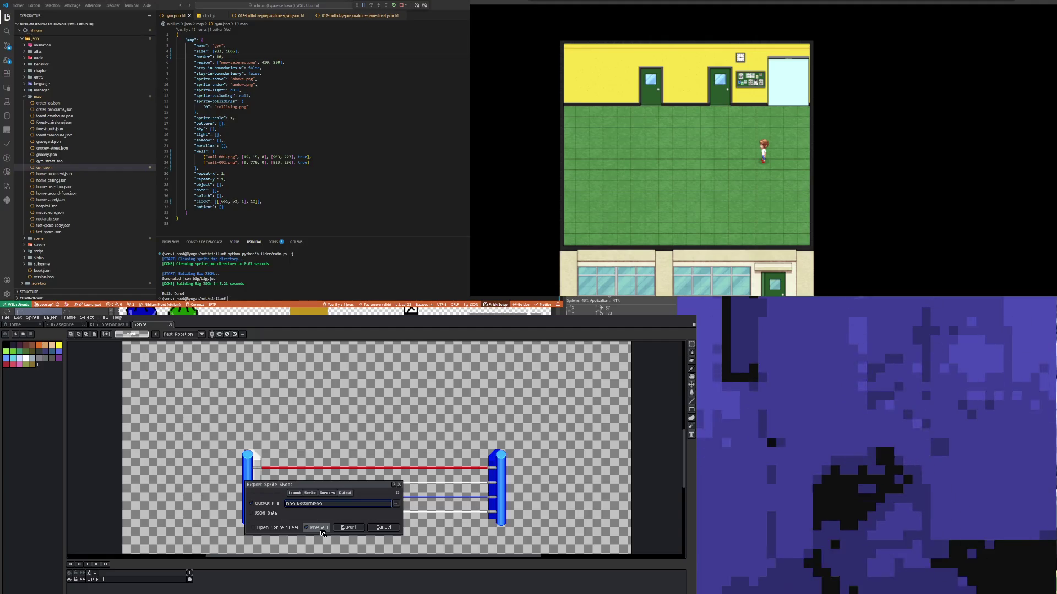
{"action": "left_click", "coordinate": [355, 530]}
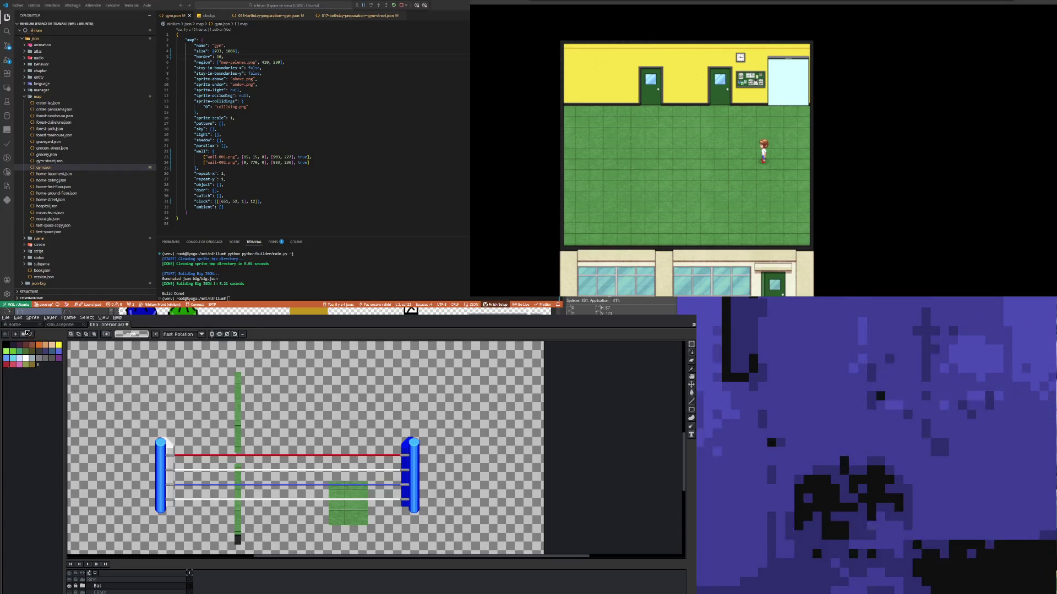
{"action": "left_click", "coordinate": [16, 325]}
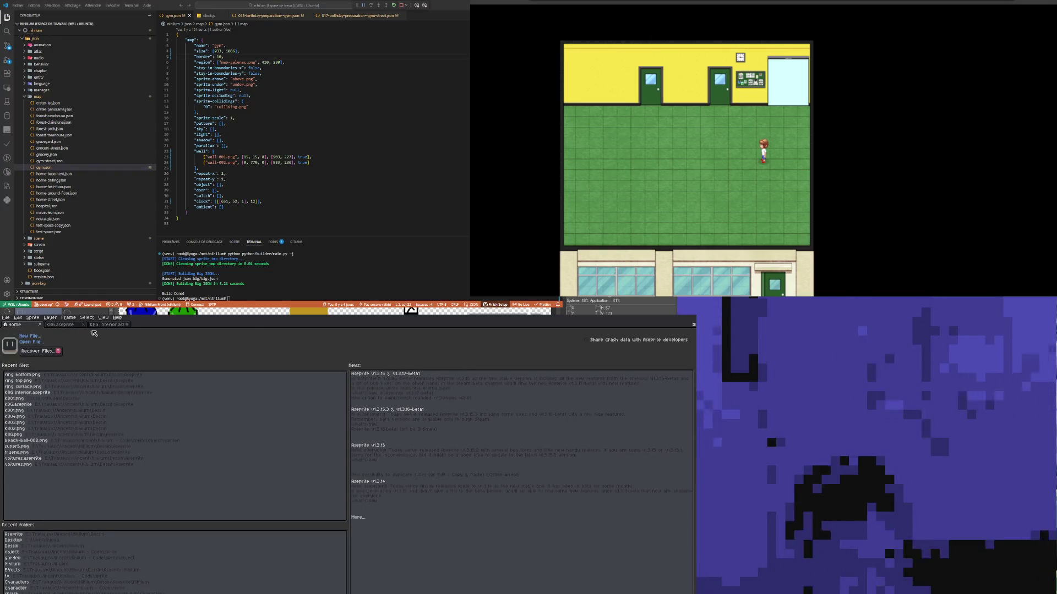
Step: Return to the KBG interior document, hide the Bas layer and reselect the ring layers
{"action": "left_click", "coordinate": [114, 325]}
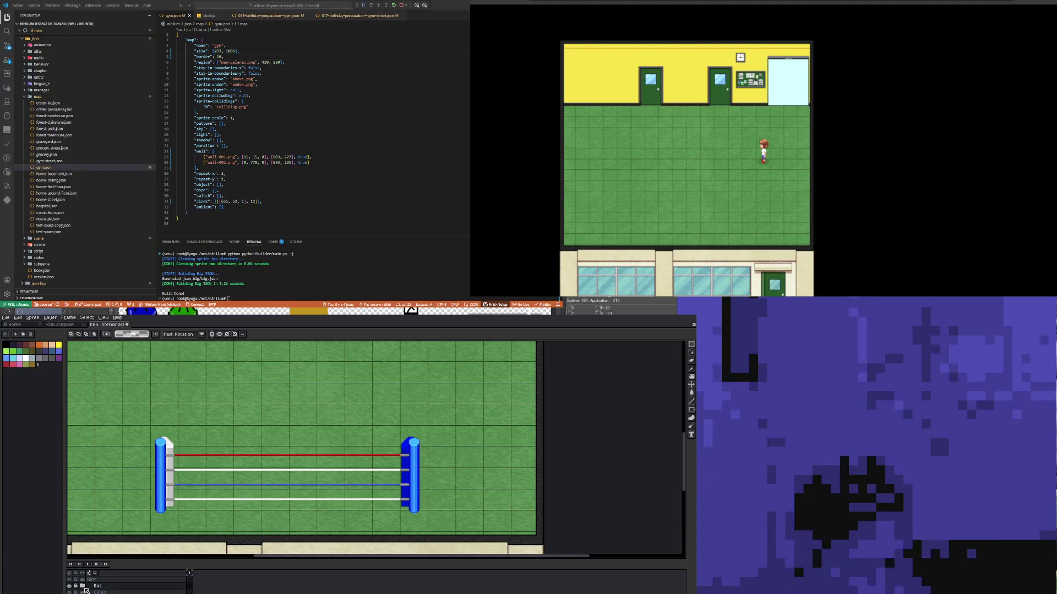
{"action": "left_click", "coordinate": [69, 587]}
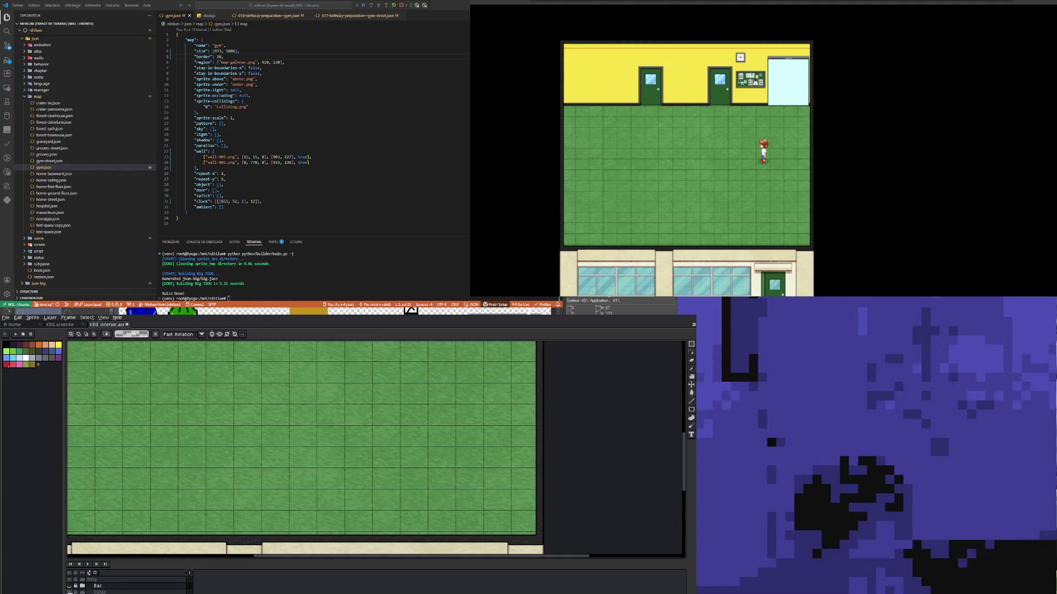
{"action": "left_click", "coordinate": [101, 592]}
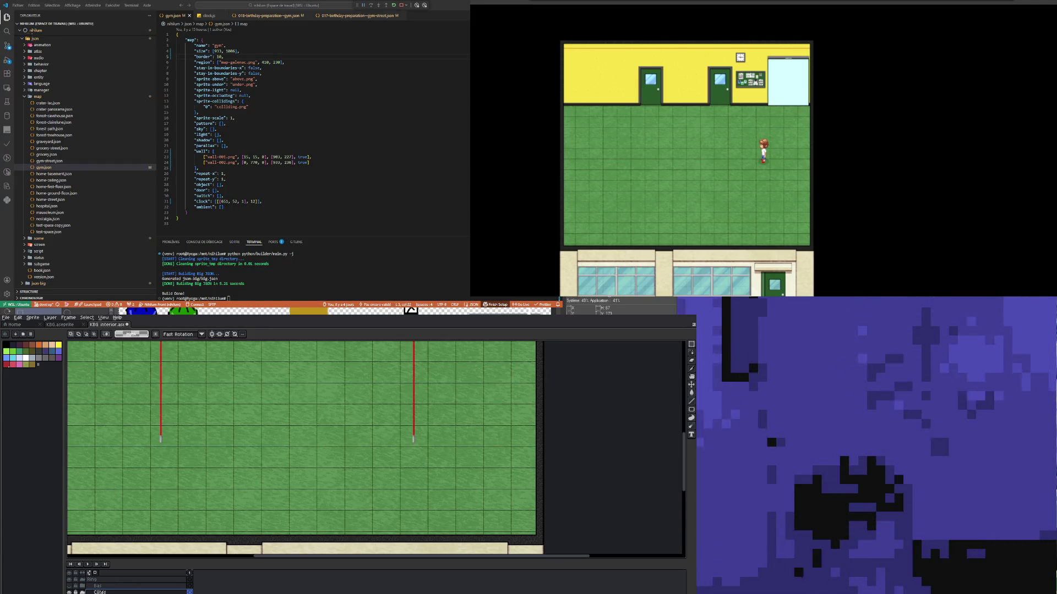
{"action": "scroll", "coordinate": [217, 464], "scroll_direction": "down", "scroll_amount": 1}
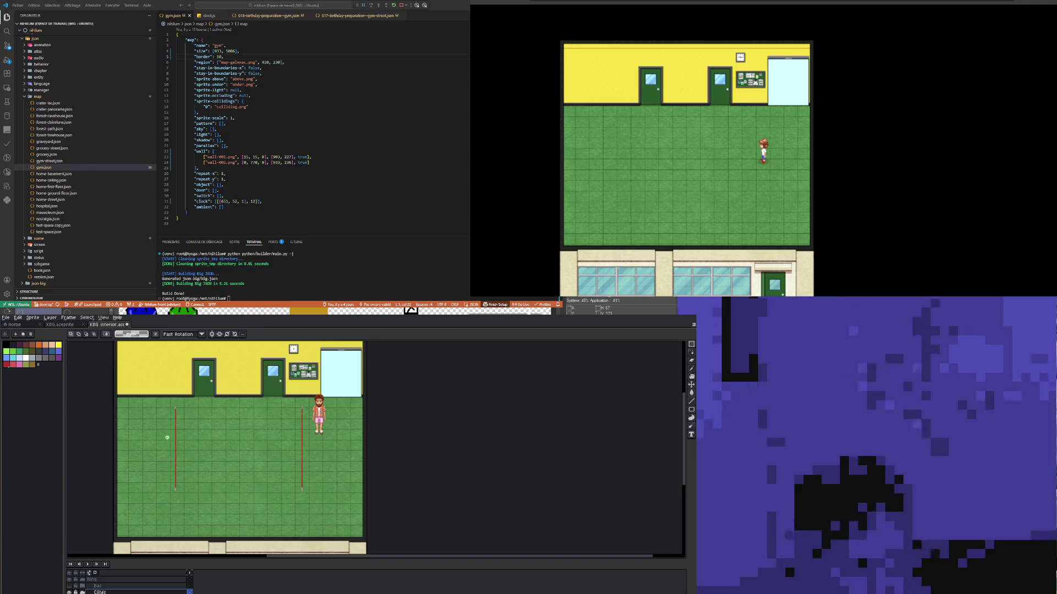
{"action": "scroll", "coordinate": [169, 472], "scroll_direction": "up", "scroll_amount": 2}
{"action": "left_click", "coordinate": [97, 587]}
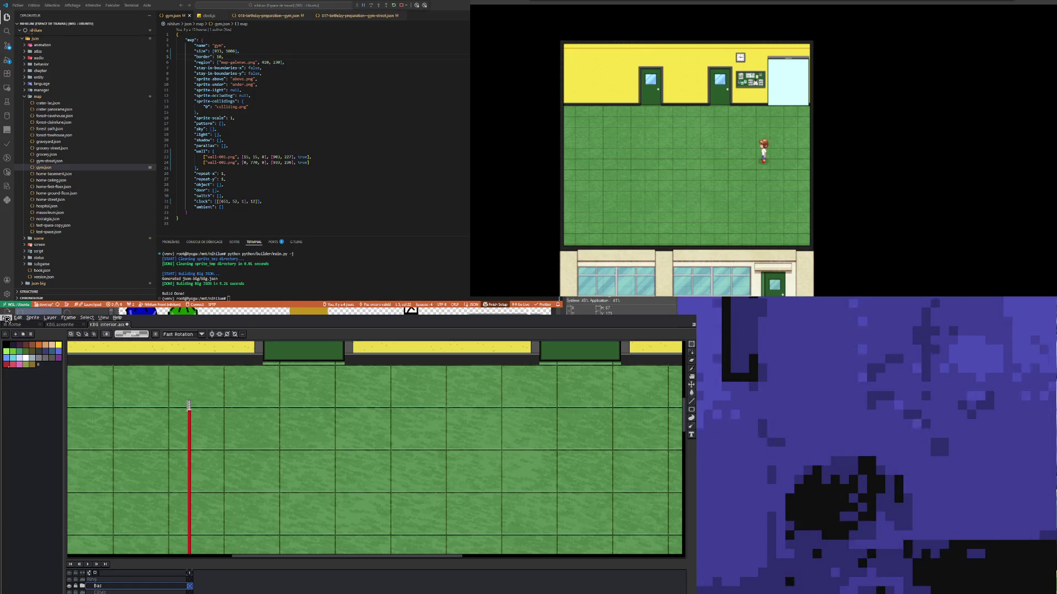
Step: Start a sprite sheet export, edit the file name, then cancel it
{"action": "left_click", "coordinate": [7, 318]}
{"action": "mouse_move", "coordinate": [33, 371]}
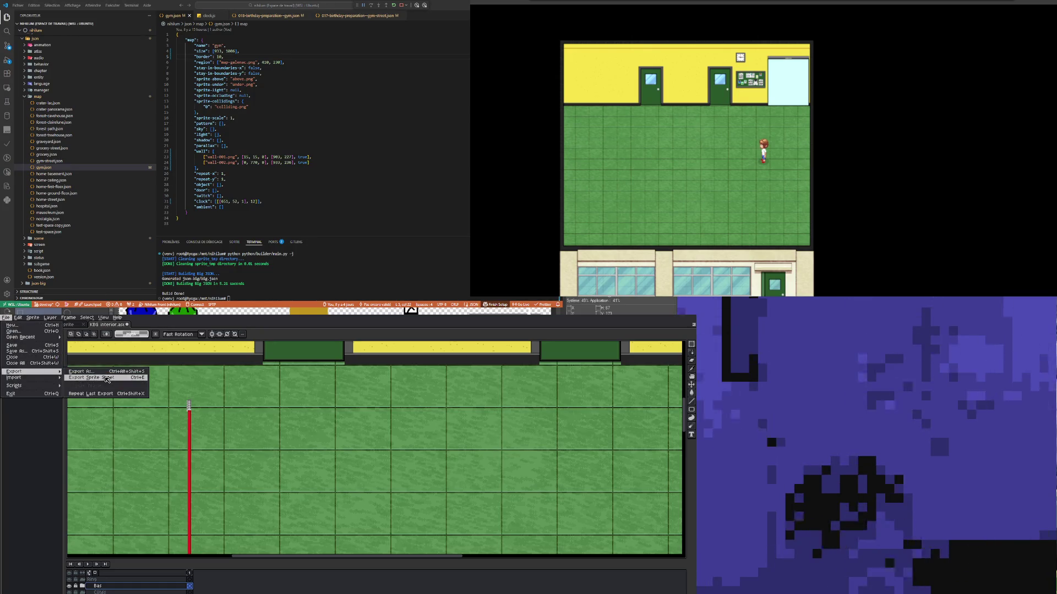
{"action": "left_click", "coordinate": [107, 378]}
{"action": "double_click", "coordinate": [312, 505]}
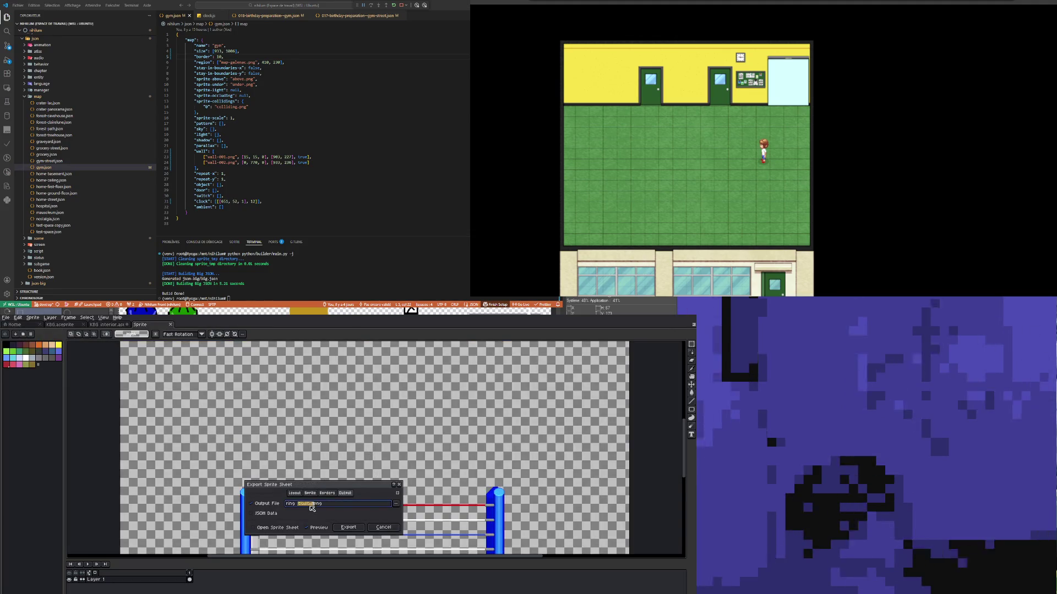
{"action": "type", "text": "sides"}
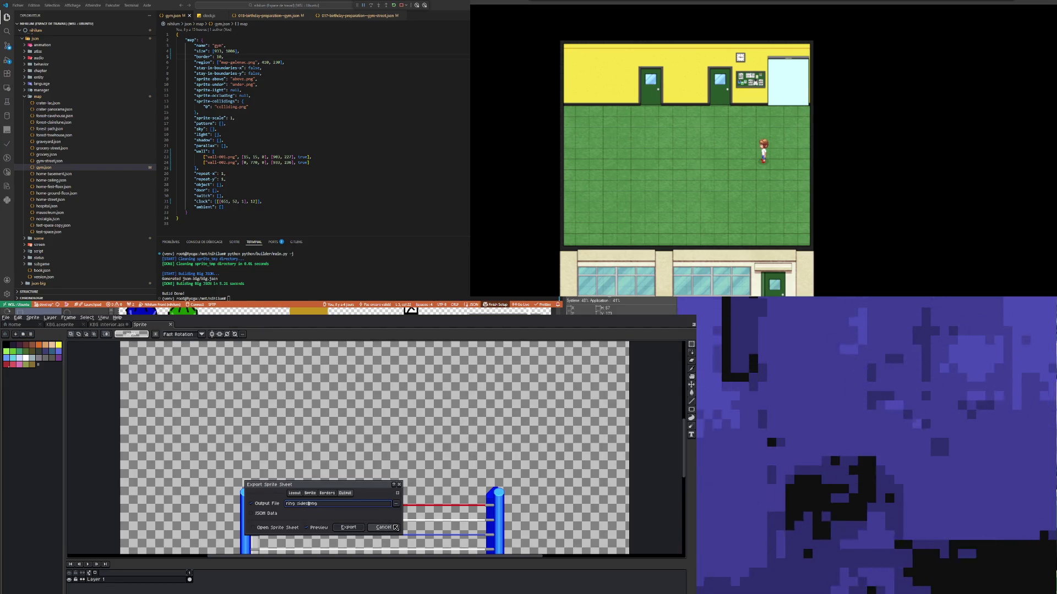
{"action": "left_click", "coordinate": [377, 528]}
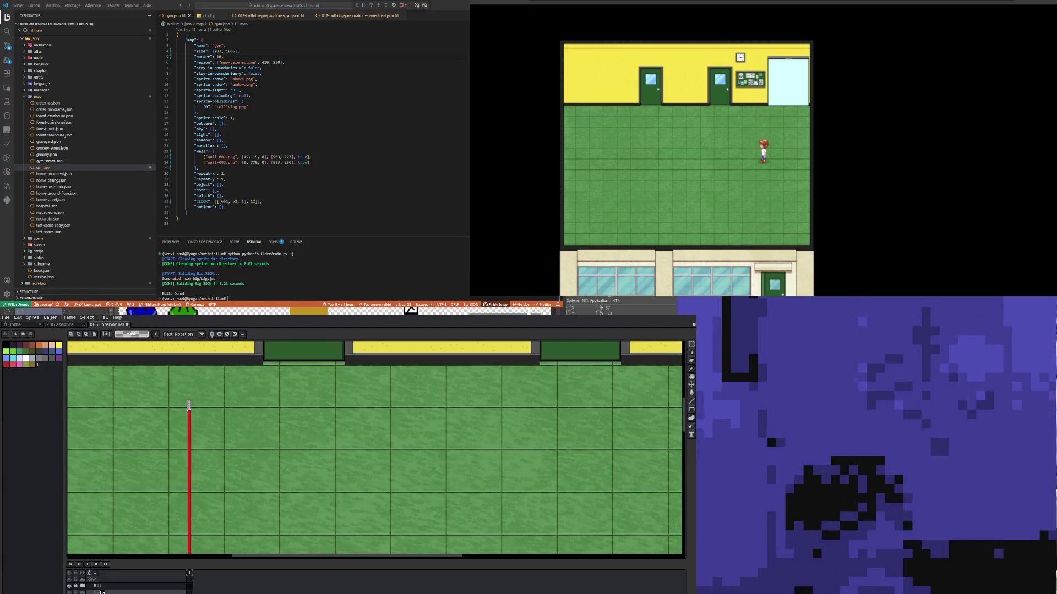
Step: Export the sprite sheet as ring sides.png and close the preview
{"action": "left_click", "coordinate": [5, 317]}
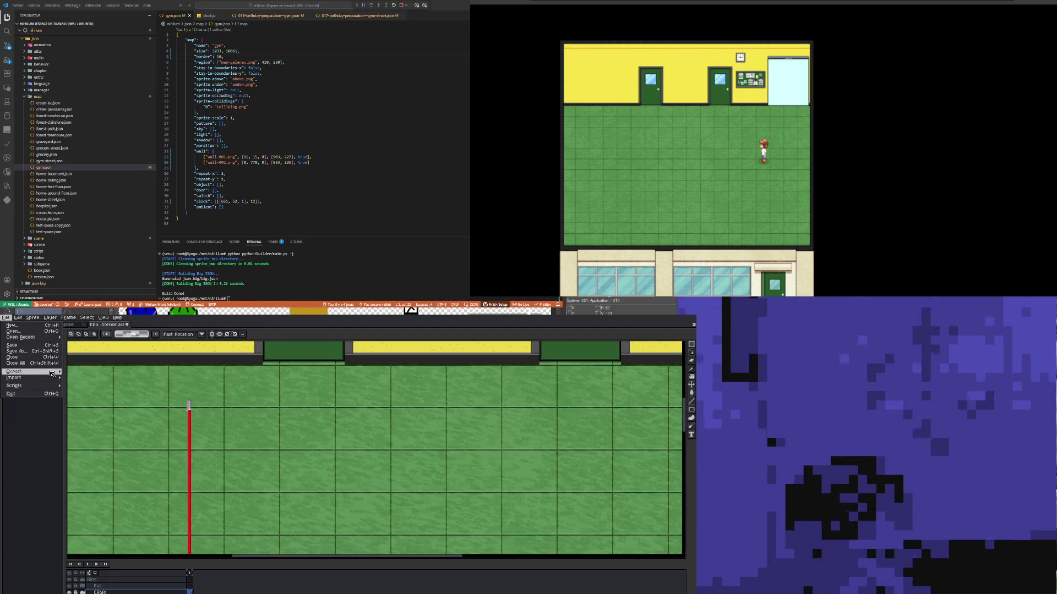
{"action": "mouse_move", "coordinate": [28, 371]}
{"action": "left_click", "coordinate": [92, 378]}
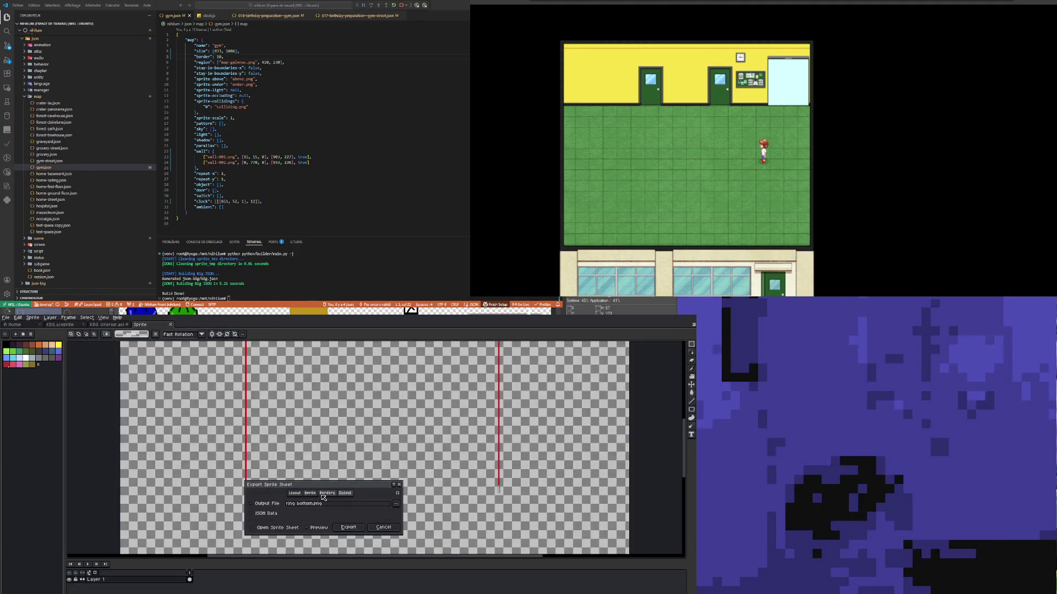
{"action": "left_click", "coordinate": [330, 494]}
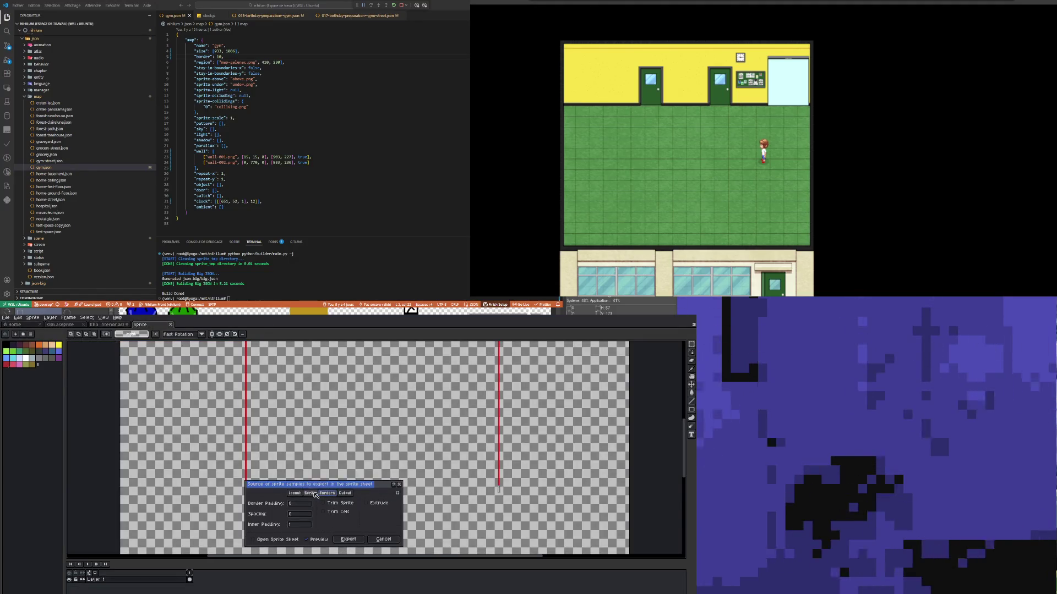
{"action": "left_click", "coordinate": [345, 493]}
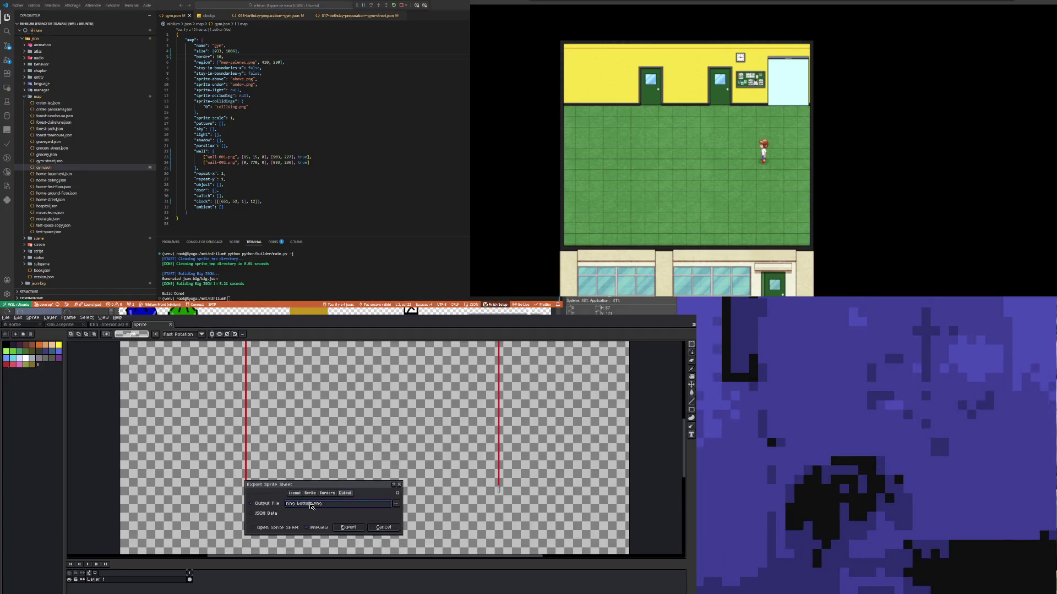
{"action": "type", "text": "sides"}
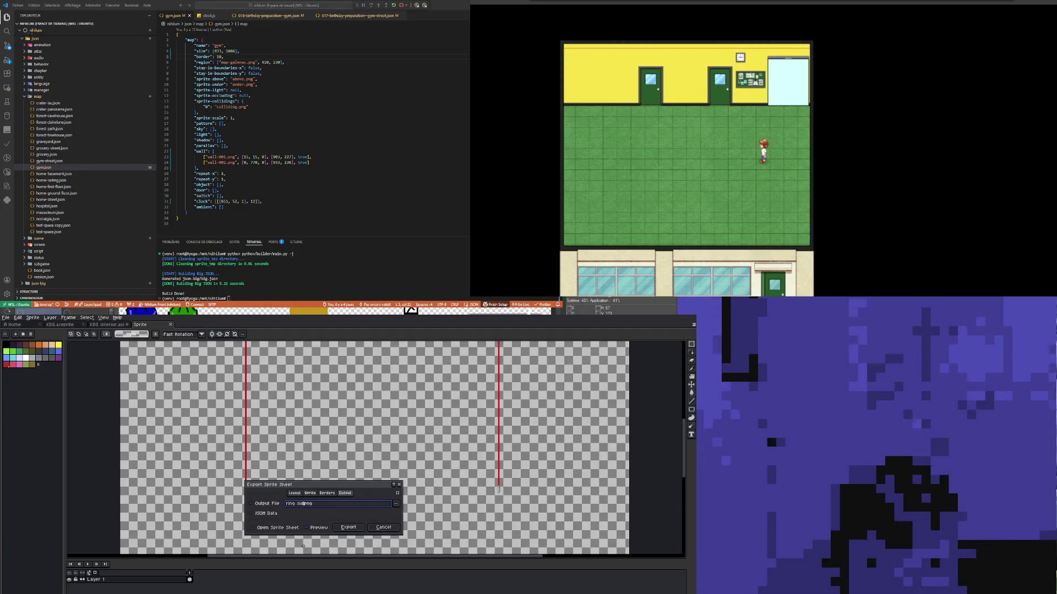
{"action": "left_click", "coordinate": [348, 527]}
{"action": "key", "text": "ctrl+w"}
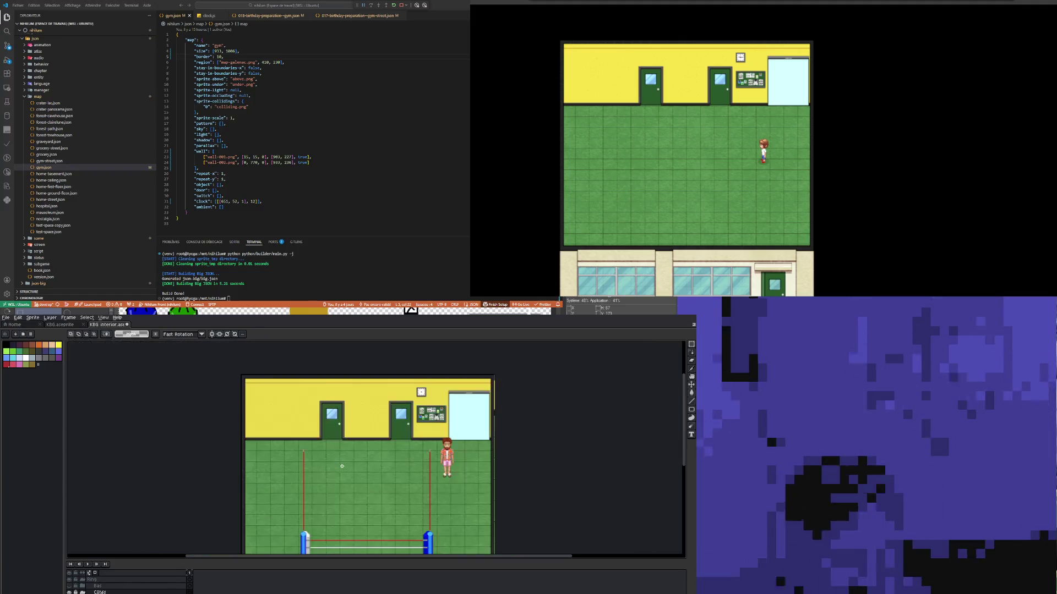
Step: Zoom out to the whole gym room and restore the Aseprite window to reveal Clip Studio Paint
{"action": "scroll", "coordinate": [342, 470], "scroll_direction": "down", "scroll_amount": 1}
{"action": "scroll", "coordinate": [342, 470], "scroll_direction": "up", "scroll_amount": 1}
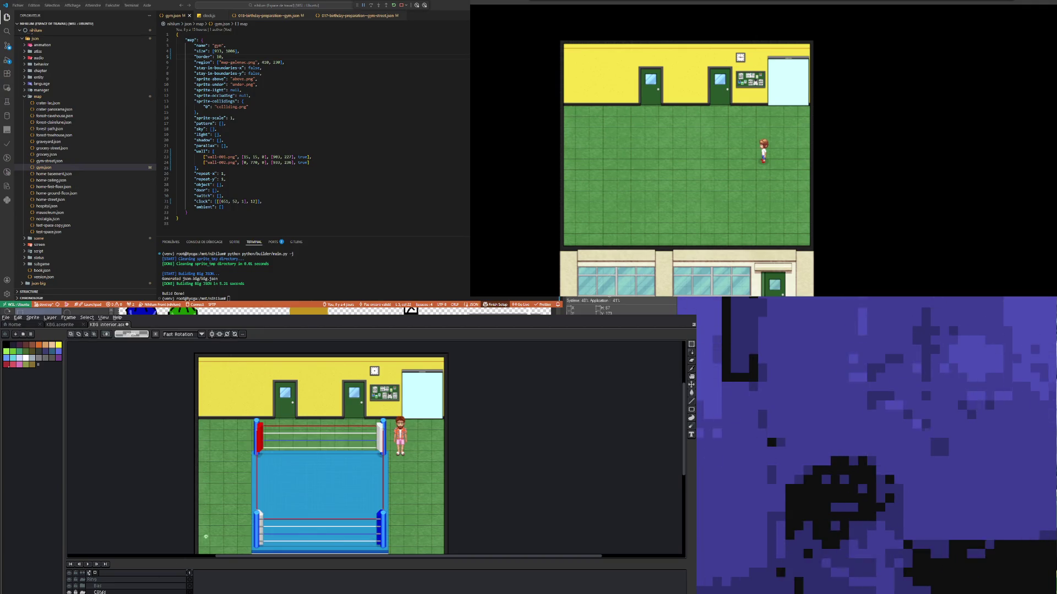
{"action": "scroll", "coordinate": [316, 476], "scroll_direction": "down", "scroll_amount": 1}
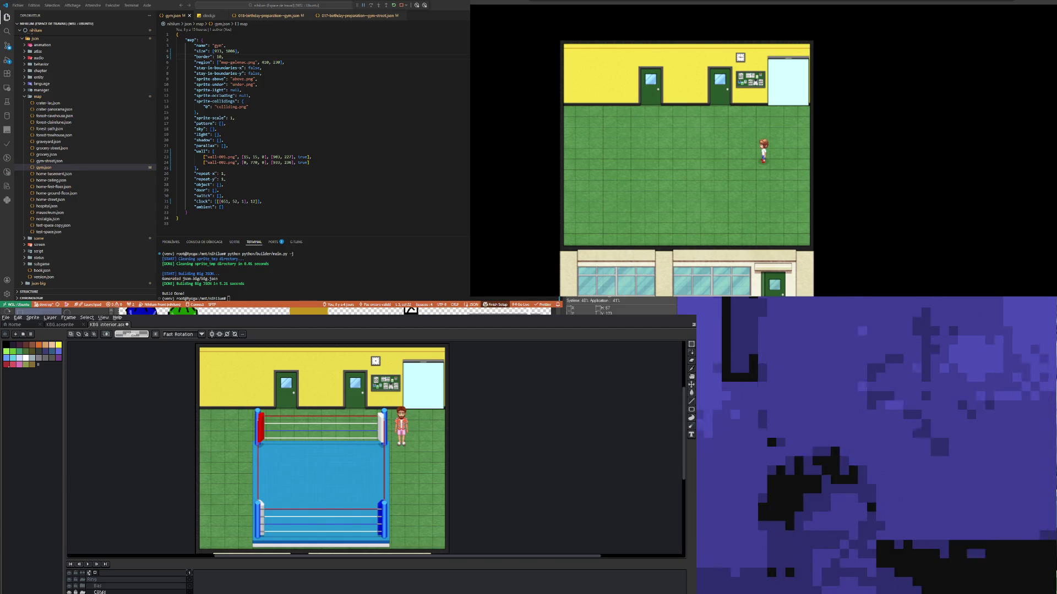
{"action": "double_click", "coordinate": [293, 327]}
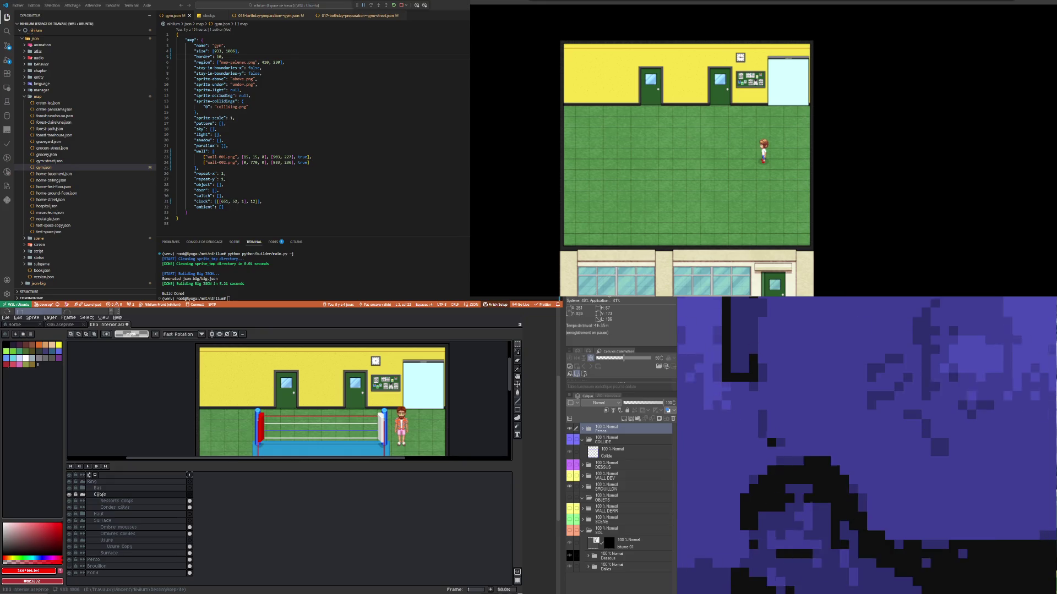
Step: Select the OBJETS folder in the Layer palette and add a new layer folder above it
{"action": "left_click", "coordinate": [616, 440]}
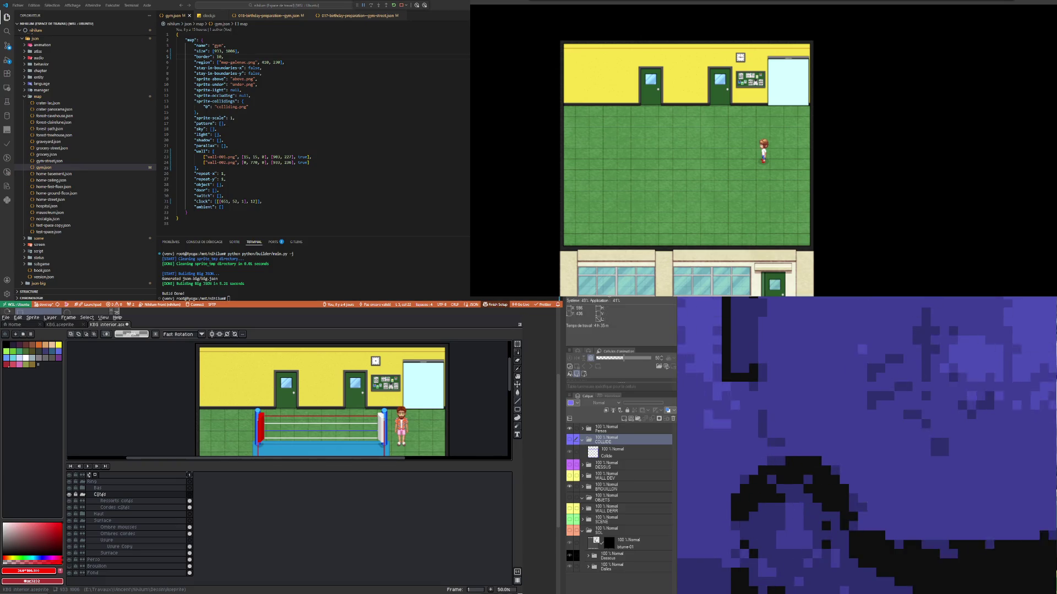
{"action": "left_click", "coordinate": [602, 430]}
{"action": "left_click", "coordinate": [605, 487]}
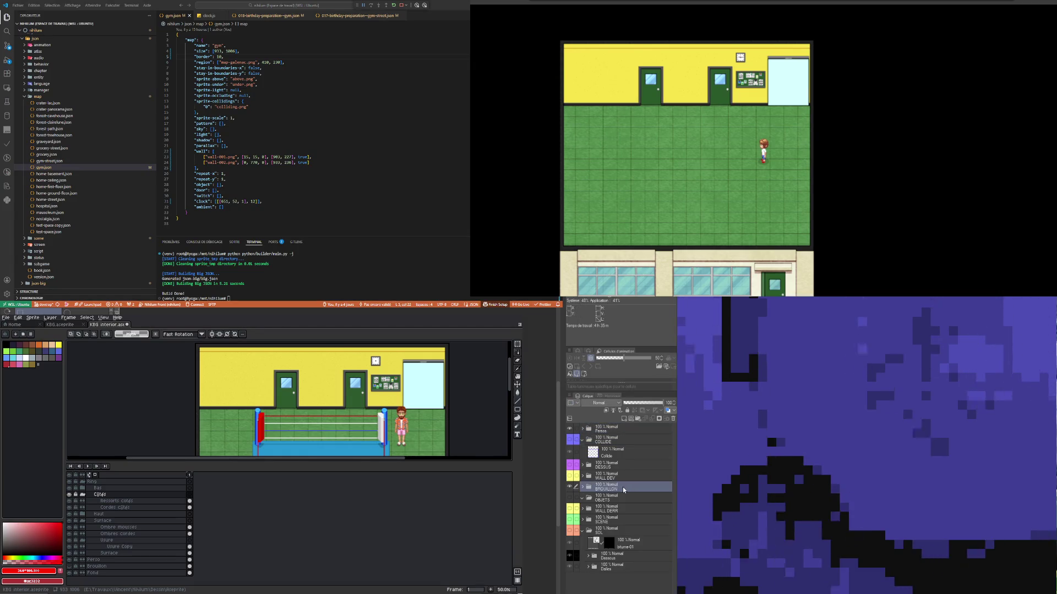
{"action": "left_click", "coordinate": [602, 501]}
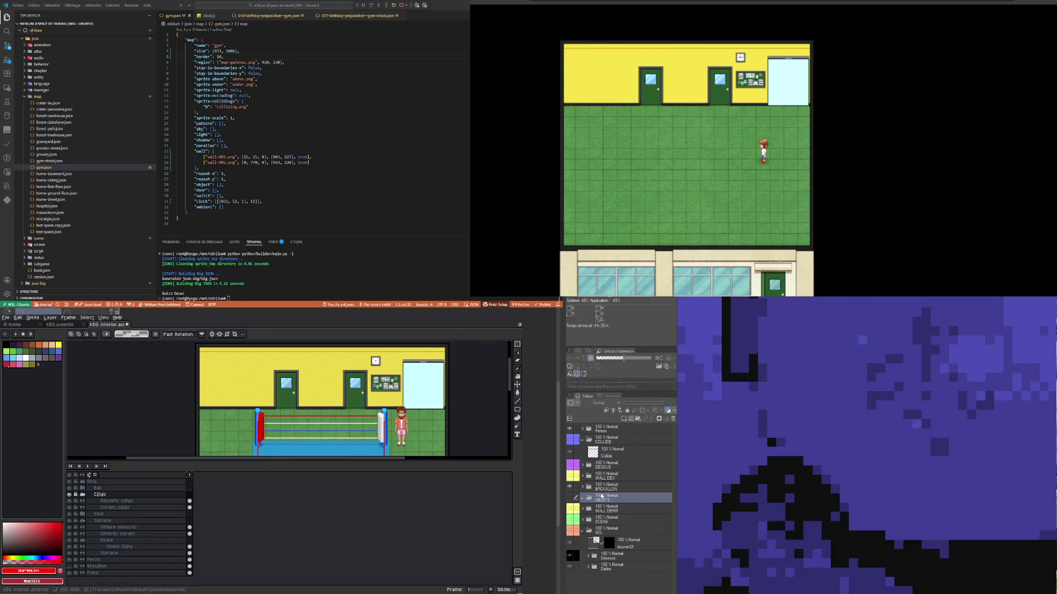
{"action": "left_click", "coordinate": [638, 419]}
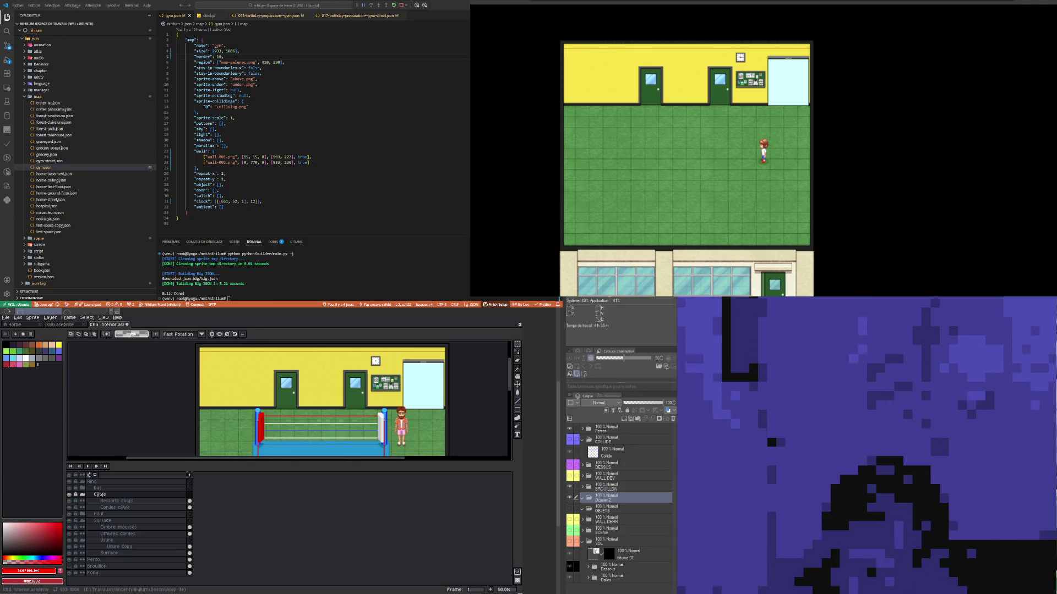
Step: Rename Dossier 2 to WALL INSIDE and expand it to list the ring layers
{"action": "double_click", "coordinate": [603, 499]}
{"action": "type", "text": "WALL INSIDE"}
{"action": "key", "text": "Return"}
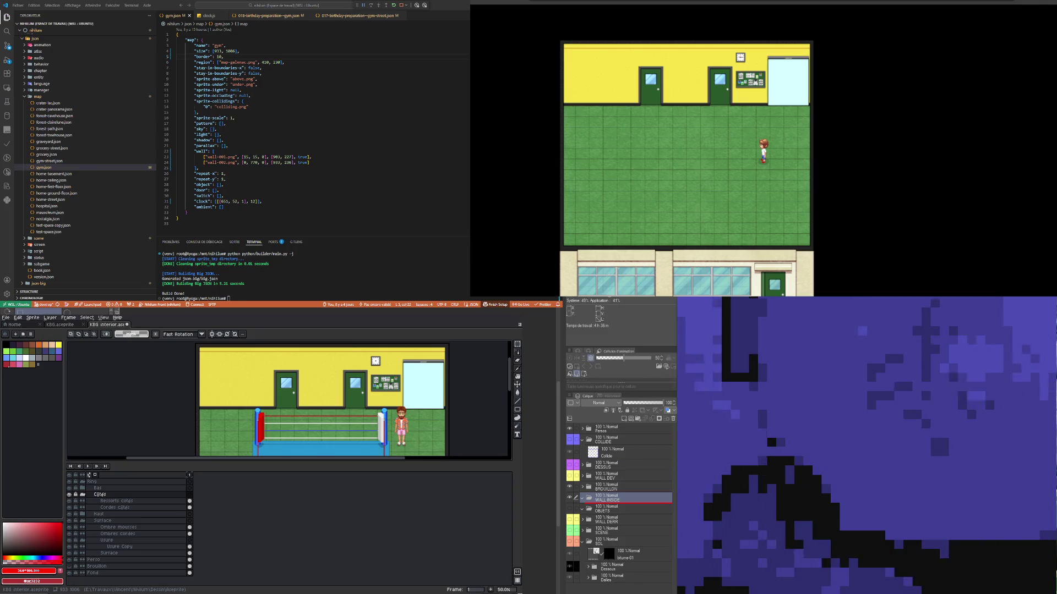
{"action": "left_click", "coordinate": [582, 498]}
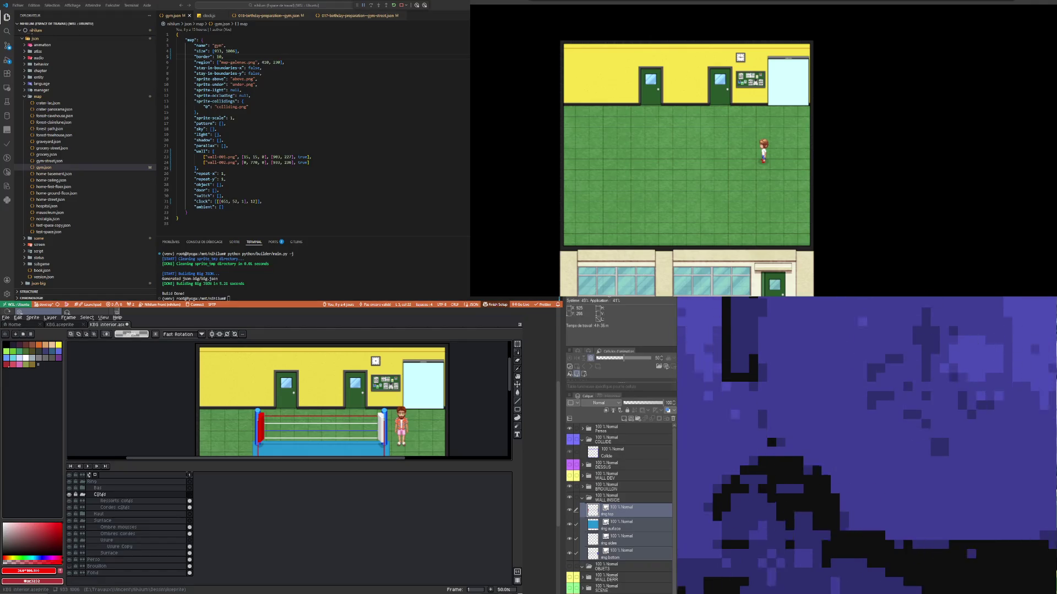
Step: Select the ring top layer and undo an accidental merge that flattened the image
{"action": "left_click", "coordinate": [628, 513]}
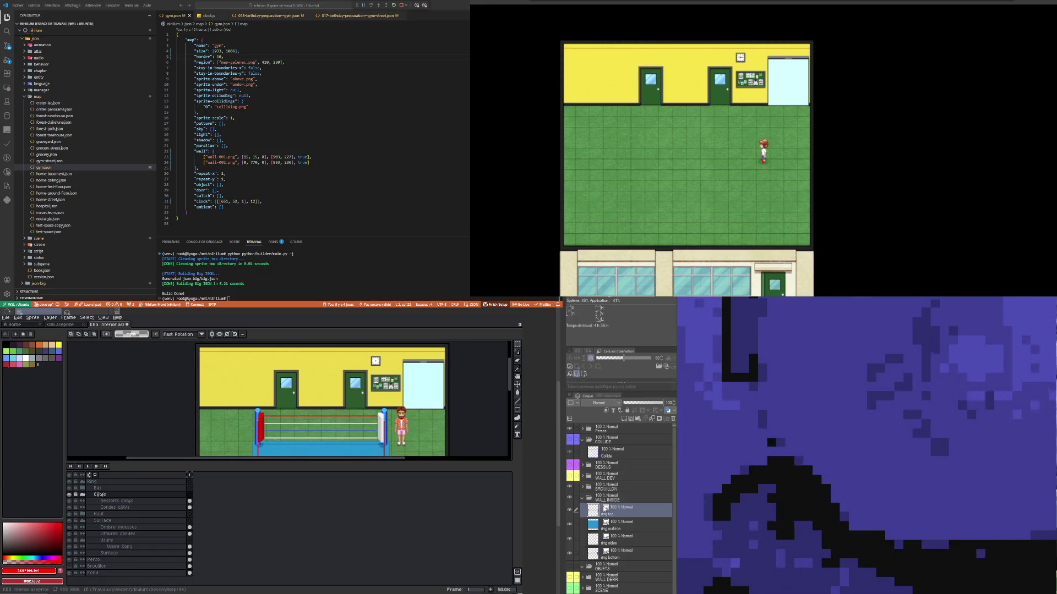
{"action": "key", "text": "ctrl+shift+e"}
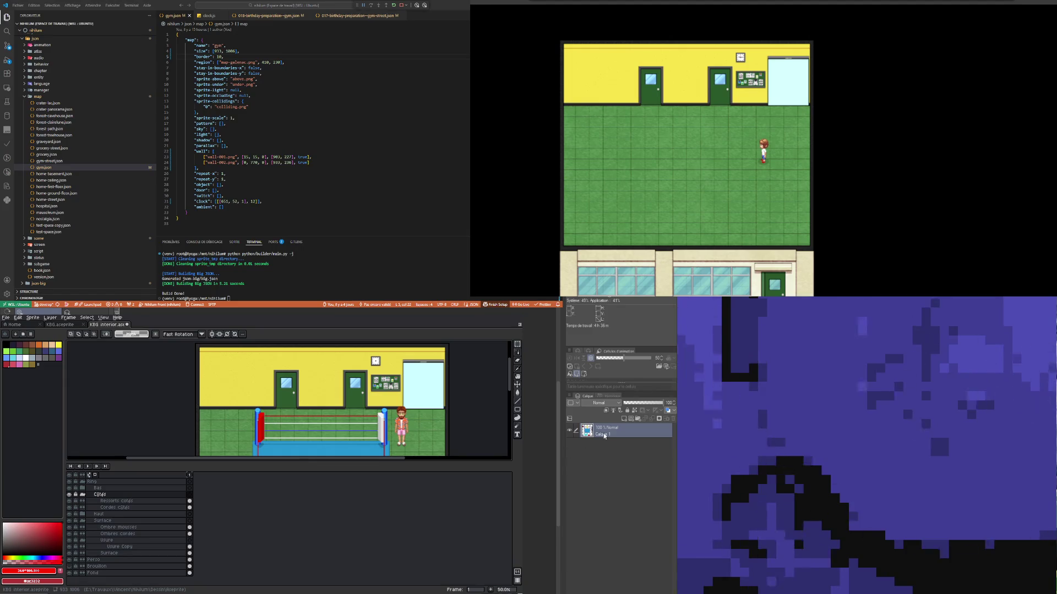
{"action": "key", "text": "ctrl+z"}
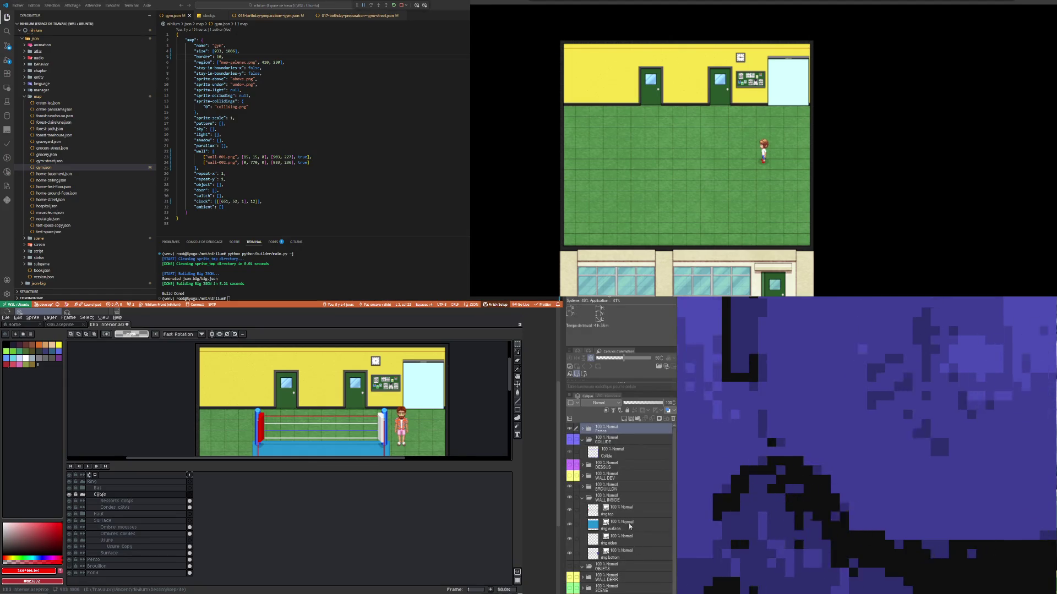
Step: Check the ring top, surface, sides and bottom layers, then expand the BROUILLON folder
{"action": "left_click", "coordinate": [628, 514]}
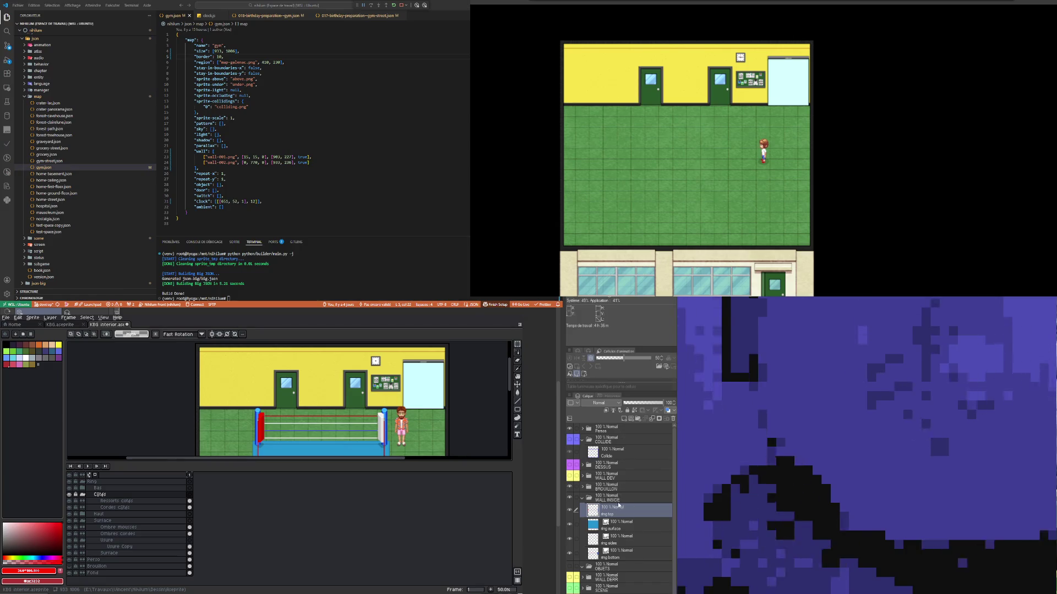
{"action": "left_click", "coordinate": [620, 524]}
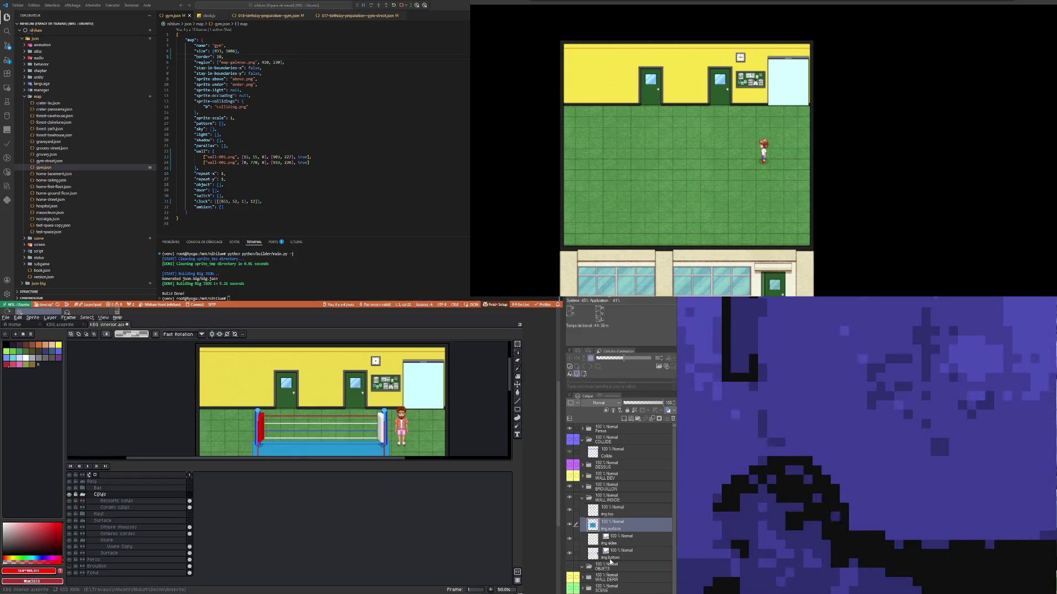
{"action": "left_click", "coordinate": [614, 545]}
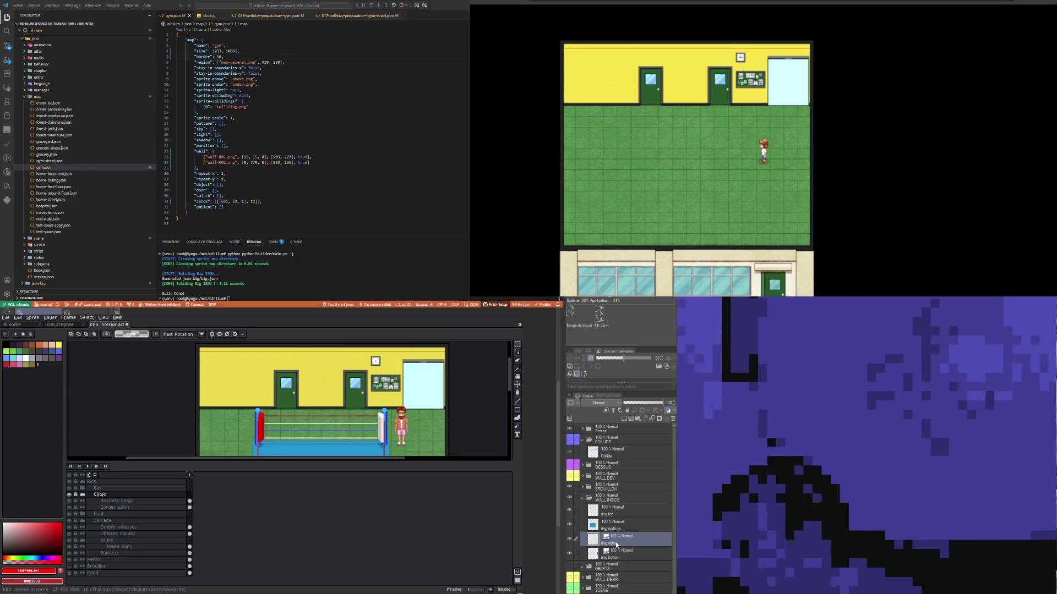
{"action": "left_click", "coordinate": [615, 556]}
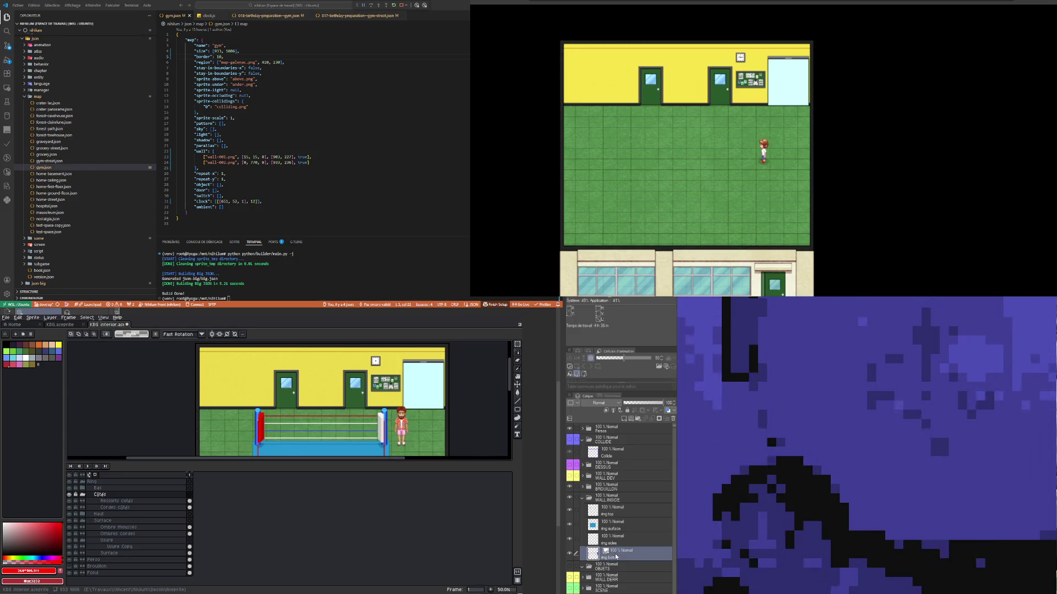
{"action": "left_click", "coordinate": [616, 525]}
{"action": "left_click", "coordinate": [620, 515]}
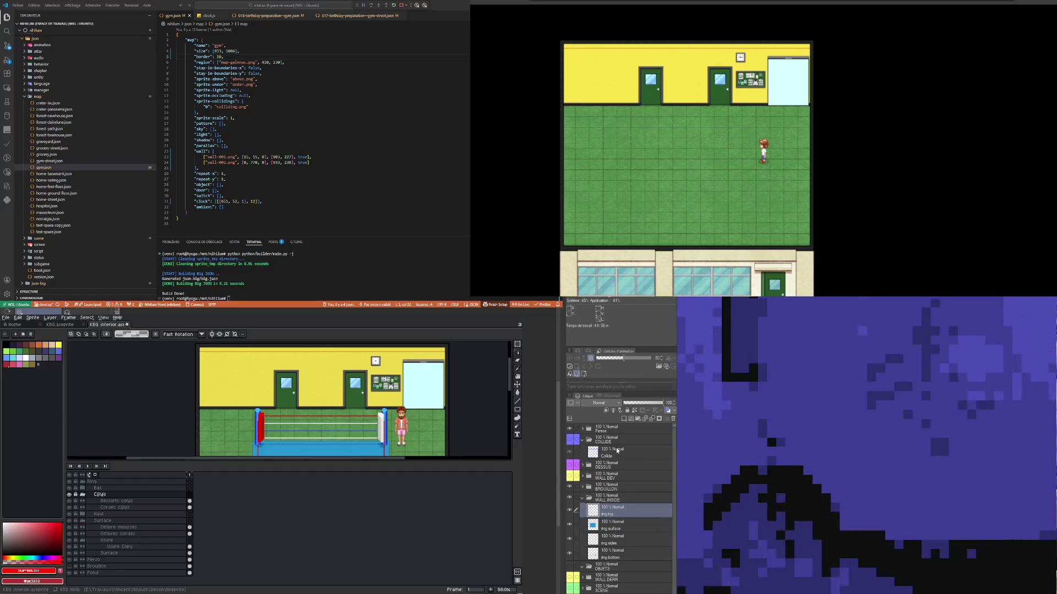
{"action": "left_click", "coordinate": [610, 487]}
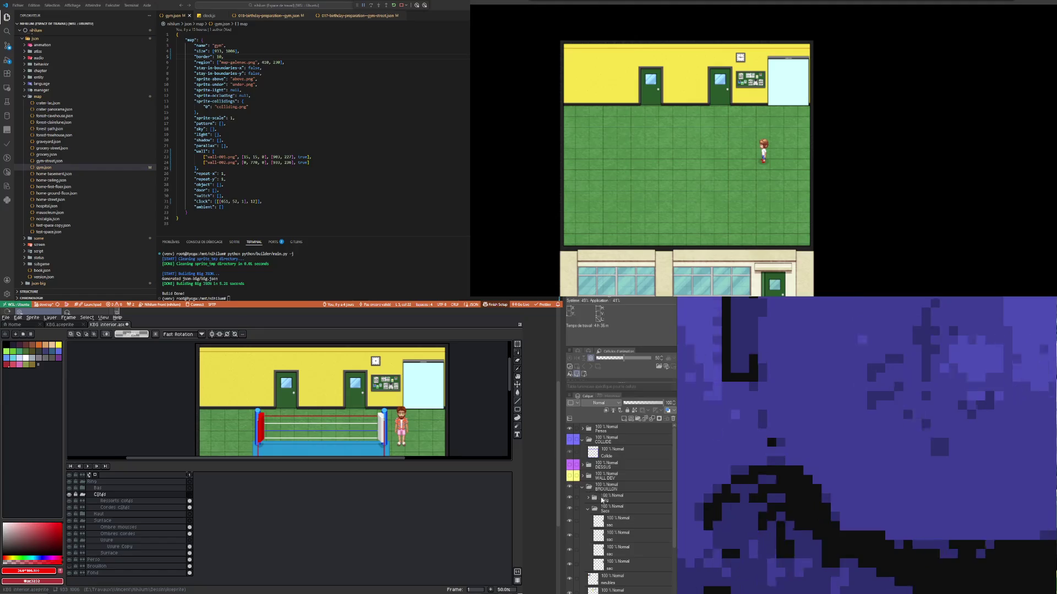
Step: Delete the old Ring draft folder, collapse BROUILLON and expand WALL INSIDE
{"action": "left_click", "coordinate": [673, 420]}
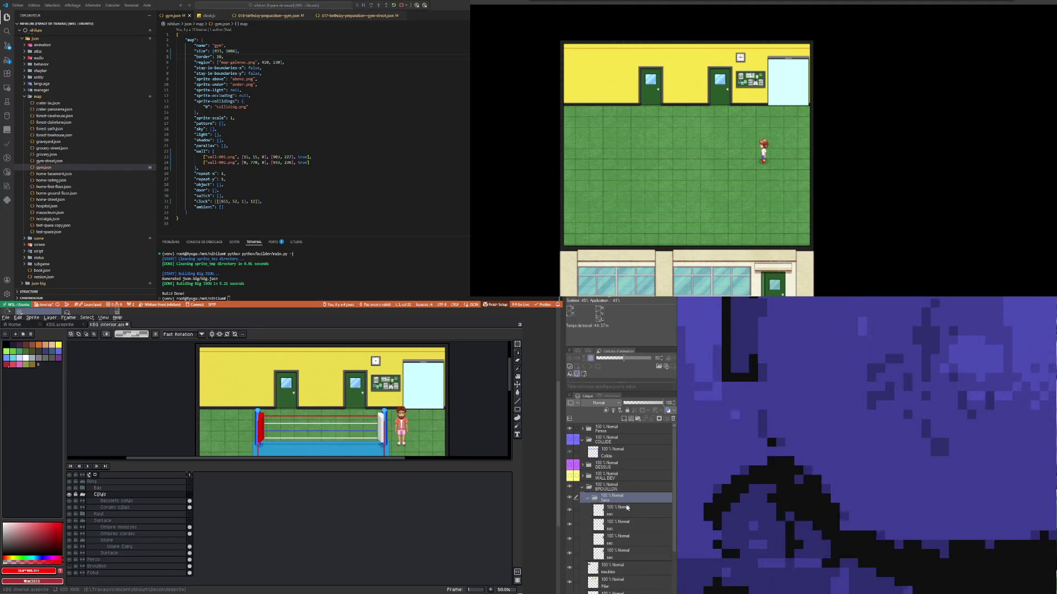
{"action": "left_click", "coordinate": [583, 489]}
{"action": "left_click", "coordinate": [603, 498]}
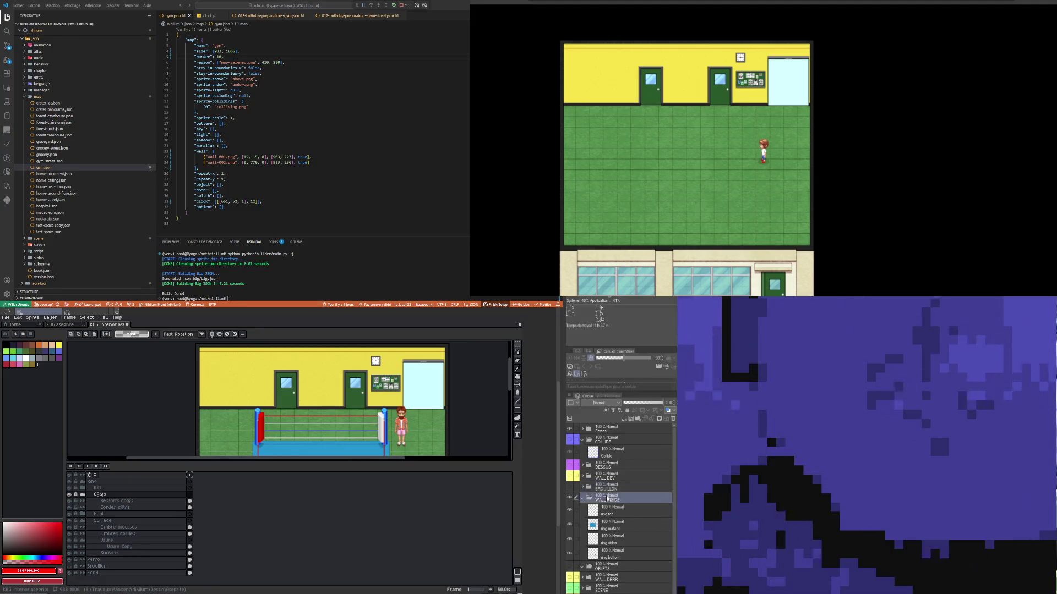
{"action": "left_click", "coordinate": [617, 578]}
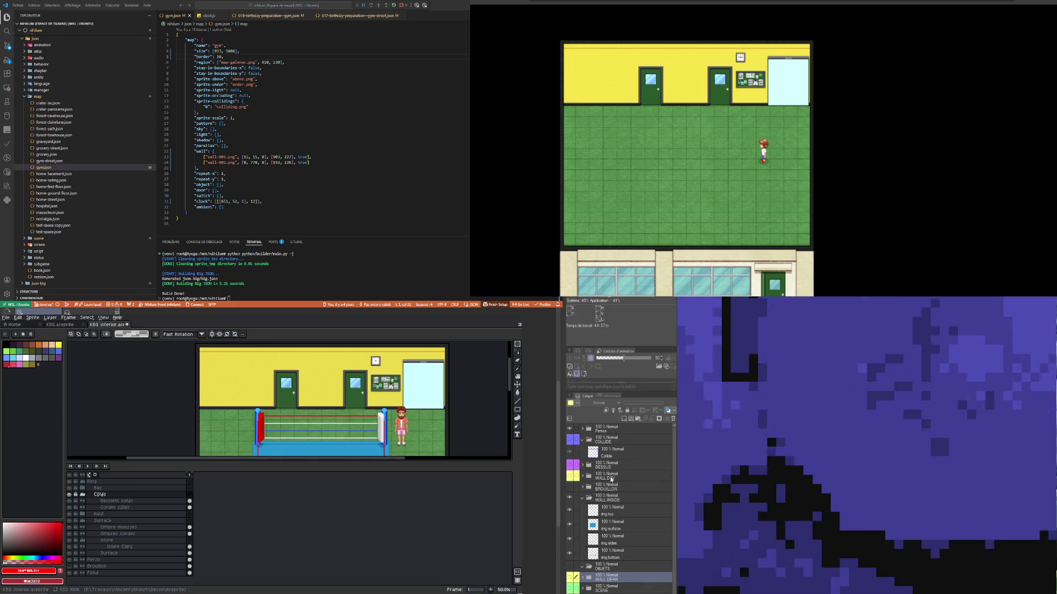
{"action": "left_click", "coordinate": [606, 440]}
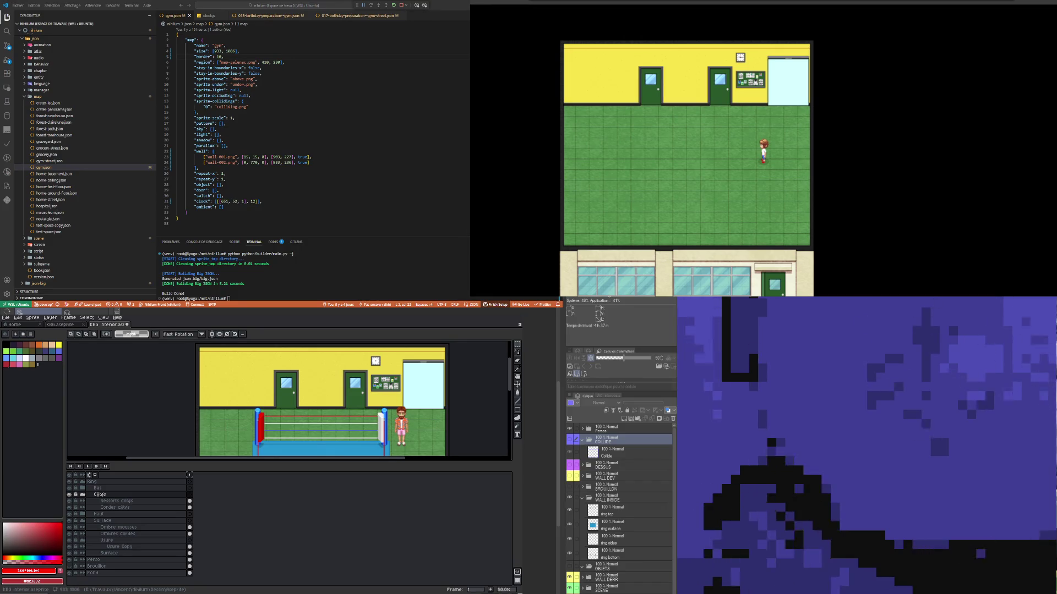
Step: Move the ring bottom layer to the top of the WALL INSIDE folder
{"action": "scroll", "coordinate": [614, 579], "scroll_direction": "down", "scroll_amount": 1}
{"action": "scroll", "coordinate": [646, 551], "scroll_direction": "up", "scroll_amount": 1}
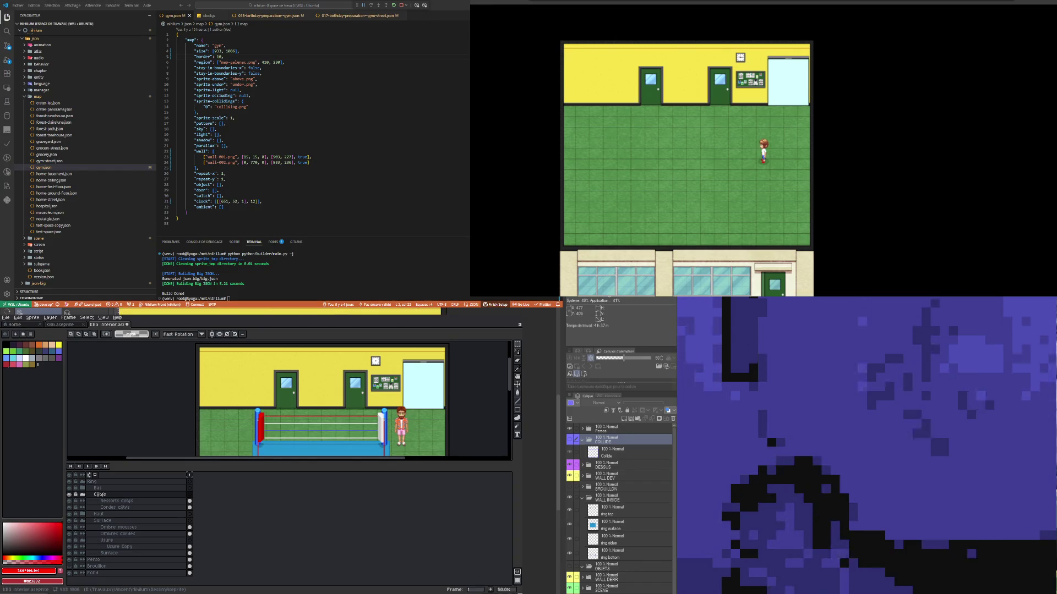
{"action": "left_click", "coordinate": [624, 516]}
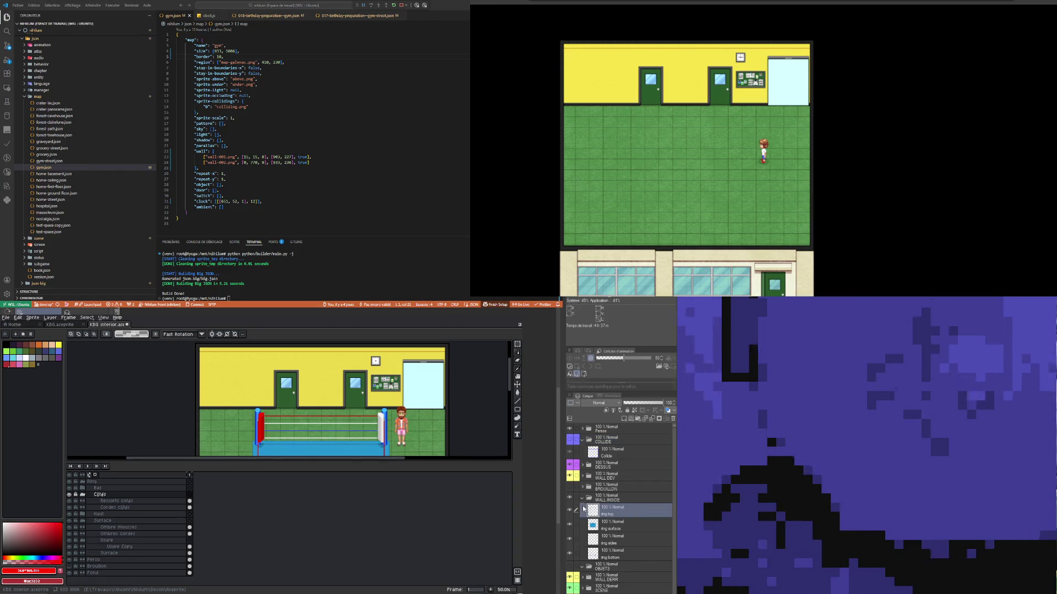
{"action": "left_click", "coordinate": [612, 542]}
{"action": "left_click", "coordinate": [615, 512]}
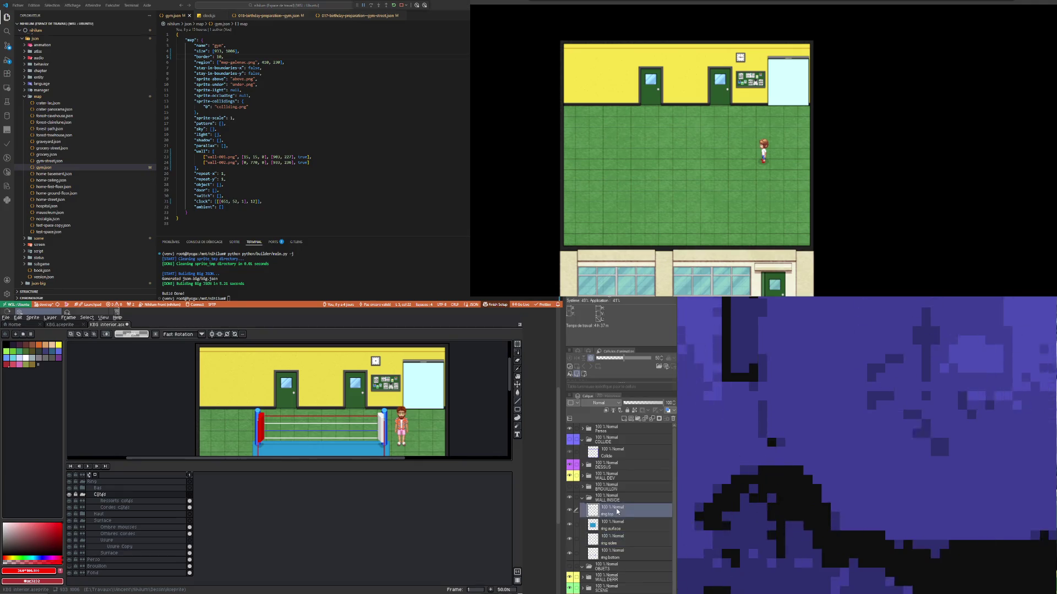
{"action": "left_click", "coordinate": [619, 527]}
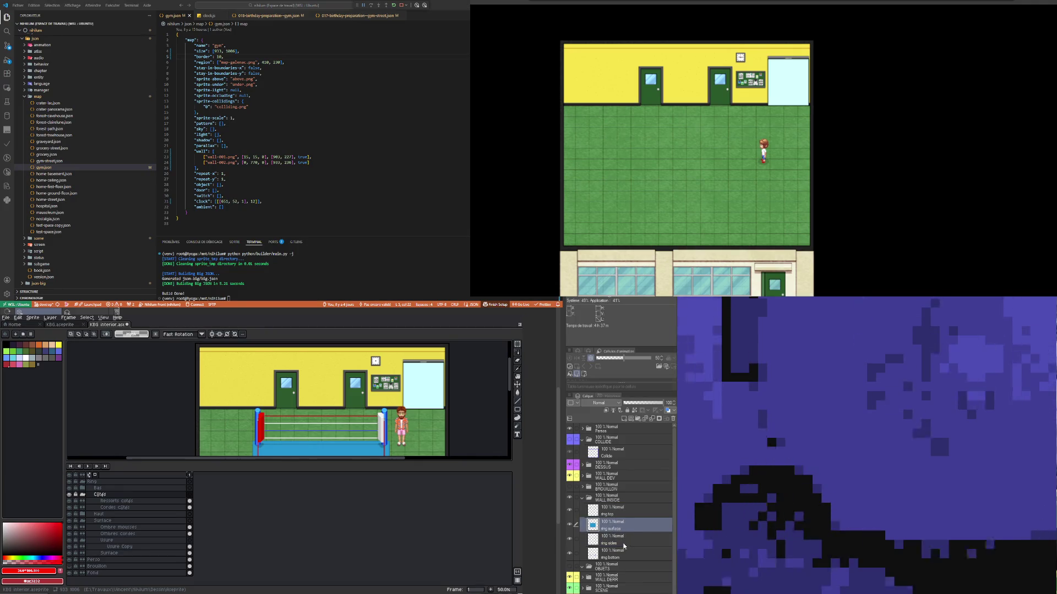
{"action": "left_click", "coordinate": [612, 544]}
{"action": "mouse_move", "coordinate": [620, 525]}
{"action": "left_mouse_down"}
{"action": "mouse_move", "coordinate": [617, 546]}
{"action": "mouse_move", "coordinate": [625, 509]}
{"action": "left_mouse_up"}
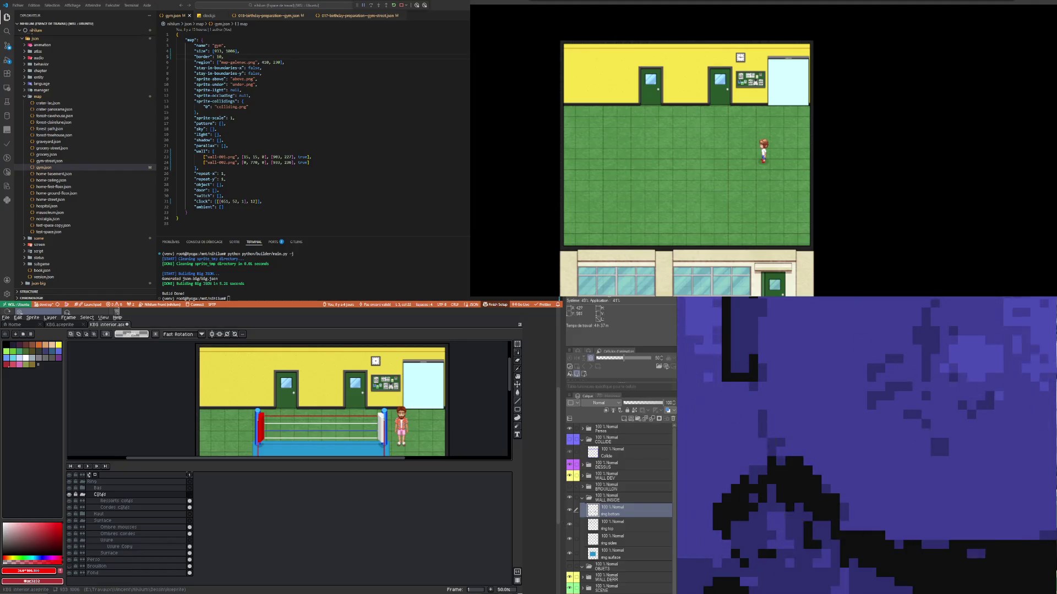
Step: Move the ring sides layer above ring top
{"action": "left_click", "coordinate": [627, 524]}
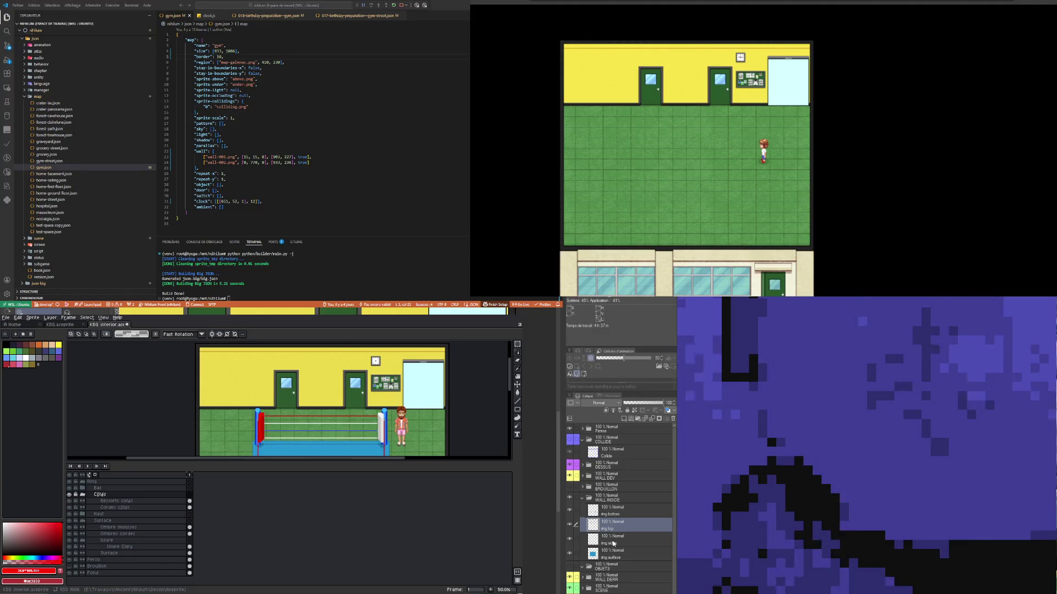
{"action": "left_click", "coordinate": [623, 543]}
{"action": "left_click_drag", "start_coordinate": [624, 545], "coordinate": [624, 520]}
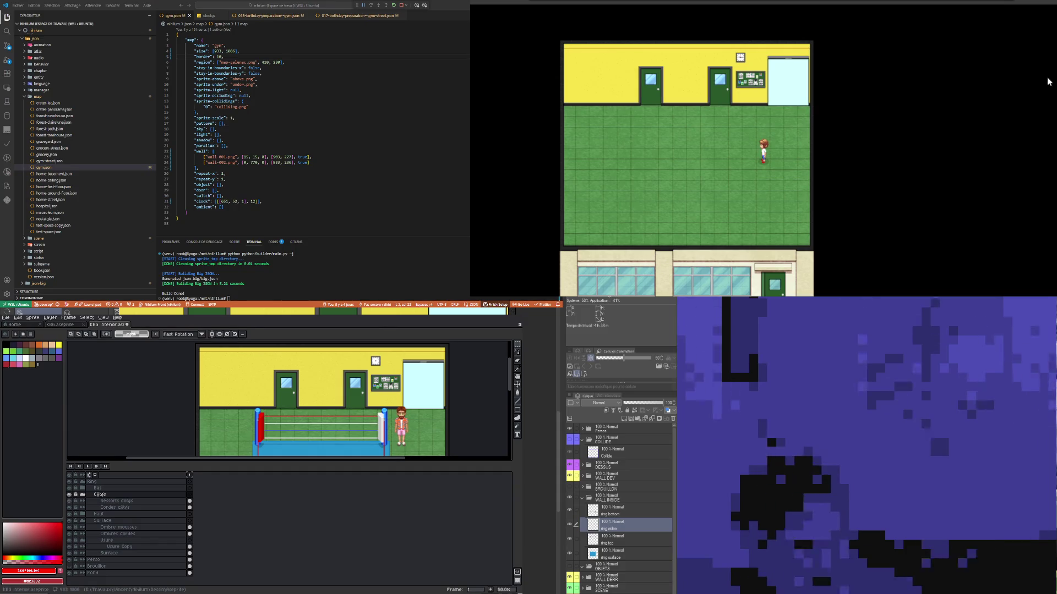
Step: Walk the character out of the gym, up the road and right to the brown-car parking lot
{"action": "key", "text": "Down"}
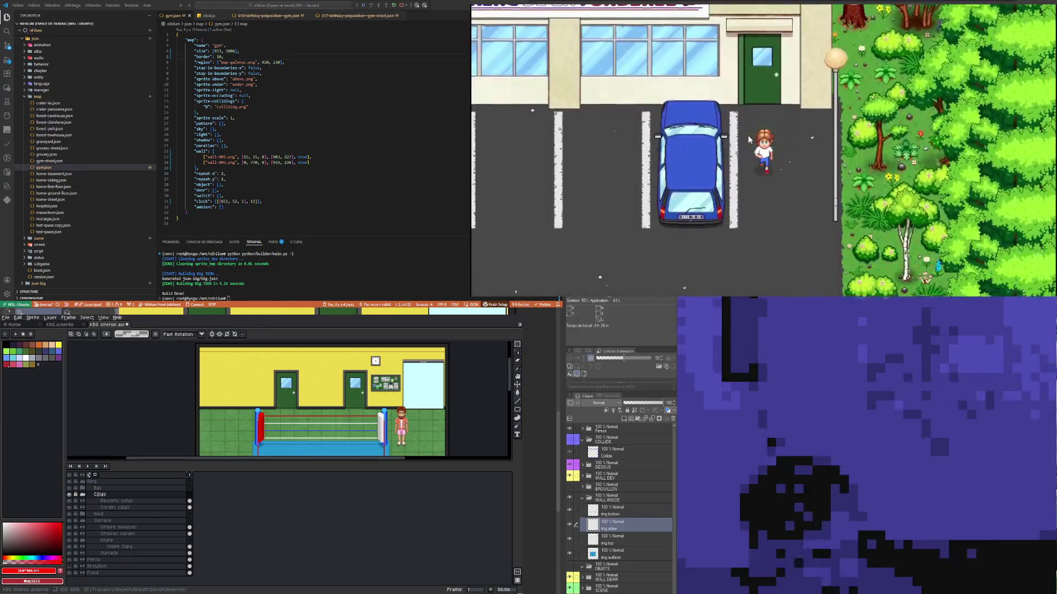
{"action": "key", "text": "Left"}
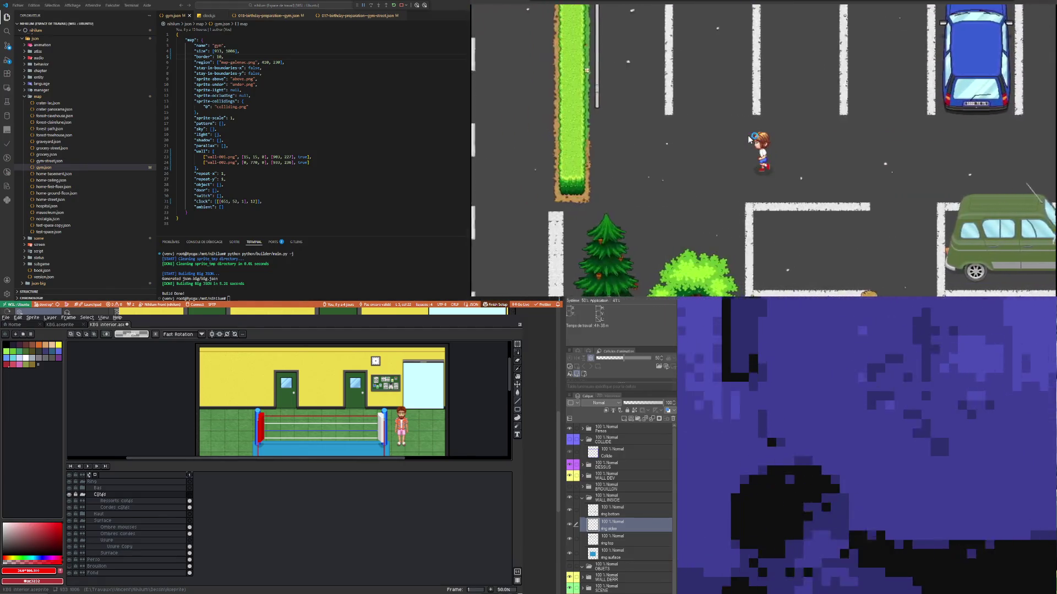
{"action": "key", "text": "Up"}
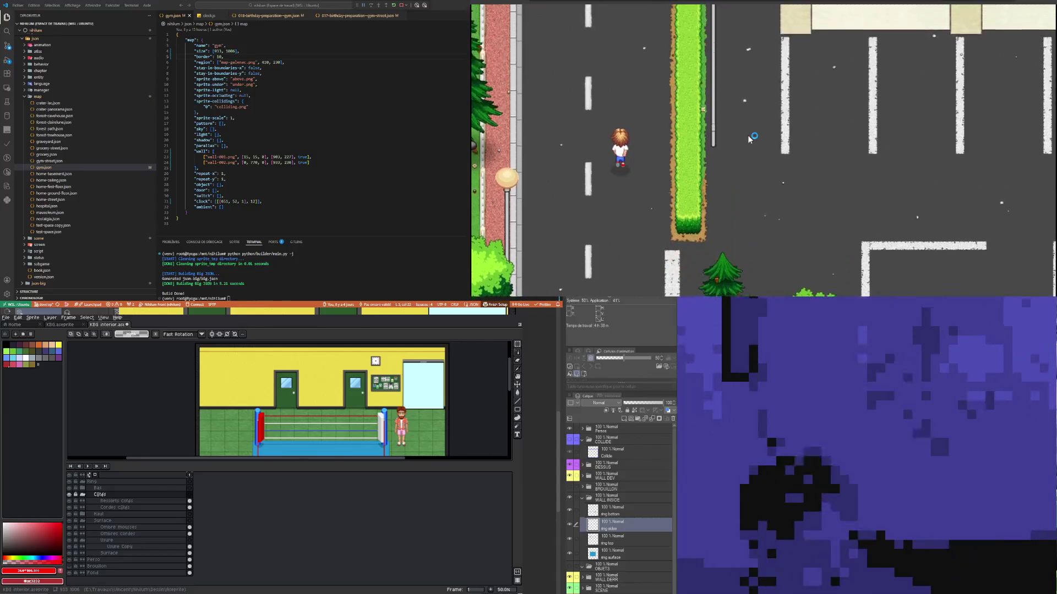
{"action": "key", "text": "Up"}
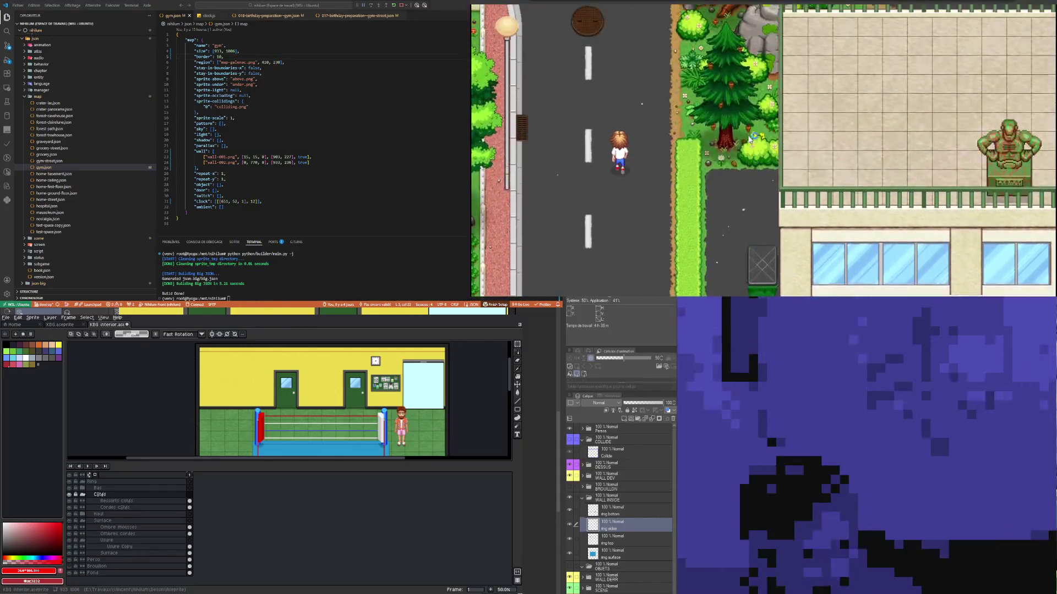
{"action": "key", "text": "Up"}
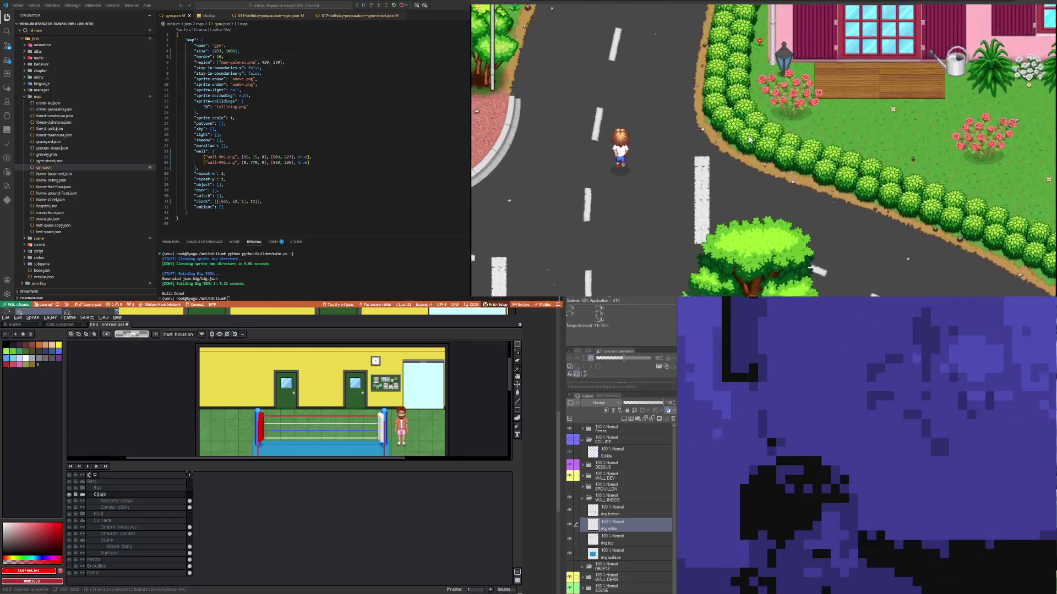
{"action": "key", "text": "Right"}
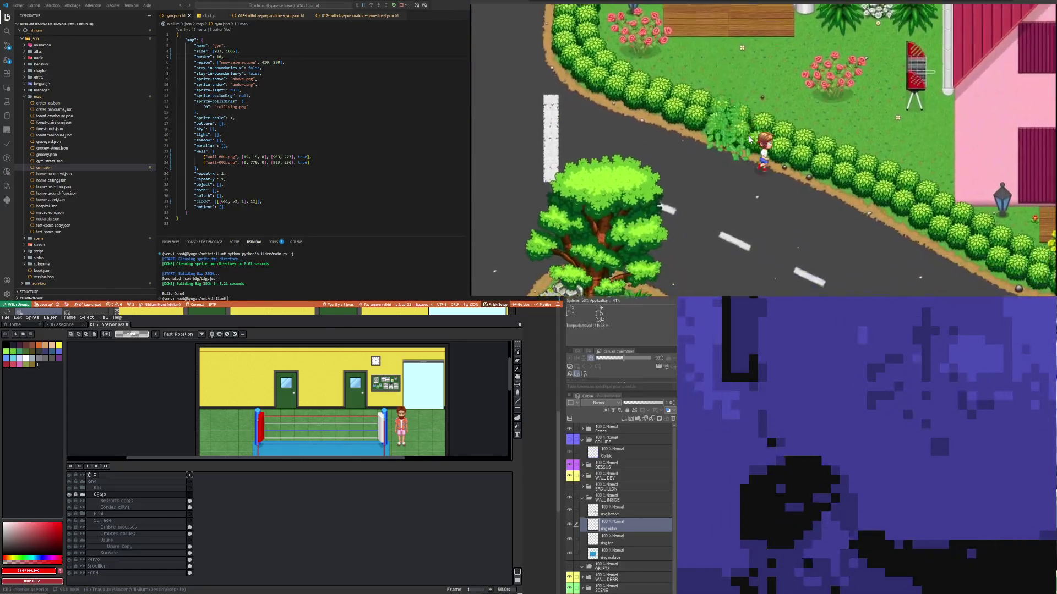
{"action": "key", "text": "Right"}
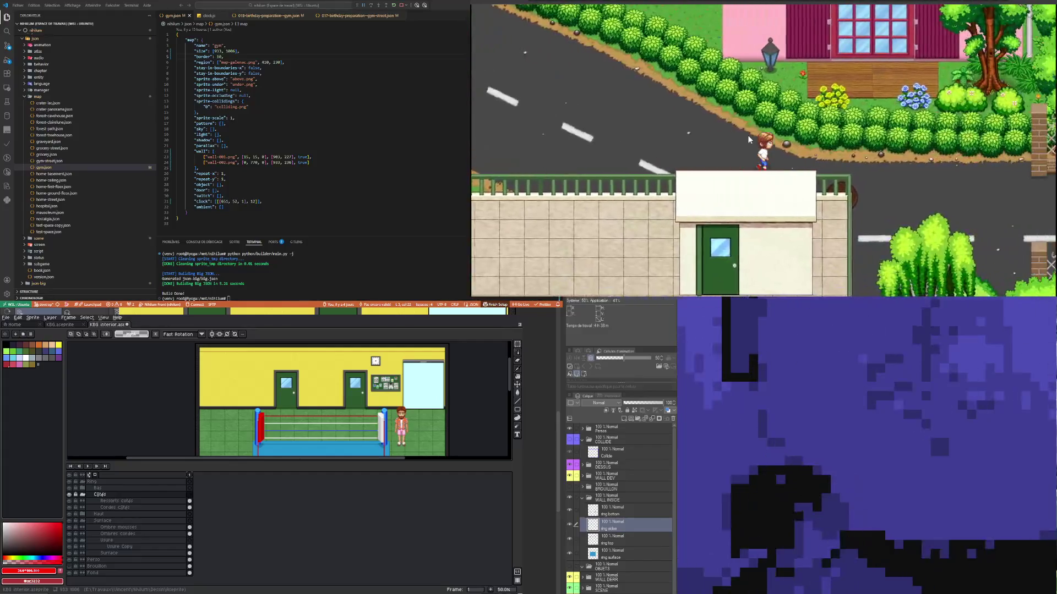
{"action": "key", "text": "Right"}
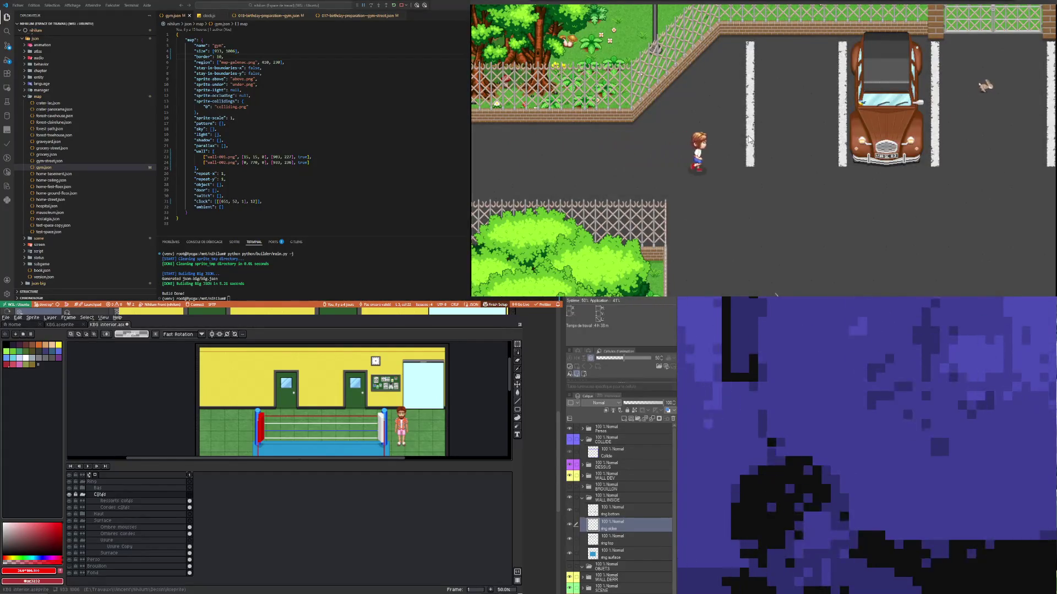
Step: Walk back left past the green-door building and gym, across the parking lot into the forest
{"action": "key", "text": "Left"}
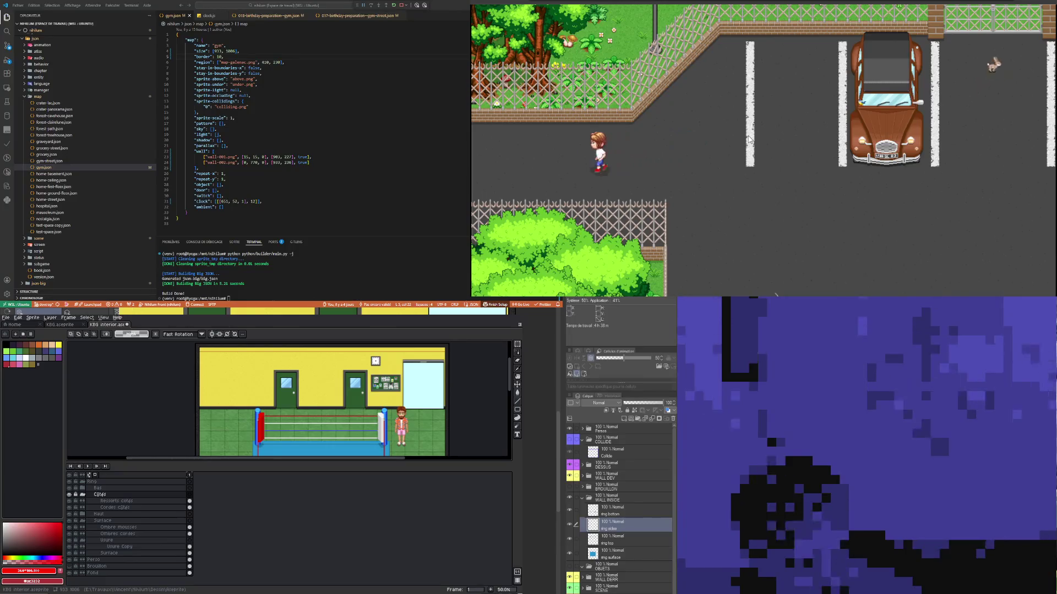
{"action": "key", "text": "Left"}
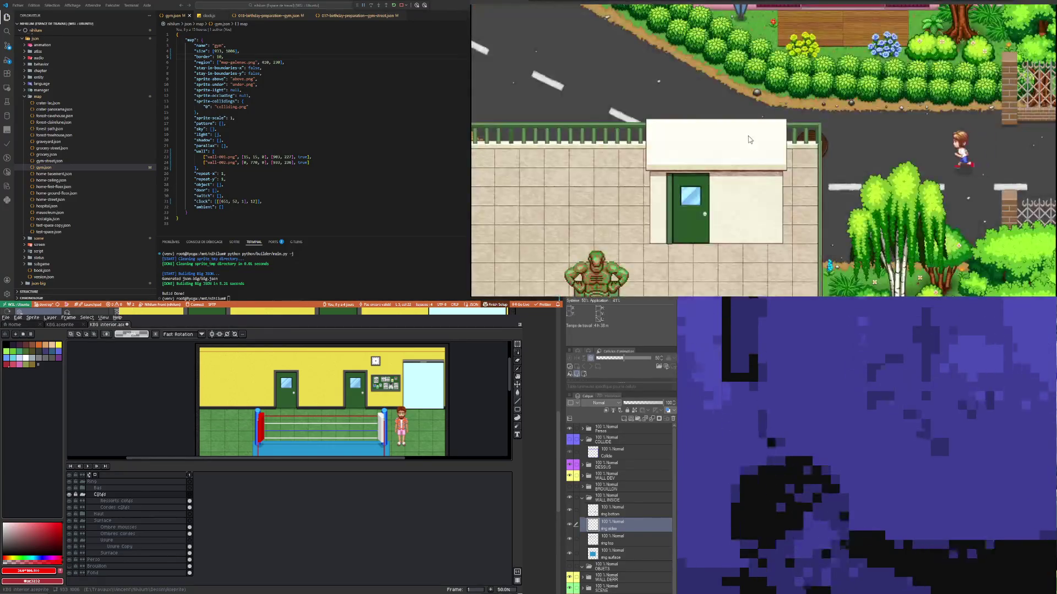
{"action": "key", "text": "Down"}
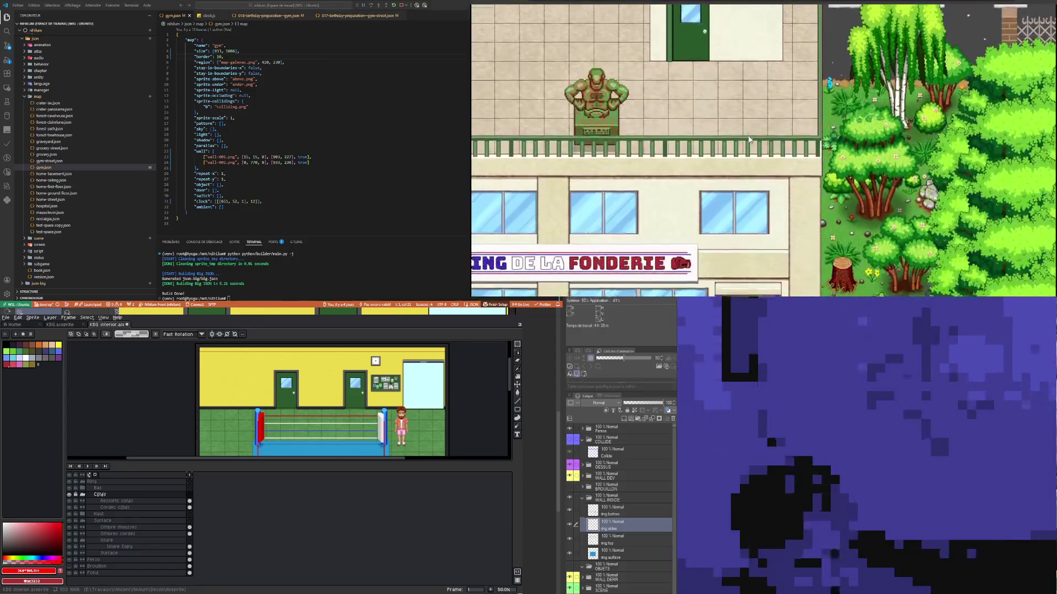
{"action": "key", "text": "Left"}
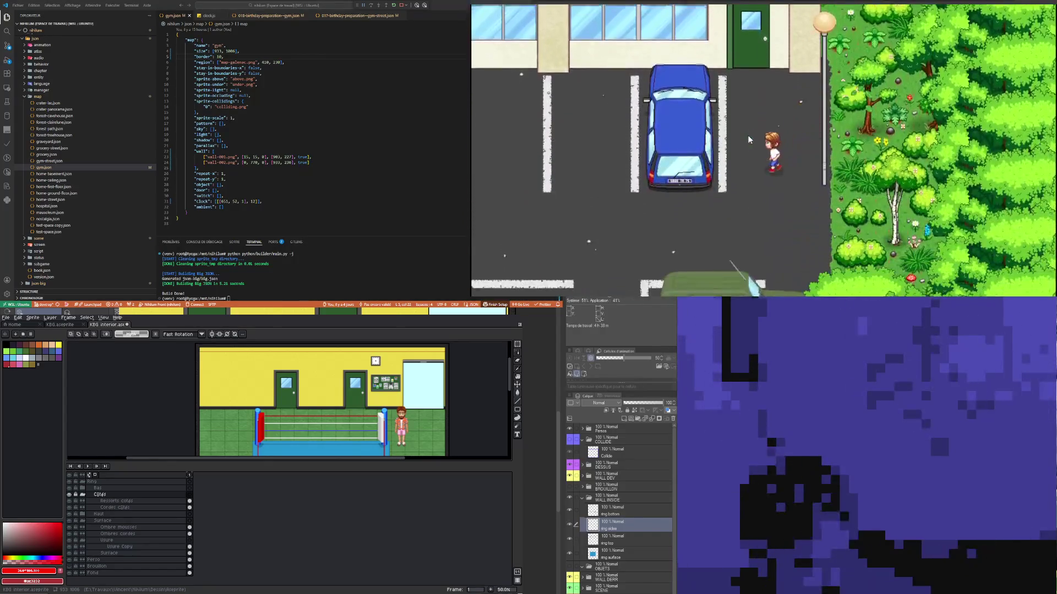
{"action": "key", "text": "Left"}
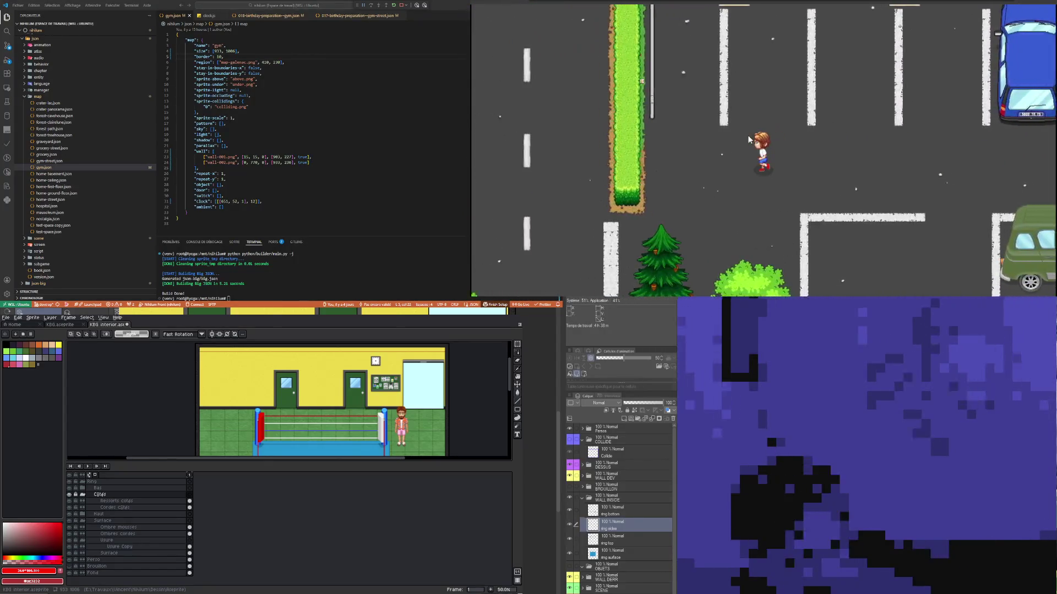
{"action": "key", "text": "Down"}
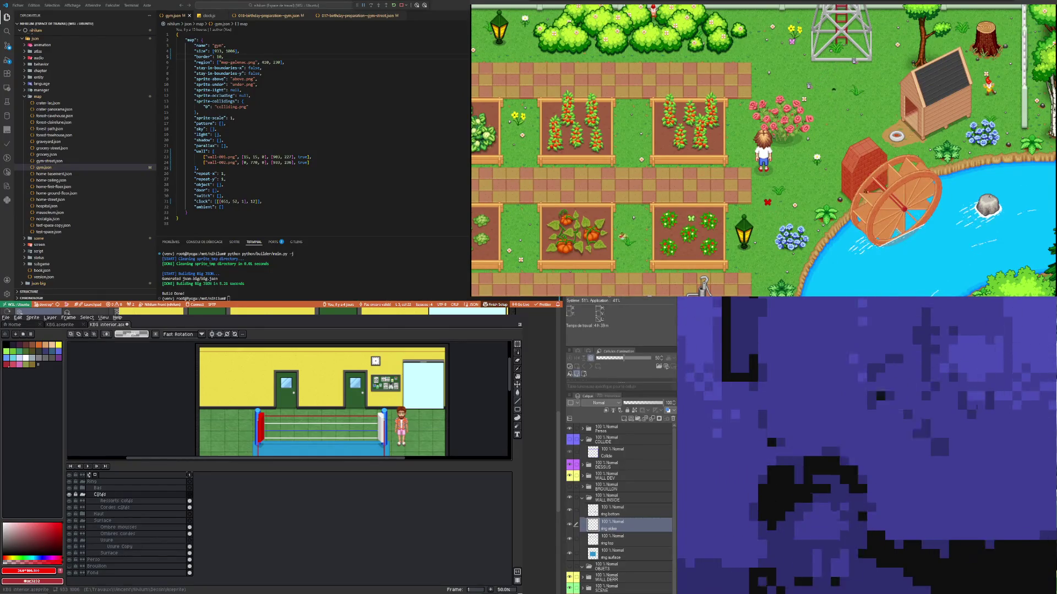
Step: Walk north through the garden, west along the hedge, then east along the road into the forest
{"action": "key", "text": "Up"}
{"action": "key", "text": "Left"}
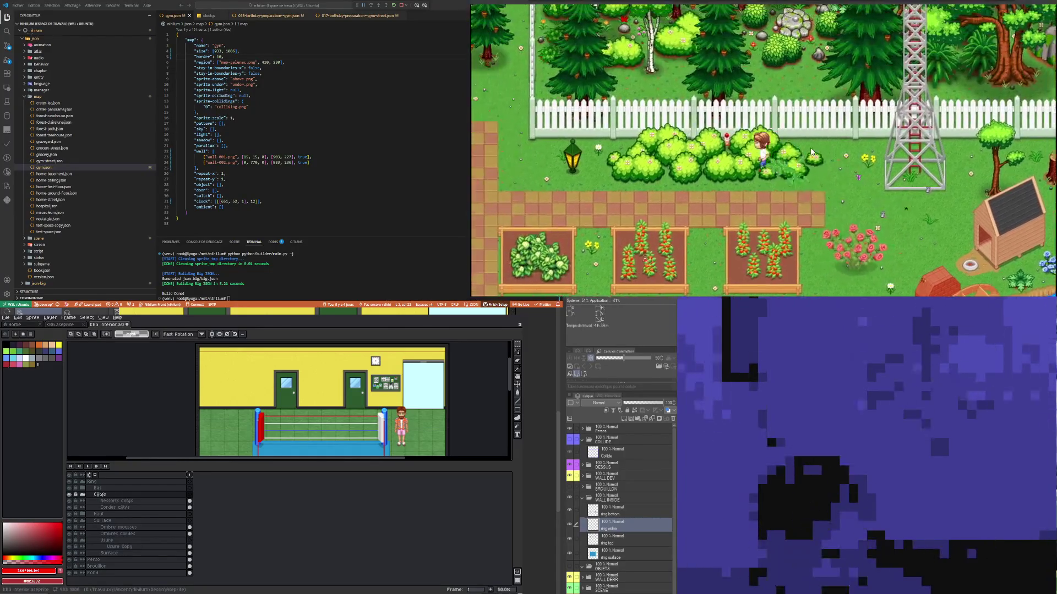
{"action": "key", "text": "Up"}
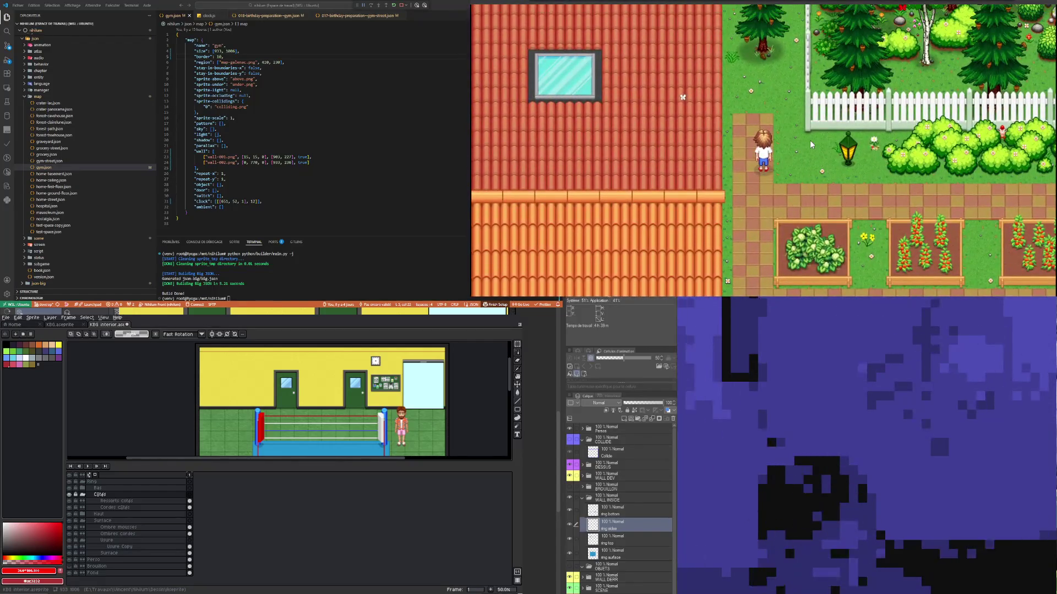
{"action": "key", "text": "Left"}
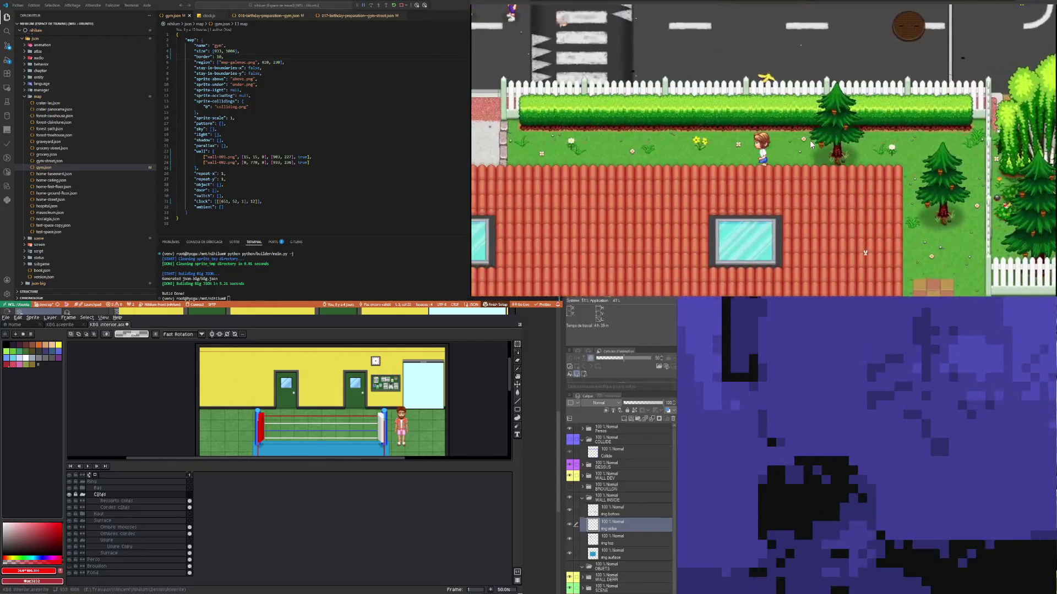
{"action": "key", "text": "Up"}
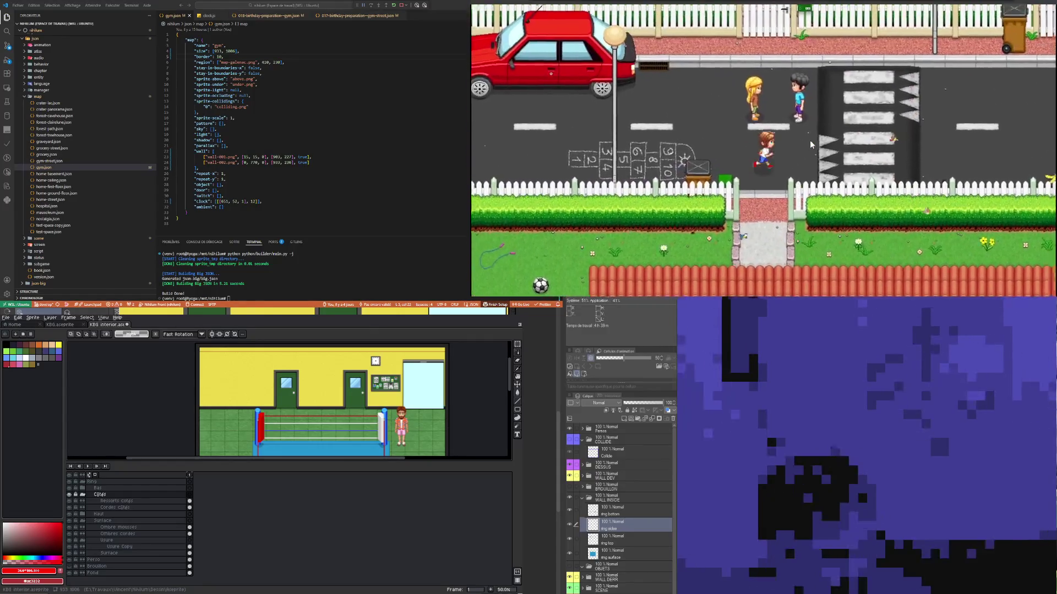
{"action": "key", "text": "Right"}
{"action": "key", "text": "Right"}
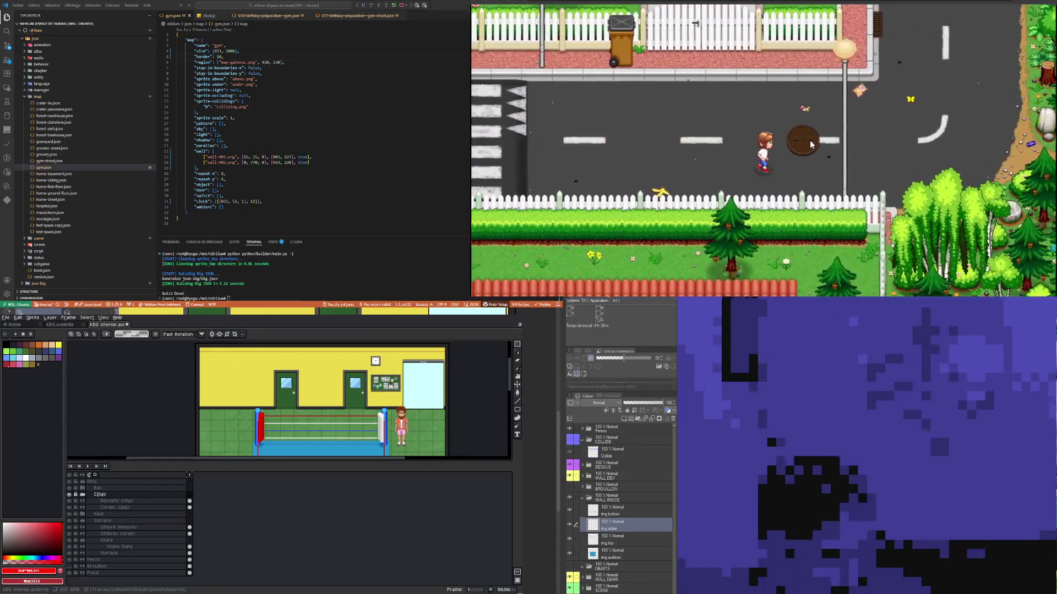
{"action": "key", "text": "Right"}
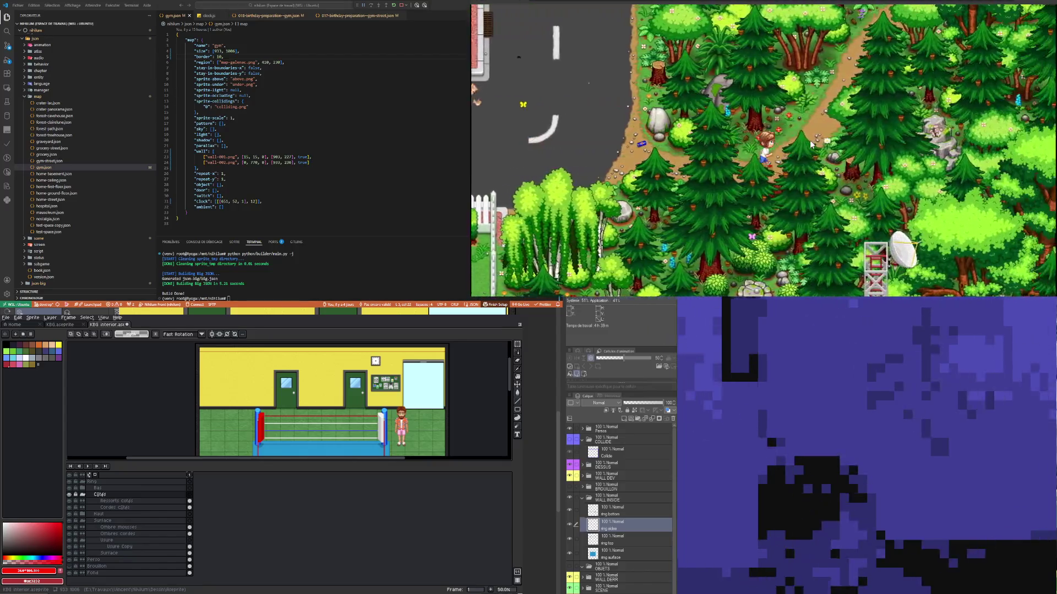
{"action": "key", "text": "Right"}
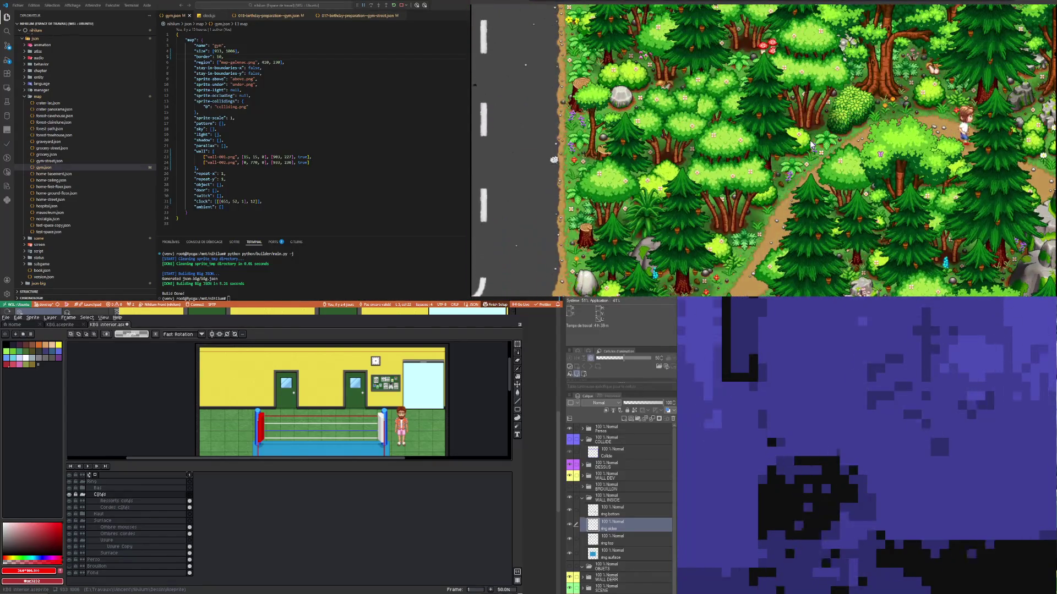
Step: Follow the forest path south and east, climb the tree ladder and cross the treehouse
{"action": "key", "text": "Down"}
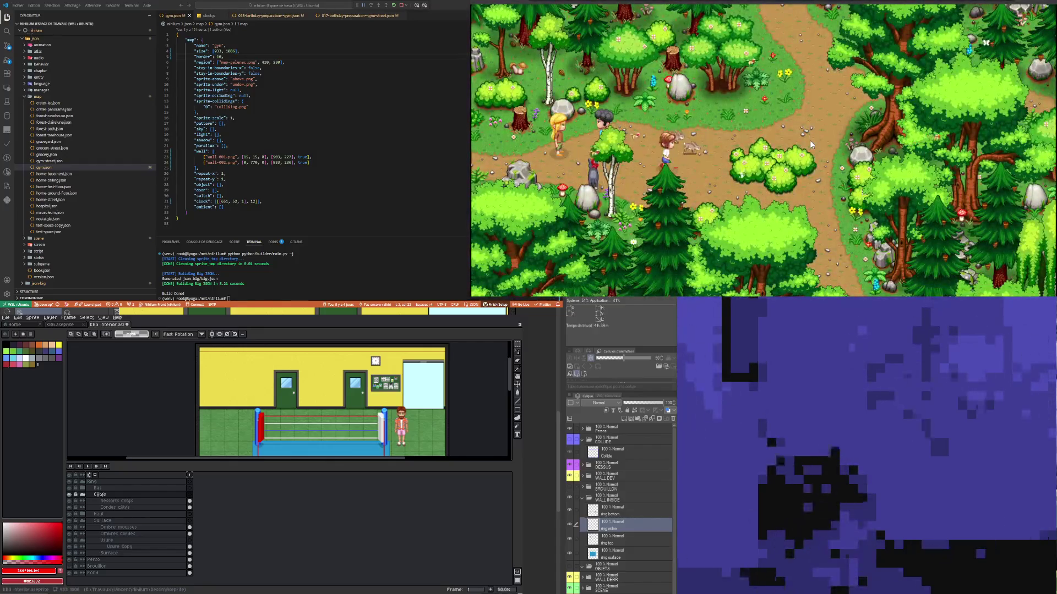
{"action": "key", "text": "Down"}
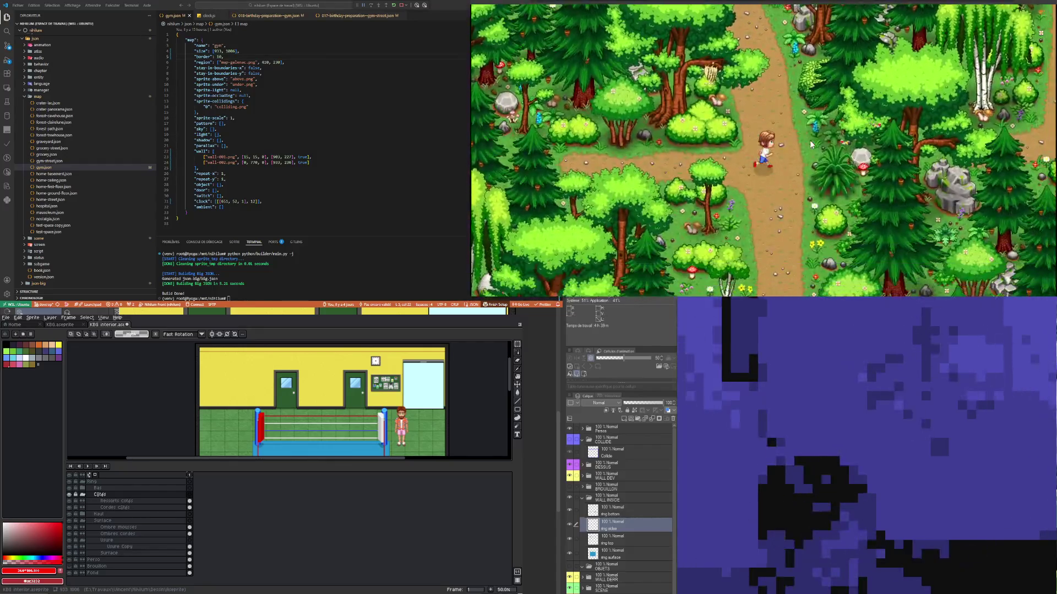
{"action": "key", "text": "Right"}
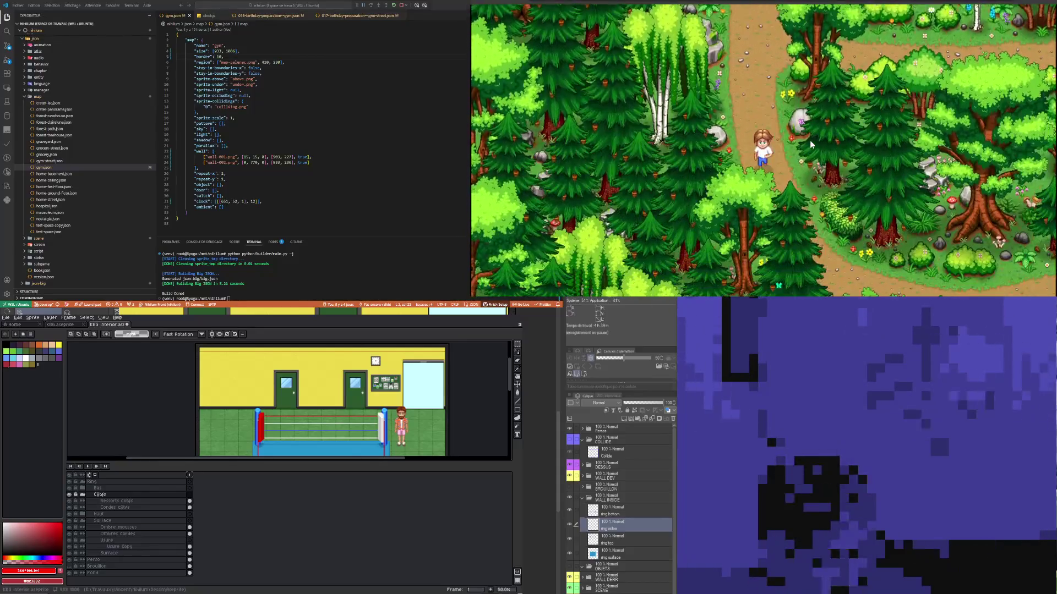
{"action": "key", "text": "Right"}
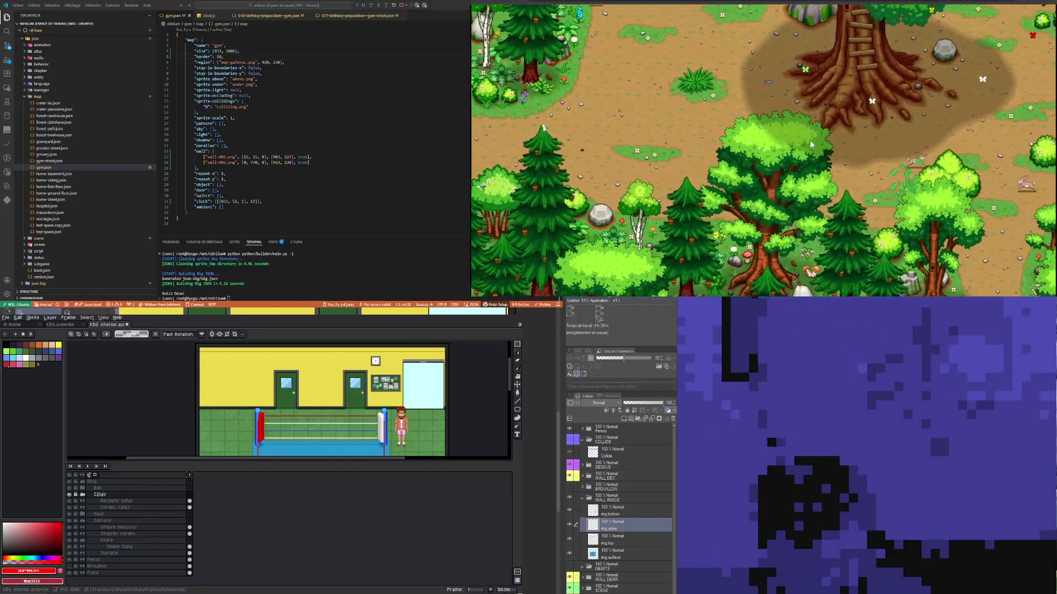
{"action": "key", "text": "Up"}
{"action": "key", "text": "Up"}
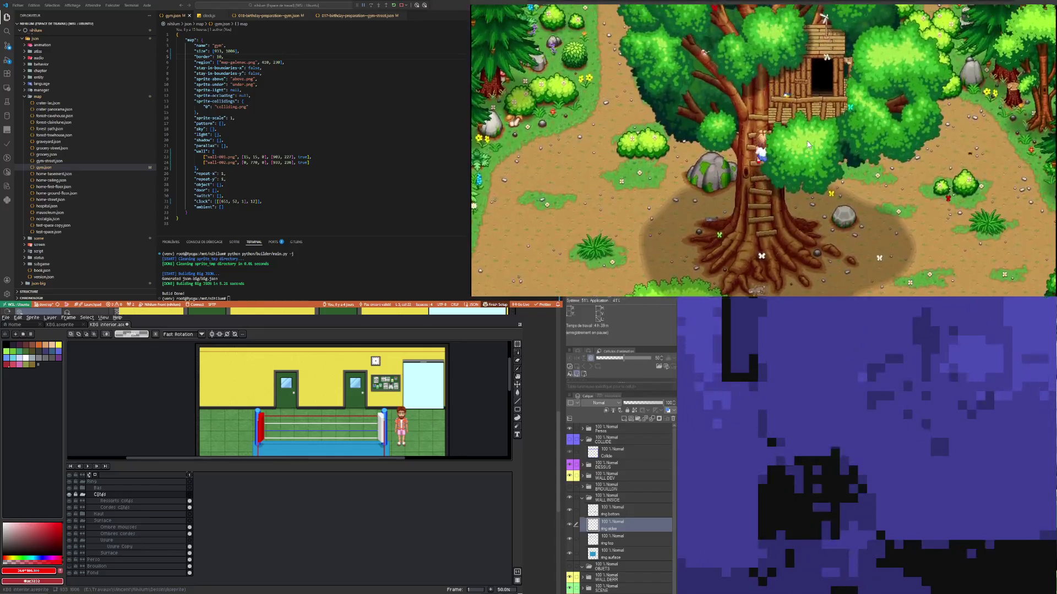
{"action": "key", "text": "Up"}
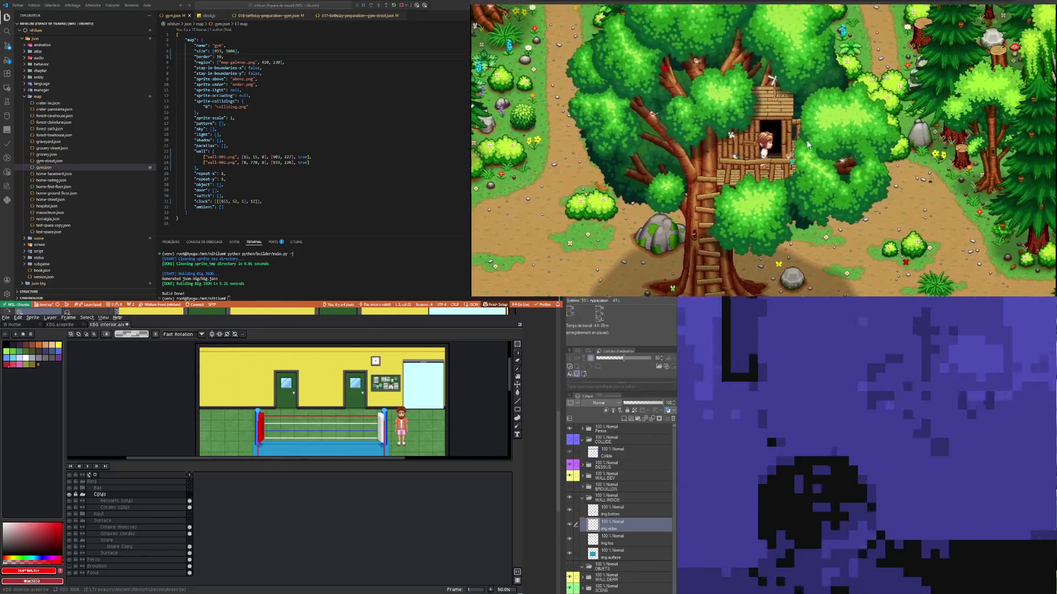
{"action": "key", "text": "Left"}
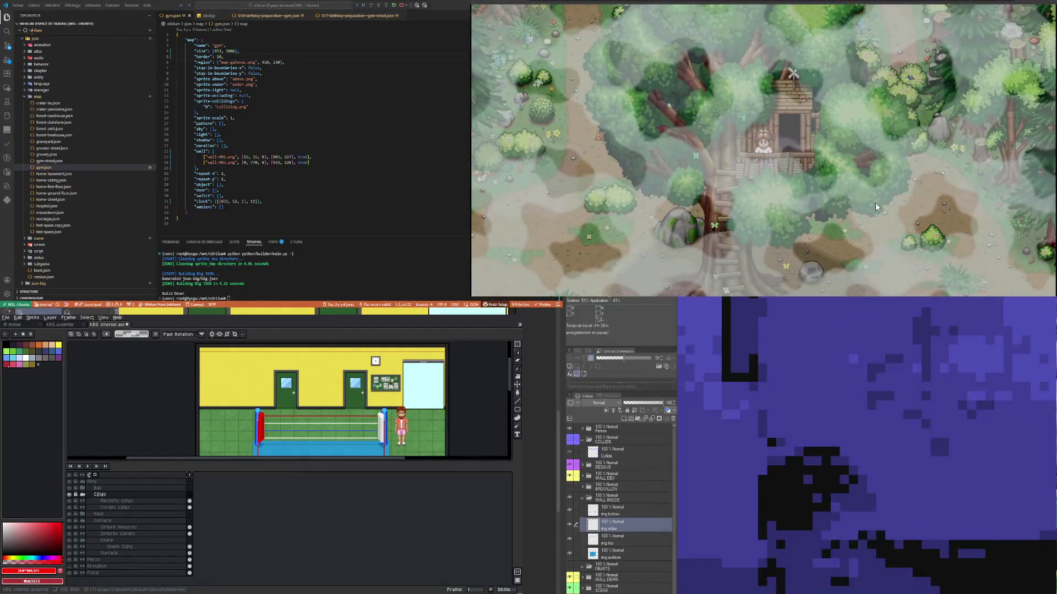
{"action": "left_click", "coordinate": [611, 554]}
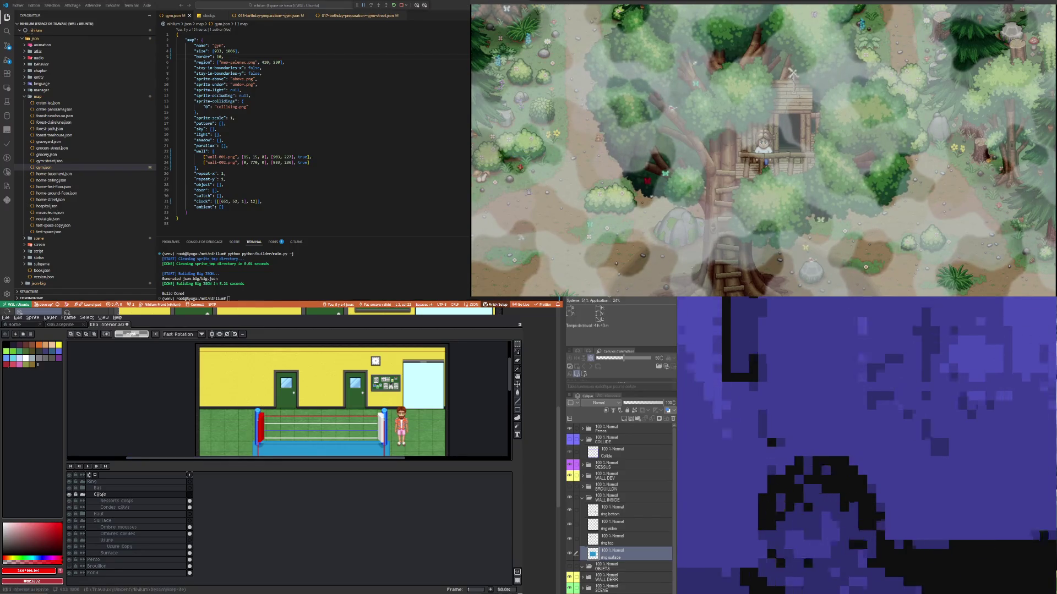
Step: Shrink the timeline, then show the Brouillon sketch layer and make it the active layer
{"action": "left_click_drag", "start_coordinate": [284, 471], "coordinate": [281, 517]}
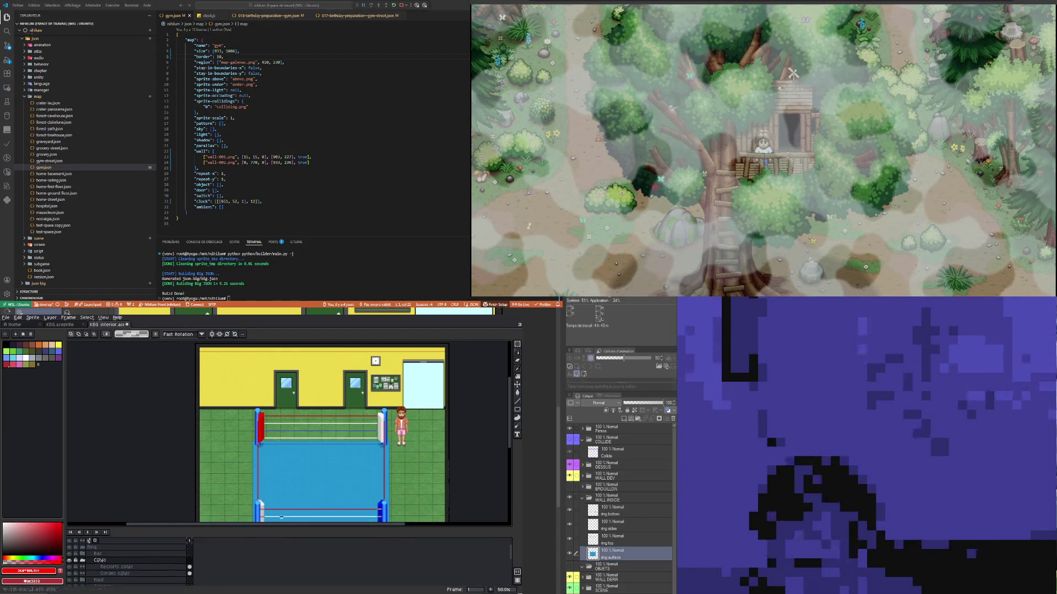
{"action": "scroll", "coordinate": [265, 455], "scroll_direction": "down", "scroll_amount": 1}
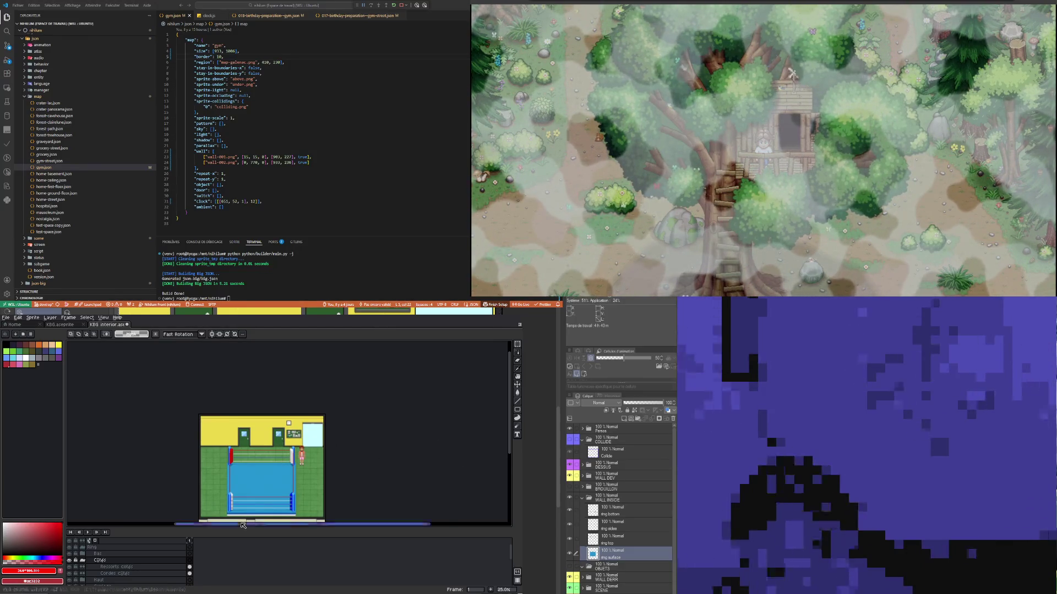
{"action": "scroll", "coordinate": [117, 567], "scroll_direction": "down", "scroll_amount": 2}
{"action": "scroll", "coordinate": [110, 568], "scroll_direction": "down", "scroll_amount": 3}
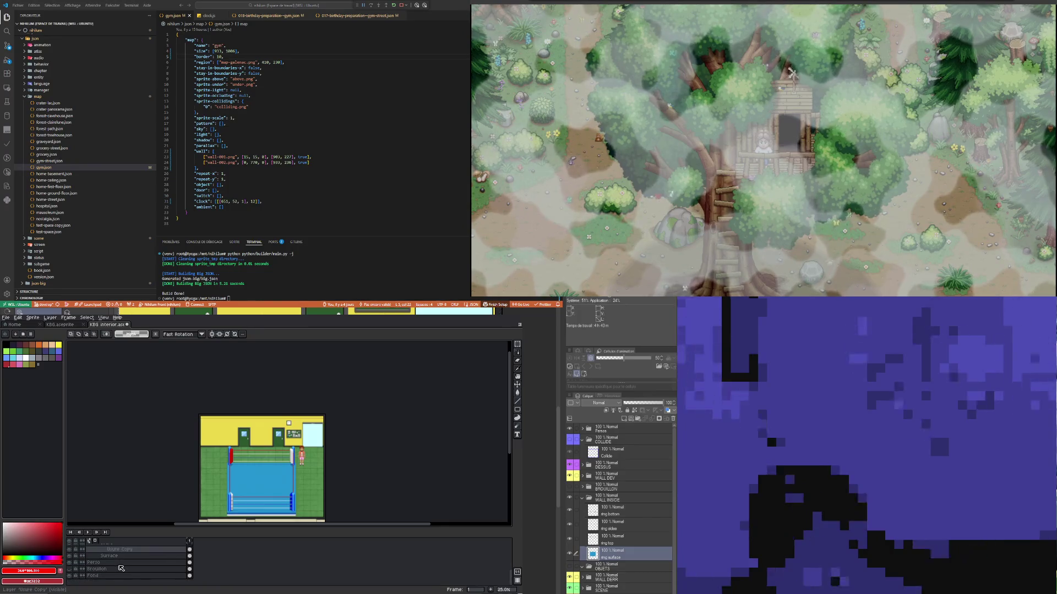
{"action": "left_click", "coordinate": [70, 570]}
{"action": "left_click", "coordinate": [94, 569]}
Step: Zoom the canvas in on the wall with the three punching bags
{"action": "scroll", "coordinate": [224, 424], "scroll_direction": "up", "scroll_amount": 2}
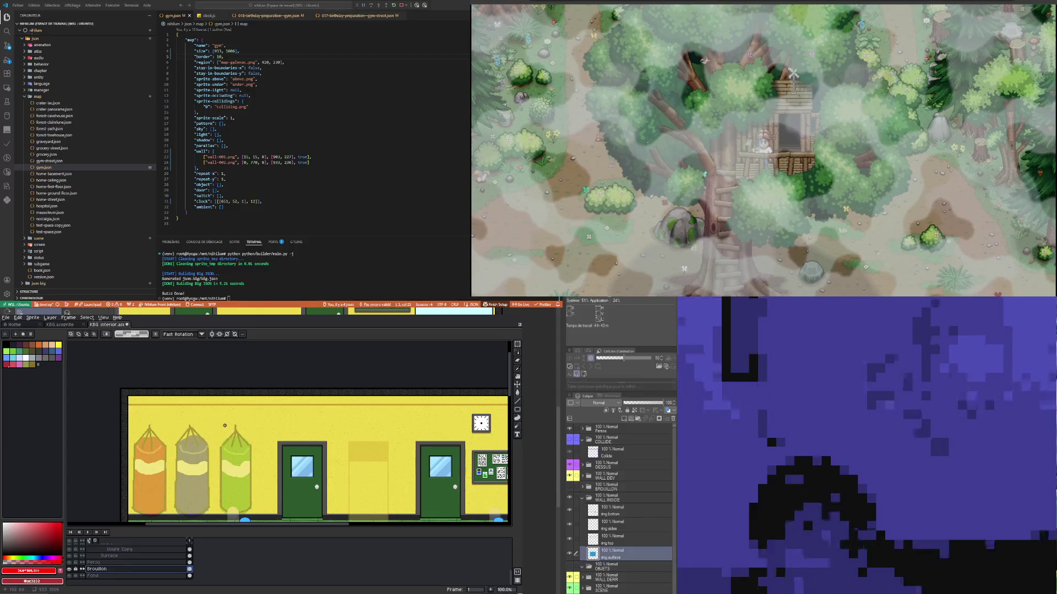
{"action": "scroll", "coordinate": [220, 452], "scroll_direction": "down", "scroll_amount": 1}
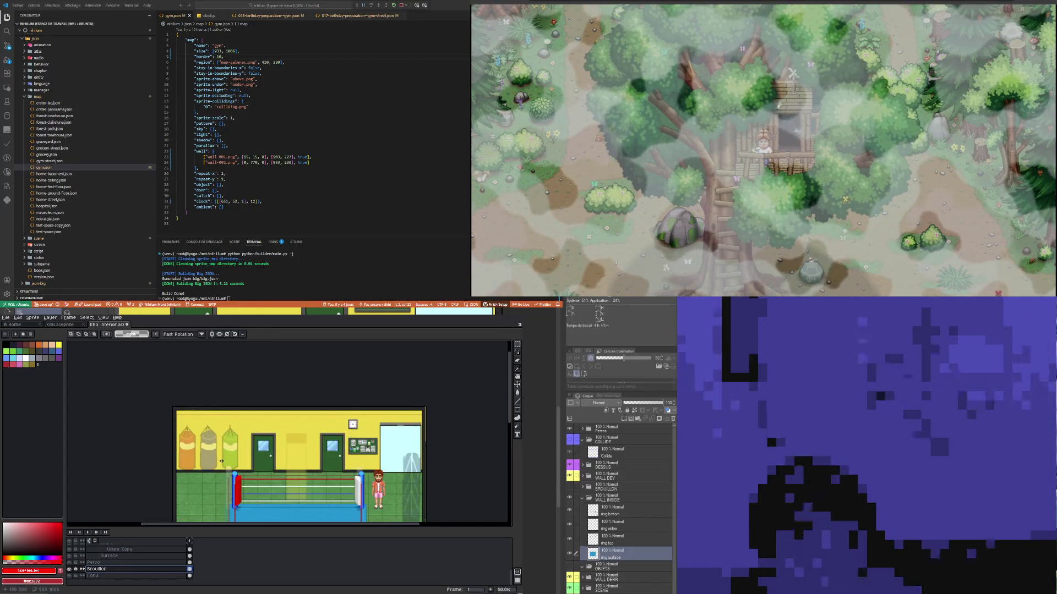
{"action": "scroll", "coordinate": [221, 461], "scroll_direction": "up", "scroll_amount": 1}
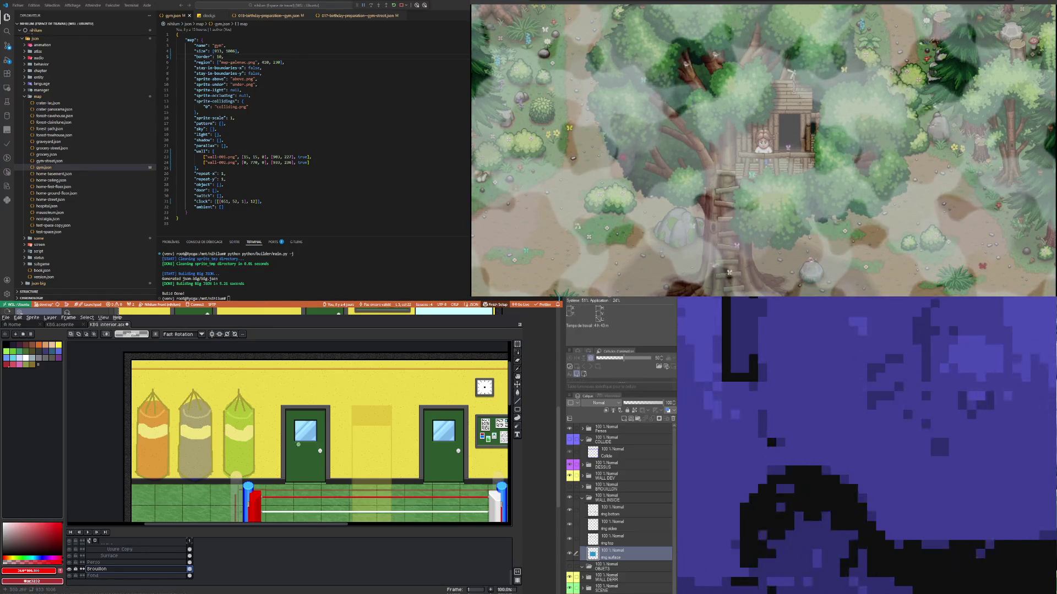
{"action": "scroll", "coordinate": [299, 444], "scroll_direction": "down", "scroll_amount": 2}
{"action": "scroll", "coordinate": [239, 450], "scroll_direction": "up", "scroll_amount": 2}
{"action": "scroll", "coordinate": [230, 438], "scroll_direction": "up", "scroll_amount": 1}
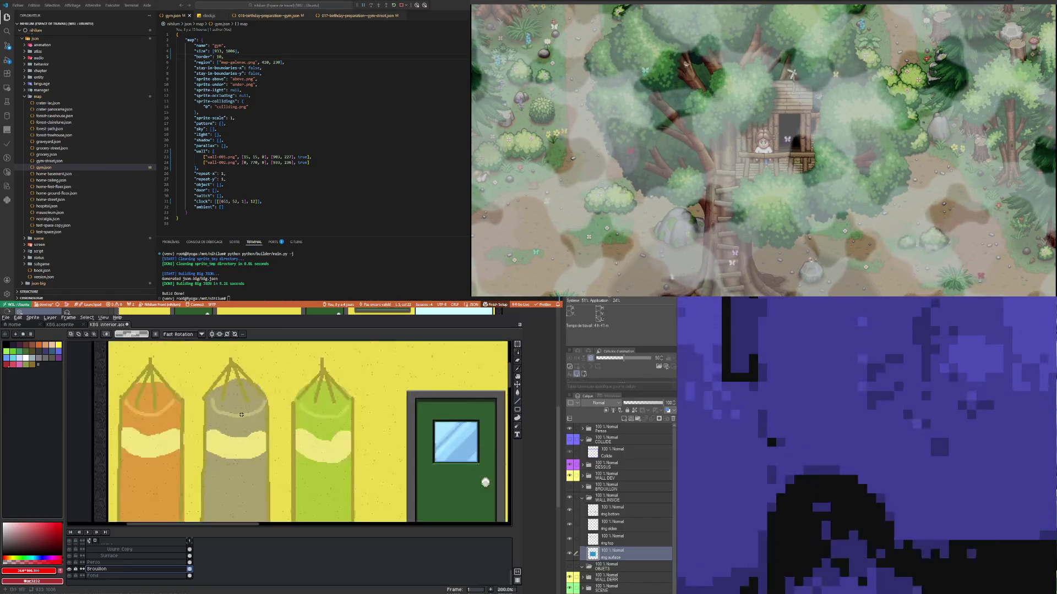
{"action": "scroll", "coordinate": [233, 431], "scroll_direction": "down", "scroll_amount": 2}
{"action": "scroll", "coordinate": [239, 427], "scroll_direction": "up", "scroll_amount": 1}
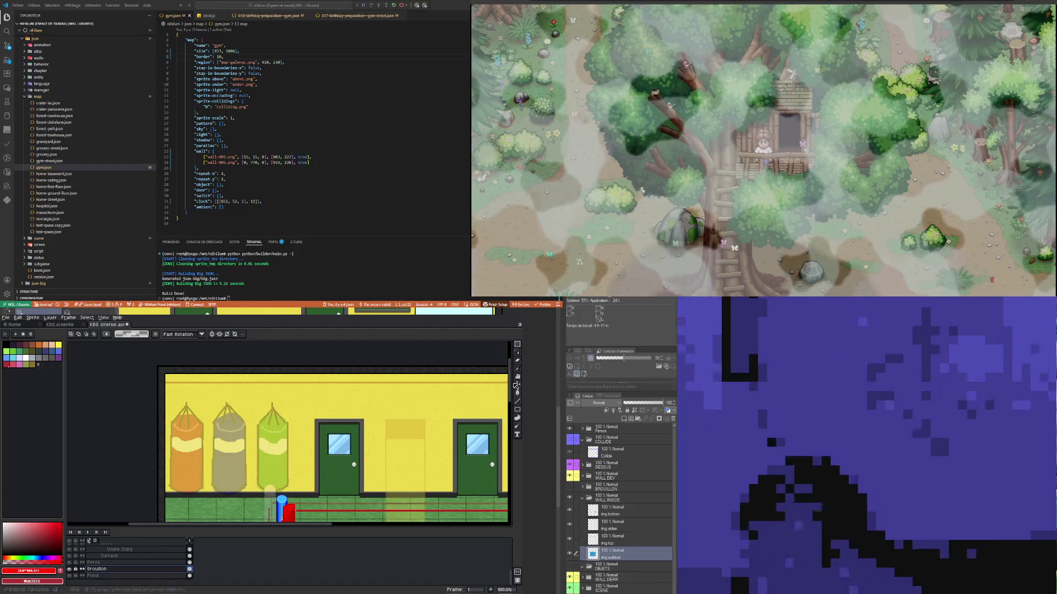
{"action": "left_click", "coordinate": [517, 410]}
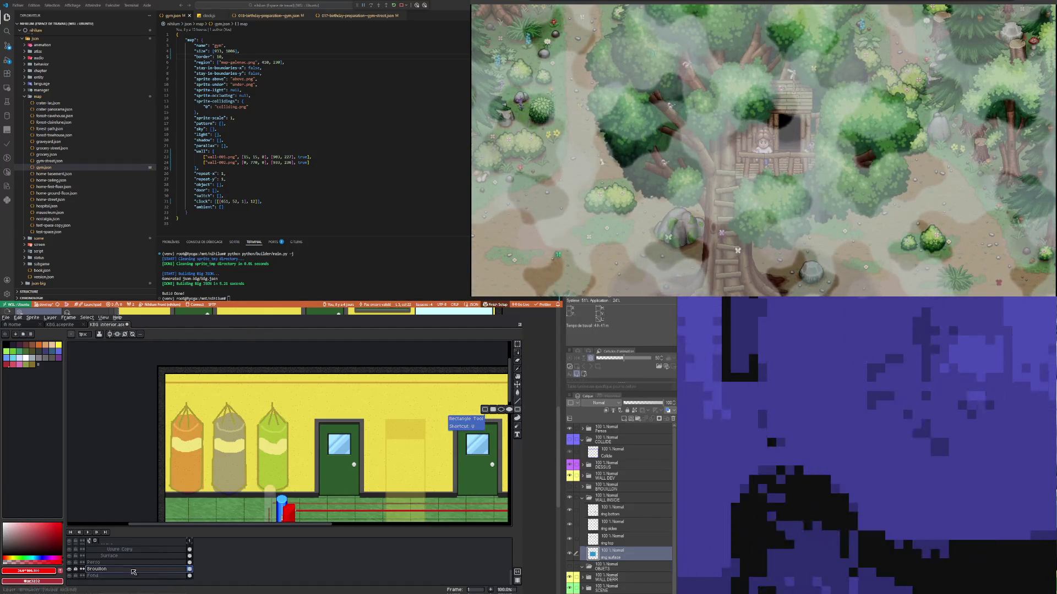
Step: Collapse the Ring group, wrap it in a new group and rename that group 'Sacs'
{"action": "left_click_drag", "start_coordinate": [182, 531], "coordinate": [159, 495]}
{"action": "scroll", "coordinate": [134, 545], "scroll_direction": "up", "scroll_amount": 3}
{"action": "scroll", "coordinate": [134, 543], "scroll_direction": "up", "scroll_amount": 2}
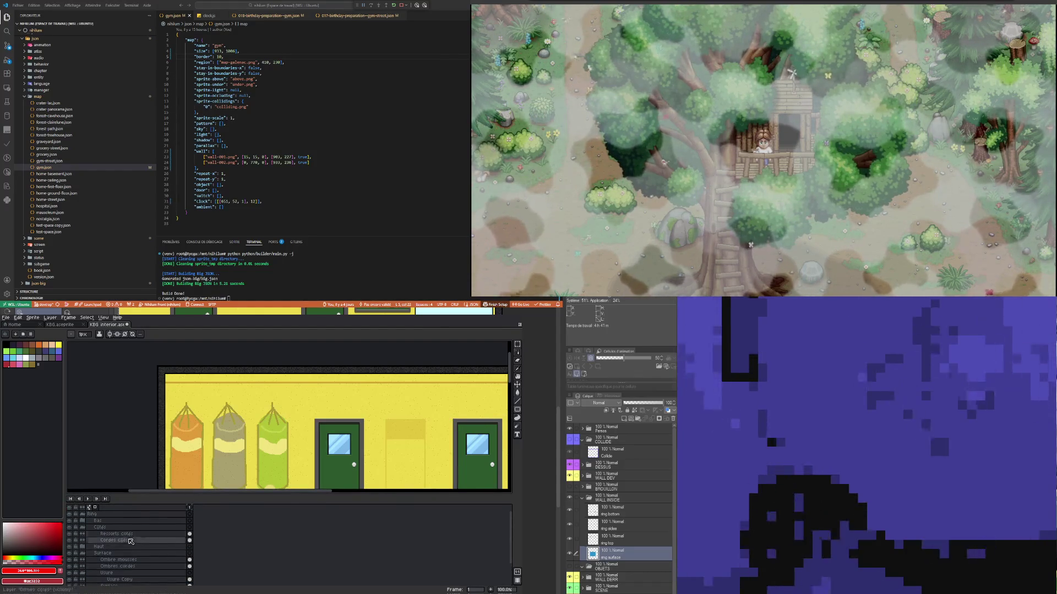
{"action": "left_click", "coordinate": [86, 515]}
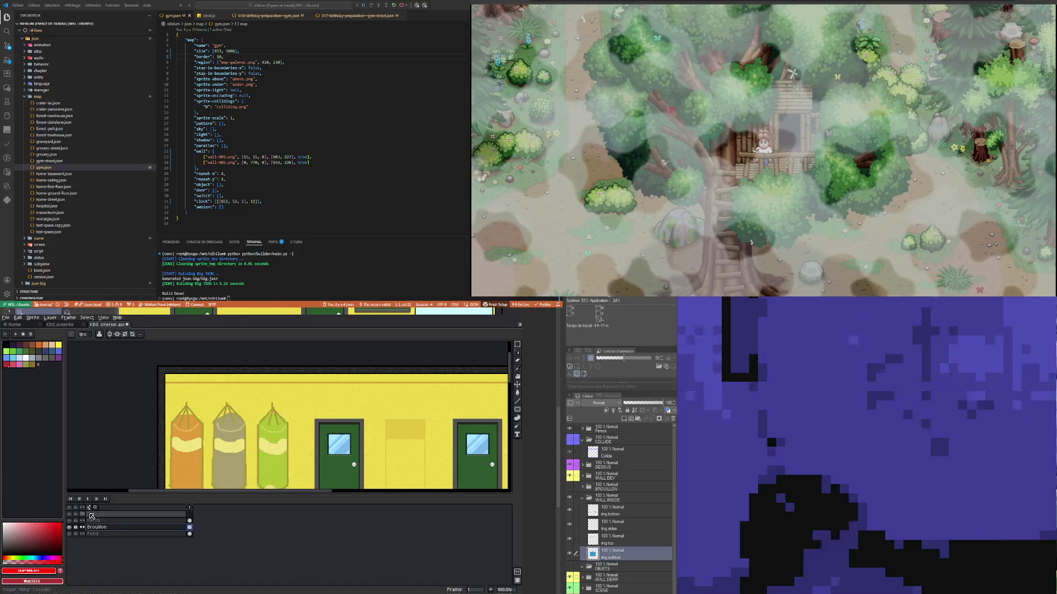
{"action": "right_click", "coordinate": [102, 515]}
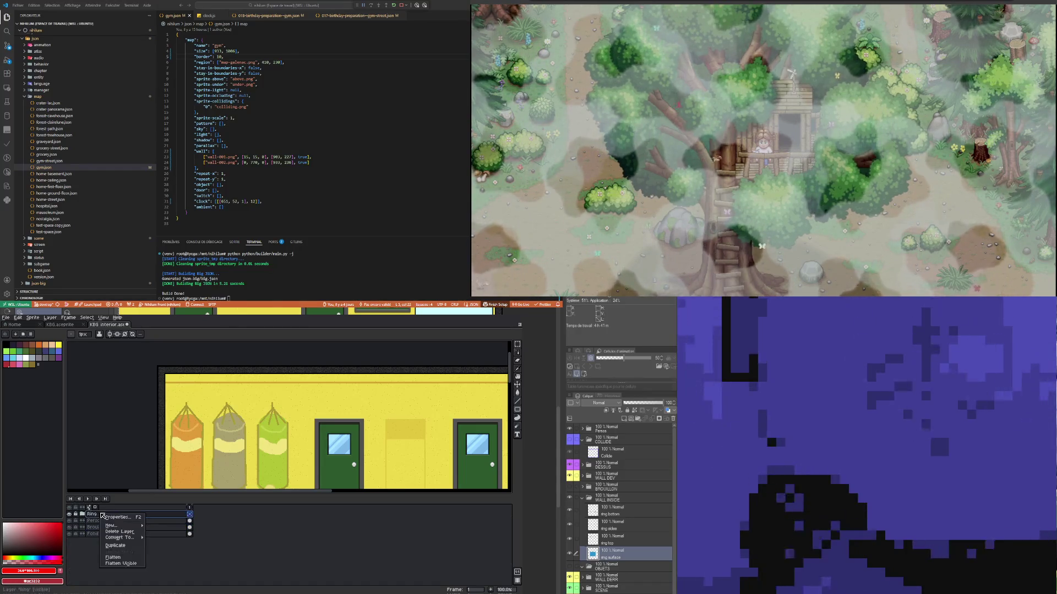
{"action": "mouse_move", "coordinate": [115, 525]}
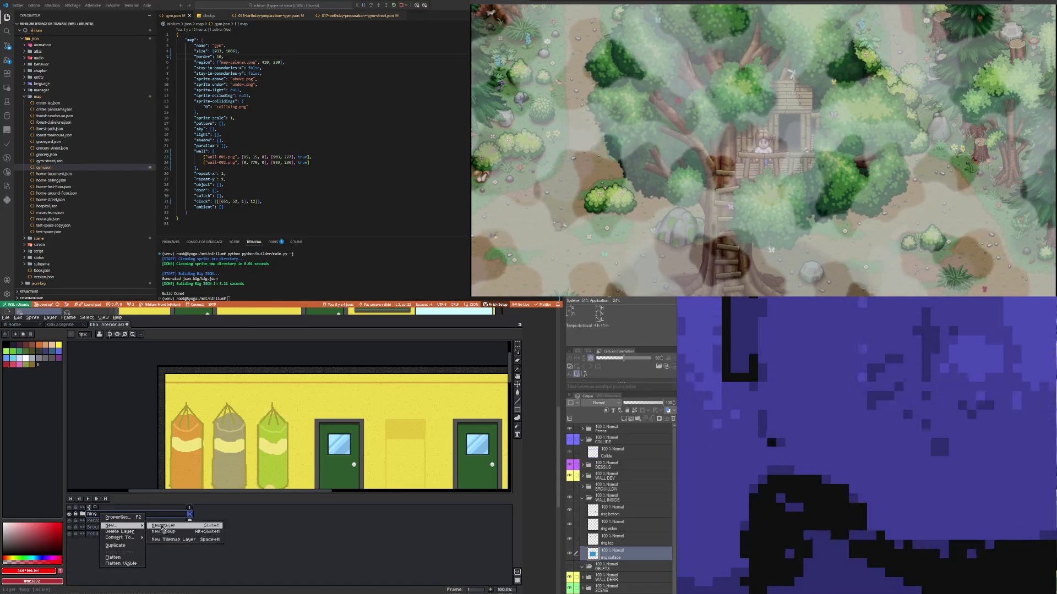
{"action": "left_click", "coordinate": [165, 531]}
{"action": "mouse_move", "coordinate": [92, 523]}
{"action": "left_mouse_down"}
{"action": "mouse_move", "coordinate": [109, 530]}
{"action": "mouse_move", "coordinate": [101, 517]}
{"action": "left_mouse_up"}
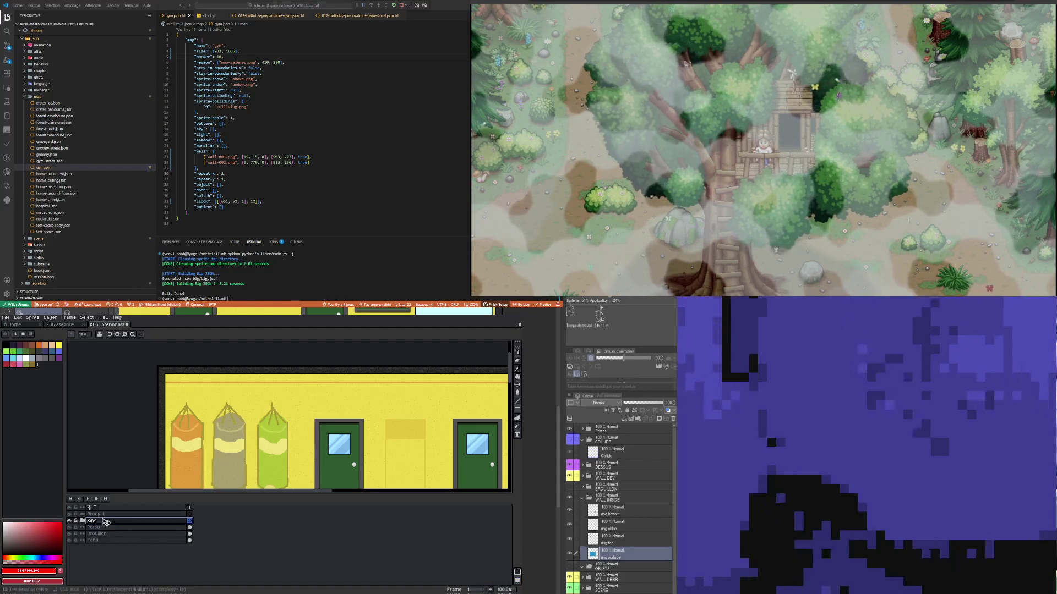
{"action": "double_click", "coordinate": [100, 515]}
{"action": "type", "text": "Sacs"}
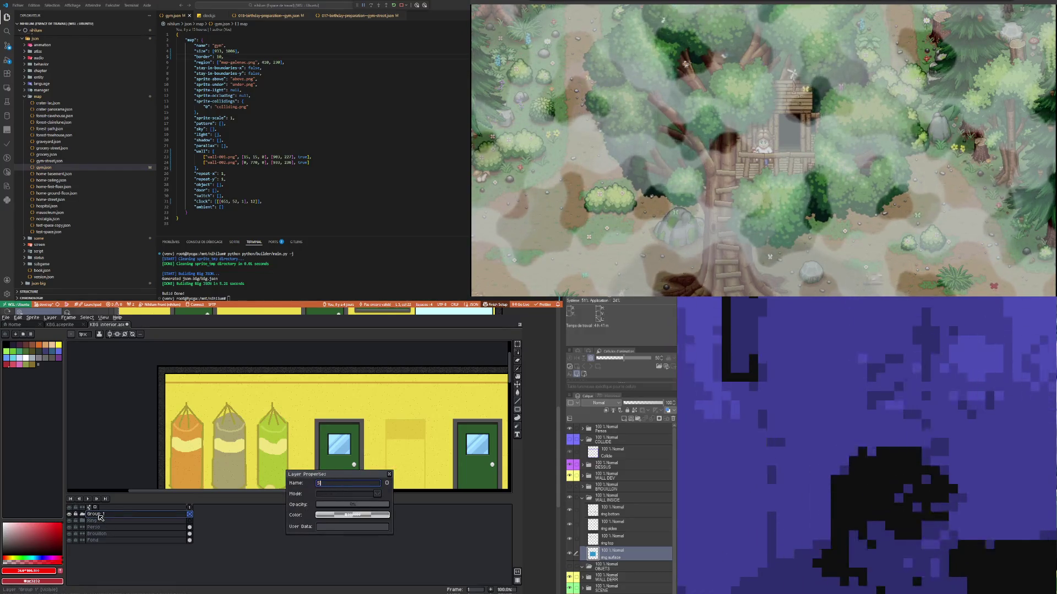
{"action": "key", "text": "Return"}
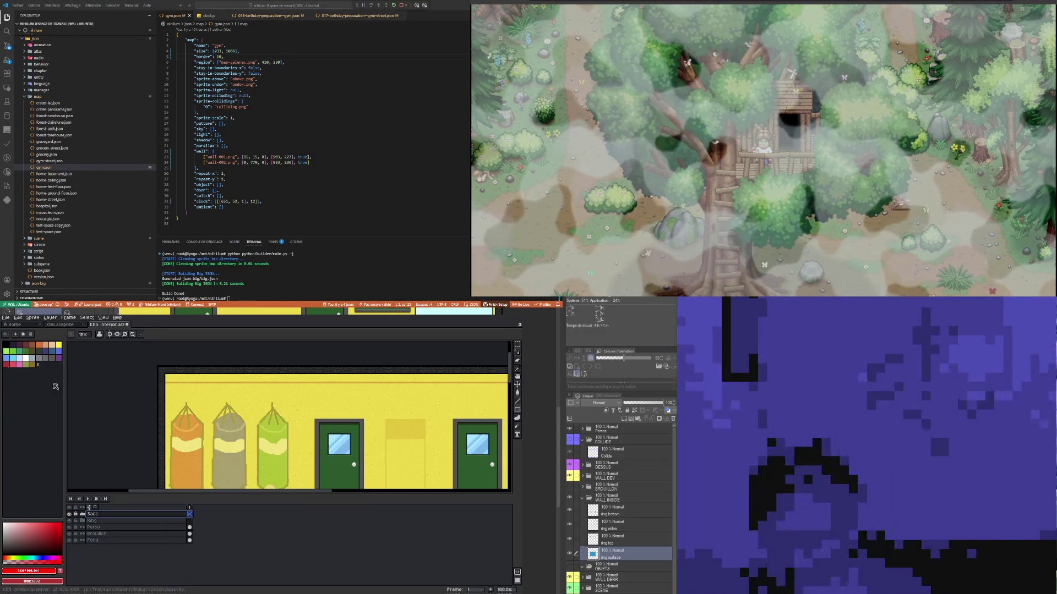
Step: Add a new empty Layer 5 from the Sacs group's menu and make it active
{"action": "right_click", "coordinate": [130, 514]}
{"action": "mouse_move", "coordinate": [141, 524]}
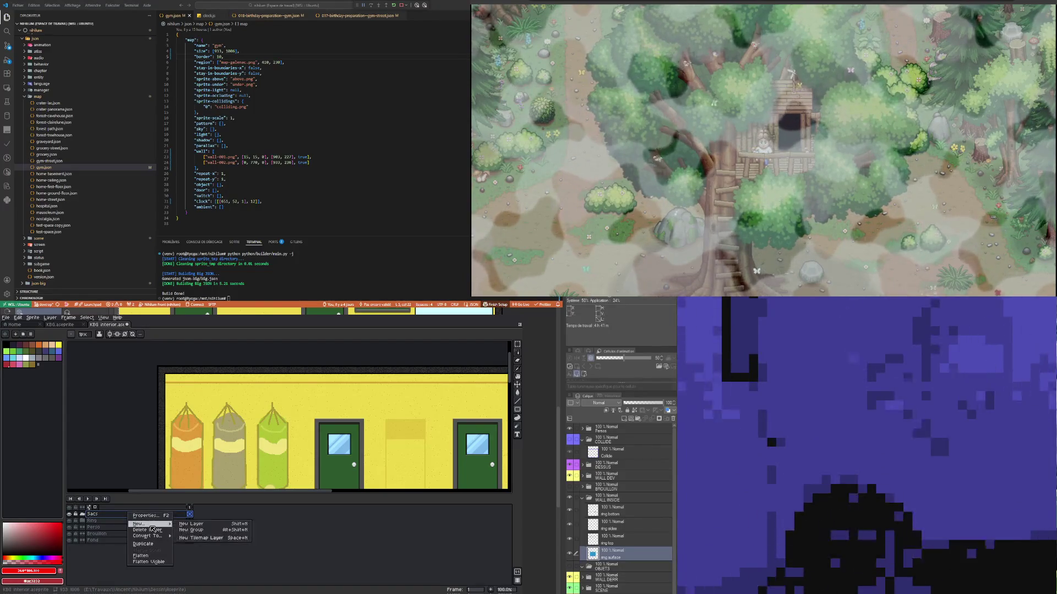
{"action": "left_click", "coordinate": [203, 526]}
{"action": "left_click", "coordinate": [112, 524]}
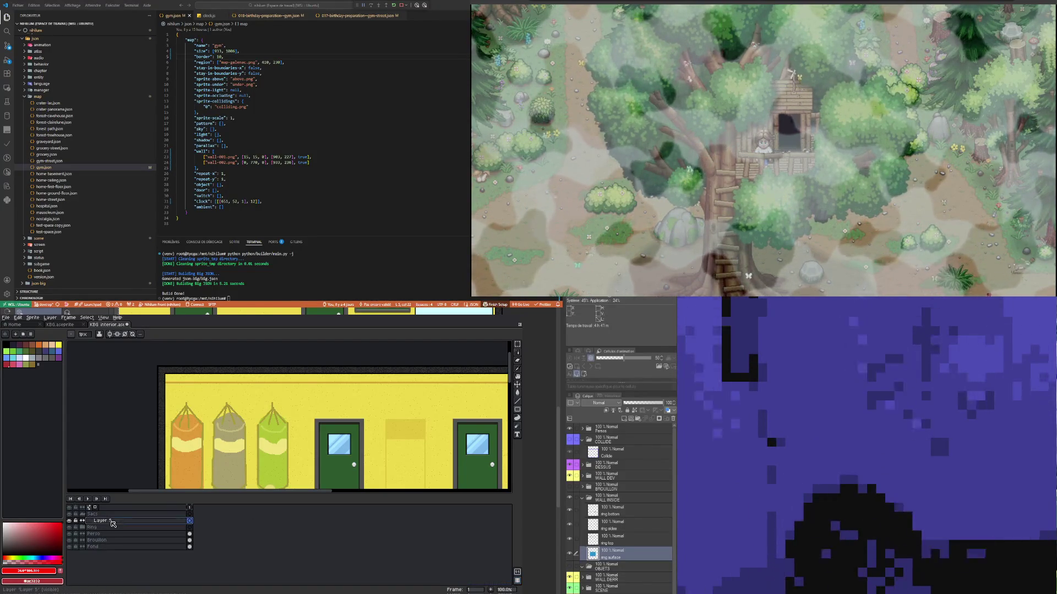
{"action": "scroll", "coordinate": [202, 461], "scroll_direction": "down", "scroll_amount": 2}
{"action": "scroll", "coordinate": [202, 460], "scroll_direction": "up", "scroll_amount": 2}
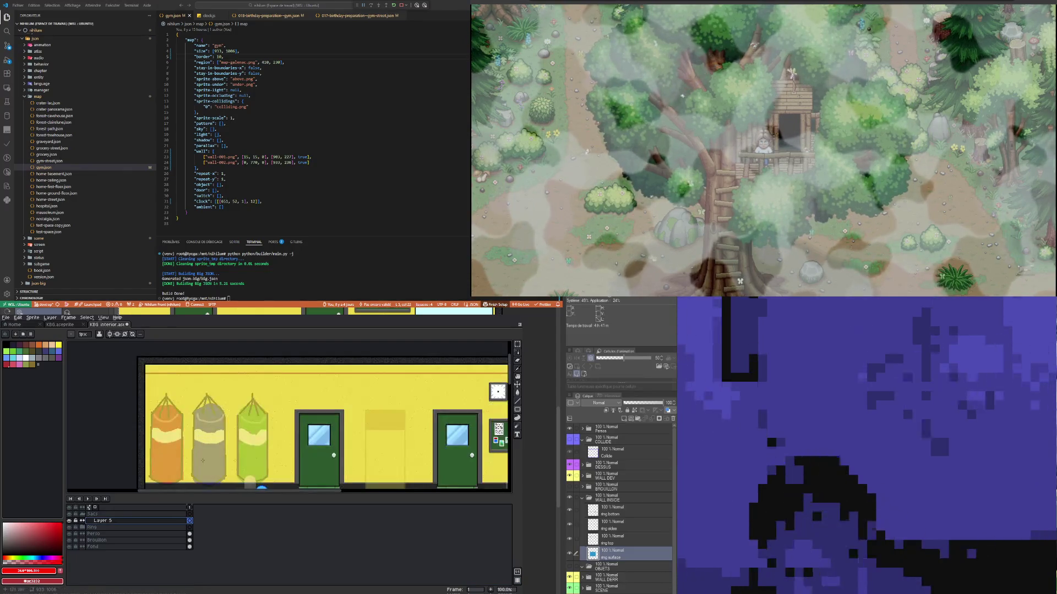
{"action": "mouse_move", "coordinate": [513, 412]}
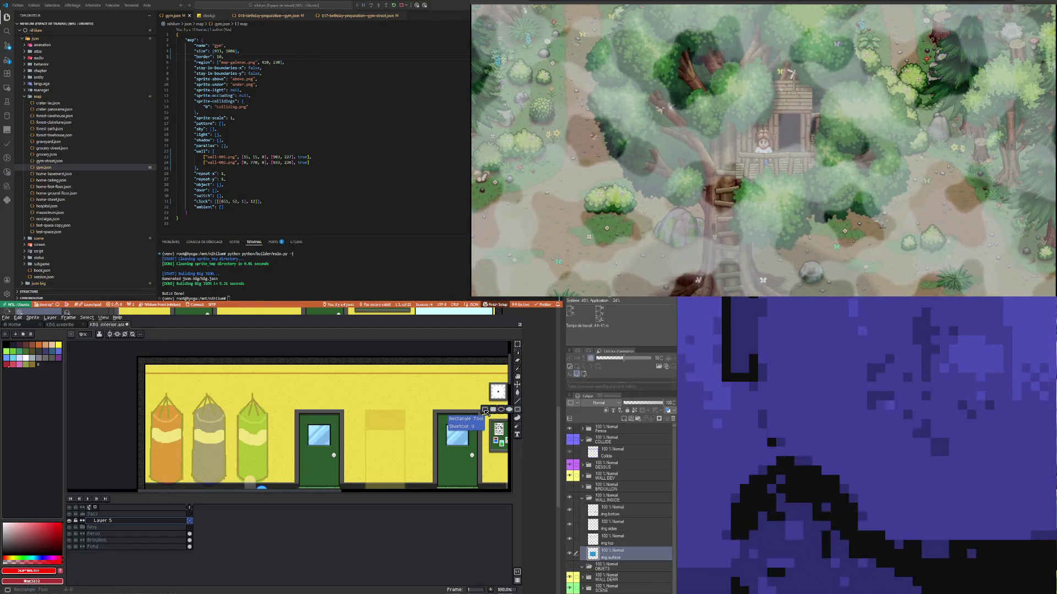
Step: Draw a red rectangle outline fitted around the middle punching bag
{"action": "left_click", "coordinate": [485, 413]}
{"action": "scroll", "coordinate": [214, 419], "scroll_direction": "down", "scroll_amount": 2}
{"action": "scroll", "coordinate": [214, 419], "scroll_direction": "up", "scroll_amount": 3}
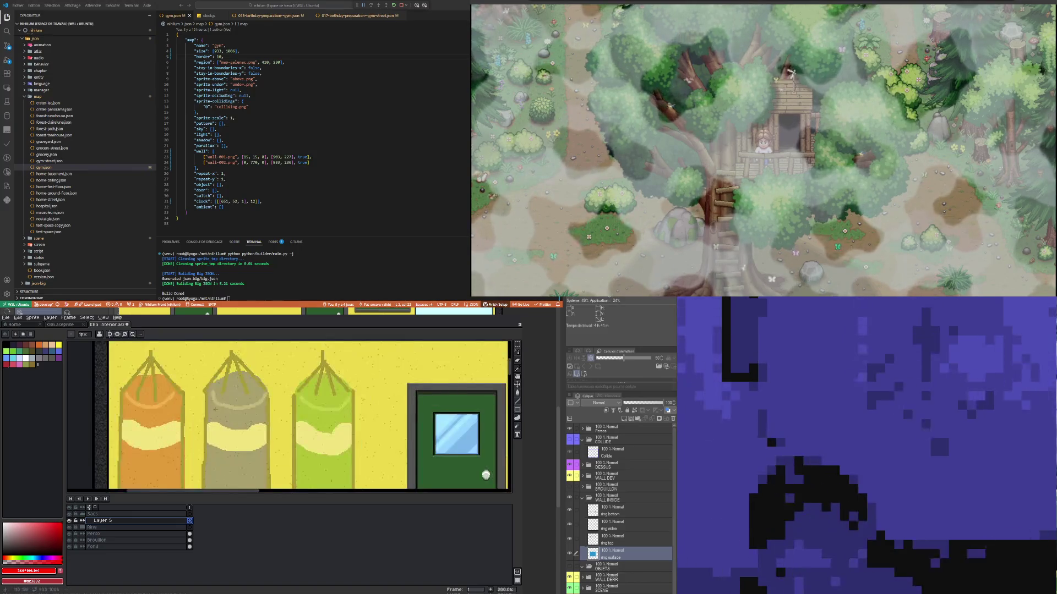
{"action": "scroll", "coordinate": [215, 420], "scroll_direction": "down", "scroll_amount": 1}
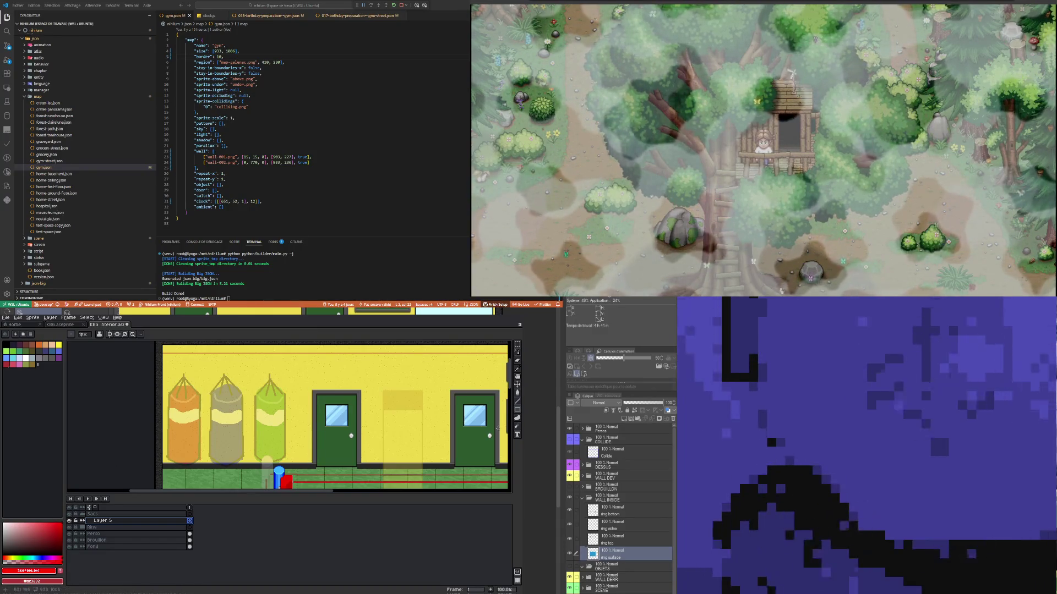
{"action": "left_click", "coordinate": [517, 409]}
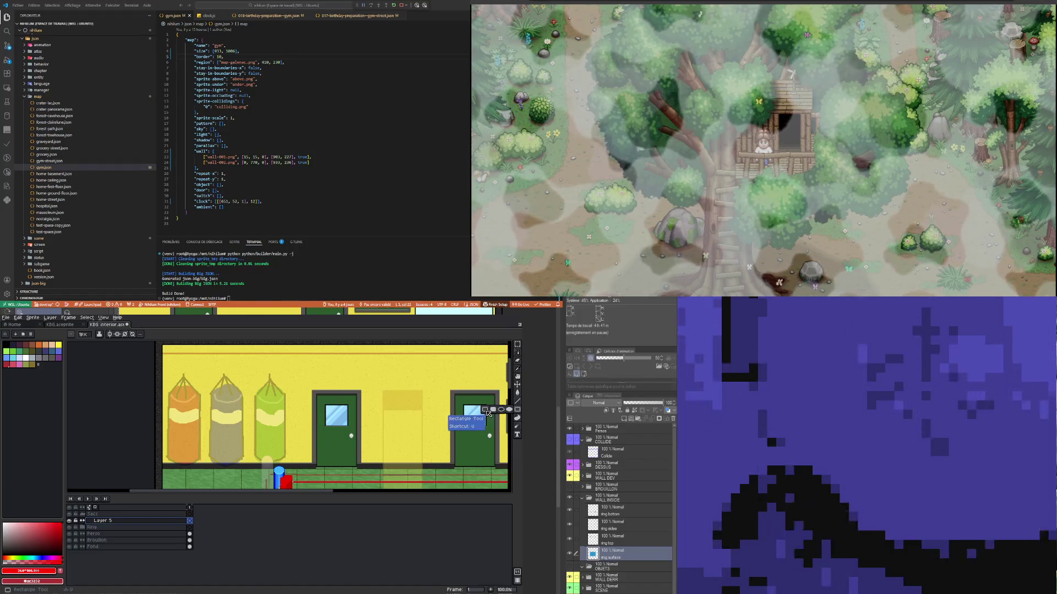
{"action": "left_click", "coordinate": [486, 410]}
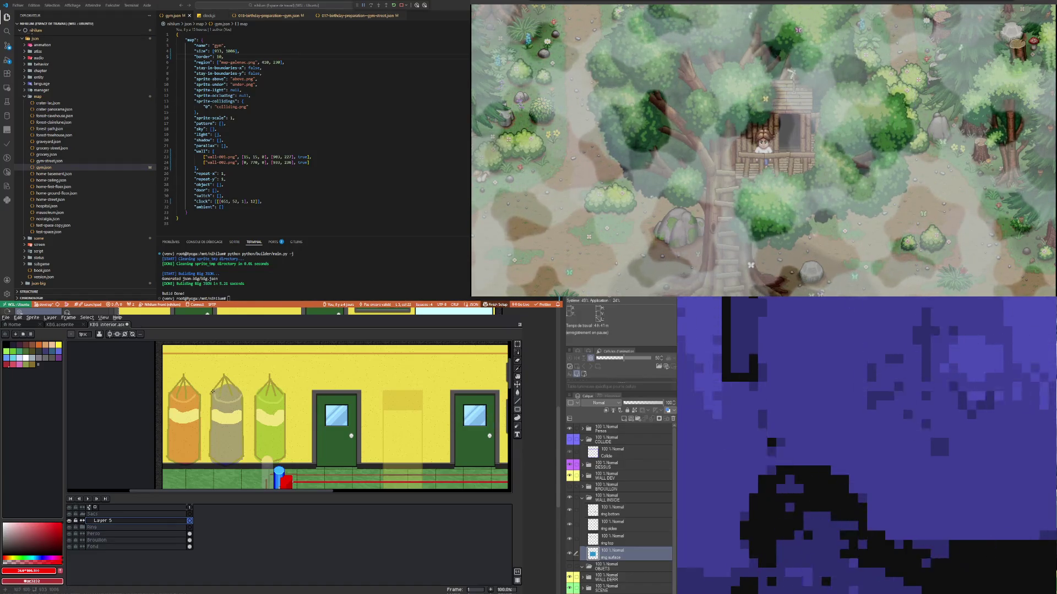
{"action": "mouse_move", "coordinate": [212, 395]}
{"action": "left_mouse_down"}
{"action": "mouse_move", "coordinate": [250, 461]}
{"action": "mouse_move", "coordinate": [241, 457]}
{"action": "left_mouse_up"}
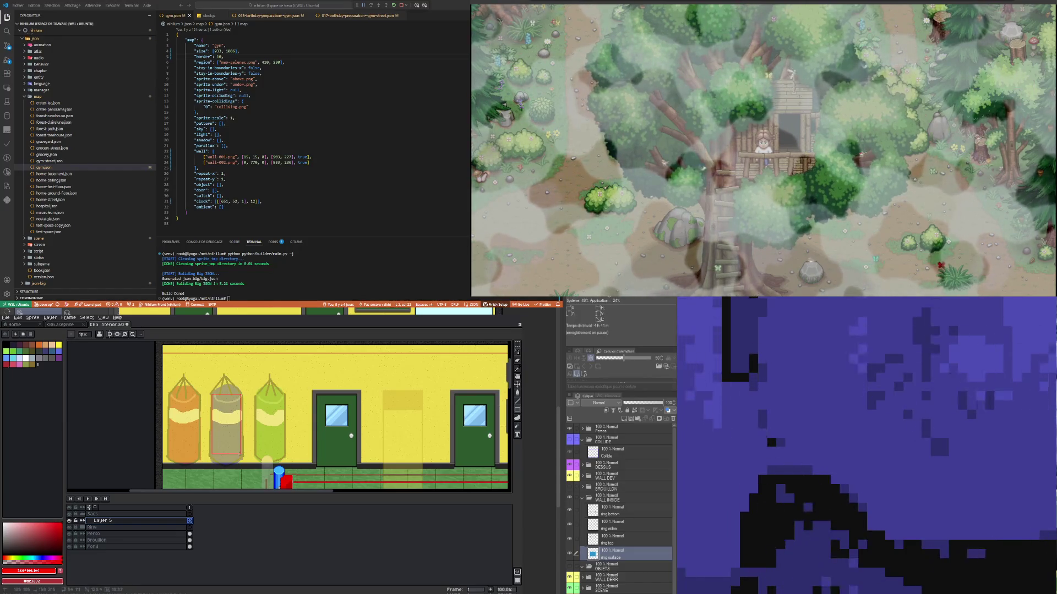
{"action": "left_click_drag", "start_coordinate": [241, 455], "coordinate": [238, 453]}
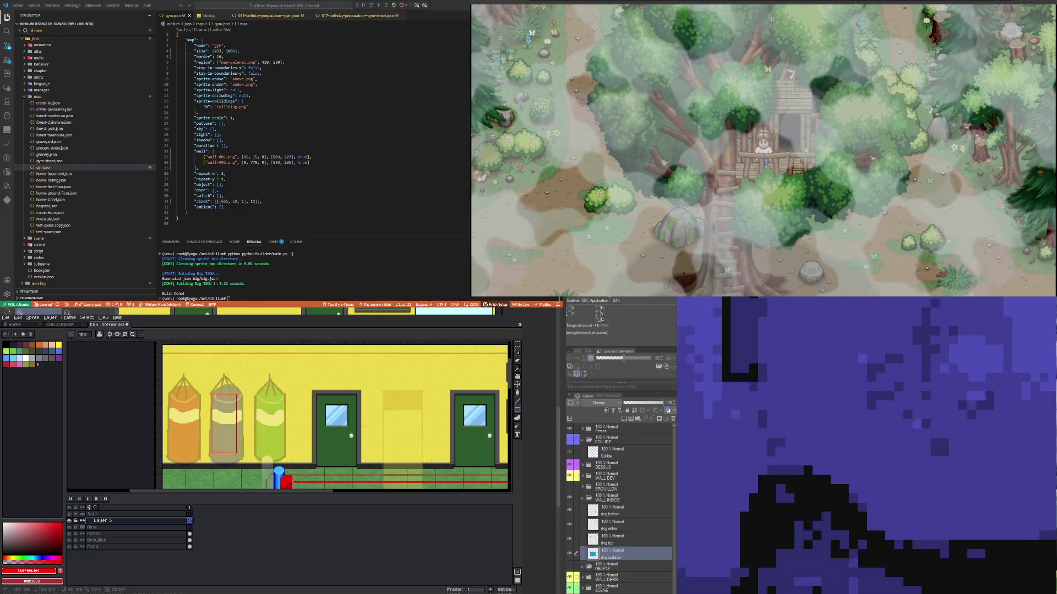
{"action": "left_click_drag", "start_coordinate": [236, 455], "coordinate": [237, 456]}
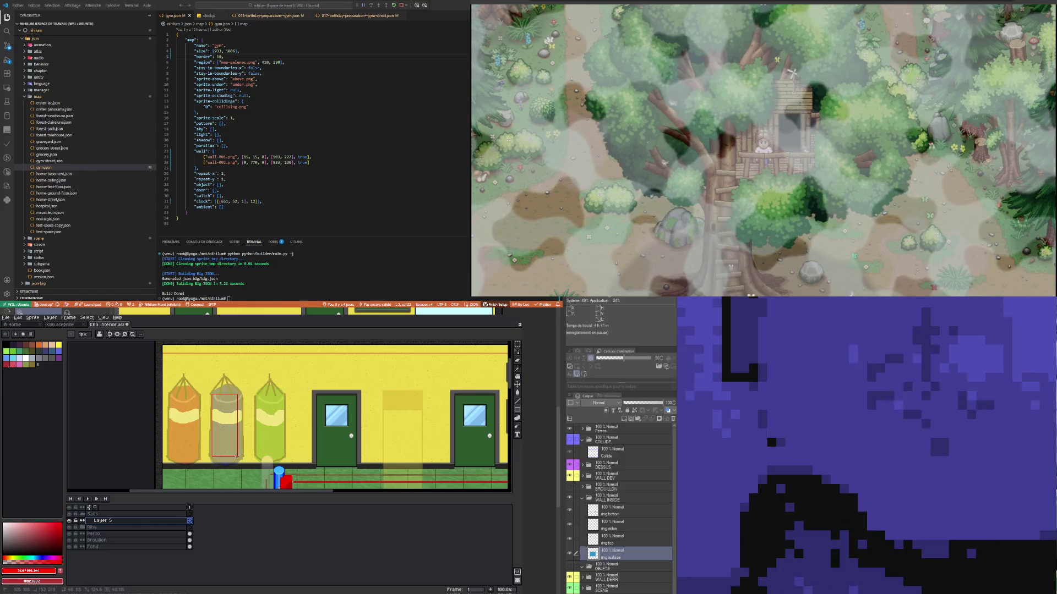
{"action": "left_click_drag", "start_coordinate": [237, 456], "coordinate": [238, 457]}
Step: Select the middle bag's top section, nudge it down, apply it and zoom out
{"action": "scroll", "coordinate": [222, 398], "scroll_direction": "down", "scroll_amount": 2}
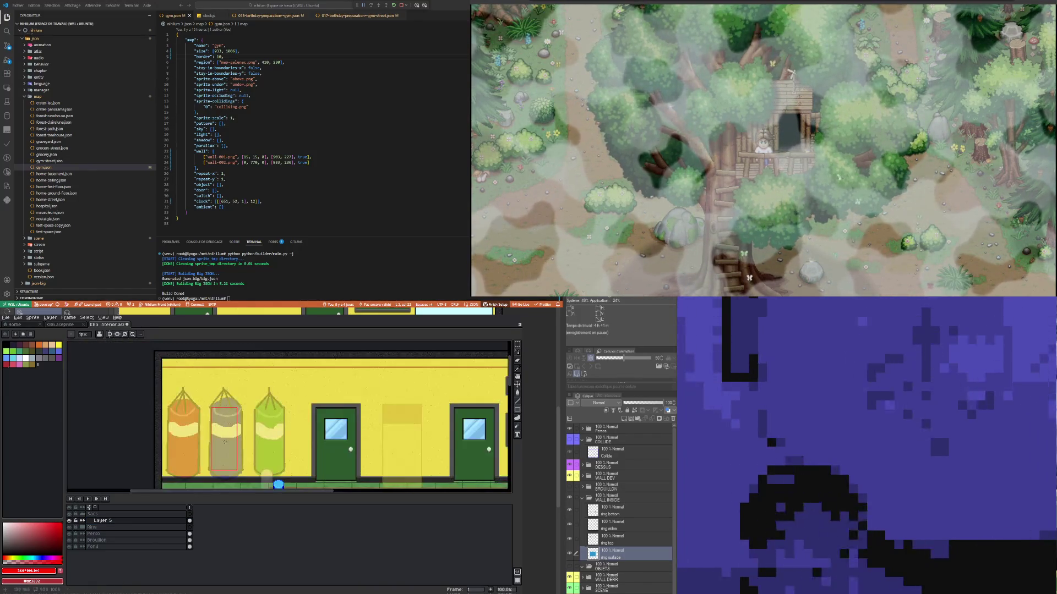
{"action": "left_click", "coordinate": [518, 344]}
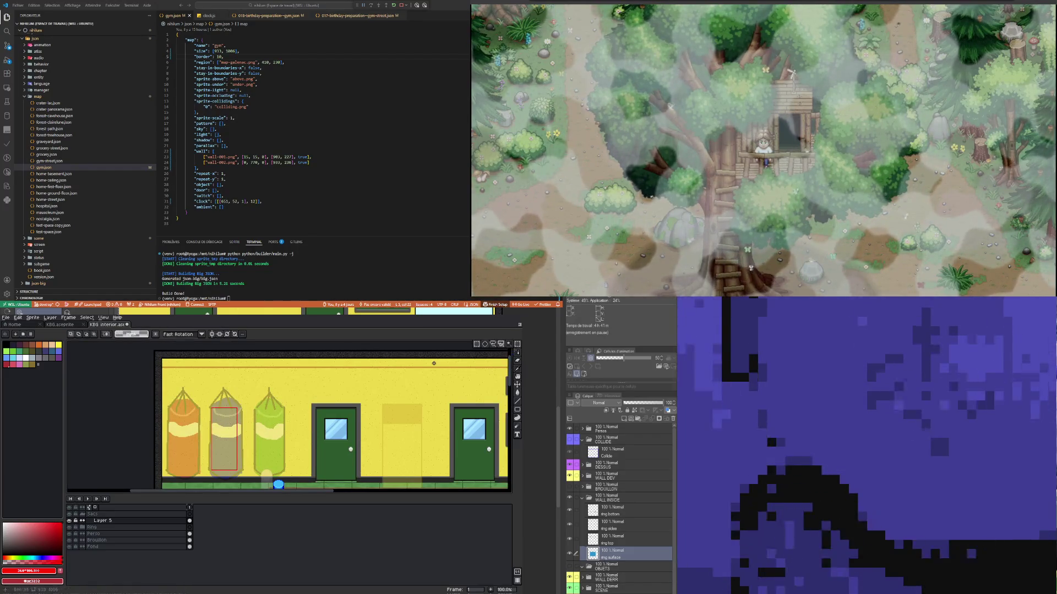
{"action": "left_click_drag", "start_coordinate": [192, 391], "coordinate": [247, 423]}
{"action": "key", "text": "Down"}
{"action": "key", "text": "Down"}
{"action": "key", "text": "Down"}
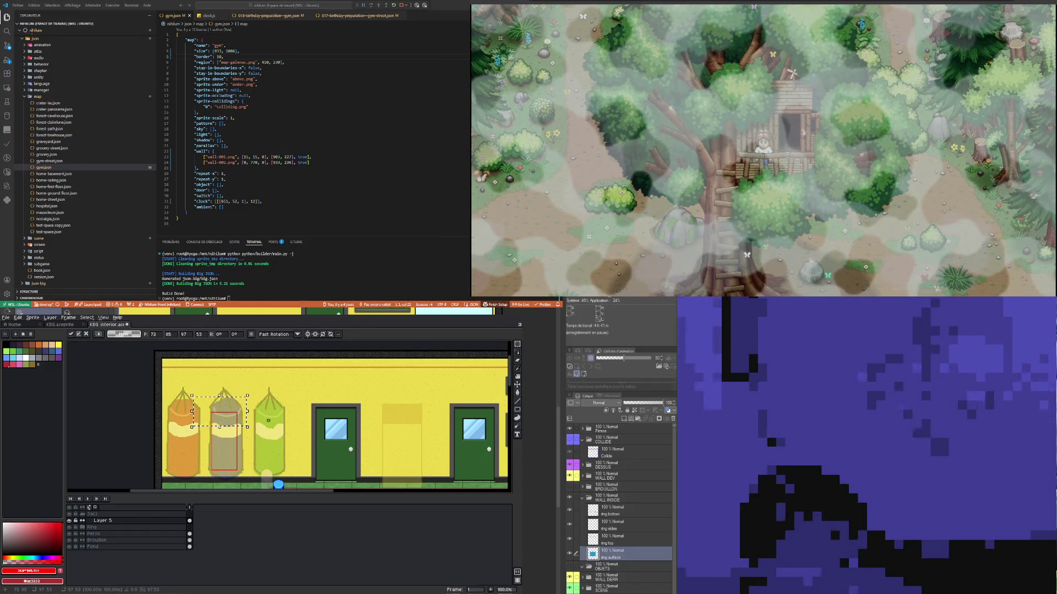
{"action": "key", "text": "Return"}
{"action": "scroll", "coordinate": [234, 454], "scroll_direction": "up", "scroll_amount": 1}
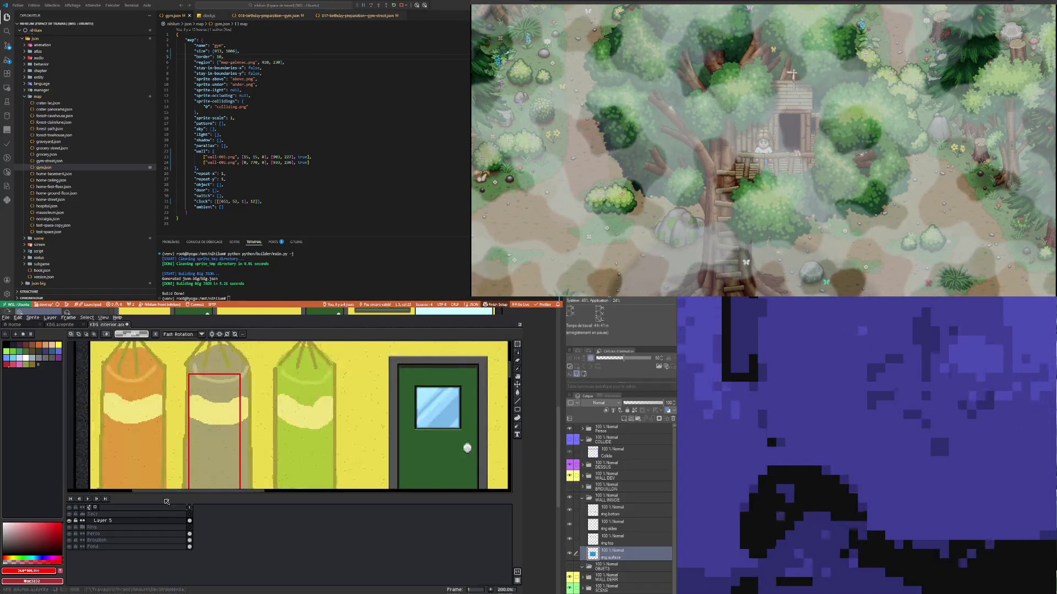
{"action": "key", "text": "1"}
{"action": "right_click", "coordinate": [113, 522]}
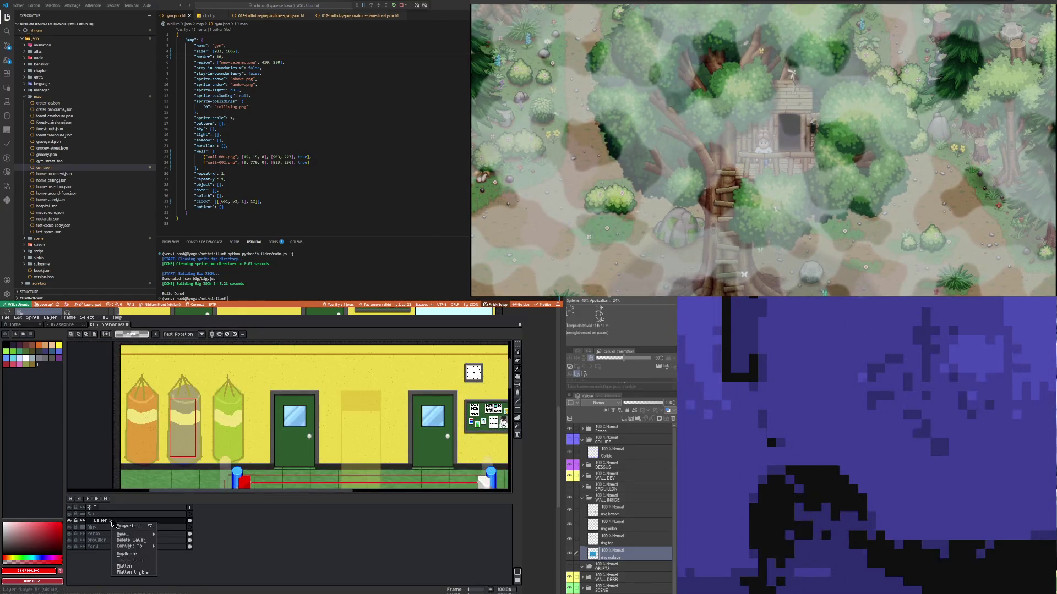
Step: Add a layer above Layer 5 and draw a green ellipse over the middle bag's top
{"action": "mouse_move", "coordinate": [140, 534]}
{"action": "left_click", "coordinate": [197, 535]}
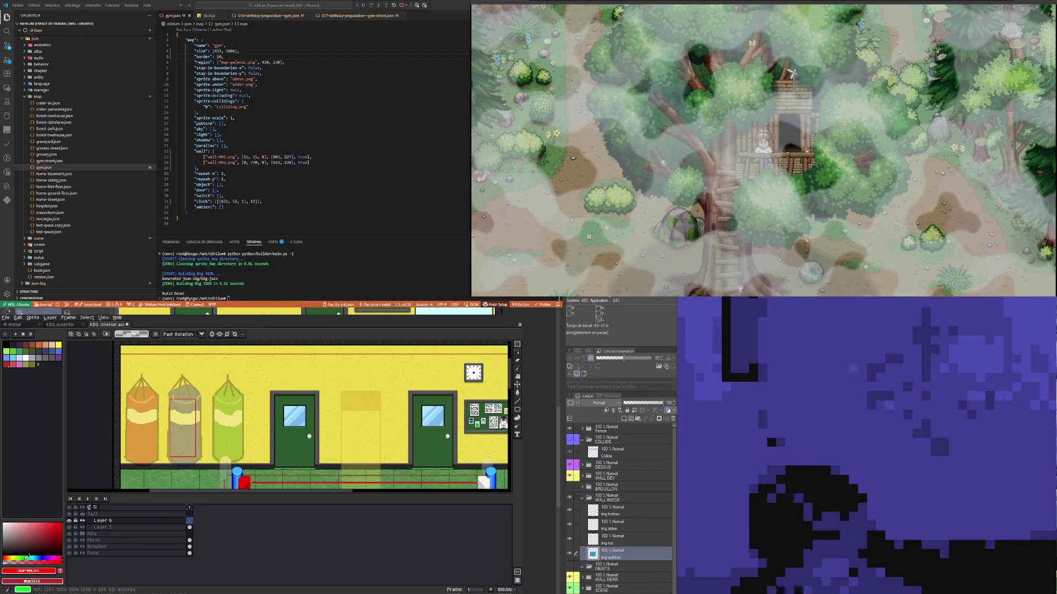
{"action": "left_click", "coordinate": [23, 558]}
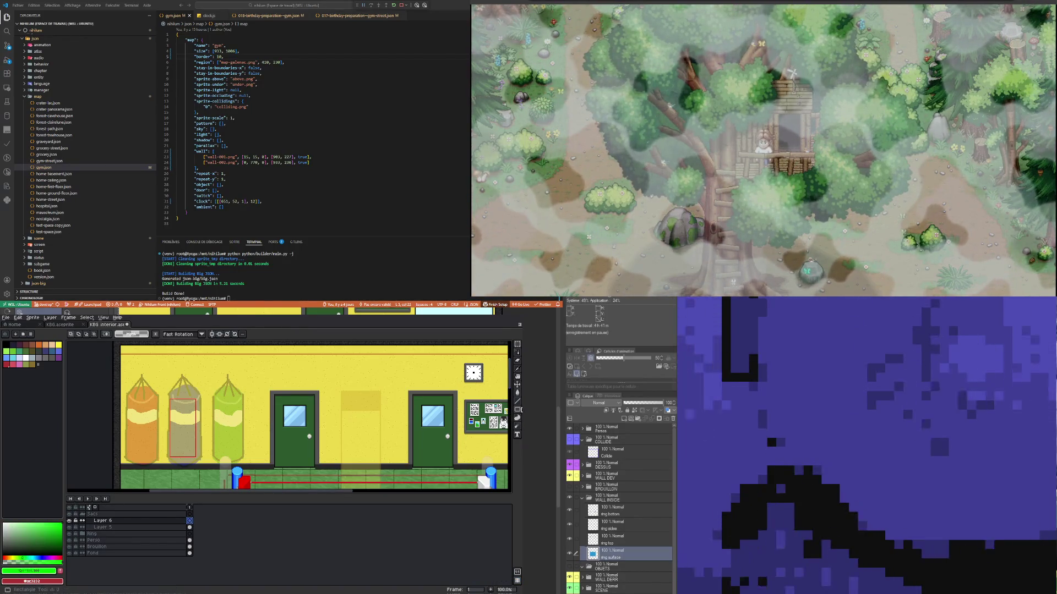
{"action": "left_click", "coordinate": [518, 409]}
{"action": "left_click", "coordinate": [484, 422]}
{"action": "scroll", "coordinate": [196, 408], "scroll_direction": "up", "scroll_amount": 2}
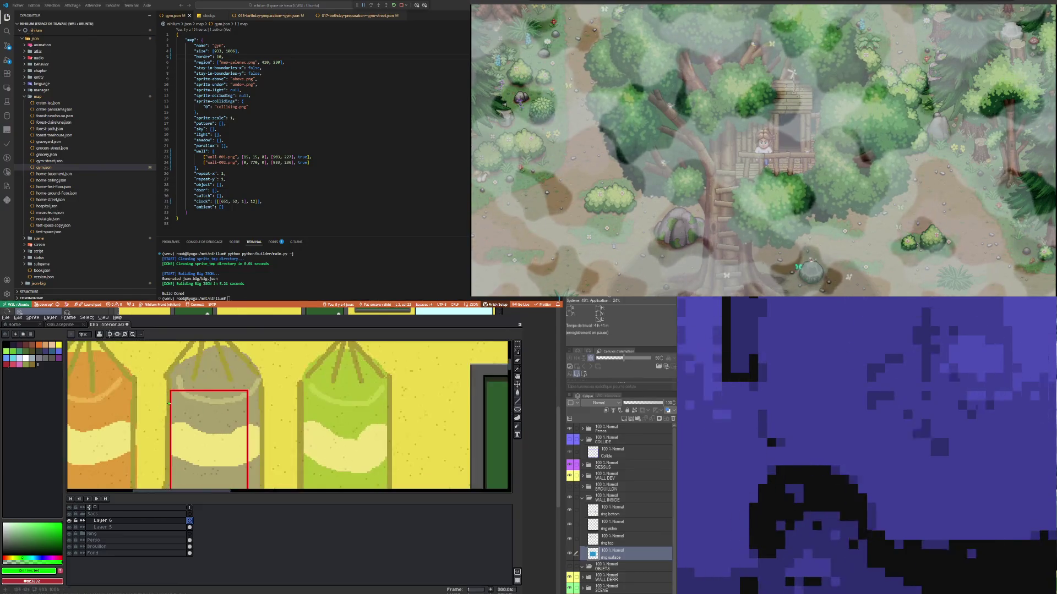
{"action": "mouse_move", "coordinate": [170, 392]}
{"action": "left_mouse_down"}
{"action": "mouse_move", "coordinate": [228, 360]}
{"action": "mouse_move", "coordinate": [212, 349]}
{"action": "mouse_move", "coordinate": [247, 347]}
{"action": "left_mouse_up"}
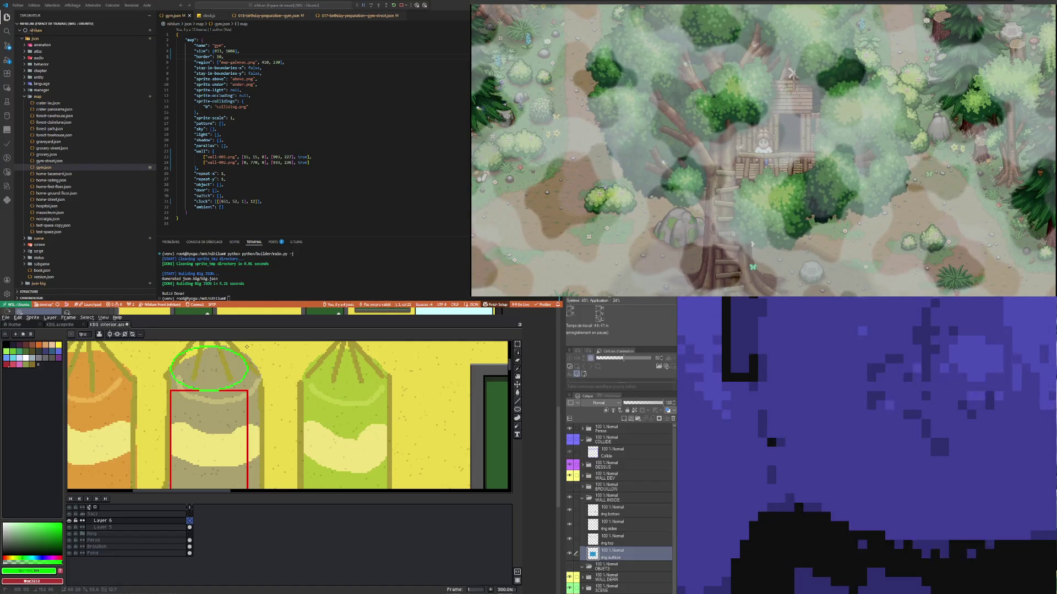
Step: Shrink the green ellipse slightly, then select it and fine-tune its position
{"action": "left_click_drag", "start_coordinate": [246, 346], "coordinate": [246, 344]}
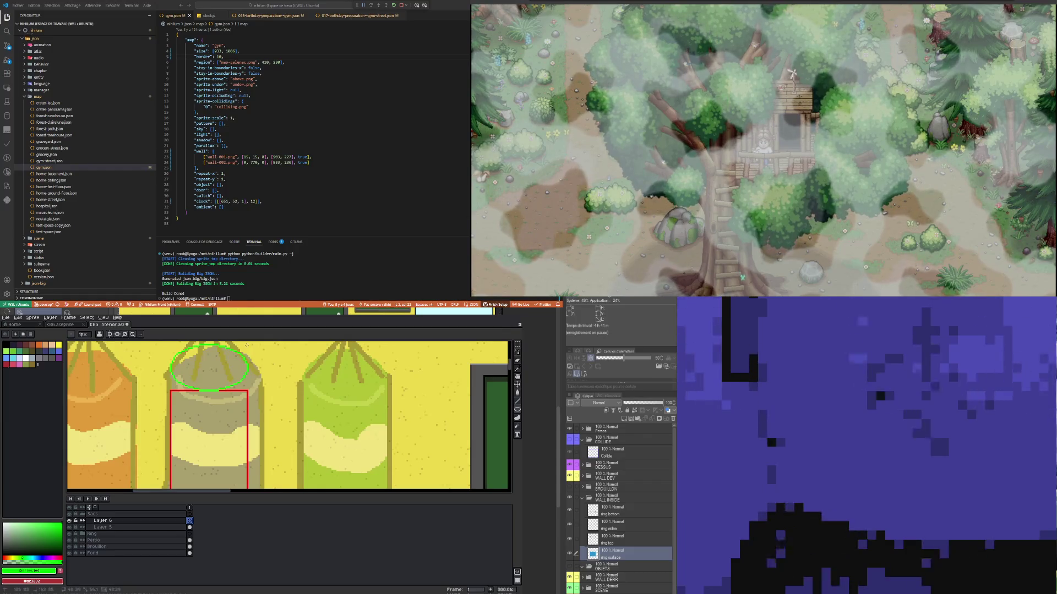
{"action": "scroll", "coordinate": [222, 424], "scroll_direction": "down", "scroll_amount": 1}
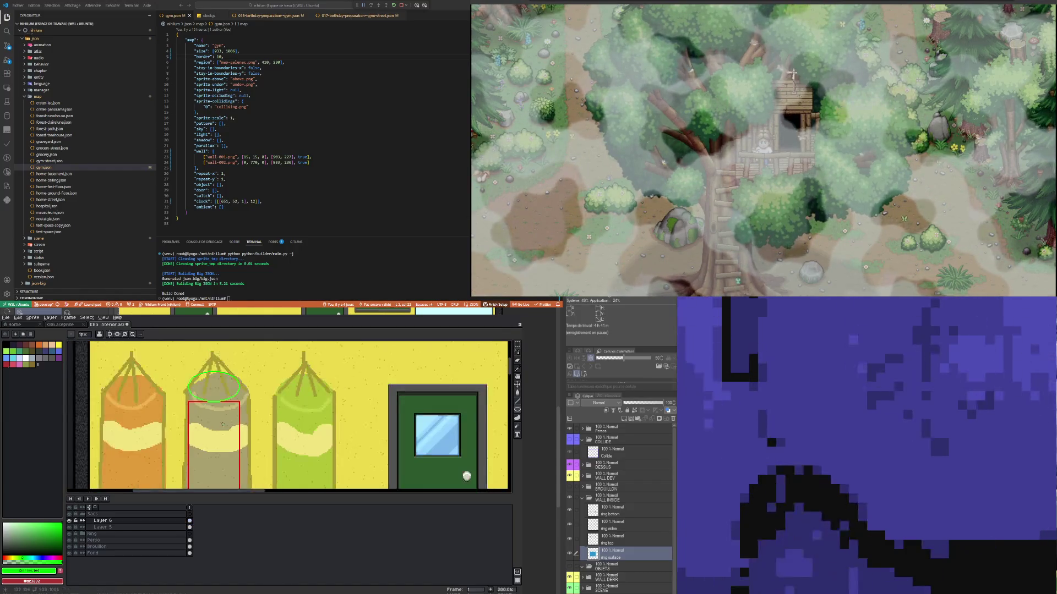
{"action": "left_click", "coordinate": [519, 347]}
{"action": "left_click_drag", "start_coordinate": [182, 395], "coordinate": [263, 446]}
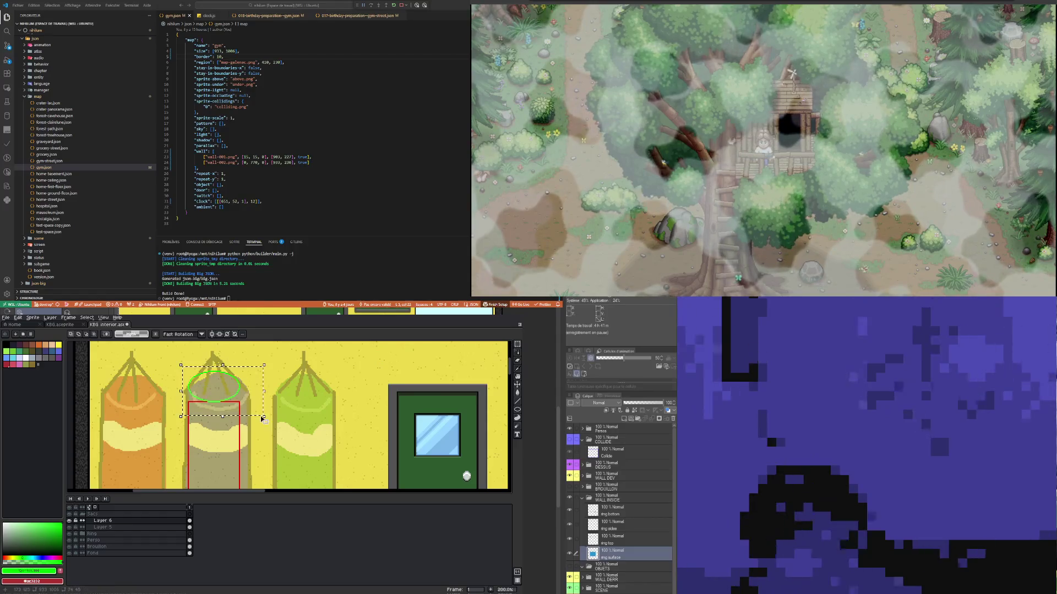
{"action": "key", "text": "Up"}
{"action": "key", "text": "Up"}
{"action": "key", "text": "Up"}
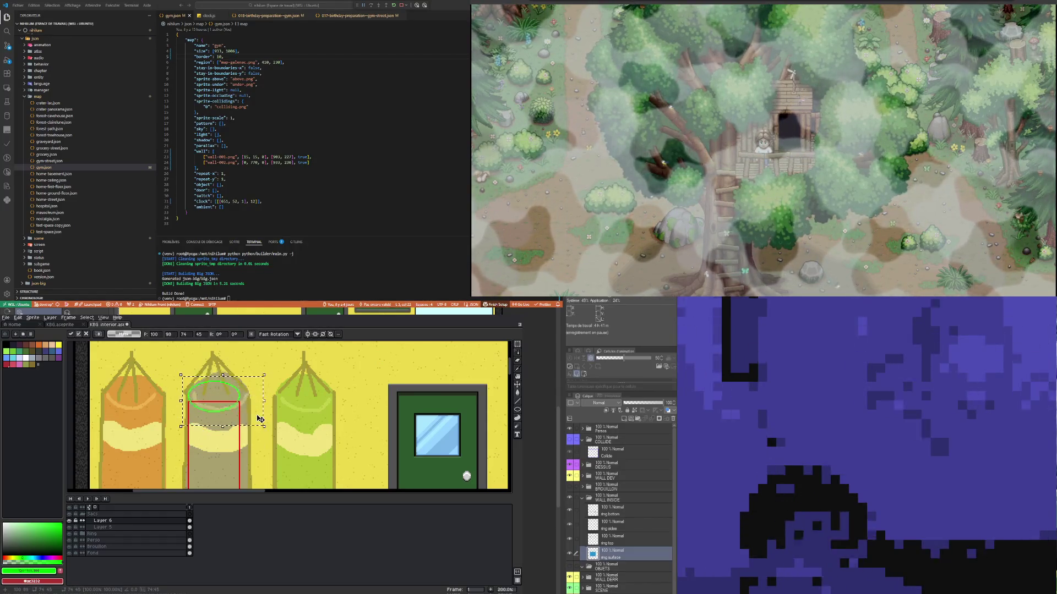
{"action": "key", "text": "Down"}
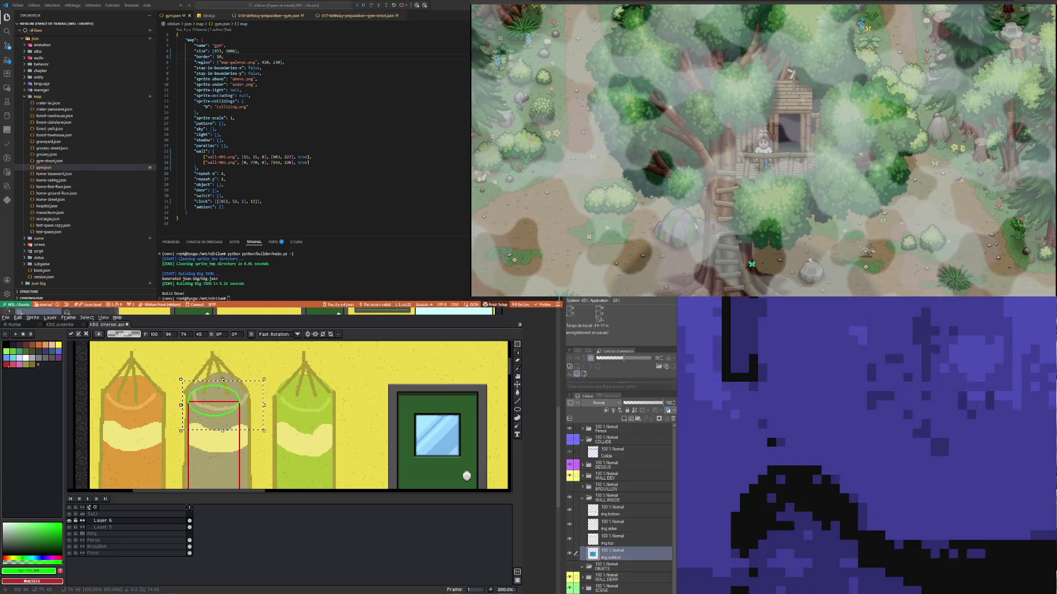
{"action": "scroll", "coordinate": [186, 390], "scroll_direction": "down", "scroll_amount": 1}
{"action": "scroll", "coordinate": [186, 390], "scroll_direction": "up", "scroll_amount": 1}
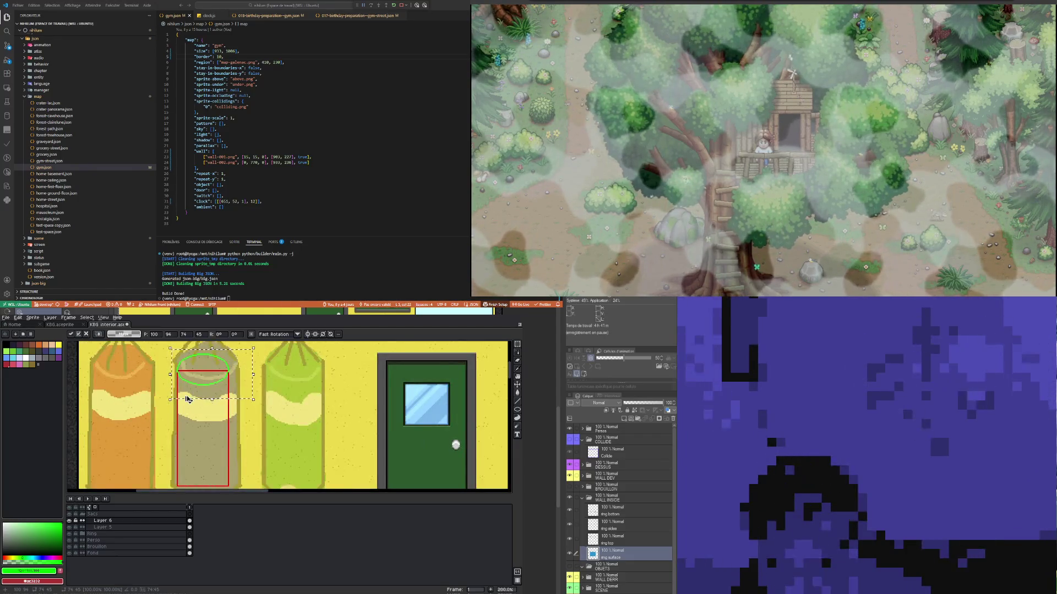
Step: Move a copy of the ellipse to the bag's bottom, nudging it up two pixels
{"action": "key", "text": "Down"}
{"action": "key", "text": "Down"}
{"action": "key", "text": "Down"}
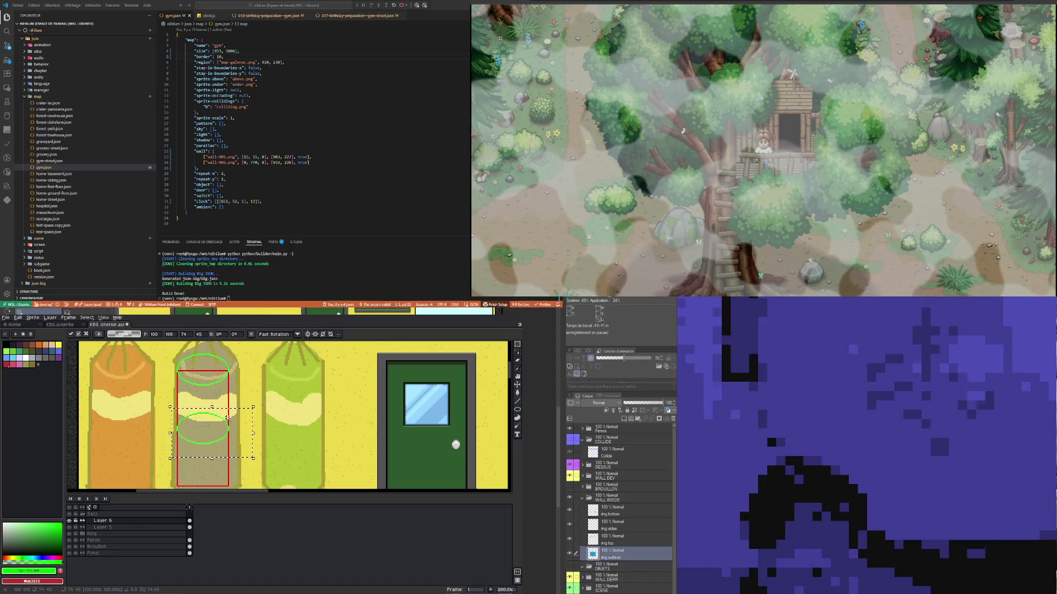
{"action": "scroll", "coordinate": [227, 417], "scroll_direction": "down", "scroll_amount": 1}
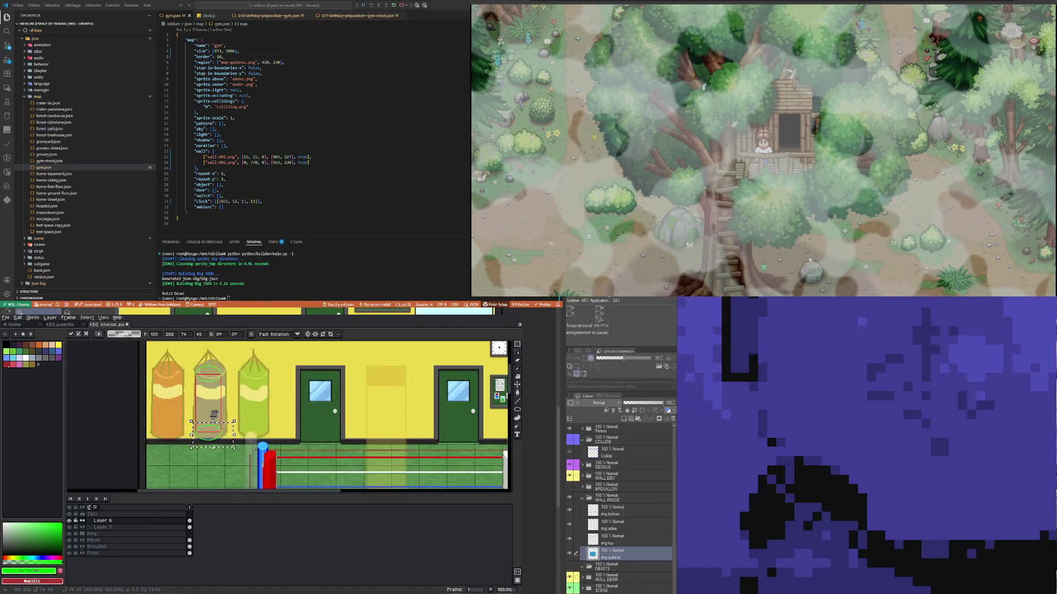
{"action": "key", "text": "Up"}
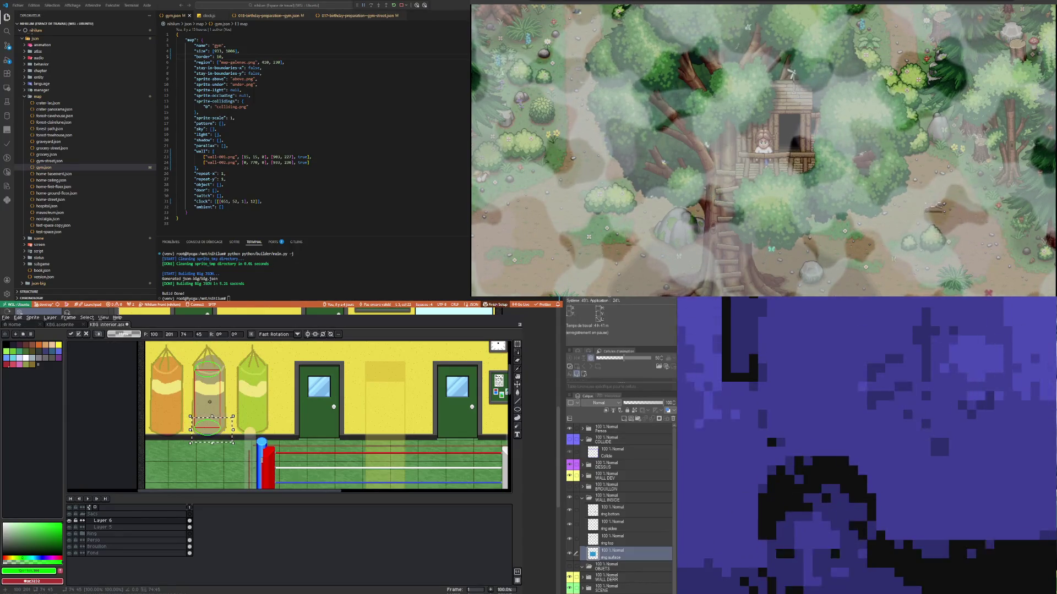
{"action": "scroll", "coordinate": [210, 402], "scroll_direction": "up", "scroll_amount": 1}
{"action": "key", "text": "Up"}
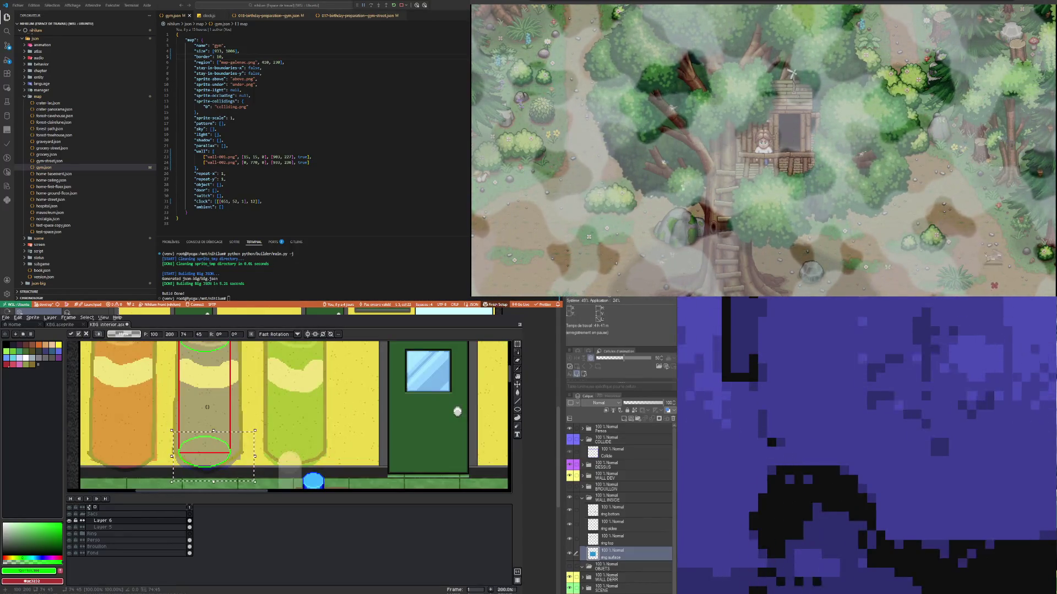
{"action": "scroll", "coordinate": [206, 407], "scroll_direction": "down", "scroll_amount": 1}
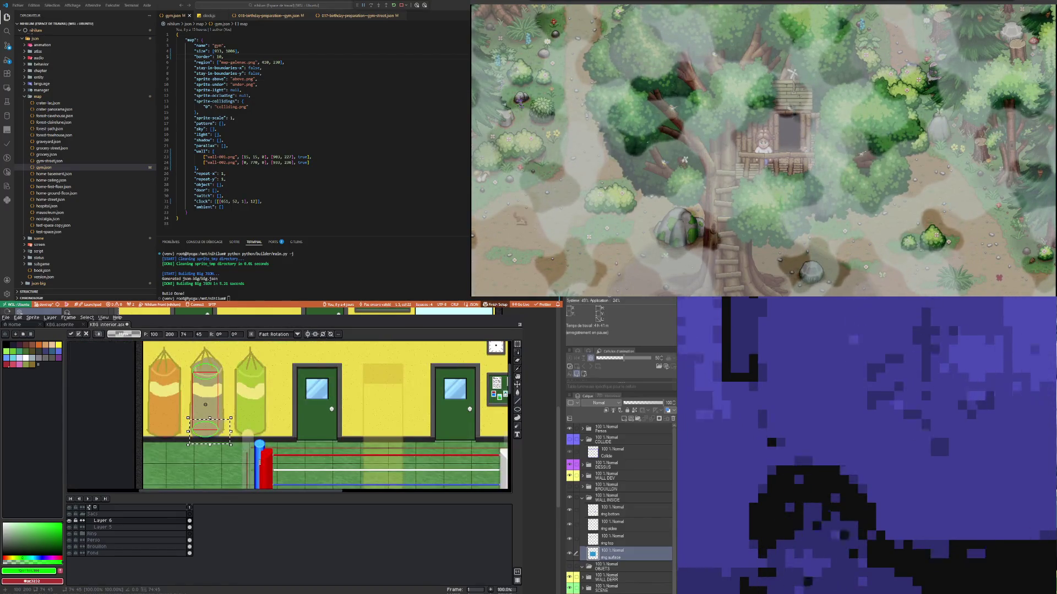
Step: Merge the ellipse layer, Layer 6, down into Layer 5
{"action": "right_click", "coordinate": [123, 521]}
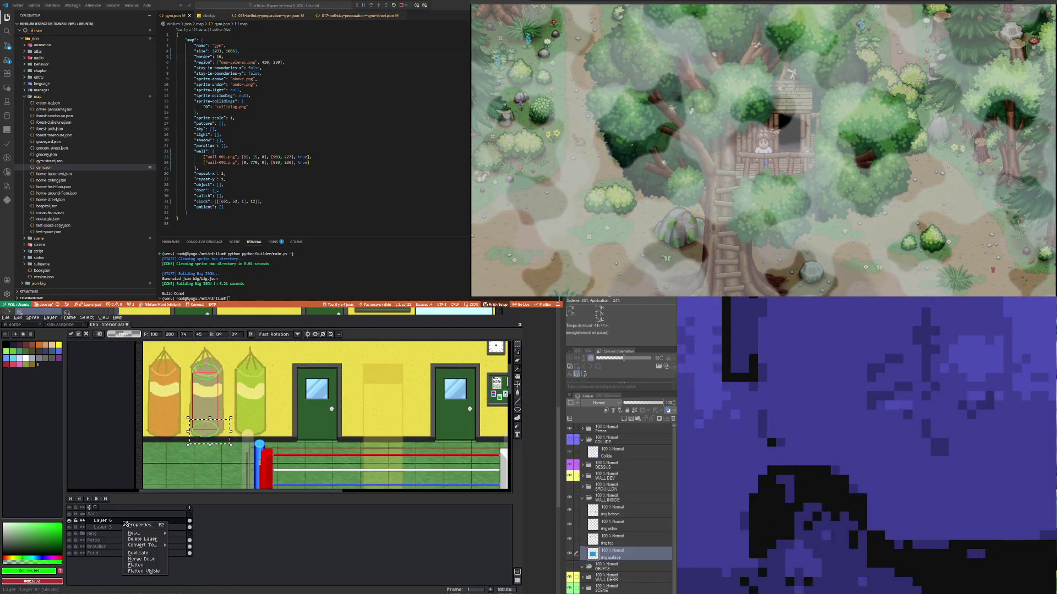
{"action": "left_click", "coordinate": [154, 559]}
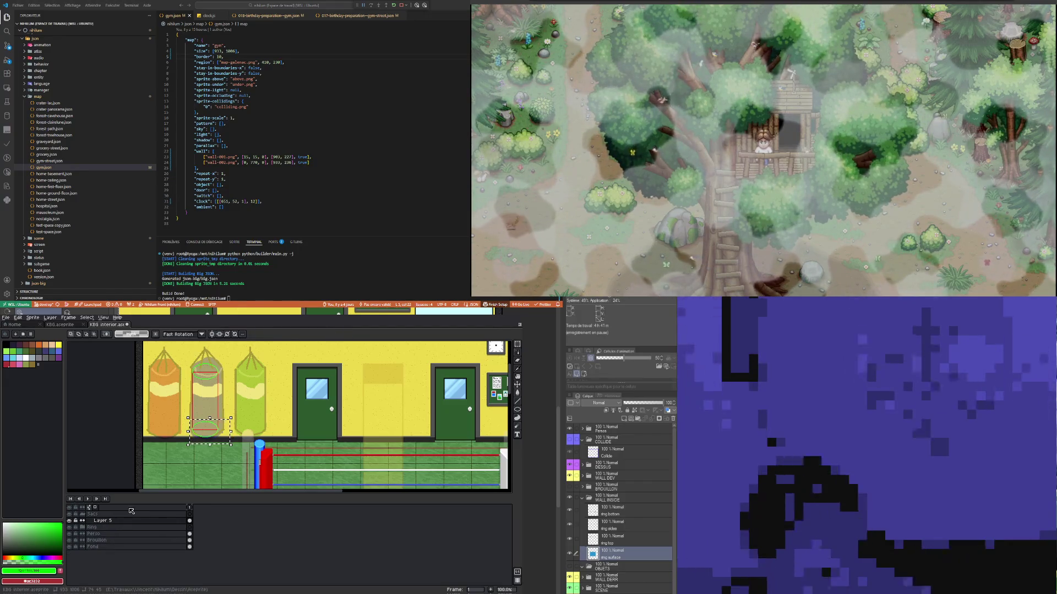
{"action": "left_click_drag", "start_coordinate": [183, 360], "coordinate": [228, 398]}
Step: Shift the selected middle-bag section up, nudge it down a pixel and apply it
{"action": "key", "text": "Up"}
{"action": "key", "text": "Up"}
{"action": "key", "text": "Up"}
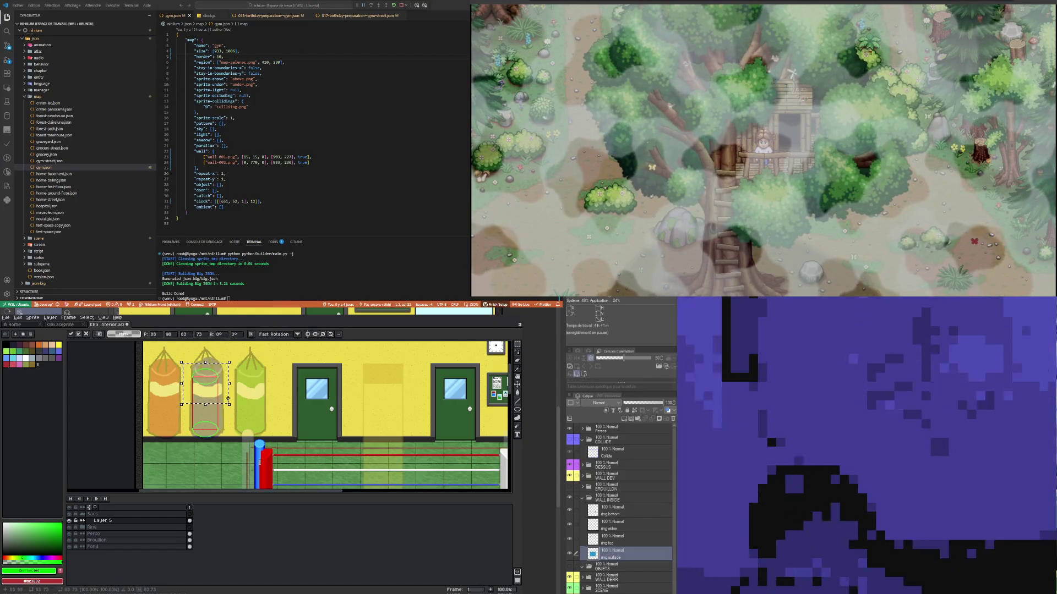
{"action": "key", "text": "Down"}
{"action": "left_click", "coordinate": [234, 384]}
{"action": "scroll", "coordinate": [198, 393], "scroll_direction": "up", "scroll_amount": 1}
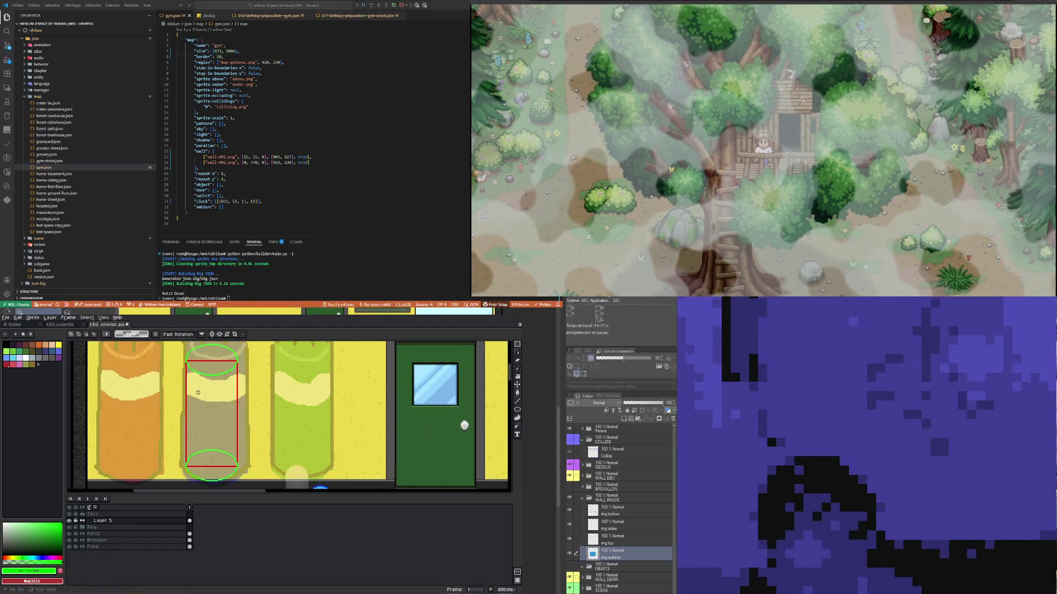
{"action": "scroll", "coordinate": [198, 392], "scroll_direction": "down", "scroll_amount": 1}
{"action": "scroll", "coordinate": [209, 374], "scroll_direction": "up", "scroll_amount": 2}
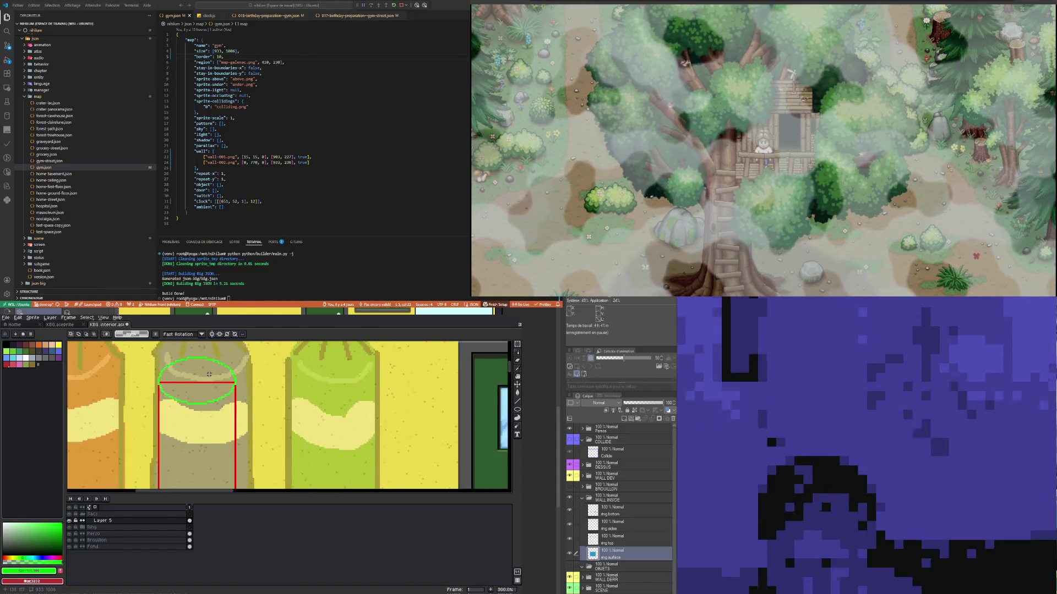
{"action": "scroll", "coordinate": [210, 374], "scroll_direction": "down", "scroll_amount": 1}
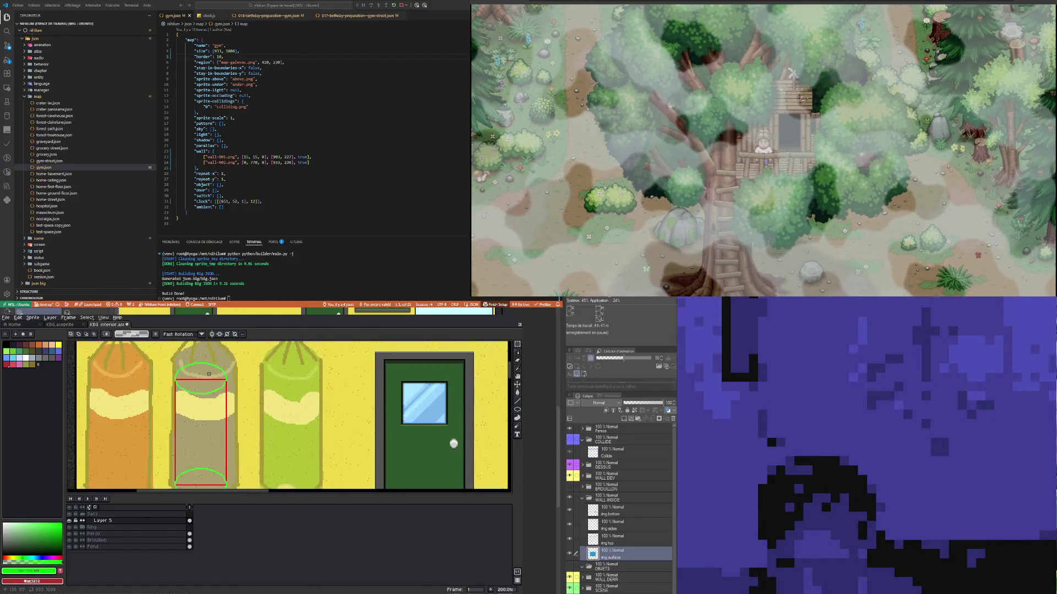
Step: Set the drawing colour to a darker, softer blue-purple
{"action": "left_click", "coordinate": [45, 557]}
{"action": "left_click_drag", "start_coordinate": [60, 535], "coordinate": [42, 528]}
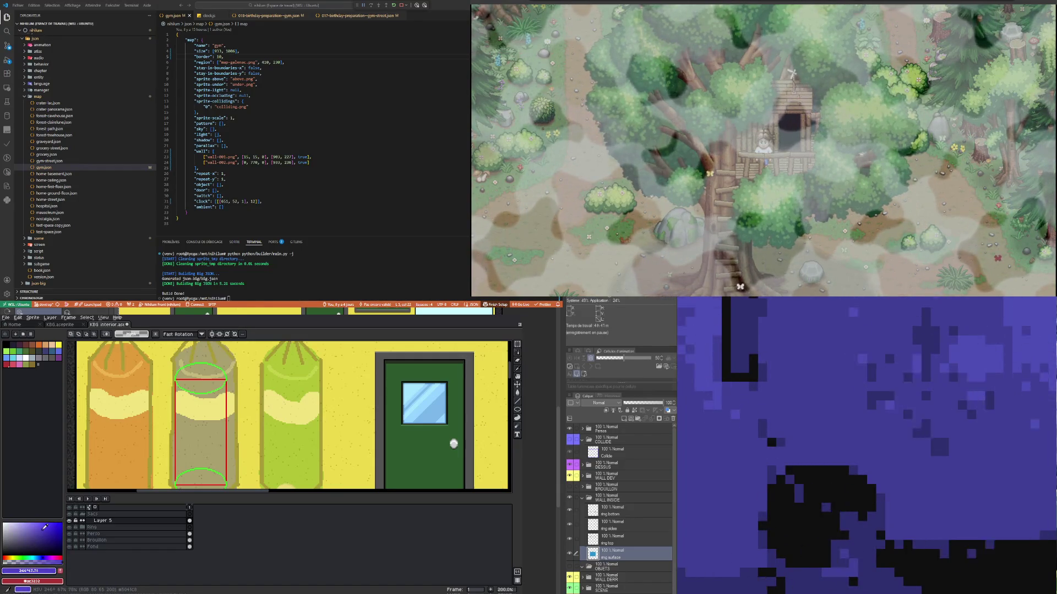
{"action": "left_click", "coordinate": [516, 393]}
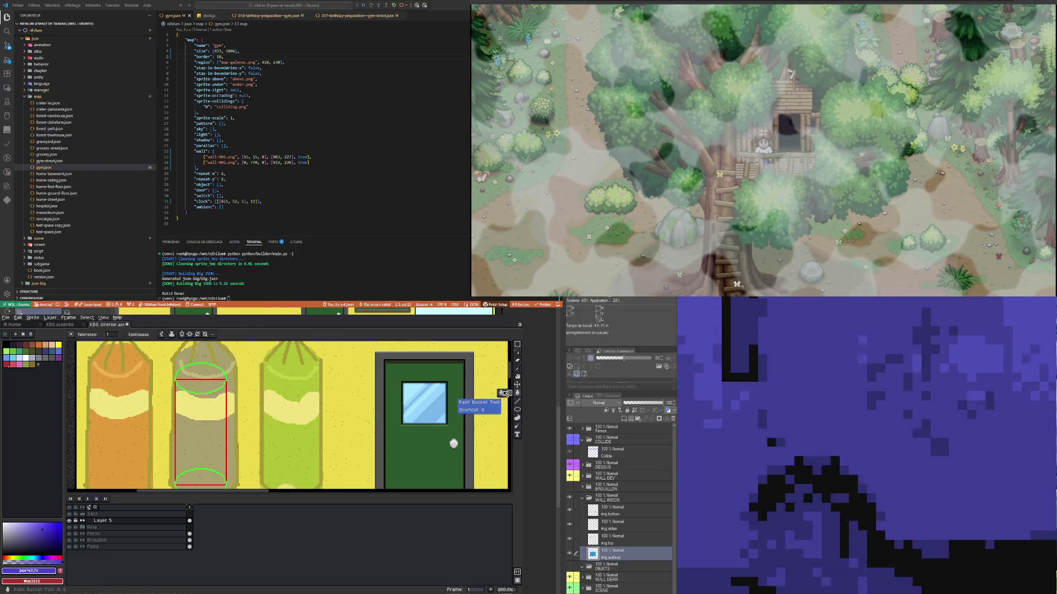
Step: Fill the middle bag's body and bottom ellipse purple, undoing an accidental whole-canvas fill
{"action": "left_click", "coordinate": [193, 415]}
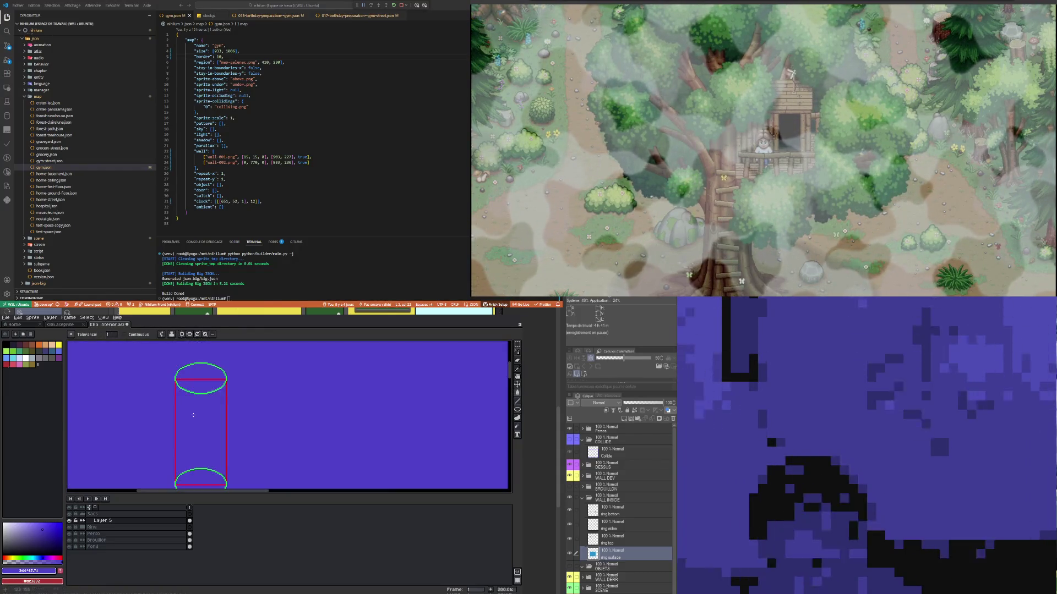
{"action": "key", "text": "ctrl+z"}
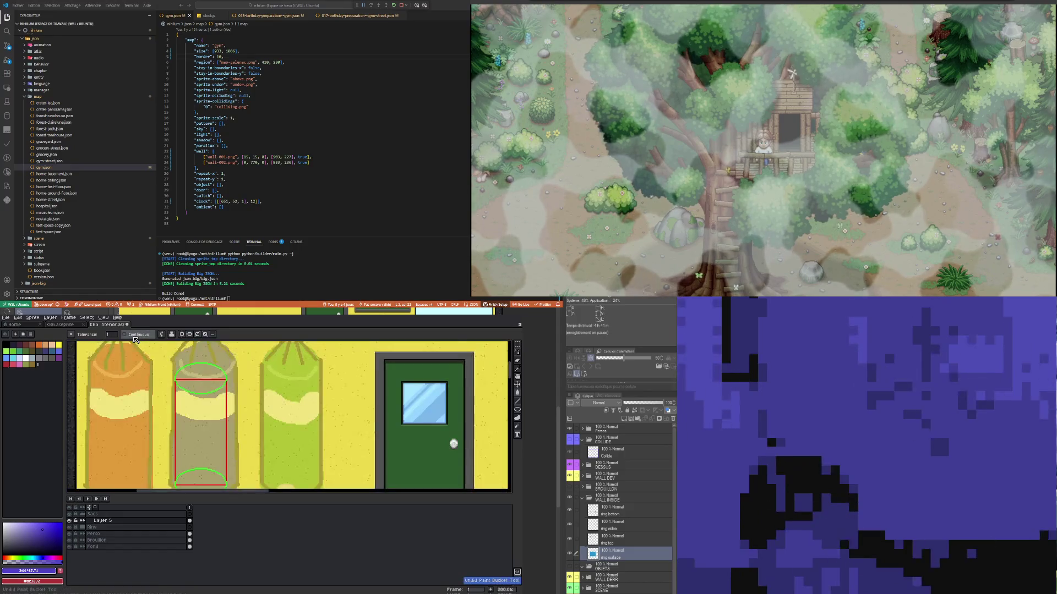
{"action": "left_click", "coordinate": [205, 429]}
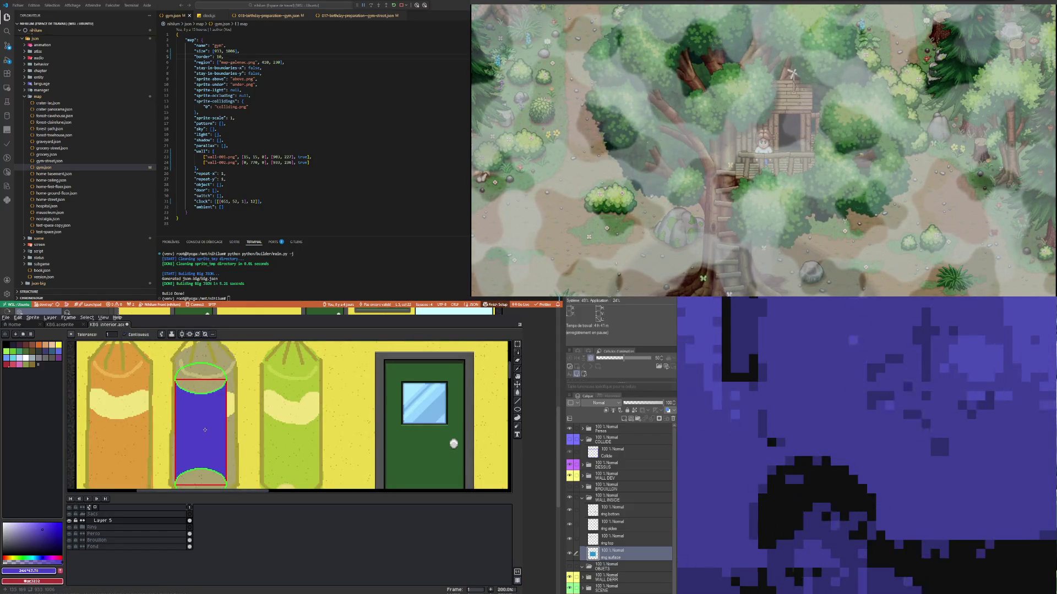
{"action": "left_click", "coordinate": [198, 475]}
{"action": "scroll", "coordinate": [199, 475], "scroll_direction": "down", "scroll_amount": 2}
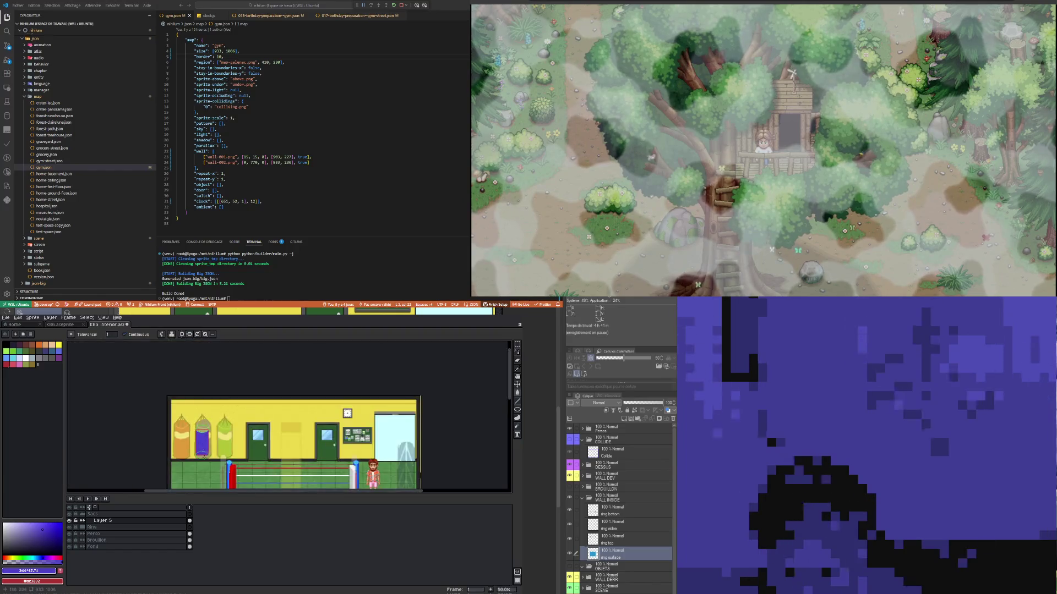
{"action": "scroll", "coordinate": [193, 450], "scroll_direction": "up", "scroll_amount": 2}
{"action": "left_click", "coordinate": [193, 450]}
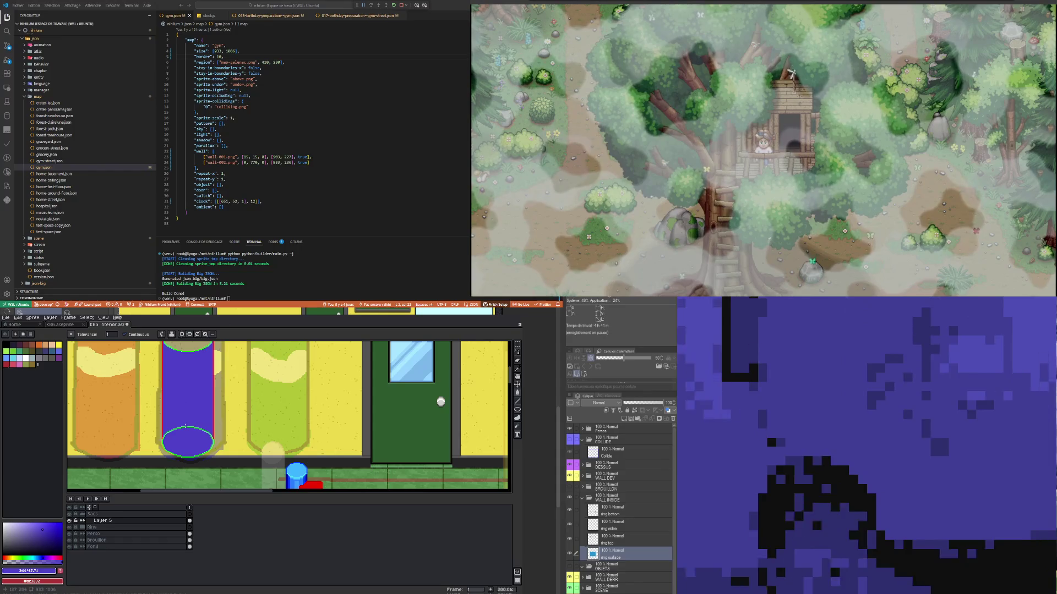
{"action": "scroll", "coordinate": [185, 426], "scroll_direction": "down", "scroll_amount": 1}
{"action": "scroll", "coordinate": [186, 427], "scroll_direction": "up", "scroll_amount": 1}
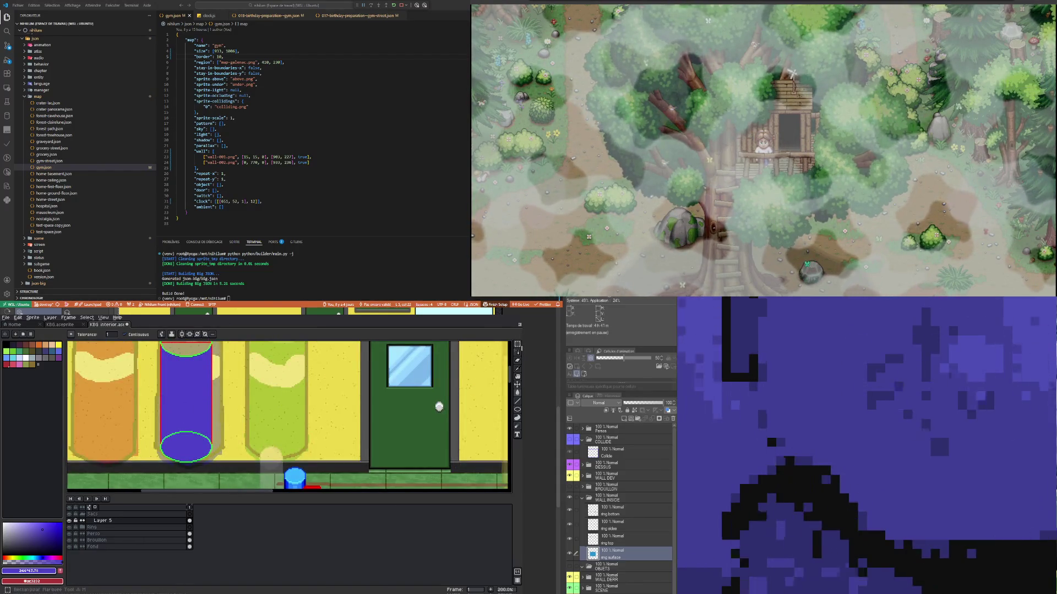
Step: Draw an ellipse across the middle bag, then choose the filled-rectangle shape
{"action": "left_click", "coordinate": [517, 410]}
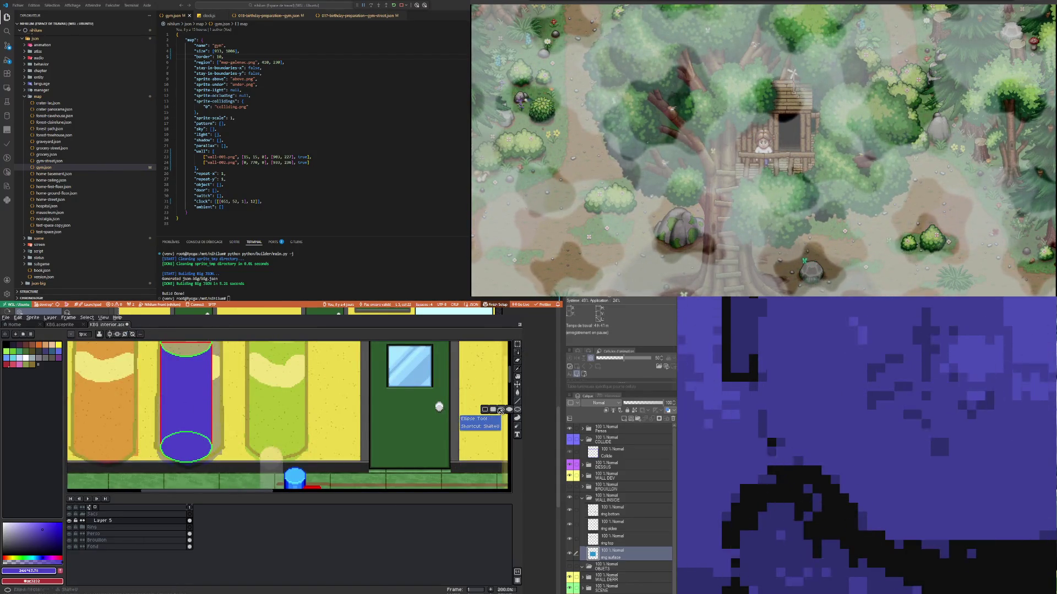
{"action": "scroll", "coordinate": [186, 442], "scroll_direction": "up", "scroll_amount": 4}
{"action": "mouse_move", "coordinate": [137, 396]}
{"action": "left_mouse_down"}
{"action": "mouse_move", "coordinate": [230, 461]}
{"action": "mouse_move", "coordinate": [235, 452]}
{"action": "left_mouse_up"}
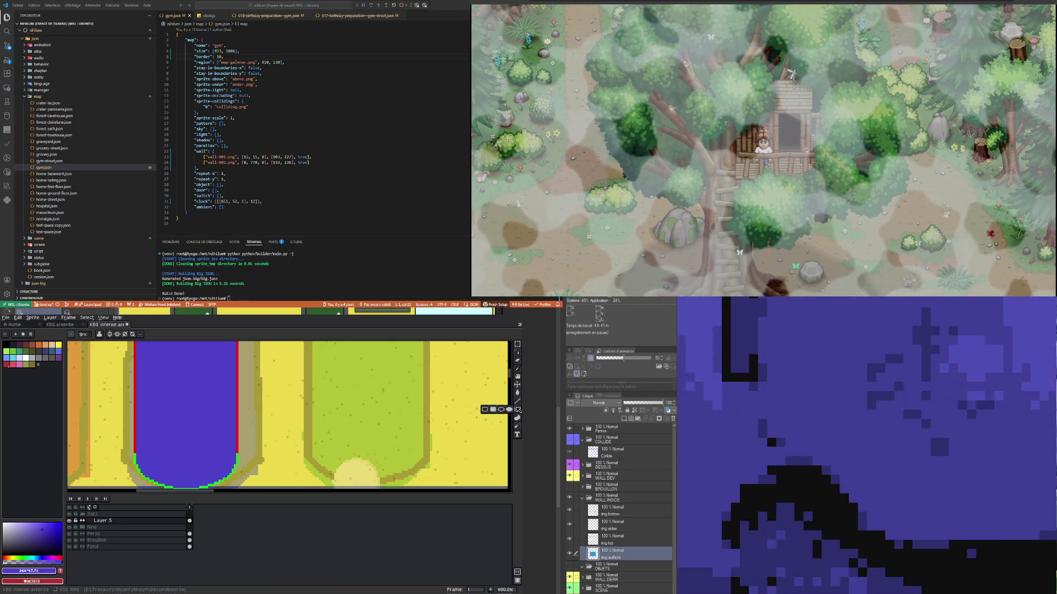
{"action": "left_click", "coordinate": [518, 409]}
{"action": "scroll", "coordinate": [222, 431], "scroll_direction": "down", "scroll_amount": 3}
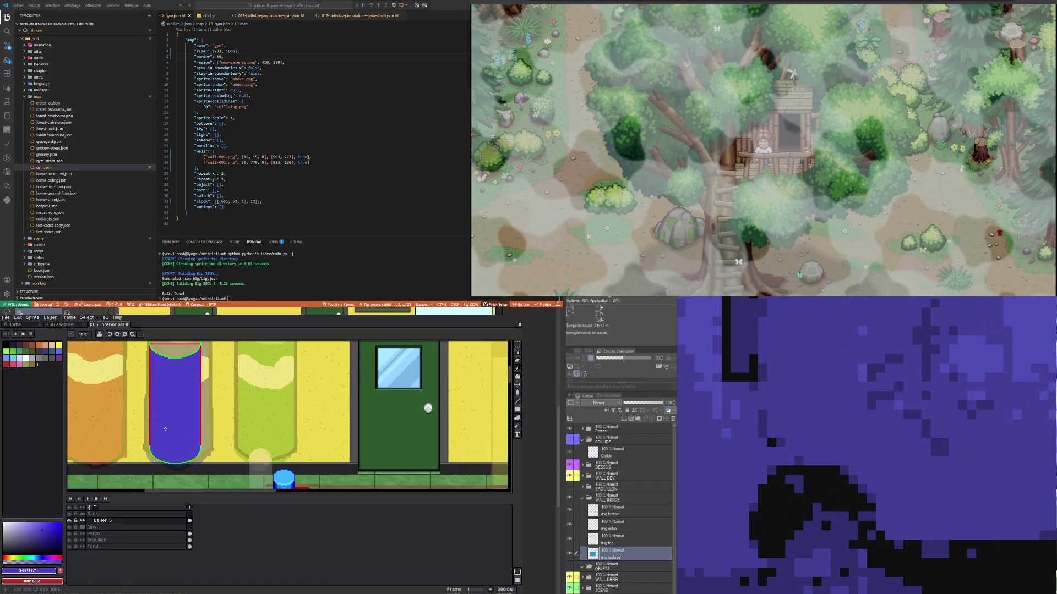
{"action": "scroll", "coordinate": [166, 367], "scroll_direction": "up", "scroll_amount": 2}
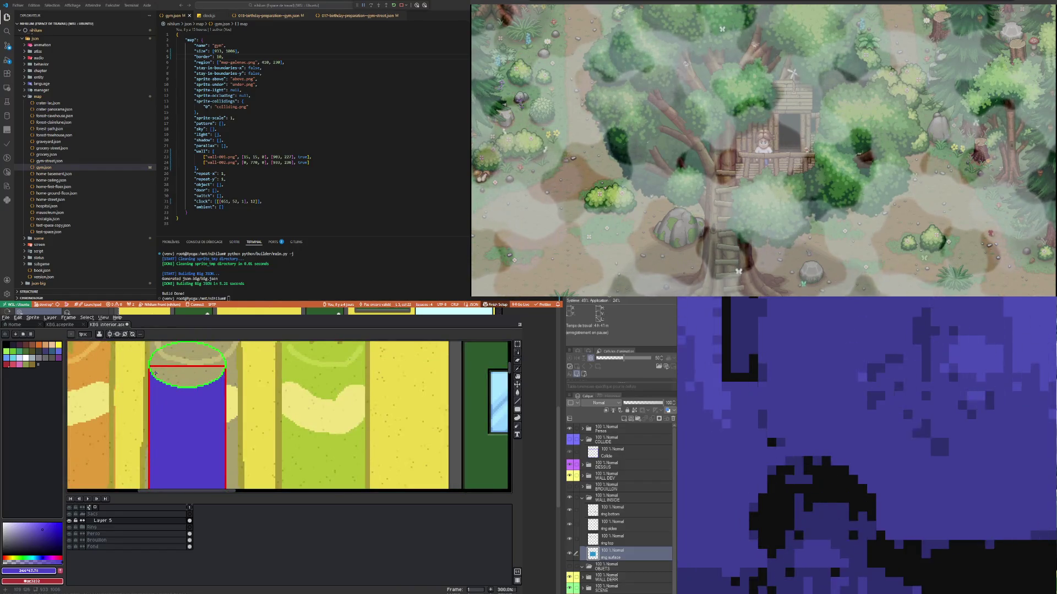
{"action": "scroll", "coordinate": [156, 373], "scroll_direction": "down", "scroll_amount": 1}
{"action": "scroll", "coordinate": [179, 403], "scroll_direction": "down", "scroll_amount": 1}
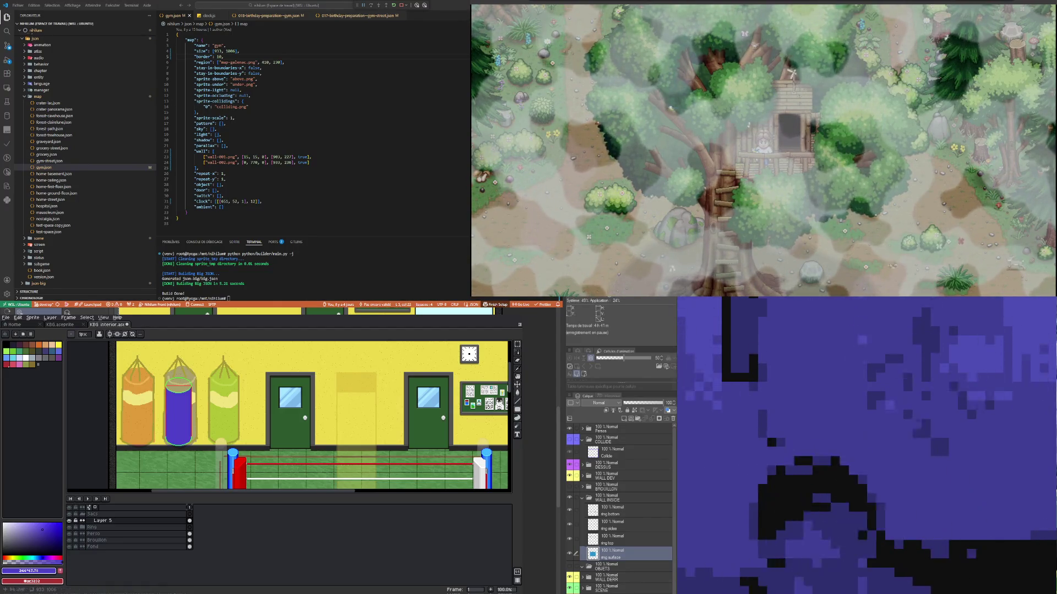
Step: Pick a lighter blue from the colour picker as the paint colour
{"action": "scroll", "coordinate": [171, 435], "scroll_direction": "up", "scroll_amount": 1}
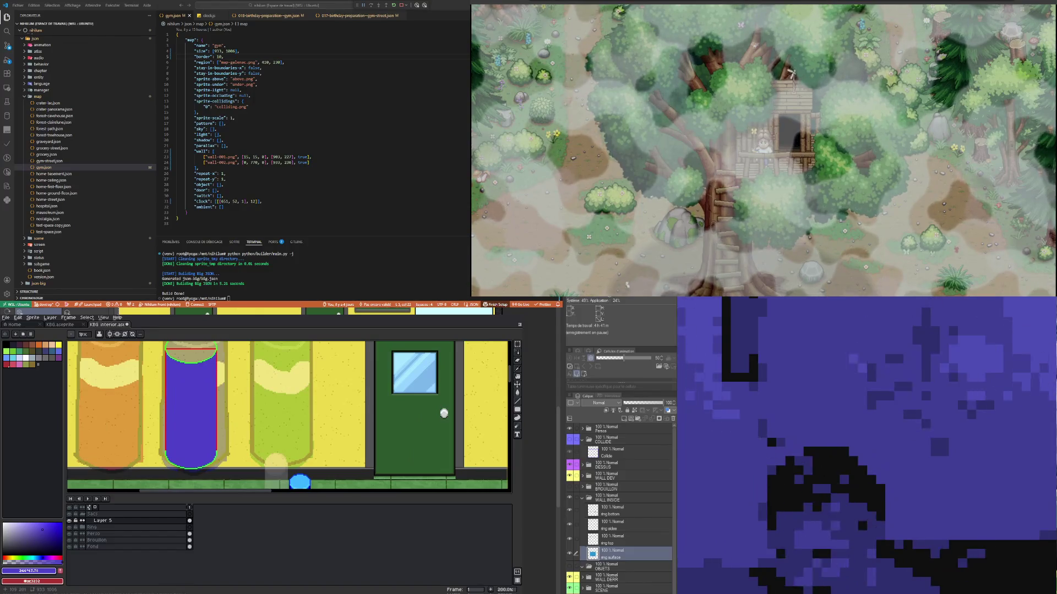
{"action": "scroll", "coordinate": [168, 346], "scroll_direction": "down", "scroll_amount": 1}
{"action": "scroll", "coordinate": [168, 347], "scroll_direction": "up", "scroll_amount": 2}
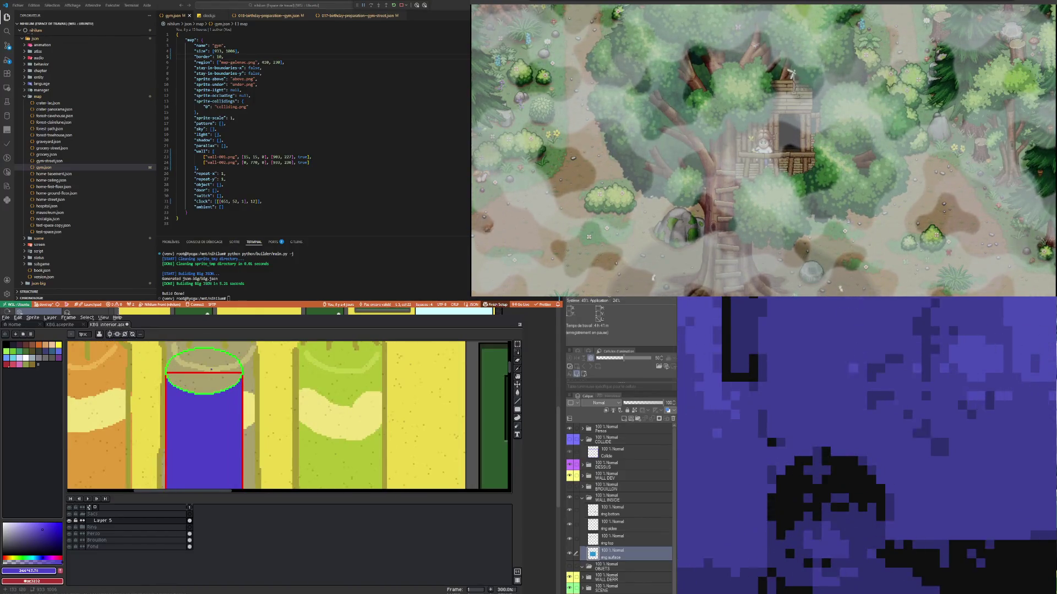
{"action": "scroll", "coordinate": [212, 369], "scroll_direction": "up", "scroll_amount": 2}
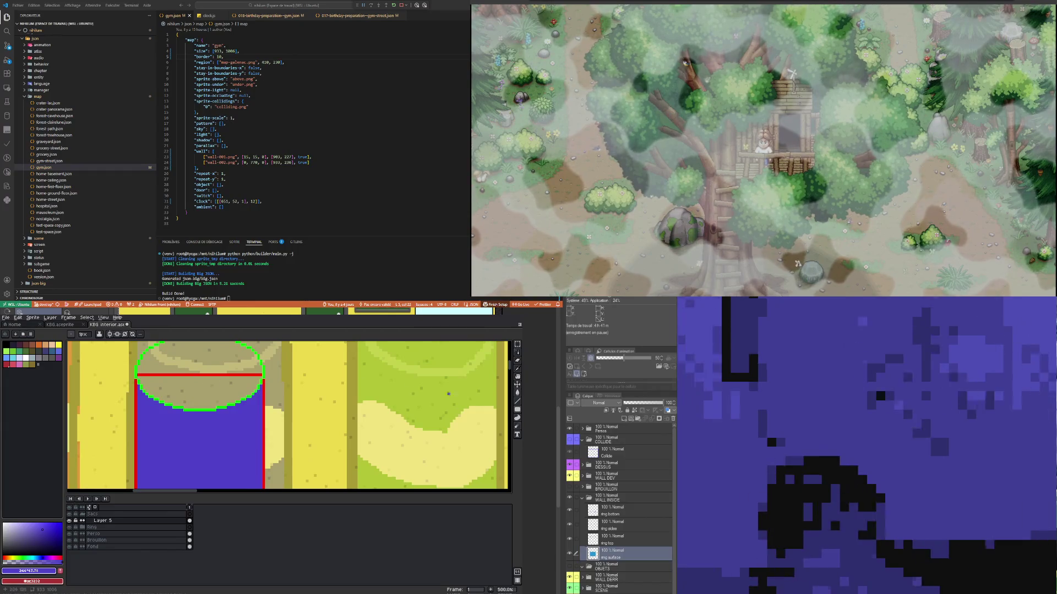
{"action": "left_click", "coordinate": [517, 368]}
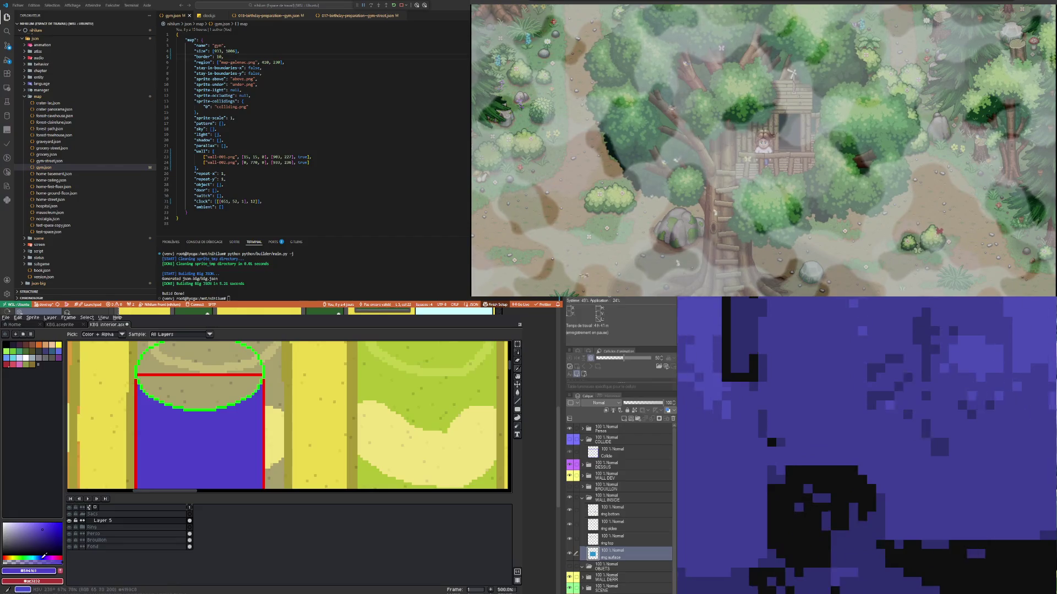
{"action": "left_click", "coordinate": [37, 528]}
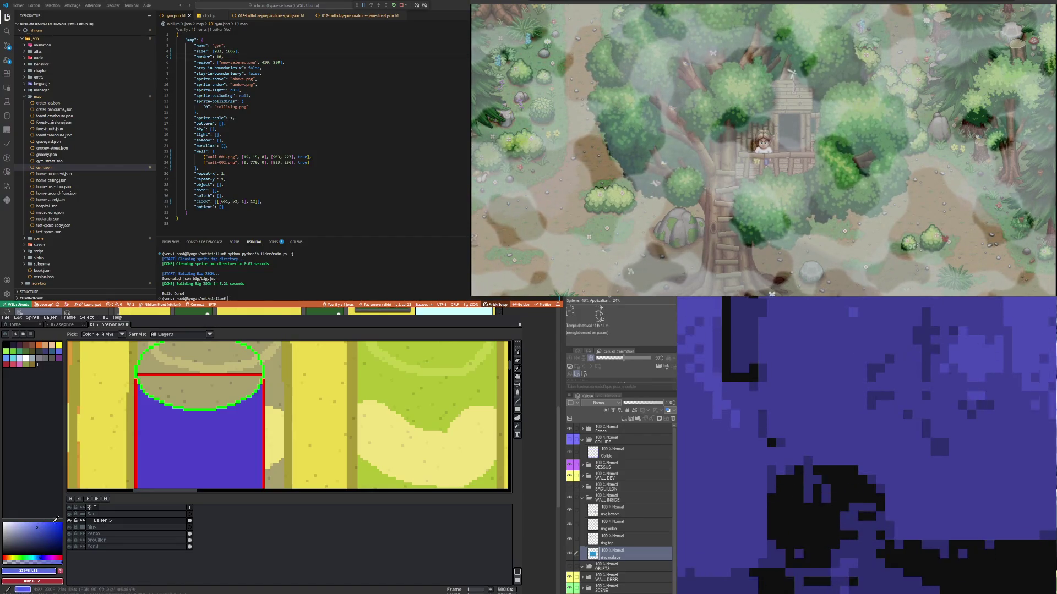
Step: Paint Bucket fill the bag's top ellipse and the red divider line with the lighter blue
{"action": "left_click", "coordinate": [518, 393]}
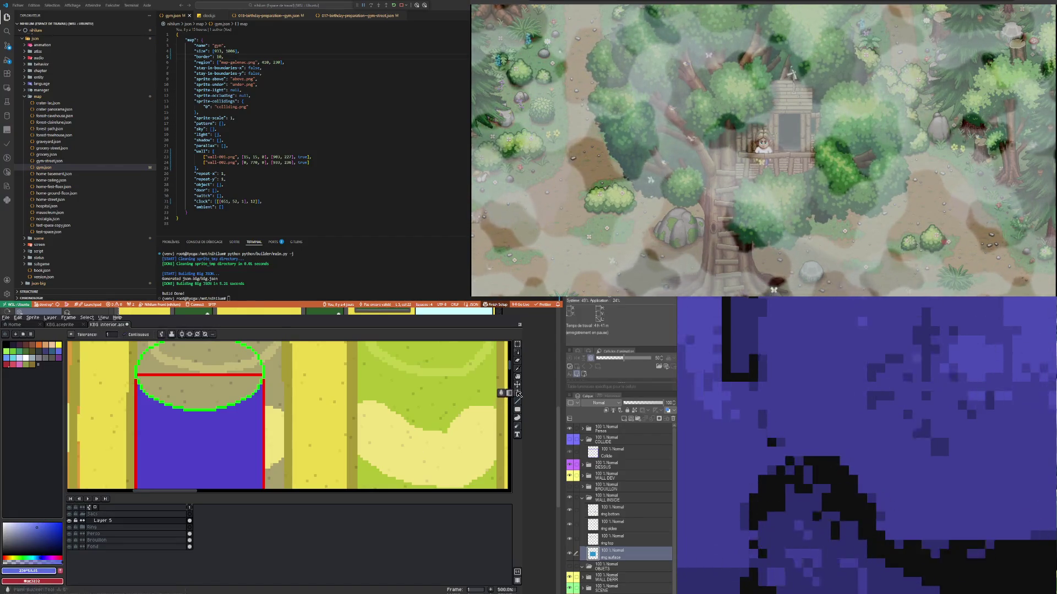
{"action": "left_click", "coordinate": [225, 386]}
{"action": "left_click", "coordinate": [204, 363]}
{"action": "left_click", "coordinate": [193, 375]}
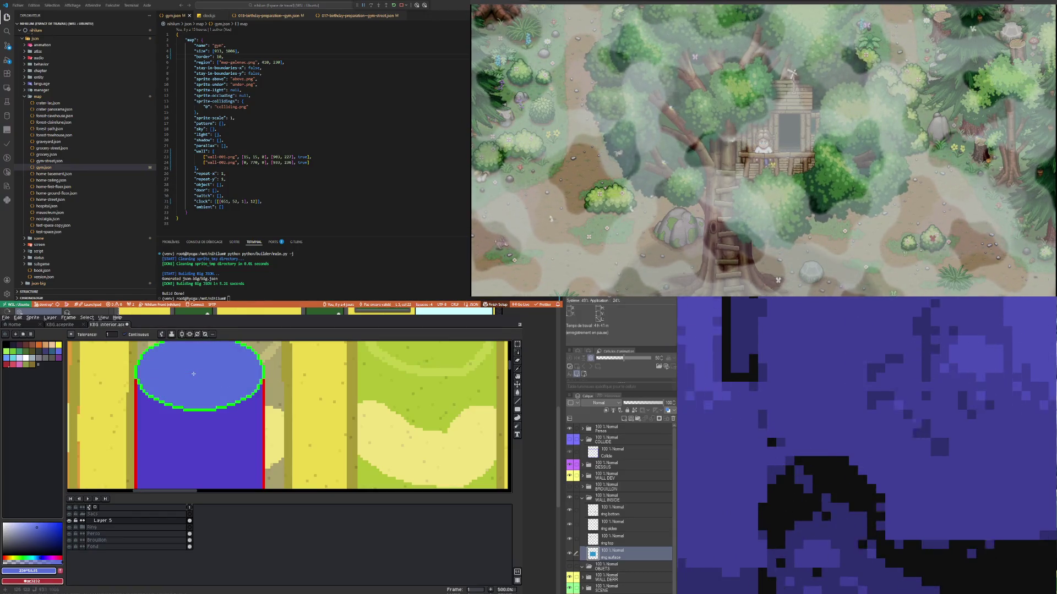
{"action": "scroll", "coordinate": [193, 374], "scroll_direction": "down", "scroll_amount": 2}
{"action": "scroll", "coordinate": [185, 385], "scroll_direction": "up", "scroll_amount": 1}
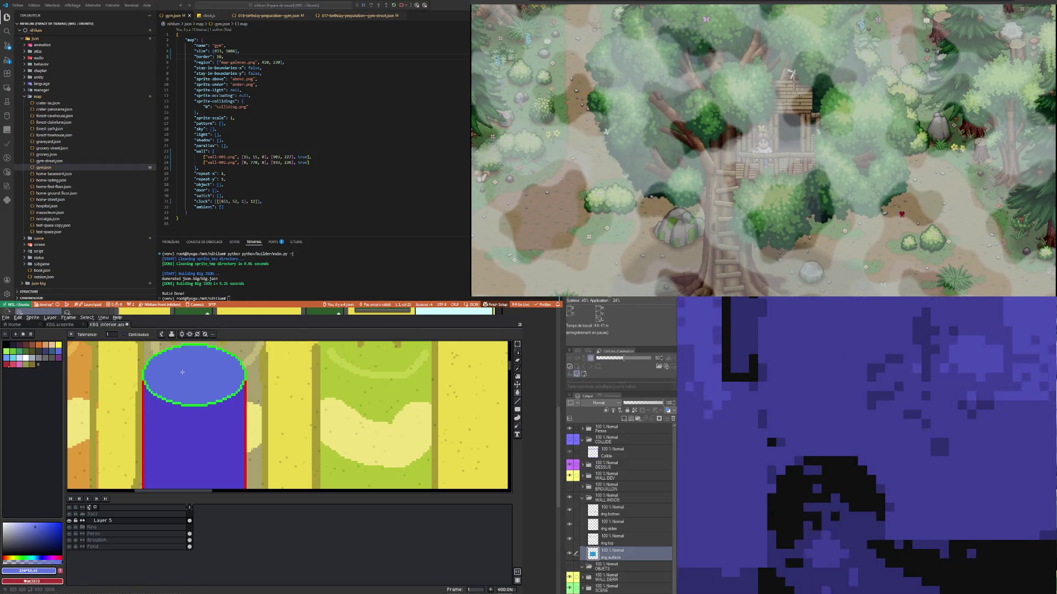
{"action": "scroll", "coordinate": [182, 373], "scroll_direction": "down", "scroll_amount": 2}
{"action": "scroll", "coordinate": [187, 419], "scroll_direction": "down", "scroll_amount": 2}
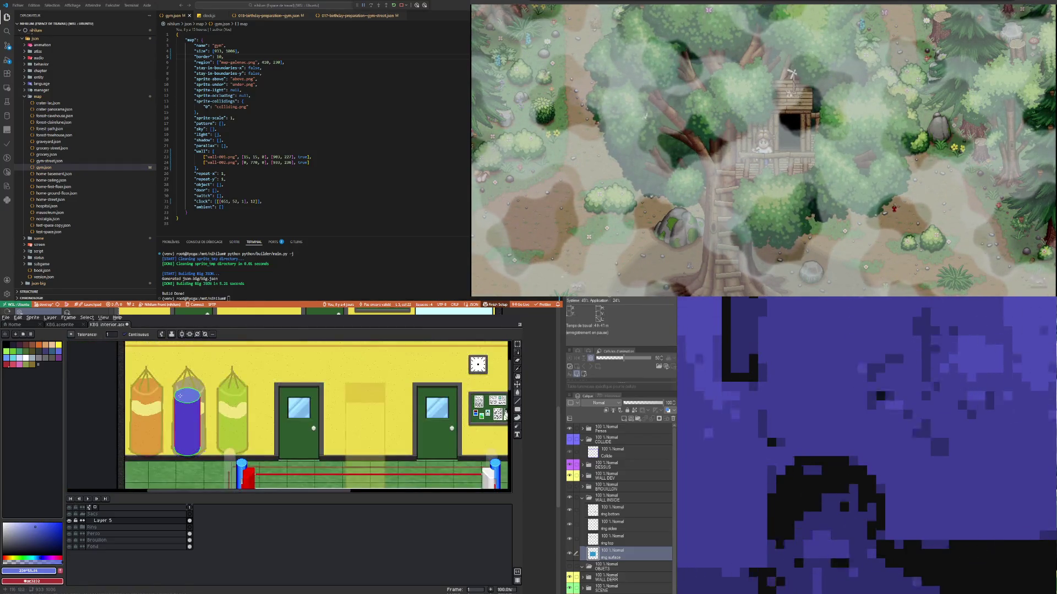
{"action": "scroll", "coordinate": [177, 388], "scroll_direction": "up", "scroll_amount": 3}
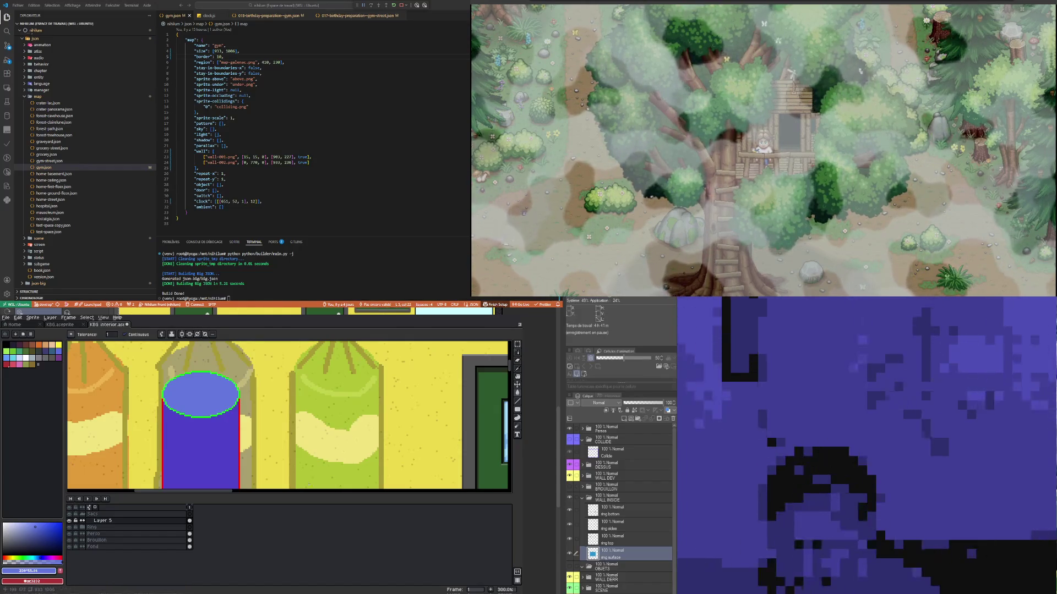
{"action": "scroll", "coordinate": [171, 382], "scroll_direction": "down", "scroll_amount": 1}
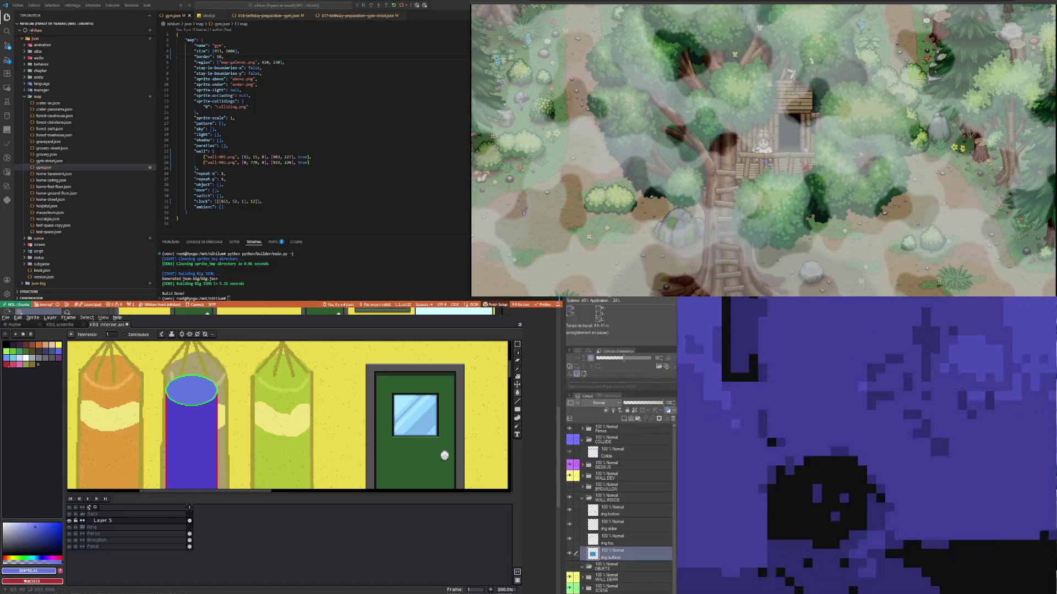
{"action": "key", "text": "i"}
{"action": "left_click", "coordinate": [193, 429]}
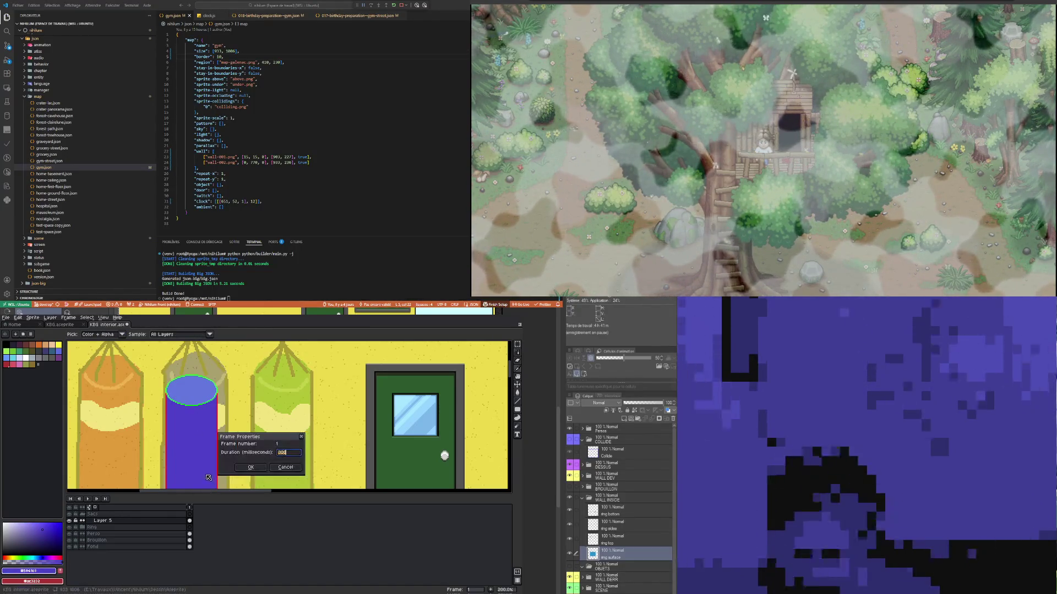
{"action": "key", "text": "b"}
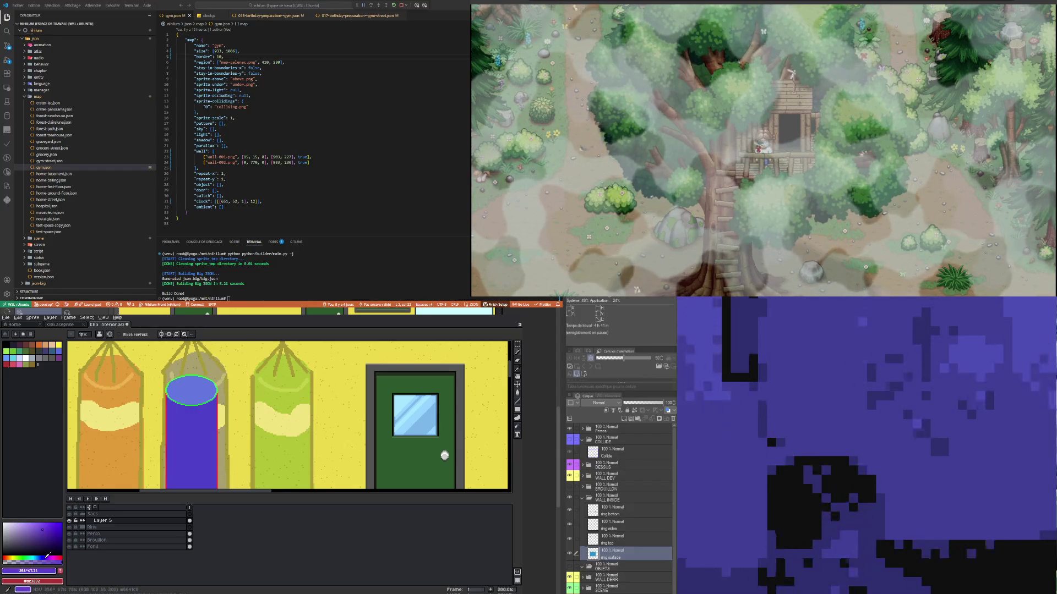
{"action": "left_click", "coordinate": [50, 529]}
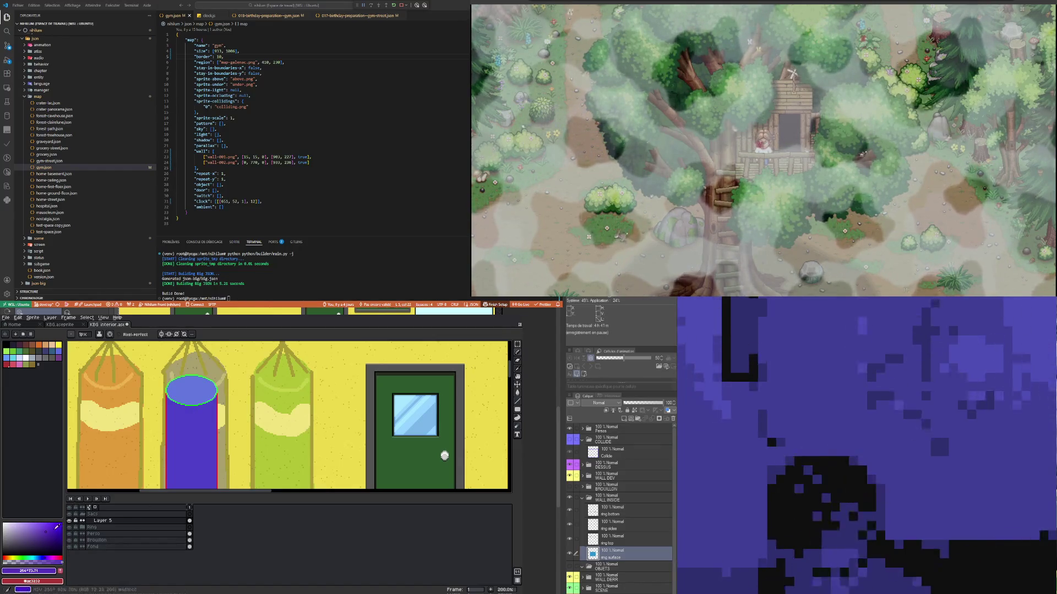
{"action": "left_click", "coordinate": [49, 532]}
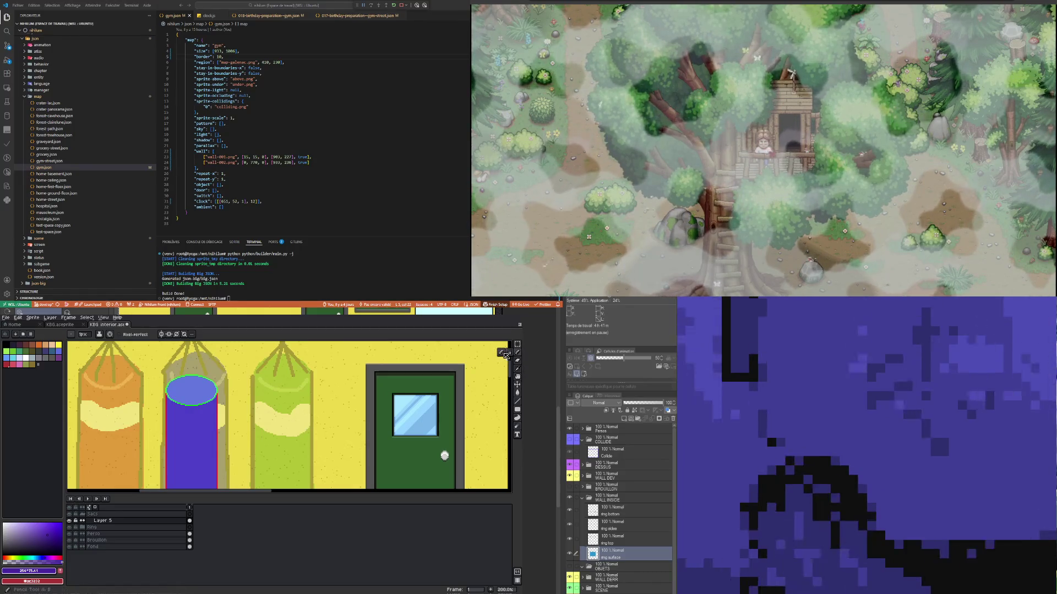
{"action": "scroll", "coordinate": [183, 444], "scroll_direction": "down", "scroll_amount": 1}
{"action": "scroll", "coordinate": [184, 443], "scroll_direction": "up", "scroll_amount": 2}
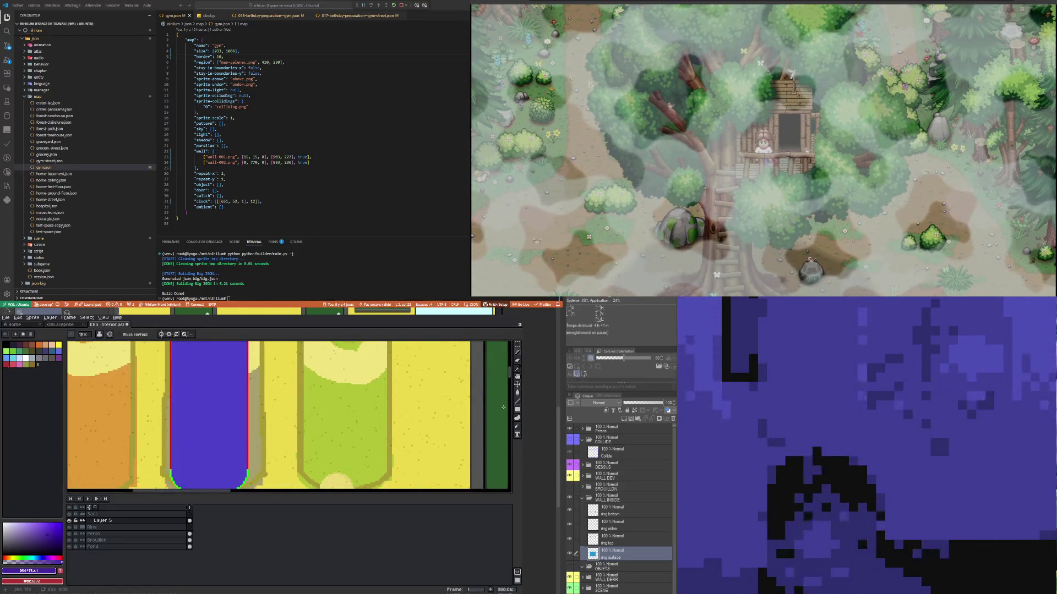
{"action": "left_click", "coordinate": [518, 392]}
{"action": "scroll", "coordinate": [170, 432], "scroll_direction": "up", "scroll_amount": 2}
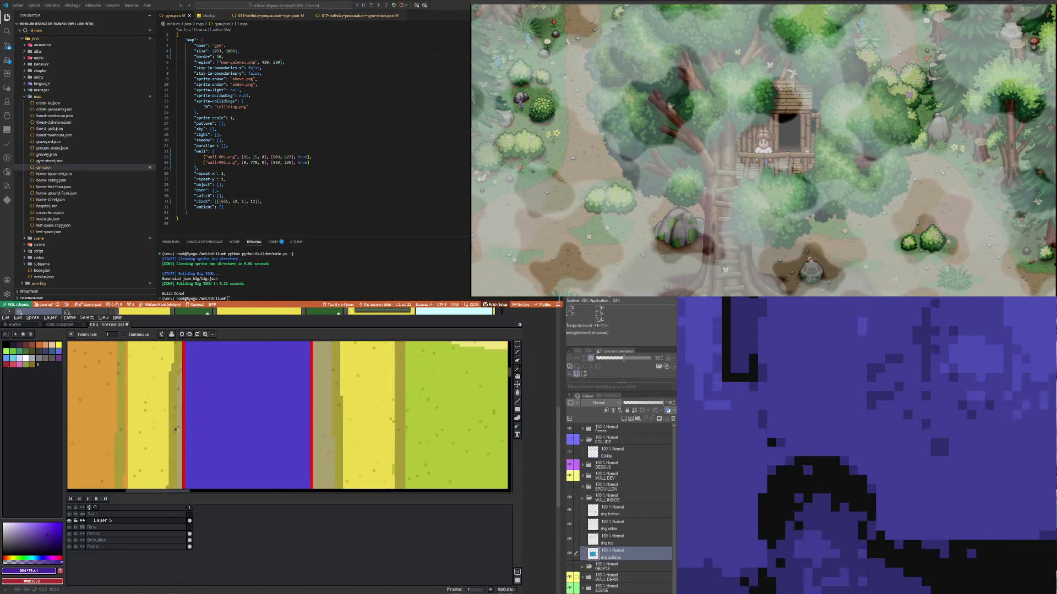
{"action": "left_click", "coordinate": [184, 423]}
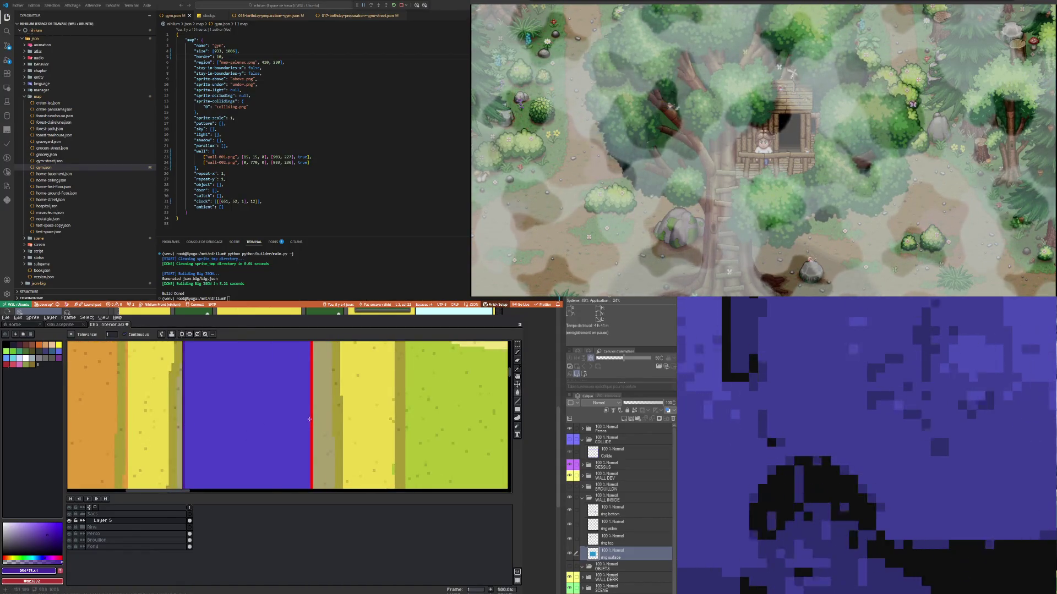
{"action": "scroll", "coordinate": [192, 434], "scroll_direction": "down", "scroll_amount": 3}
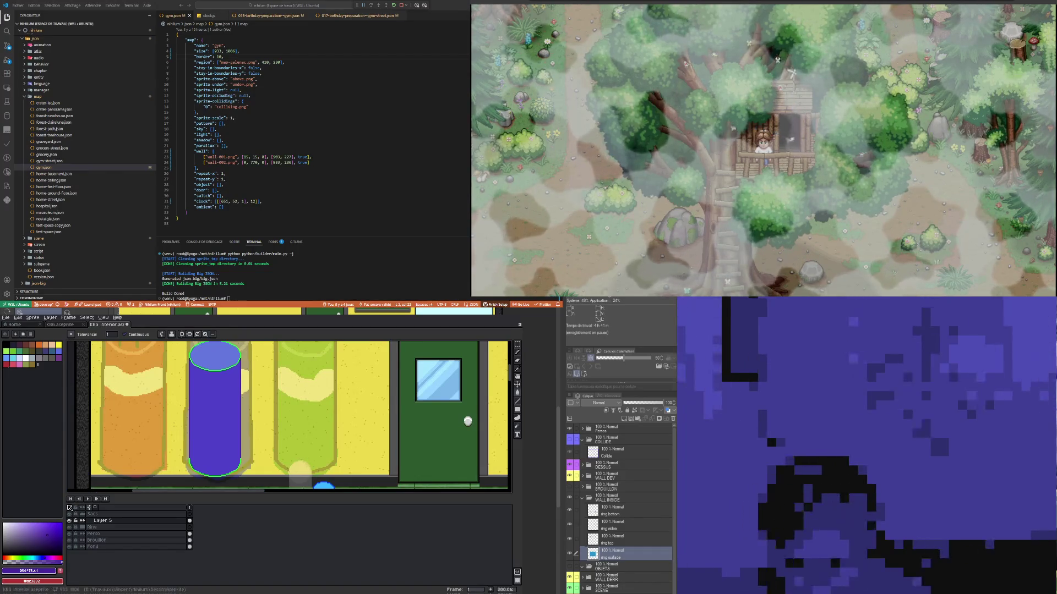
{"action": "scroll", "coordinate": [220, 435], "scroll_direction": "up", "scroll_amount": 1}
{"action": "scroll", "coordinate": [177, 459], "scroll_direction": "down", "scroll_amount": 1}
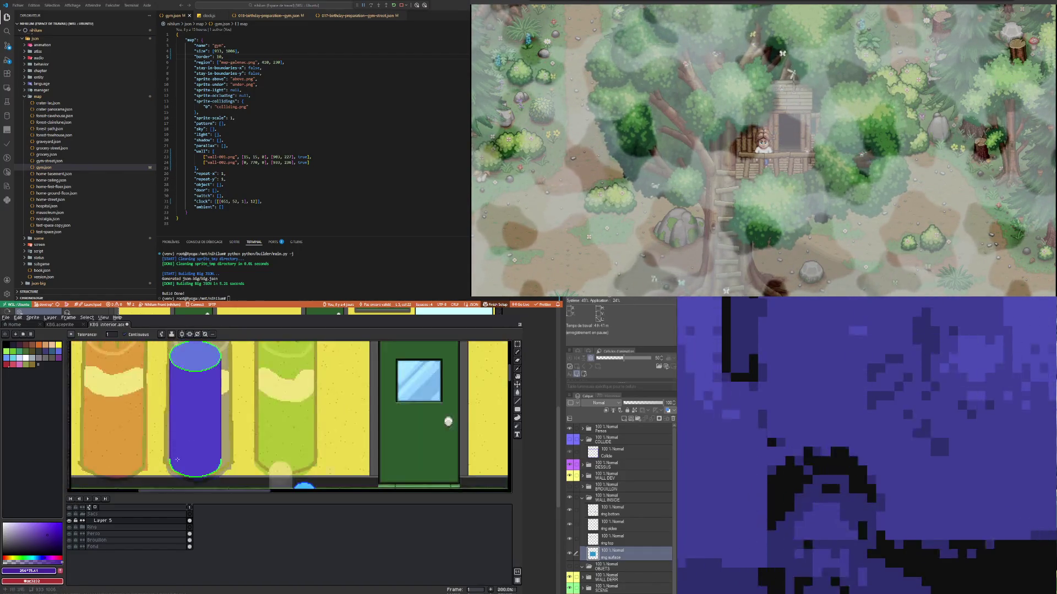
{"action": "scroll", "coordinate": [177, 459], "scroll_direction": "up", "scroll_amount": 2}
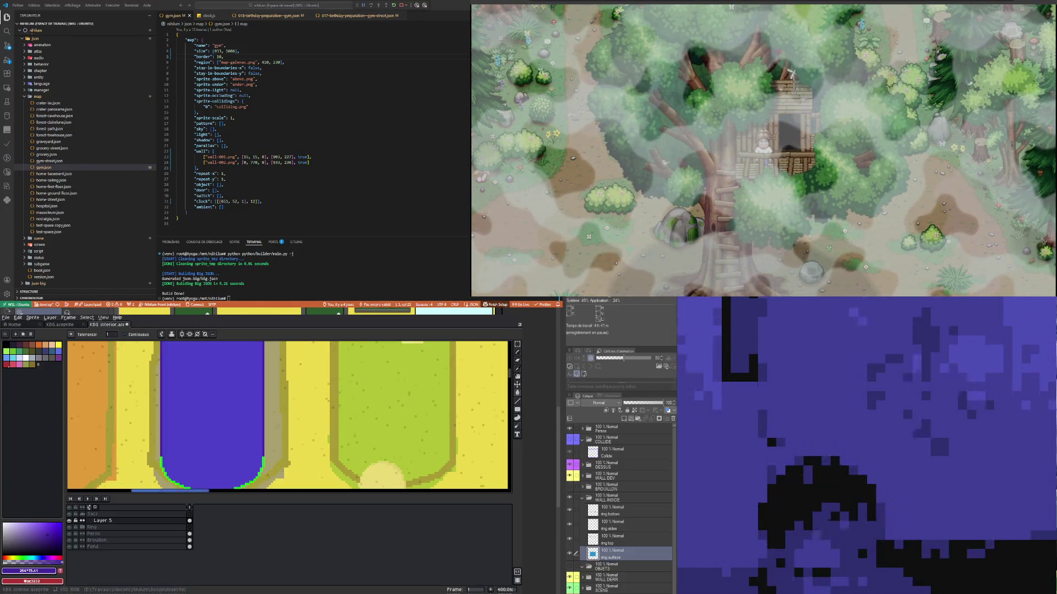
Step: Undo a stray purple fill and centre the vertical symmetry axis on the blue bag
{"action": "scroll", "coordinate": [176, 463], "scroll_direction": "up", "scroll_amount": 1}
{"action": "left_click", "coordinate": [177, 464]}
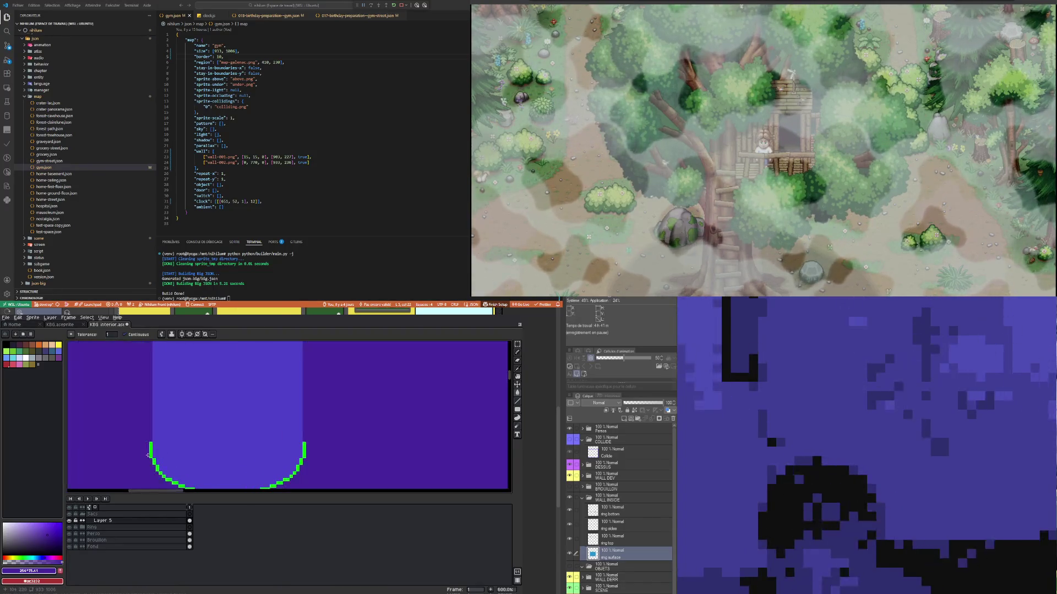
{"action": "key", "text": "ctrl+z"}
{"action": "key", "text": "ctrl+z"}
{"action": "key", "text": "ctrl+z"}
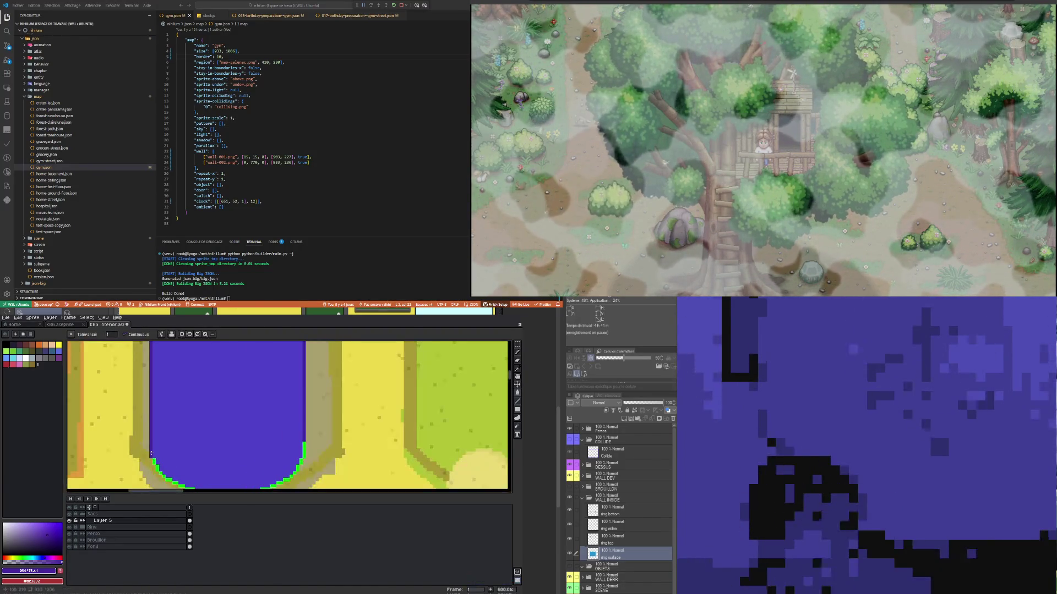
{"action": "scroll", "coordinate": [157, 459], "scroll_direction": "up", "scroll_amount": 1}
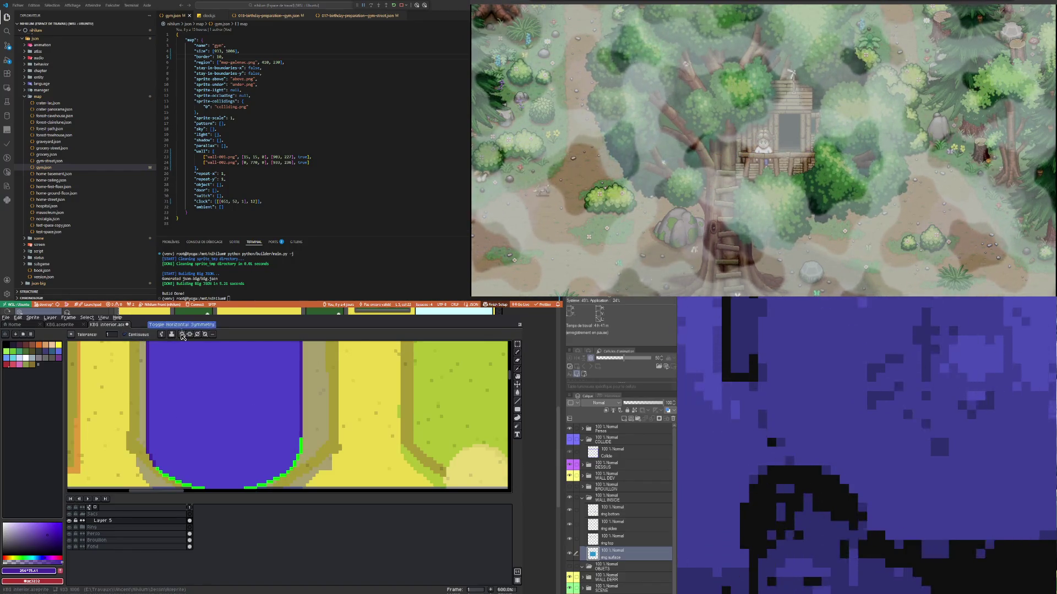
{"action": "scroll", "coordinate": [215, 419], "scroll_direction": "down", "scroll_amount": 4}
{"action": "scroll", "coordinate": [215, 419], "scroll_direction": "down", "scroll_amount": 2}
{"action": "scroll", "coordinate": [377, 363], "scroll_direction": "up", "scroll_amount": 1}
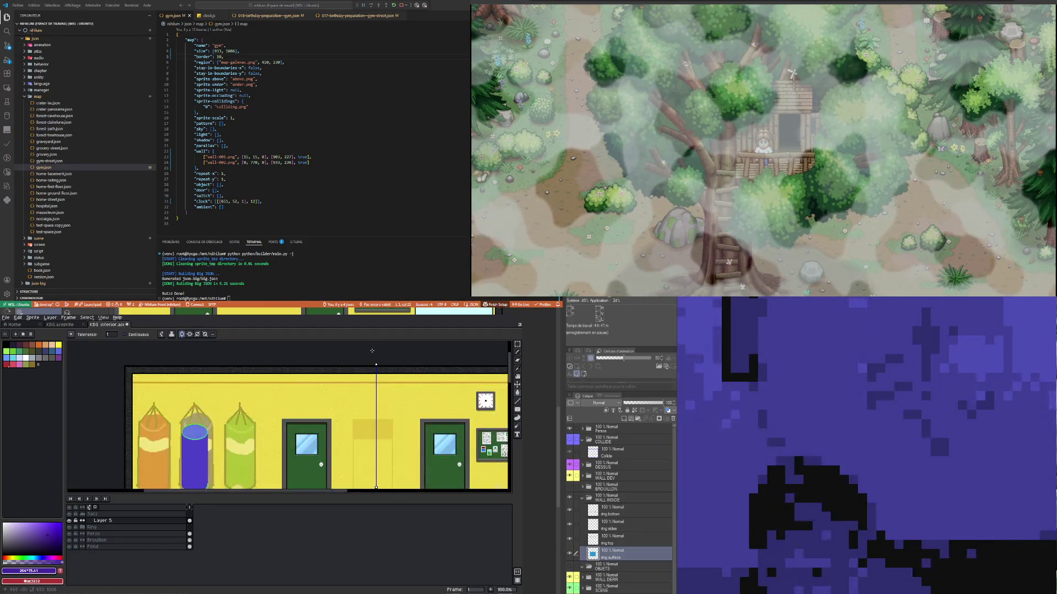
{"action": "left_click_drag", "start_coordinate": [377, 363], "coordinate": [195, 364]}
Step: Paint over the green outline along both curved sides of the bag's bottom
{"action": "scroll", "coordinate": [205, 481], "scroll_direction": "up", "scroll_amount": 2}
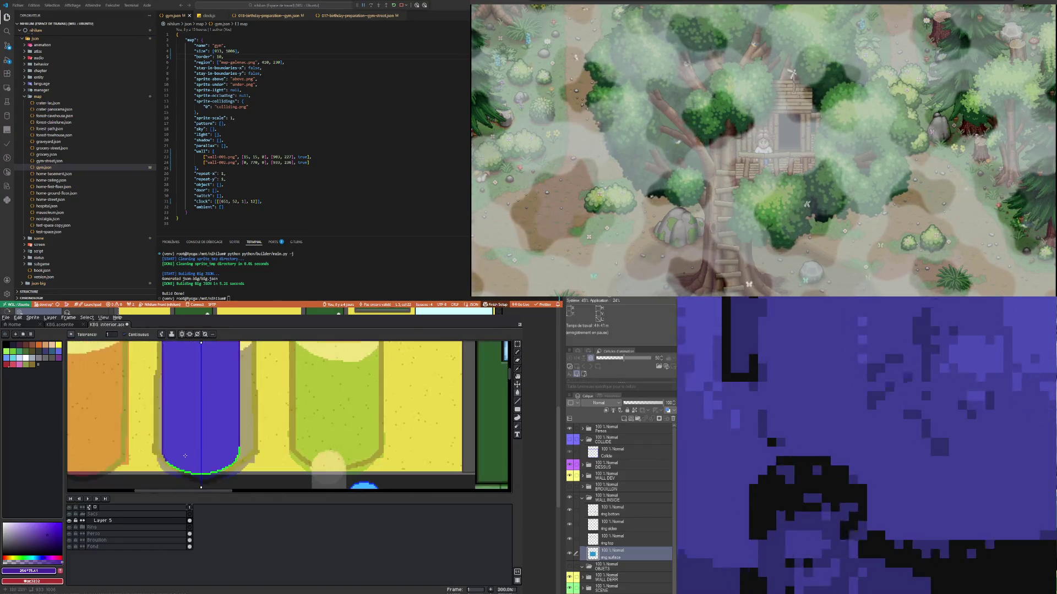
{"action": "scroll", "coordinate": [205, 480], "scroll_direction": "up", "scroll_amount": 2}
{"action": "scroll", "coordinate": [202, 477], "scroll_direction": "up", "scroll_amount": 1}
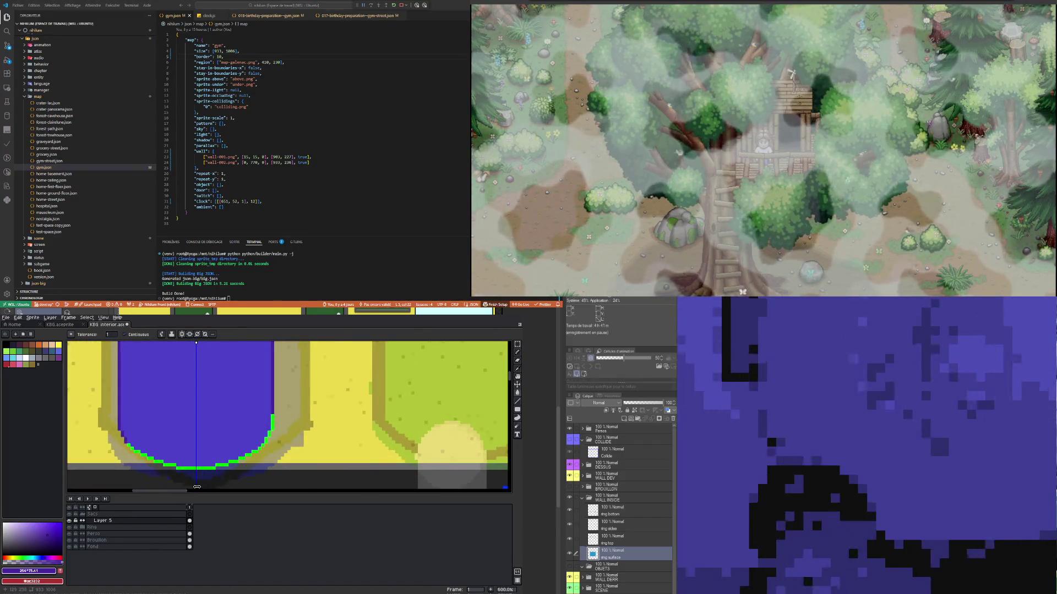
{"action": "scroll", "coordinate": [197, 472], "scroll_direction": "up", "scroll_amount": 4}
{"action": "scroll", "coordinate": [249, 453], "scroll_direction": "down", "scroll_amount": 3}
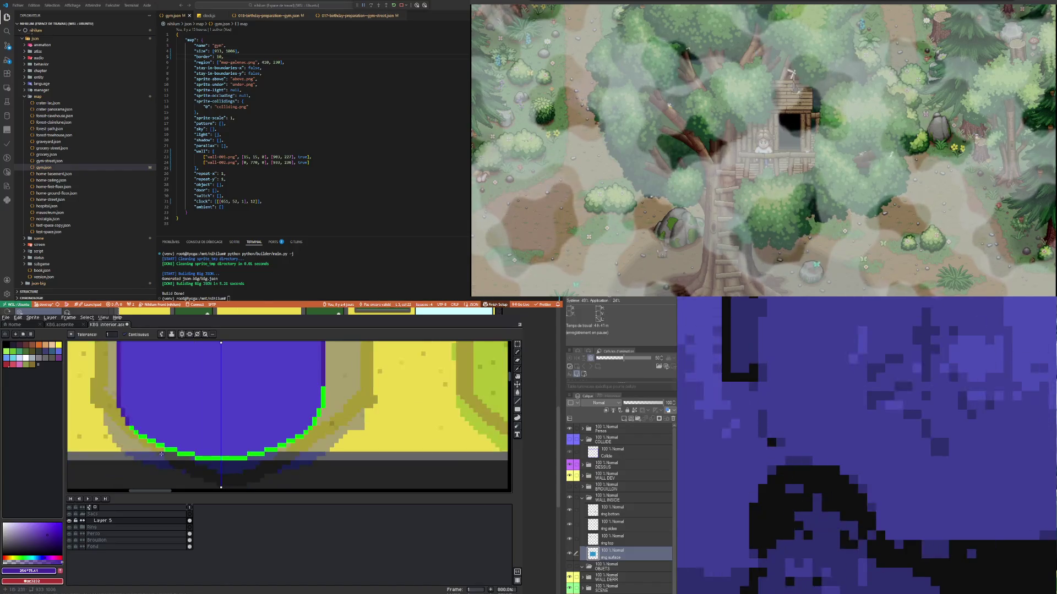
{"action": "mouse_move", "coordinate": [322, 388]}
{"action": "left_mouse_down"}
{"action": "mouse_move", "coordinate": [307, 433]}
{"action": "mouse_move", "coordinate": [250, 454]}
{"action": "left_mouse_up"}
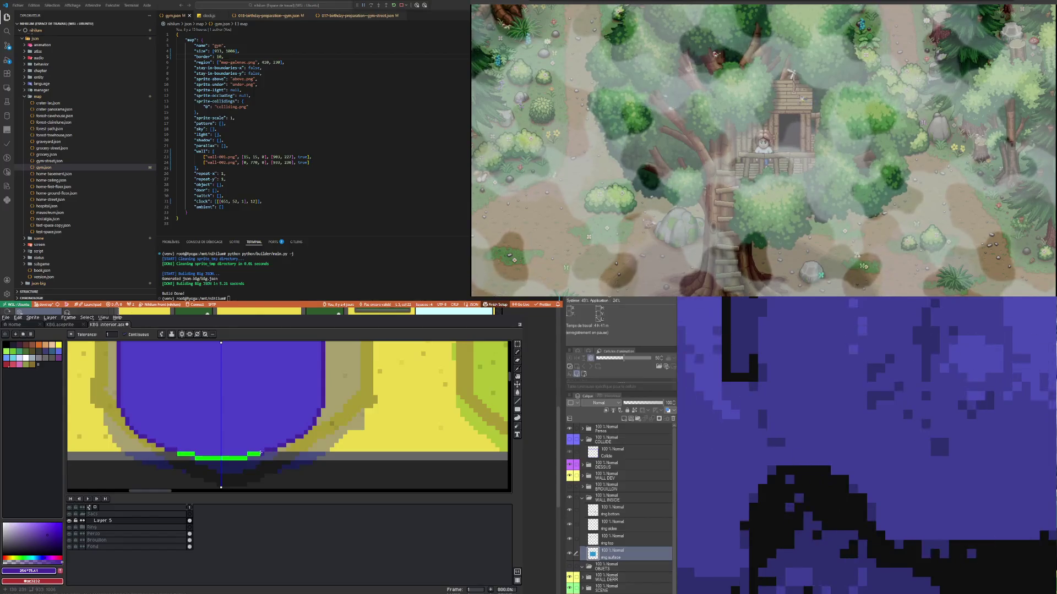
{"action": "left_click_drag", "start_coordinate": [156, 445], "coordinate": [195, 458]}
Step: Try a darker purple fill on the bag's bottom, then undo it
{"action": "scroll", "coordinate": [232, 457], "scroll_direction": "down", "scroll_amount": 2}
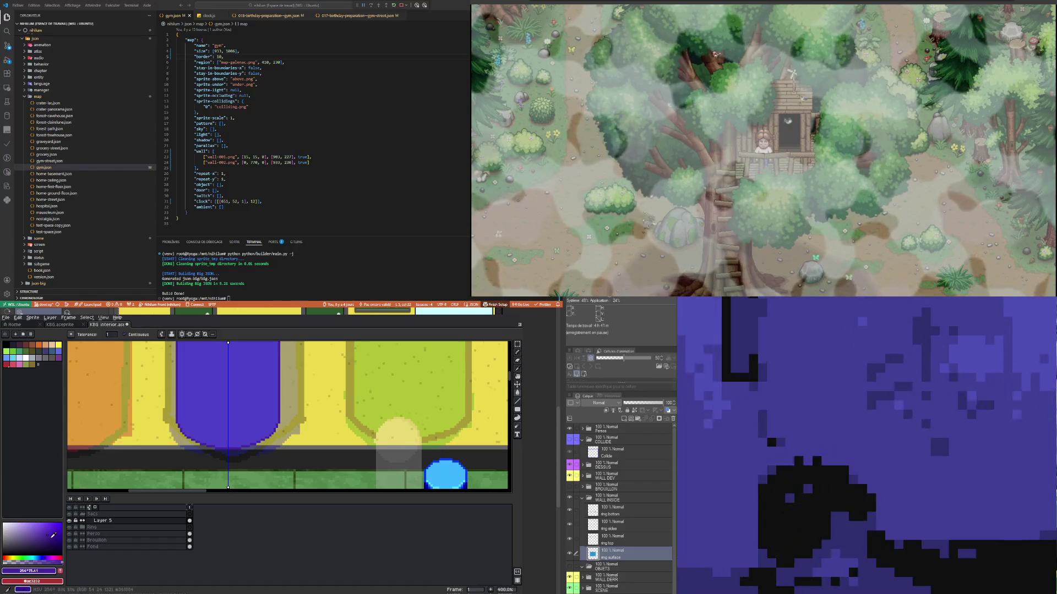
{"action": "left_click", "coordinate": [56, 535]}
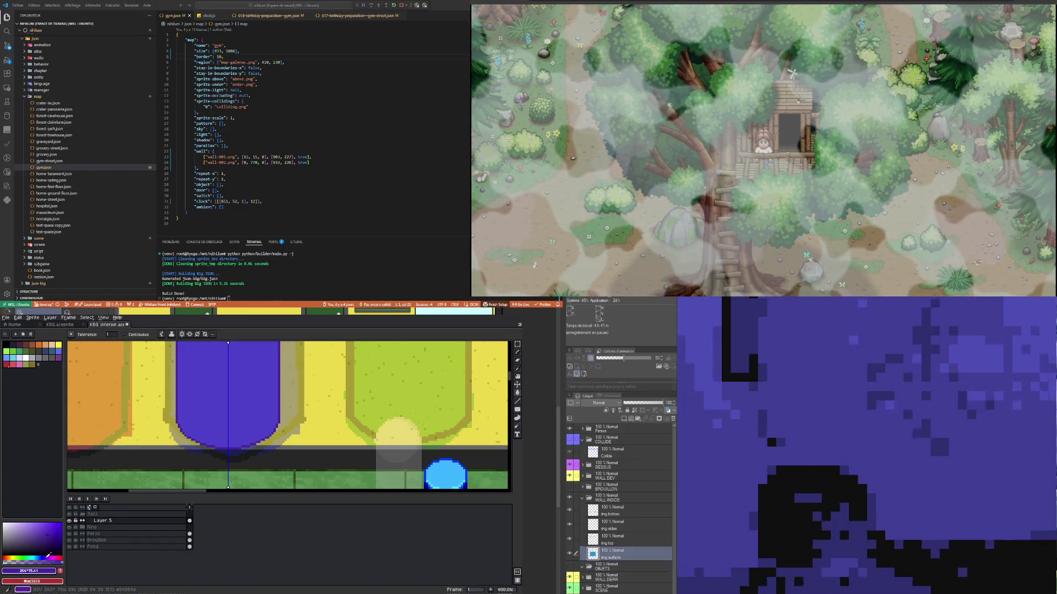
{"action": "left_click", "coordinate": [51, 542]}
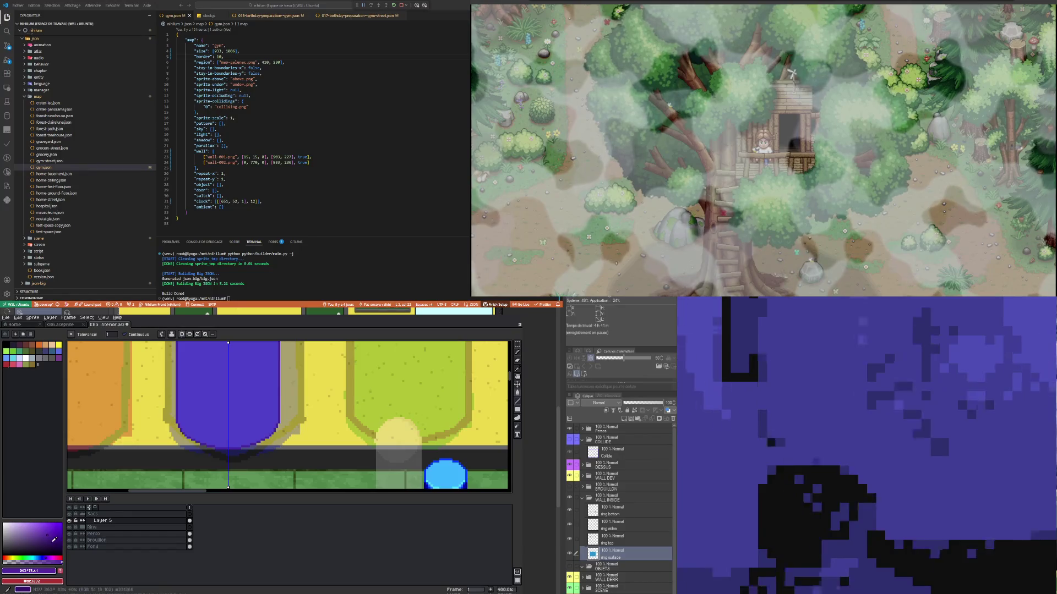
{"action": "scroll", "coordinate": [145, 438], "scroll_direction": "up", "scroll_amount": 1}
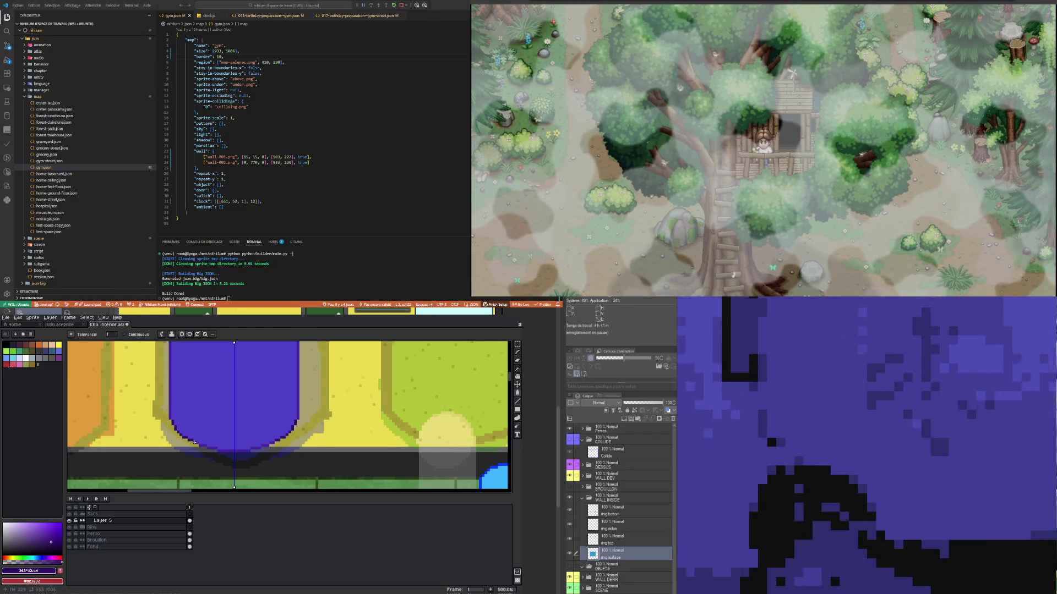
{"action": "left_click", "coordinate": [206, 445]}
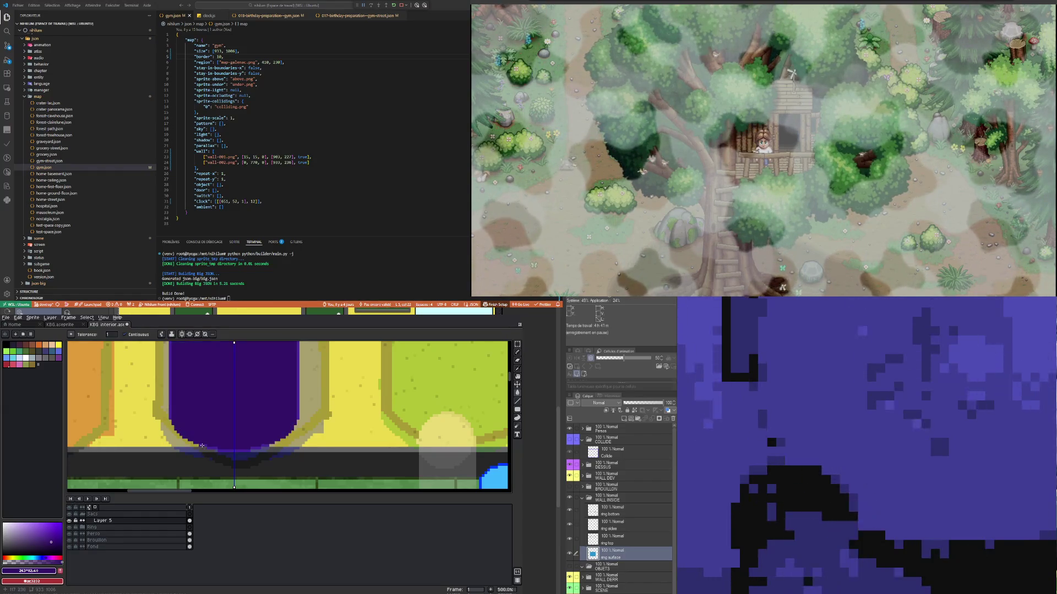
{"action": "key", "text": "ctrl+z"}
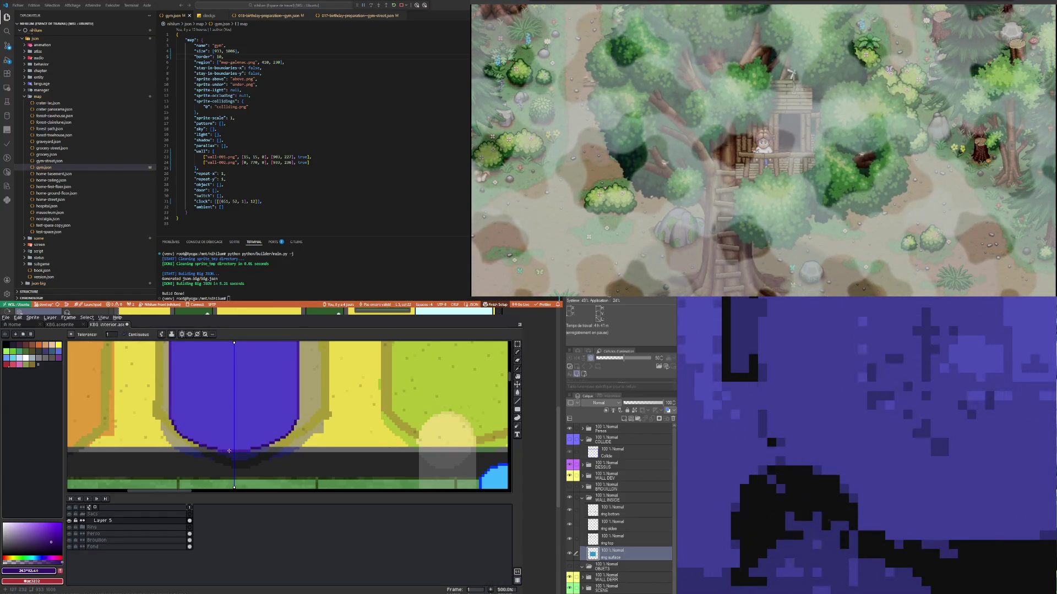
{"action": "scroll", "coordinate": [226, 430], "scroll_direction": "down", "scroll_amount": 4}
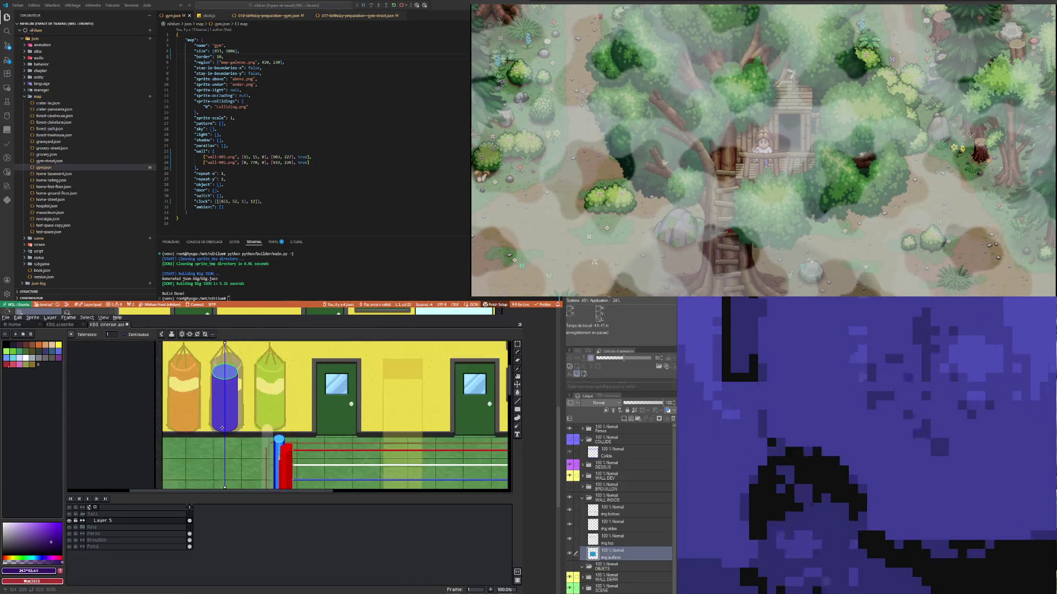
{"action": "scroll", "coordinate": [228, 374], "scroll_direction": "up", "scroll_amount": 2}
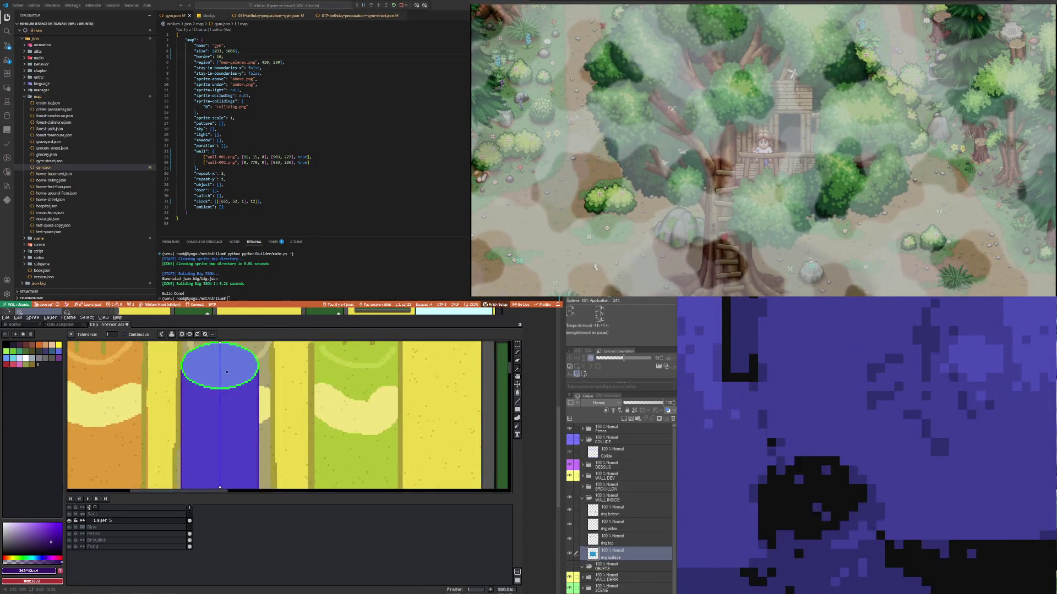
{"action": "scroll", "coordinate": [227, 372], "scroll_direction": "up", "scroll_amount": 1}
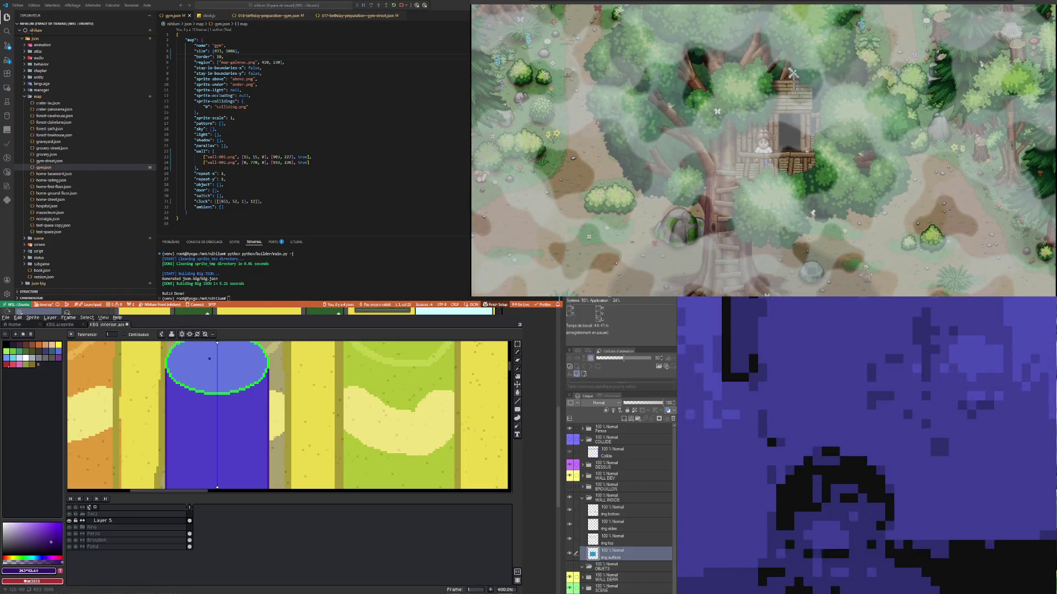
{"action": "scroll", "coordinate": [242, 430], "scroll_direction": "down", "scroll_amount": 2}
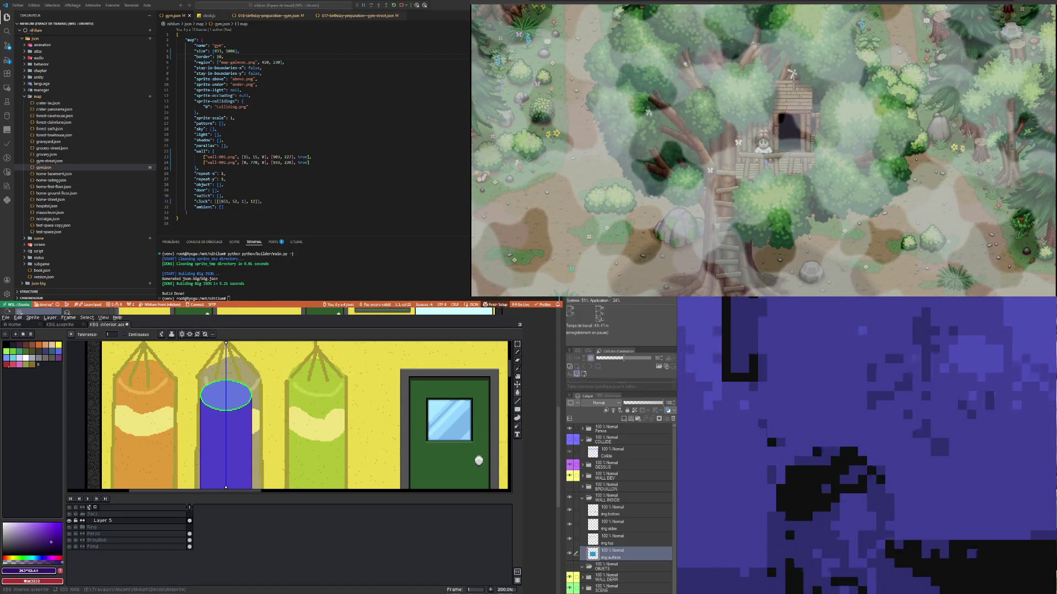
{"action": "scroll", "coordinate": [220, 388], "scroll_direction": "up", "scroll_amount": 2}
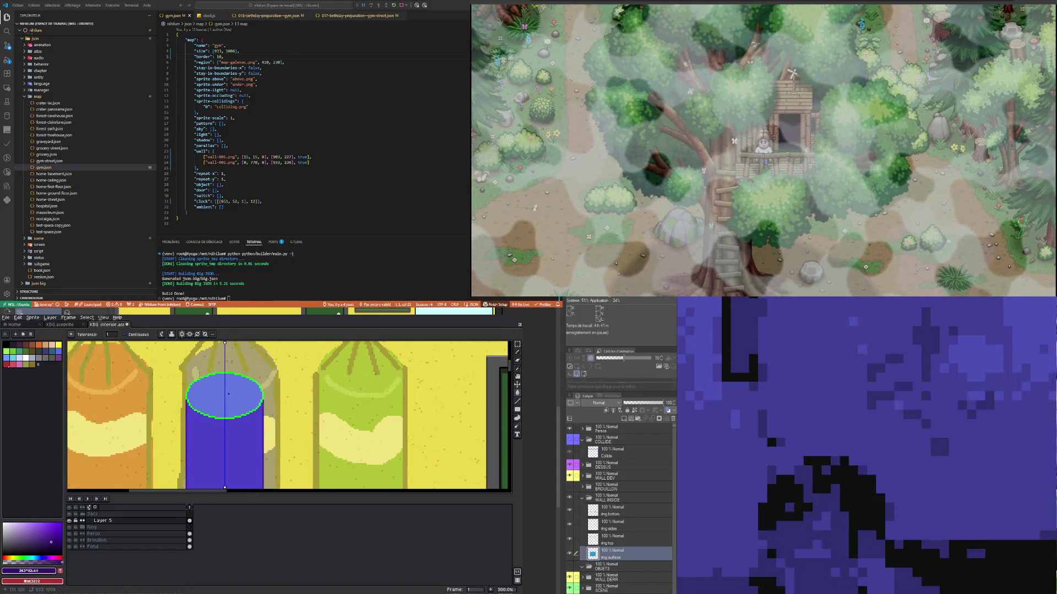
{"action": "scroll", "coordinate": [216, 380], "scroll_direction": "up", "scroll_amount": 1}
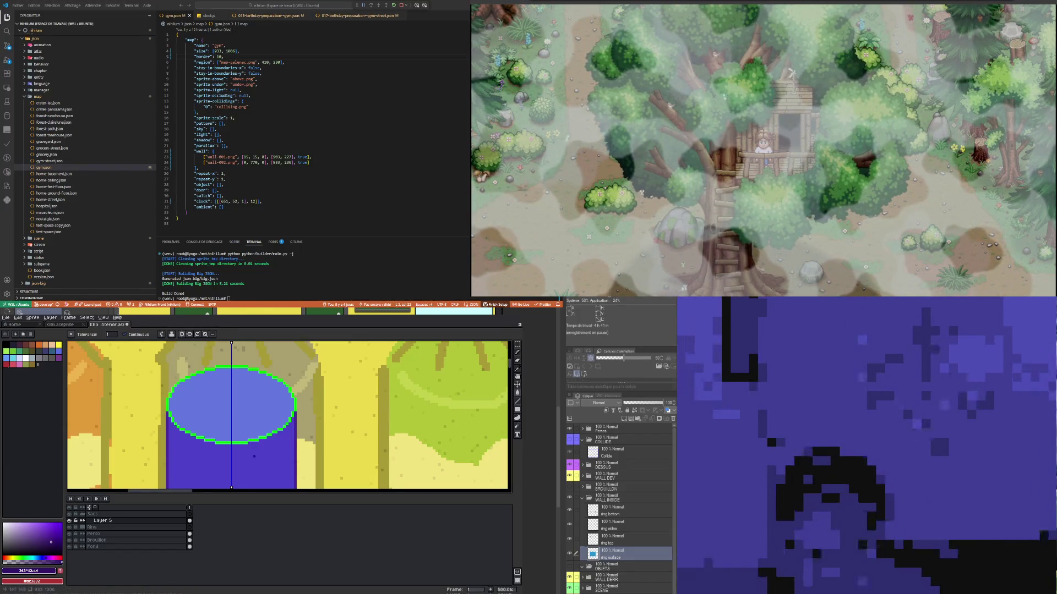
Step: Sample the top ellipse's blue and fine-tune its hue to 220°
{"action": "scroll", "coordinate": [220, 433], "scroll_direction": "down", "scroll_amount": 1}
{"action": "scroll", "coordinate": [219, 433], "scroll_direction": "up", "scroll_amount": 3}
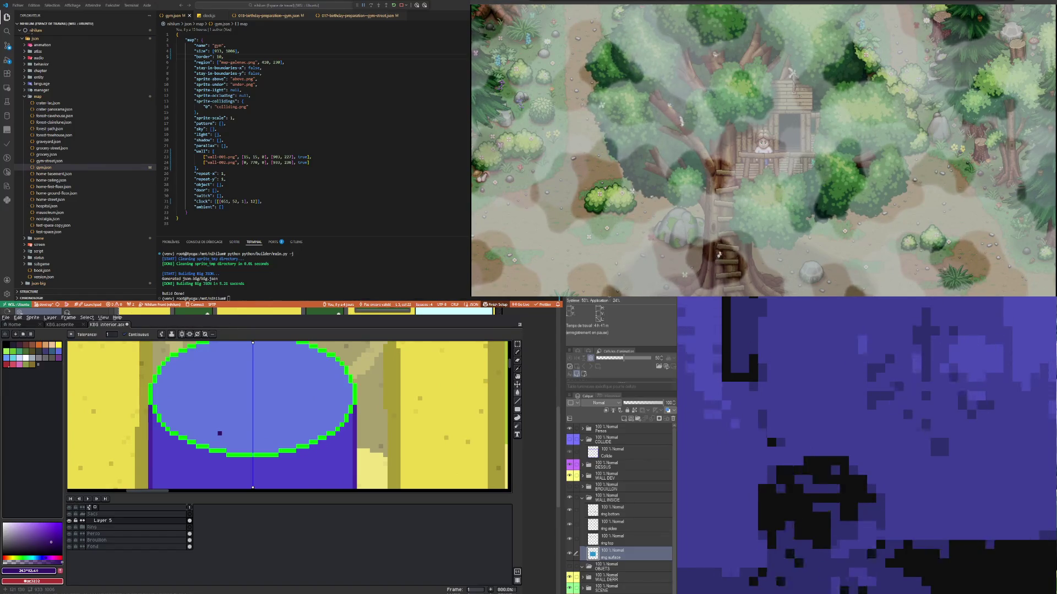
{"action": "key", "text": "i"}
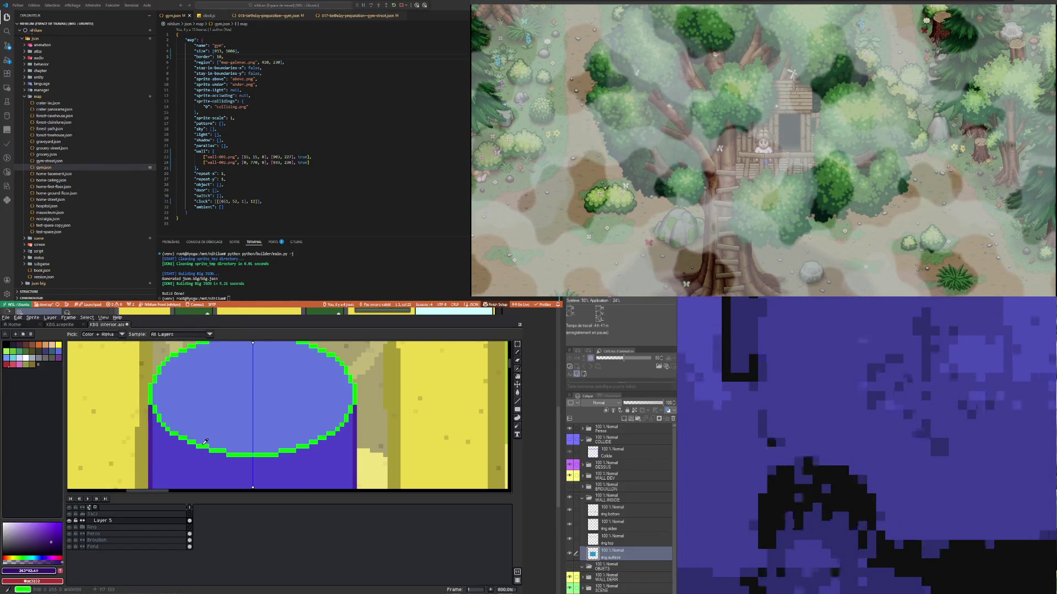
{"action": "left_click", "coordinate": [210, 419]}
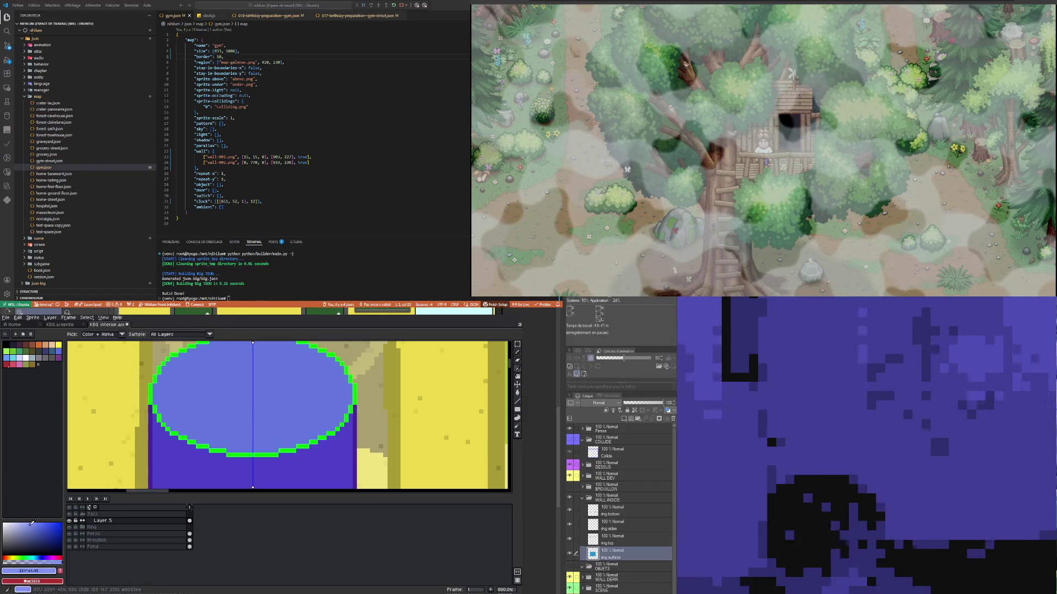
{"action": "left_click", "coordinate": [39, 557]}
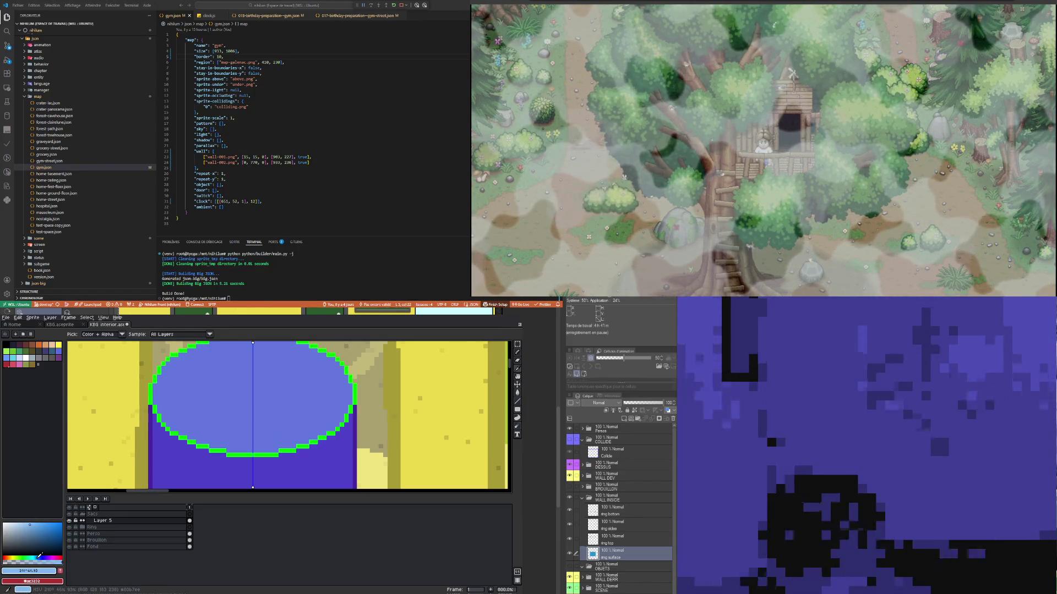
{"action": "left_click", "coordinate": [41, 557]}
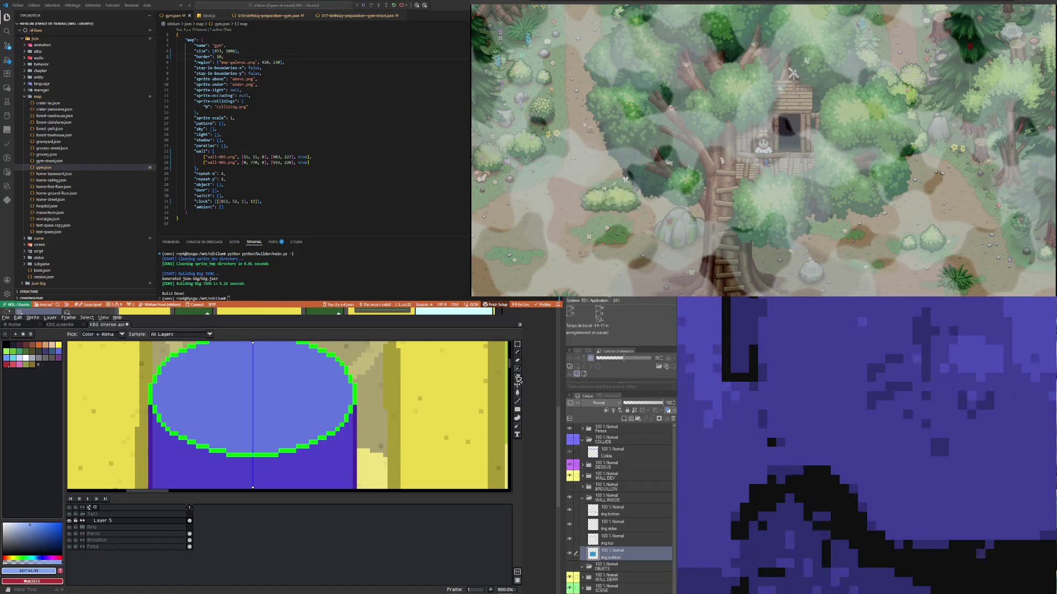
Step: Recolour the green rim pixels along the ellipse's lower edge light blue
{"action": "left_click", "coordinate": [518, 358]}
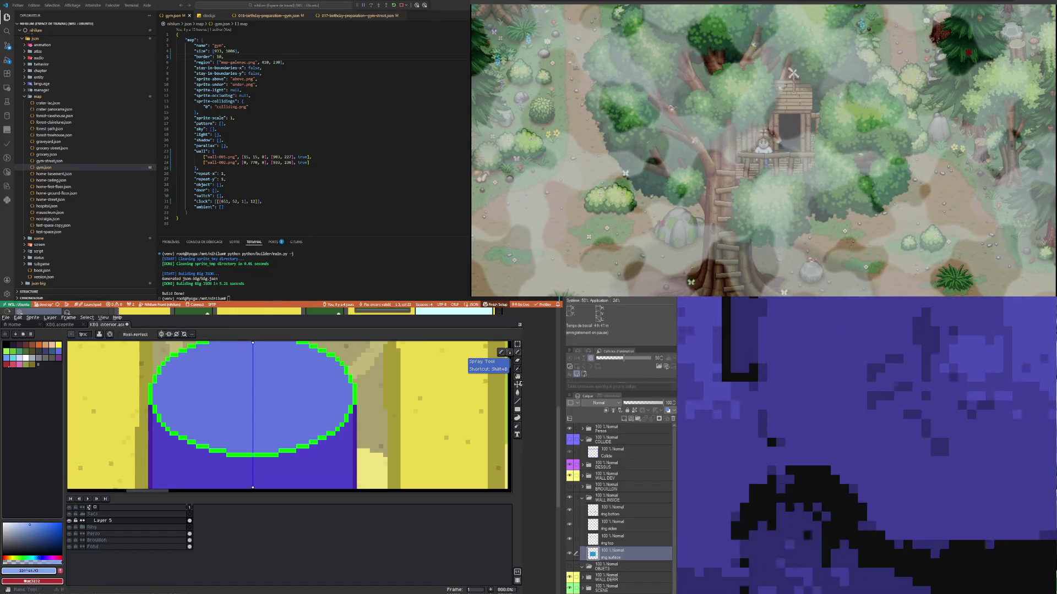
{"action": "left_click", "coordinate": [517, 393]}
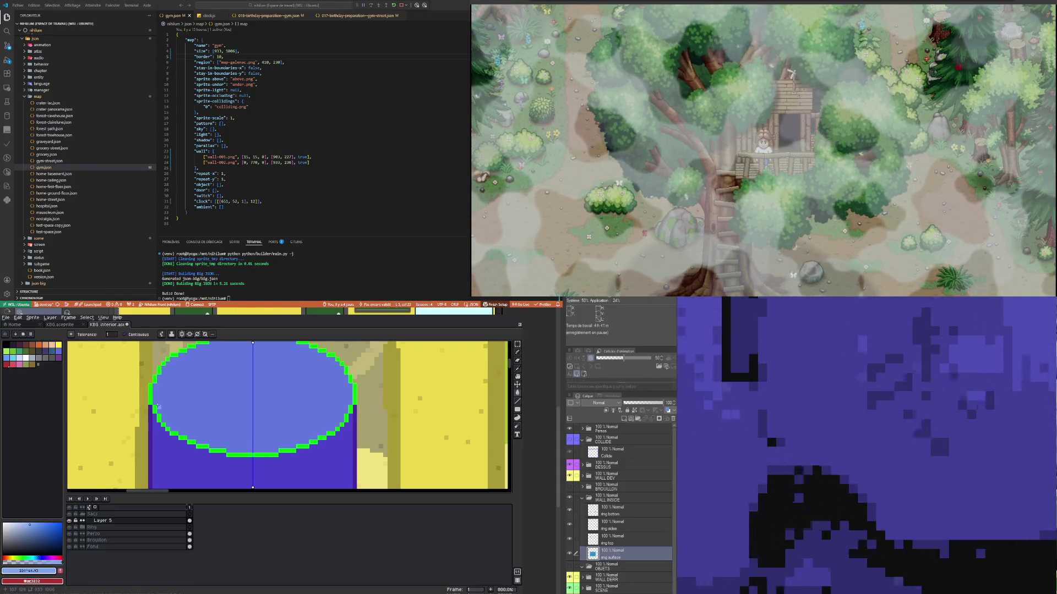
{"action": "left_click", "coordinate": [158, 408]}
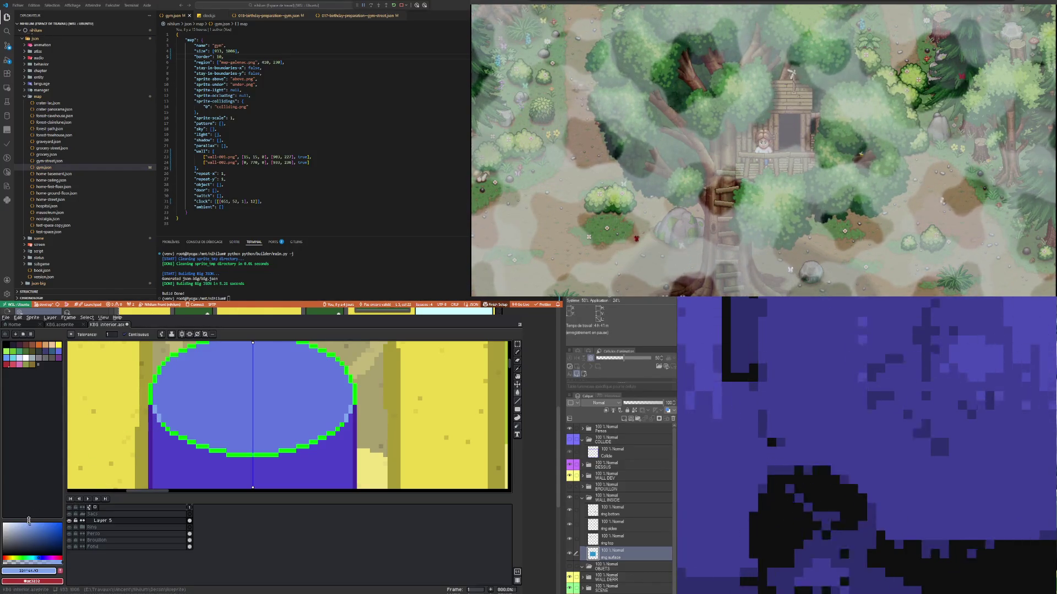
{"action": "left_click", "coordinate": [26, 522]}
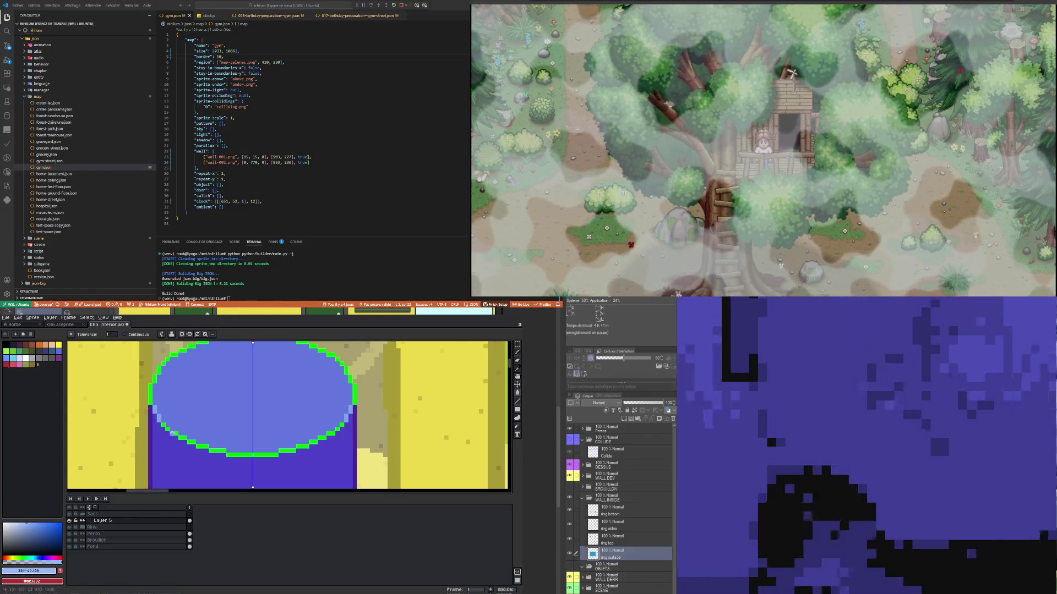
{"action": "left_click", "coordinate": [159, 412]}
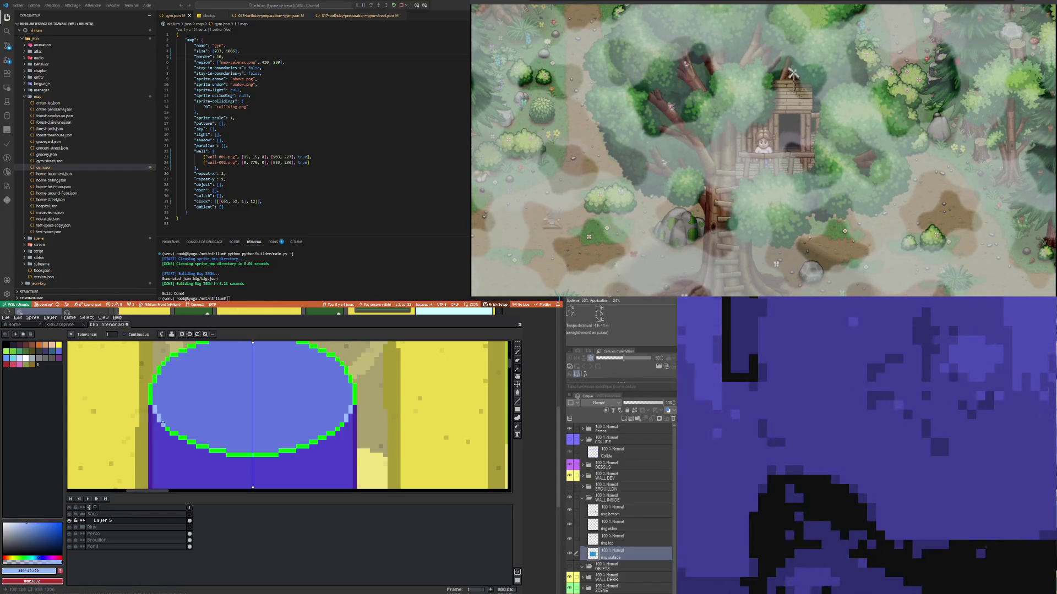
{"action": "left_click", "coordinate": [172, 432]}
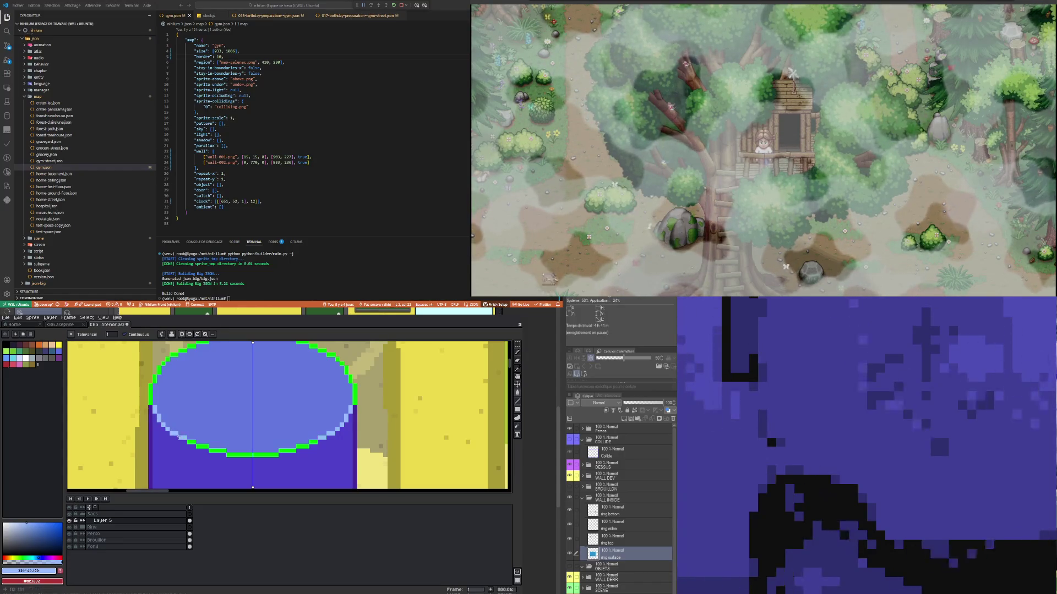
{"action": "left_click_drag", "start_coordinate": [203, 447], "coordinate": [233, 453]}
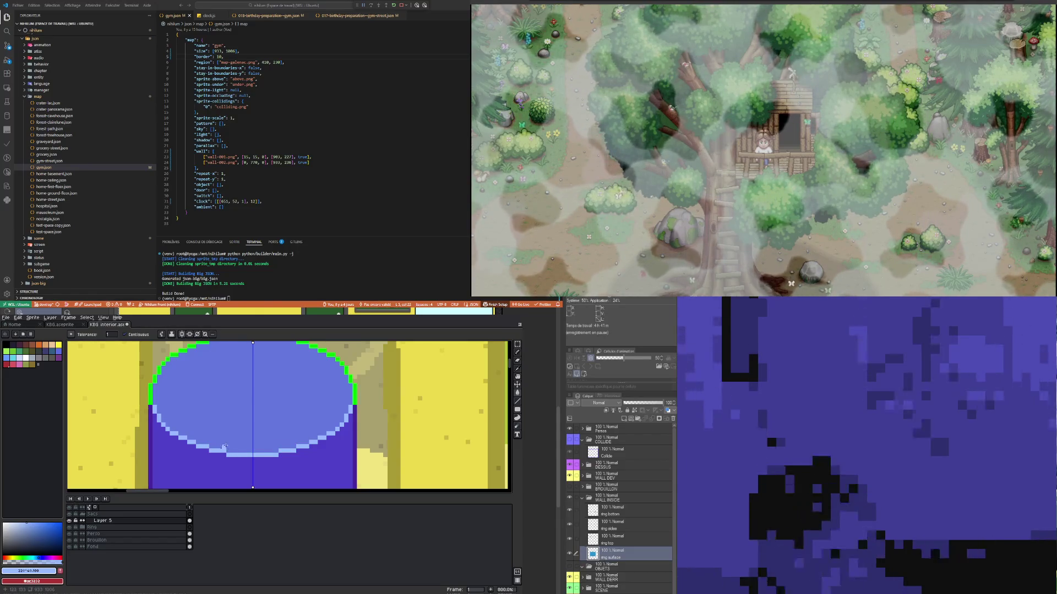
Step: Eyedrop a dark purple from the drawing for recolouring the green rim
{"action": "scroll", "coordinate": [234, 385], "scroll_direction": "down", "scroll_amount": 4}
{"action": "scroll", "coordinate": [234, 384], "scroll_direction": "up", "scroll_amount": 3}
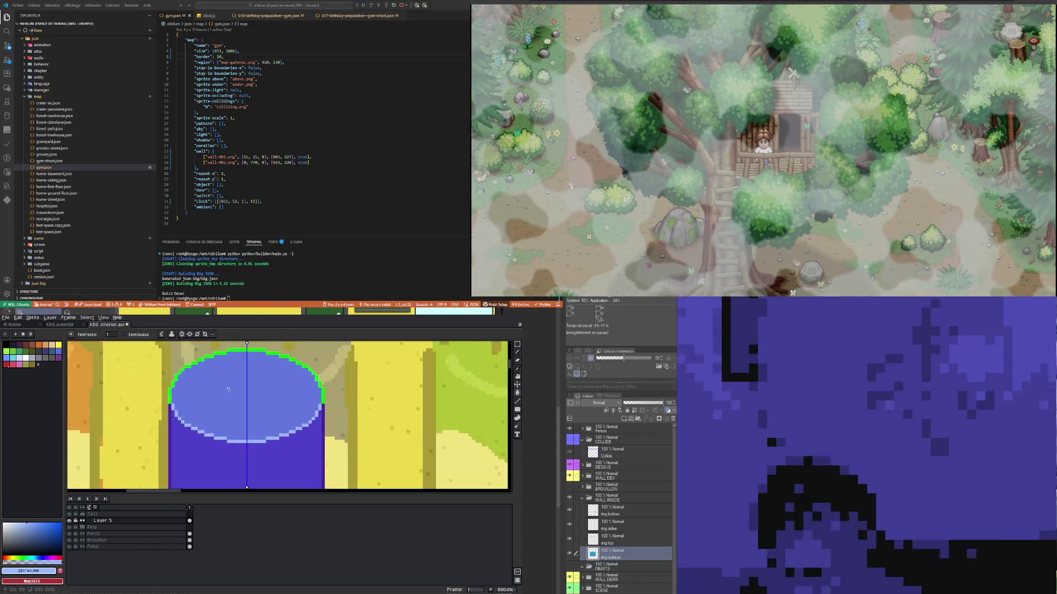
{"action": "key", "text": "i"}
{"action": "scroll", "coordinate": [186, 405], "scroll_direction": "down", "scroll_amount": 1}
{"action": "key", "text": "g"}
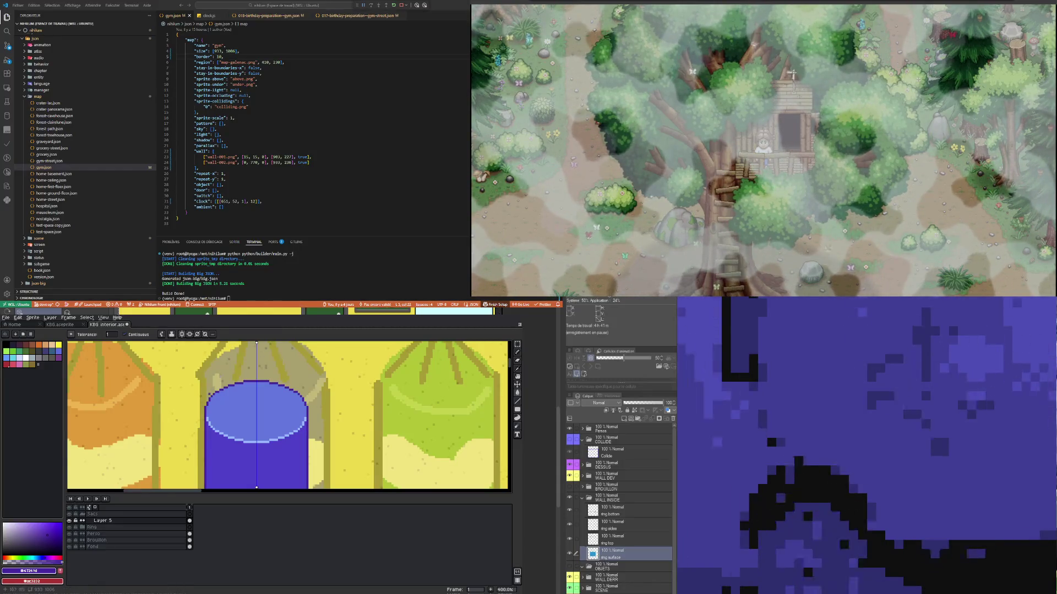
Step: Magic Wand select the light-blue ring band and move it down two pixels
{"action": "key", "text": "m"}
{"action": "scroll", "coordinate": [157, 443], "scroll_direction": "up", "scroll_amount": 1}
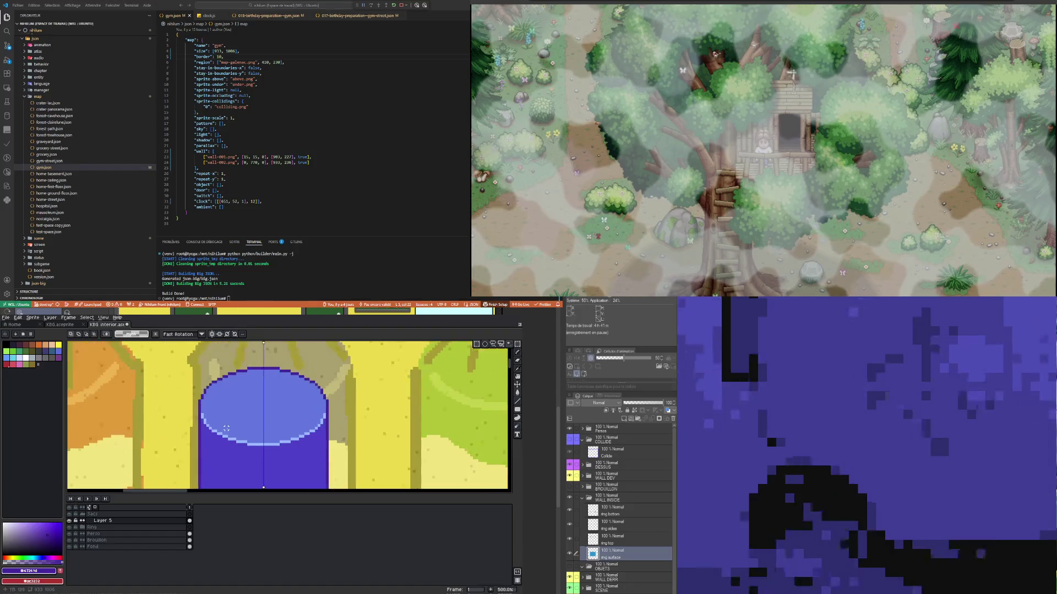
{"action": "key", "text": "w"}
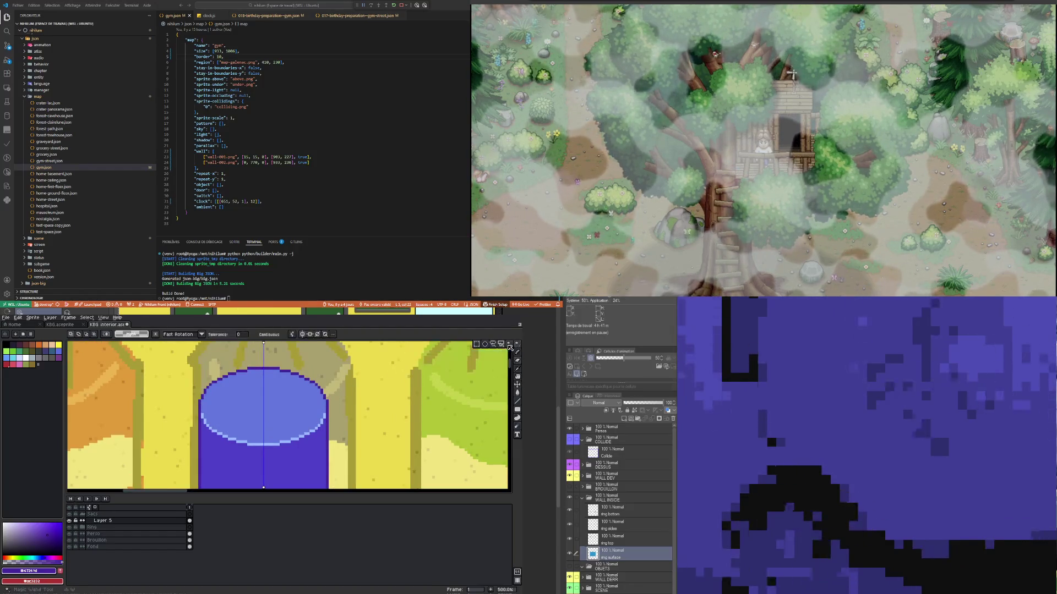
{"action": "scroll", "coordinate": [227, 396], "scroll_direction": "down", "scroll_amount": 4}
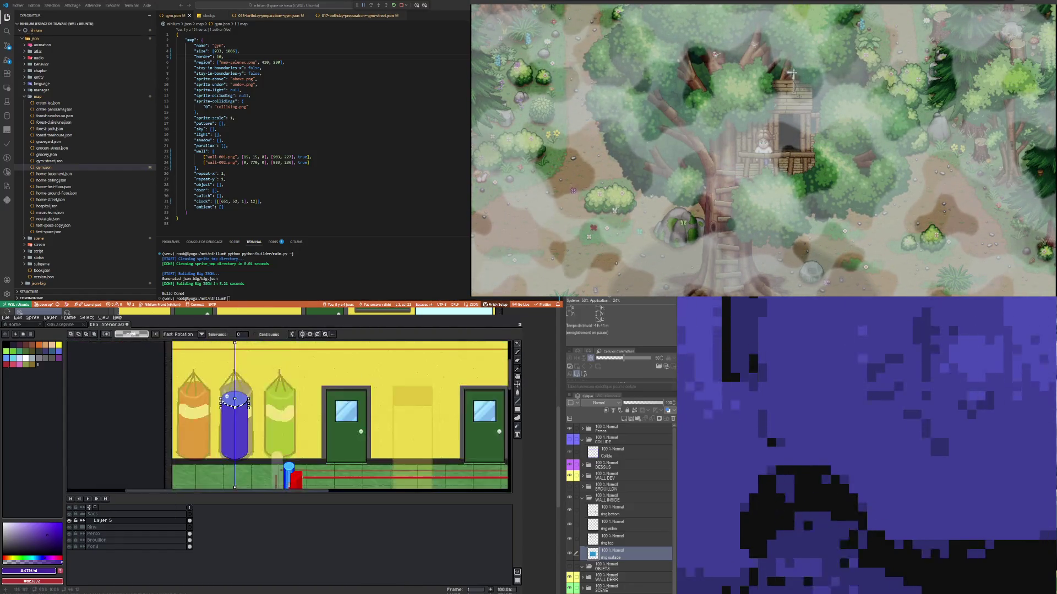
{"action": "scroll", "coordinate": [234, 408], "scroll_direction": "up", "scroll_amount": 5}
{"action": "scroll", "coordinate": [242, 397], "scroll_direction": "down", "scroll_amount": 1}
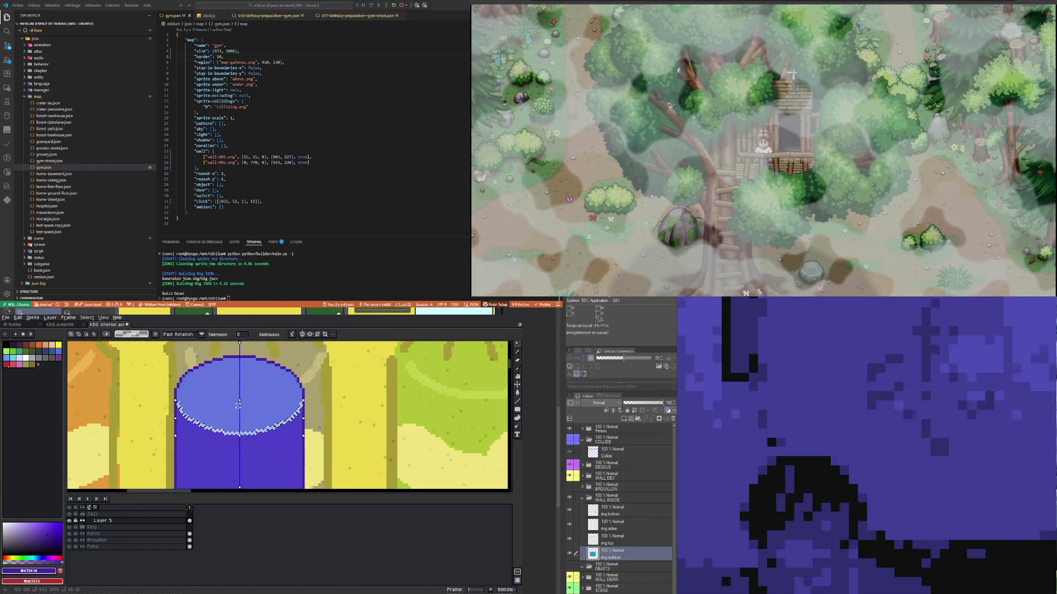
{"action": "left_click", "coordinate": [238, 416]}
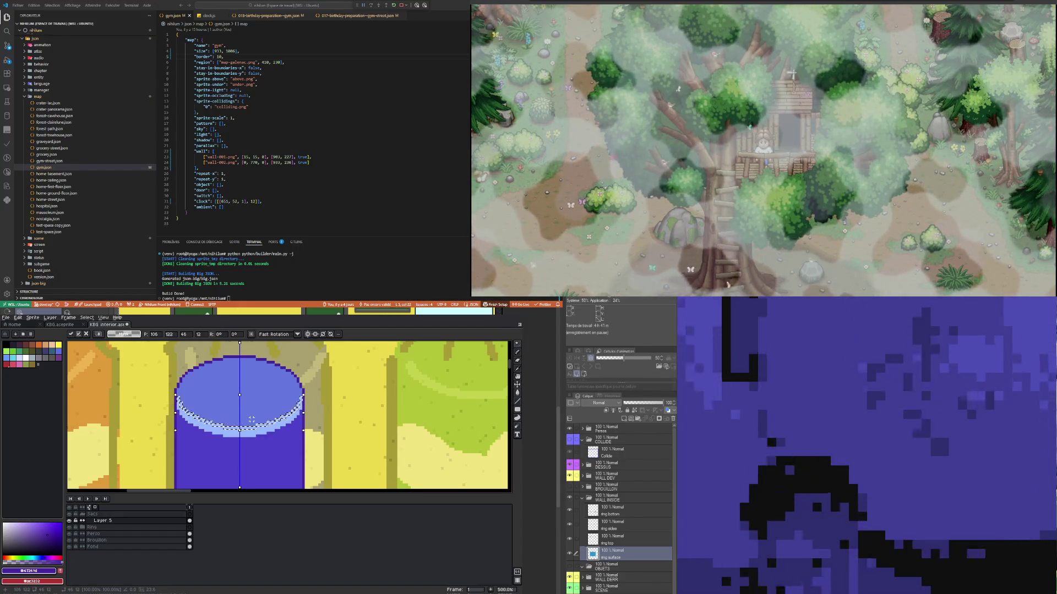
{"action": "key", "text": "Down"}
{"action": "key", "text": "Down"}
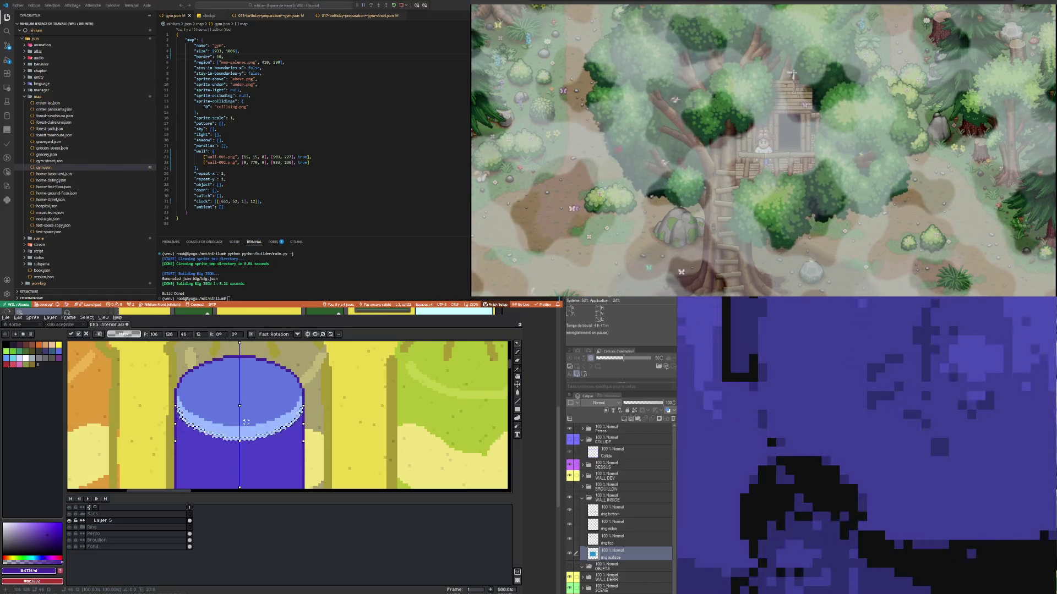
{"action": "left_click", "coordinate": [285, 374], "text": "alt"}
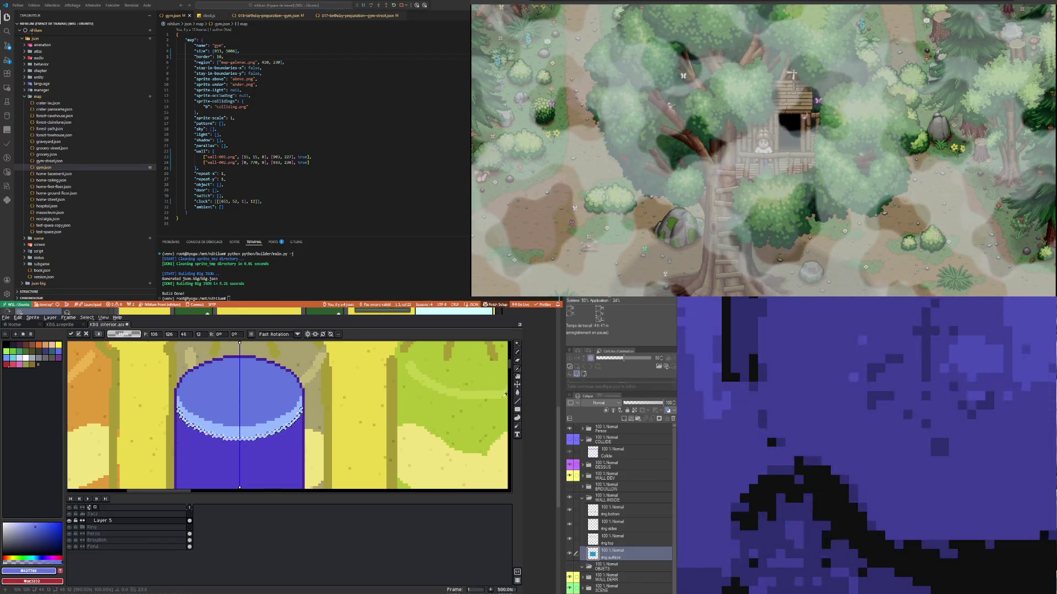
{"action": "left_click", "coordinate": [517, 393]}
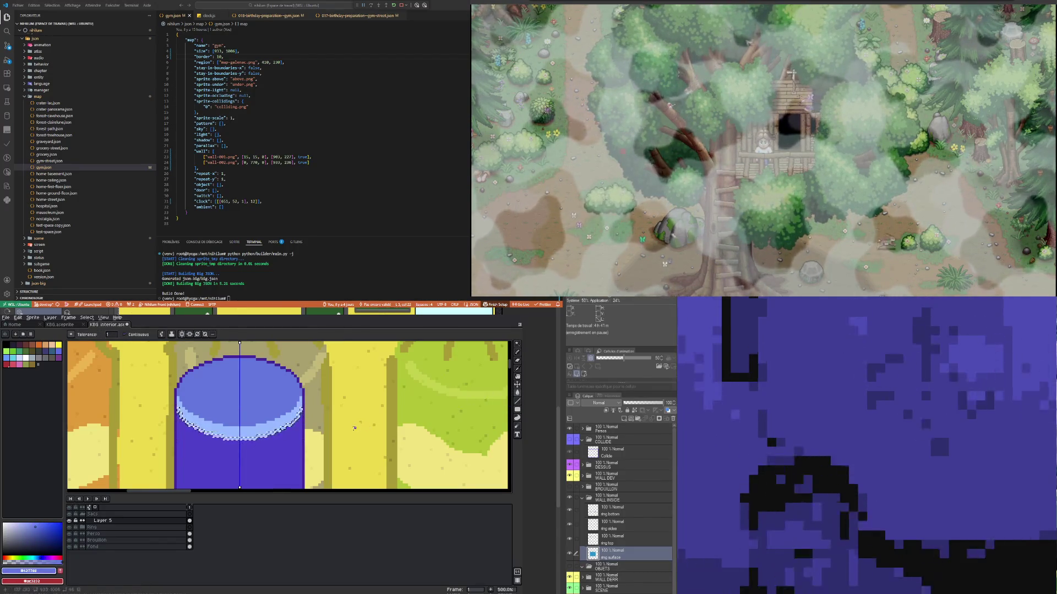
Step: Check the Sacs group and Layer 5, then restore the ring band selection
{"action": "scroll", "coordinate": [255, 425], "scroll_direction": "up", "scroll_amount": 1}
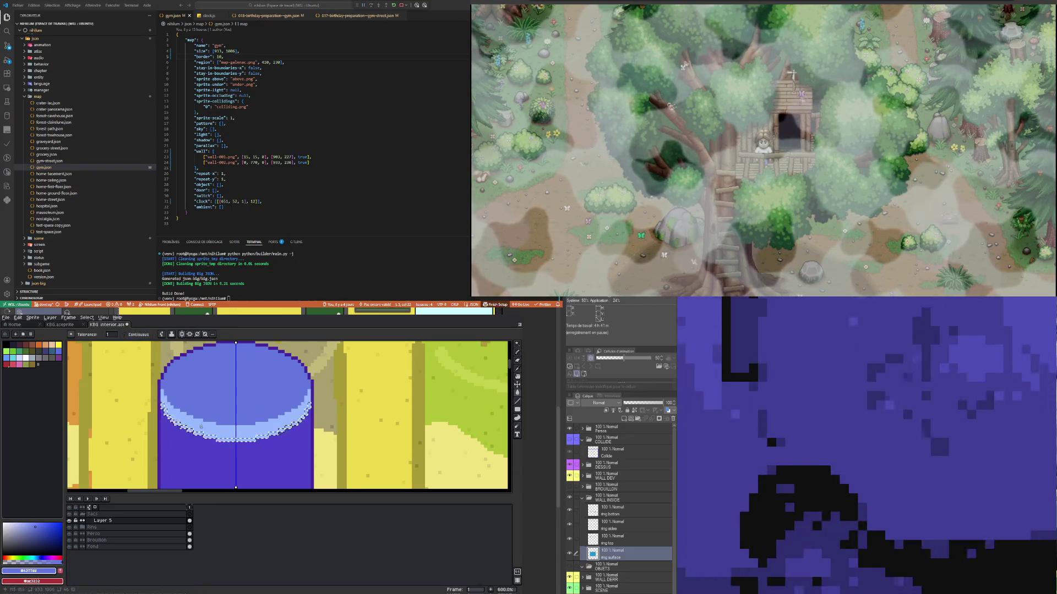
{"action": "scroll", "coordinate": [240, 440], "scroll_direction": "up", "scroll_amount": 1}
{"action": "scroll", "coordinate": [232, 443], "scroll_direction": "down", "scroll_amount": 2}
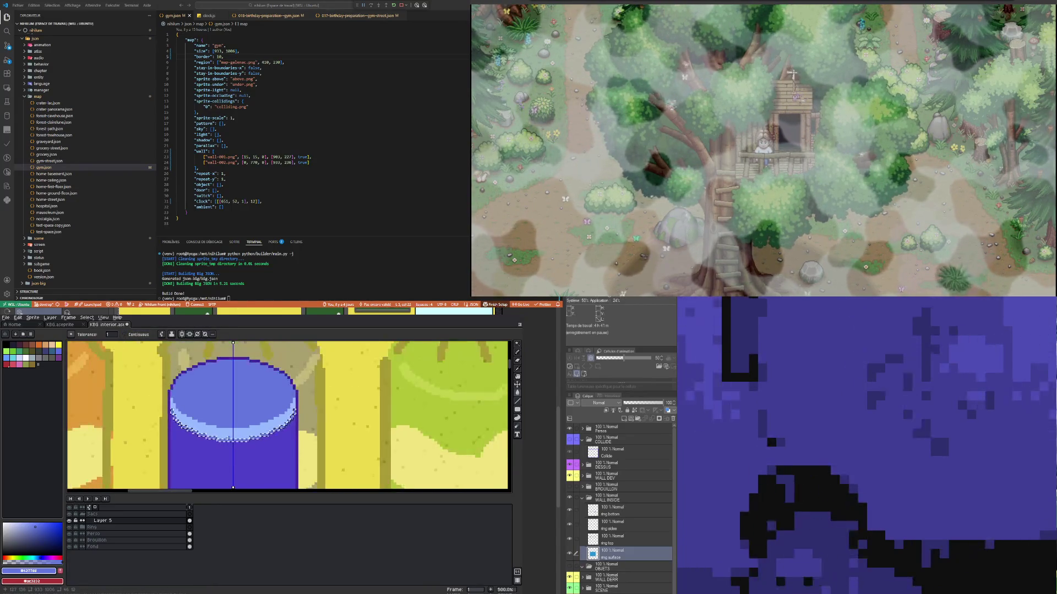
{"action": "scroll", "coordinate": [225, 448], "scroll_direction": "up", "scroll_amount": 1}
{"action": "key", "text": "alt+Up"}
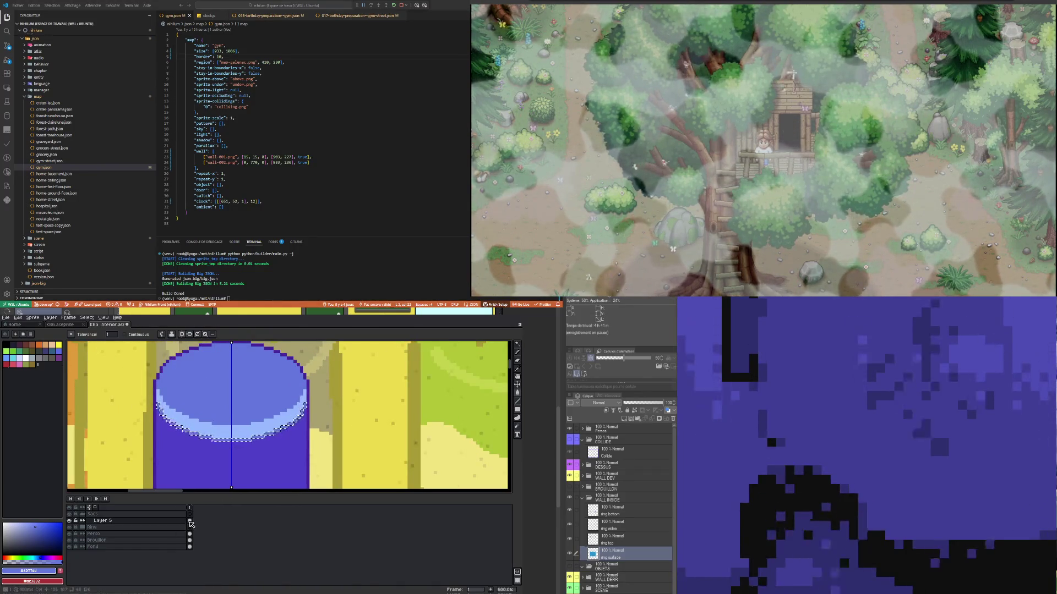
{"action": "key", "text": "alt+Down"}
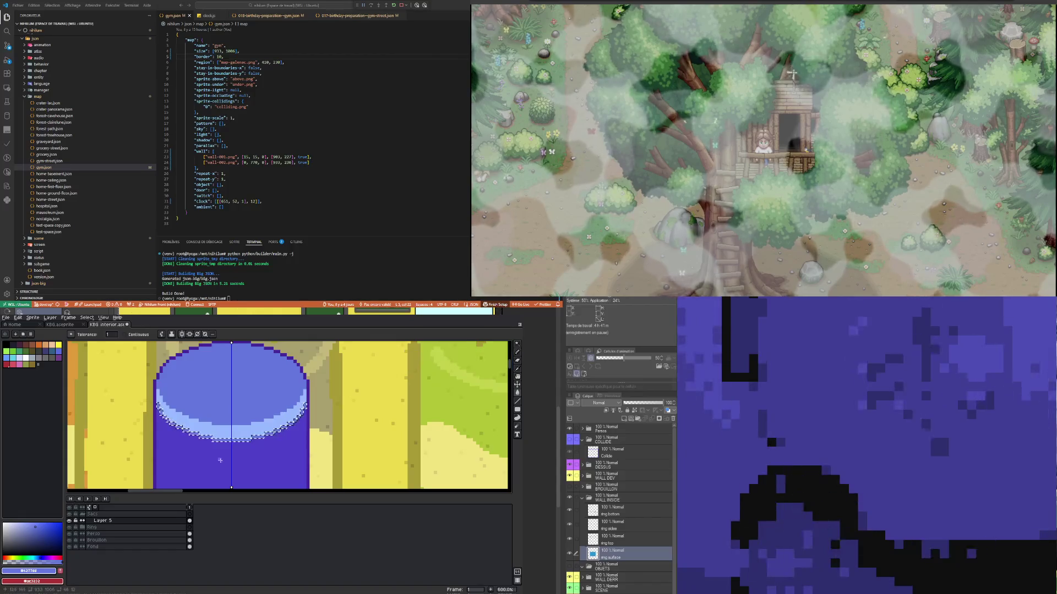
{"action": "scroll", "coordinate": [219, 434], "scroll_direction": "up", "scroll_amount": 1}
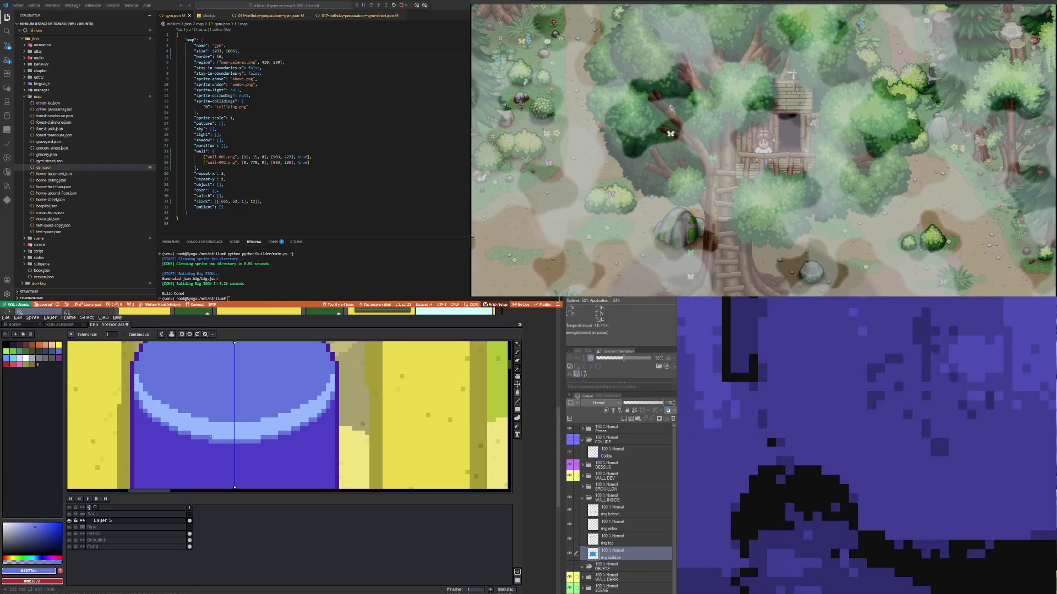
{"action": "scroll", "coordinate": [213, 437], "scroll_direction": "down", "scroll_amount": 4}
{"action": "scroll", "coordinate": [212, 439], "scroll_direction": "up", "scroll_amount": 4}
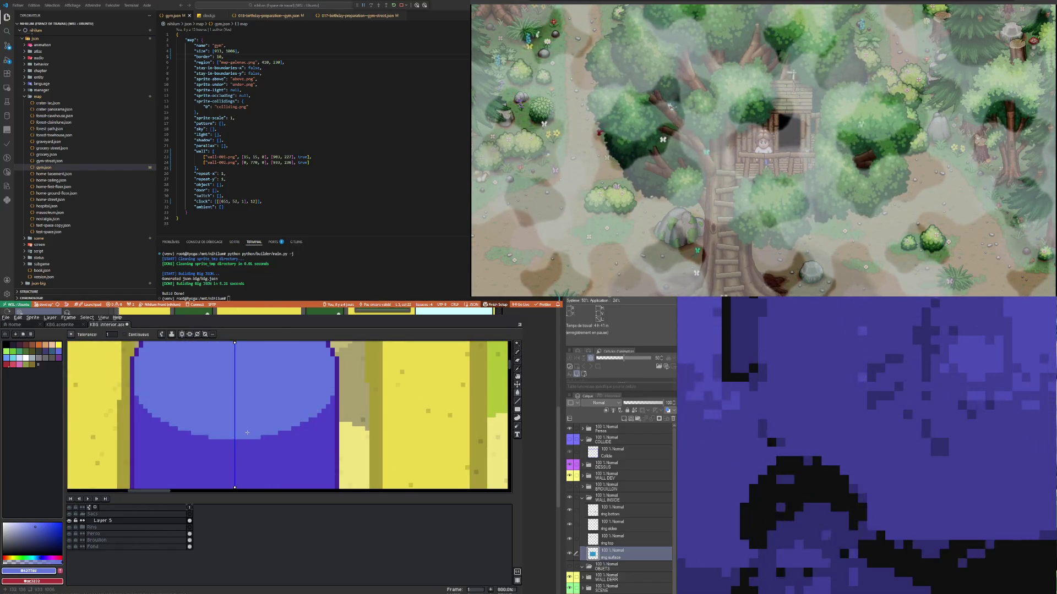
{"action": "key", "text": "ctrl+z"}
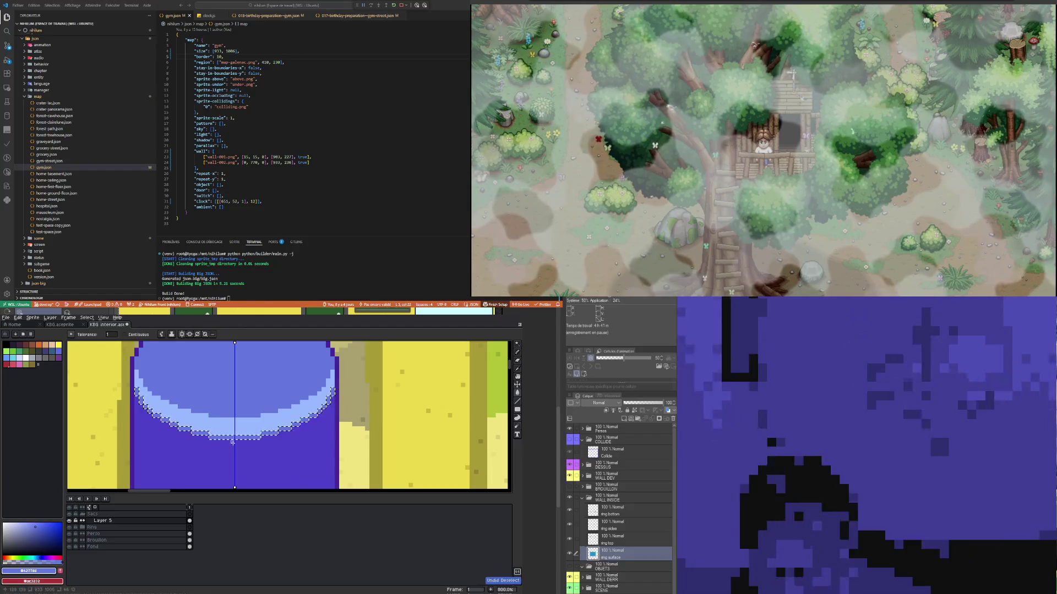
{"action": "left_click", "coordinate": [518, 385]}
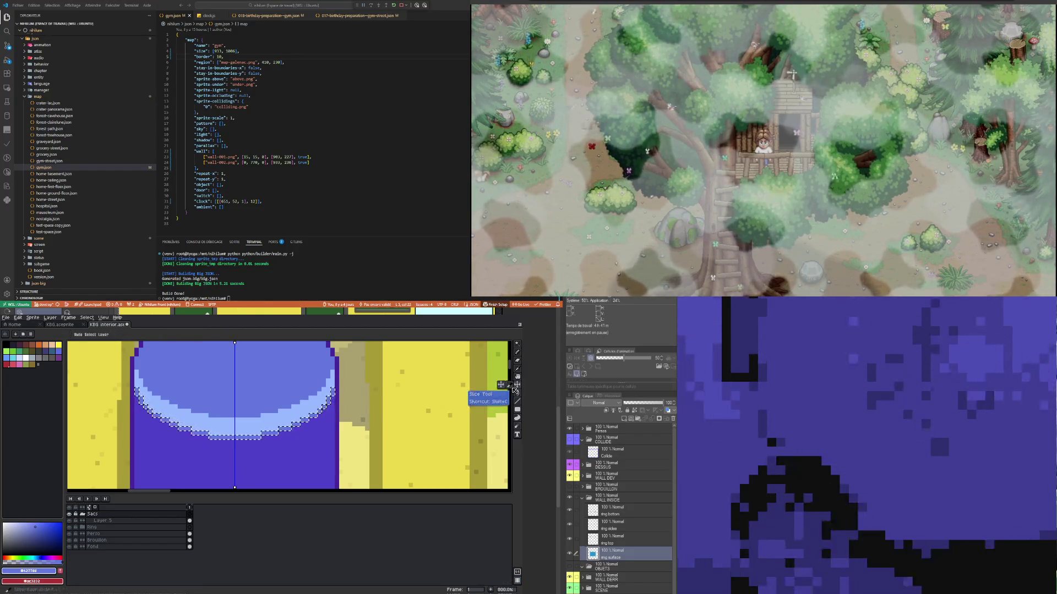
Step: Undo the ring band's previous move, nudge it up two pixels, and pick a lighter blue
{"action": "mouse_move", "coordinate": [517, 344]}
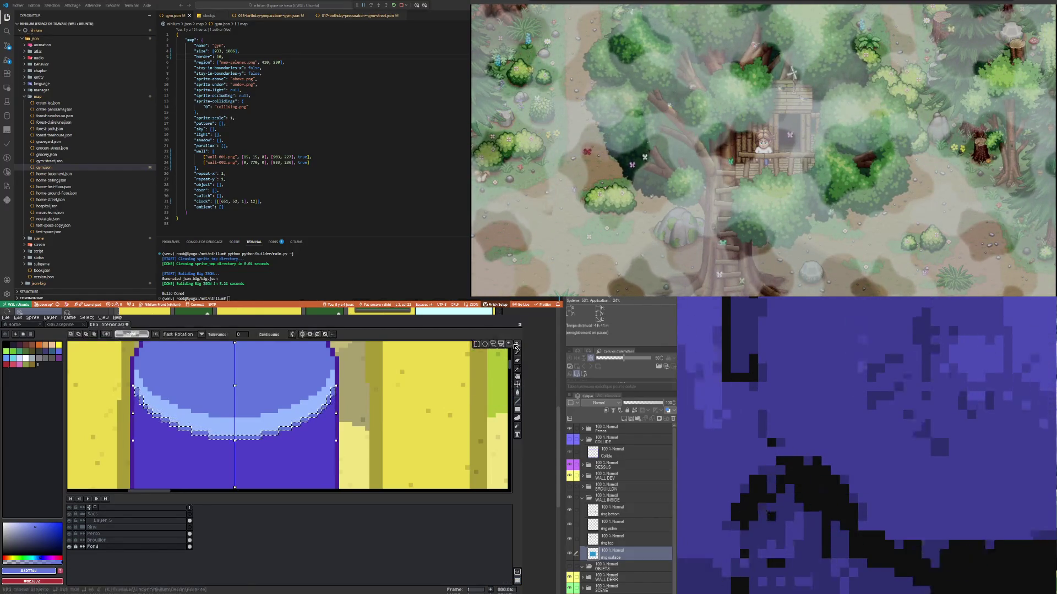
{"action": "left_click", "coordinate": [483, 347]}
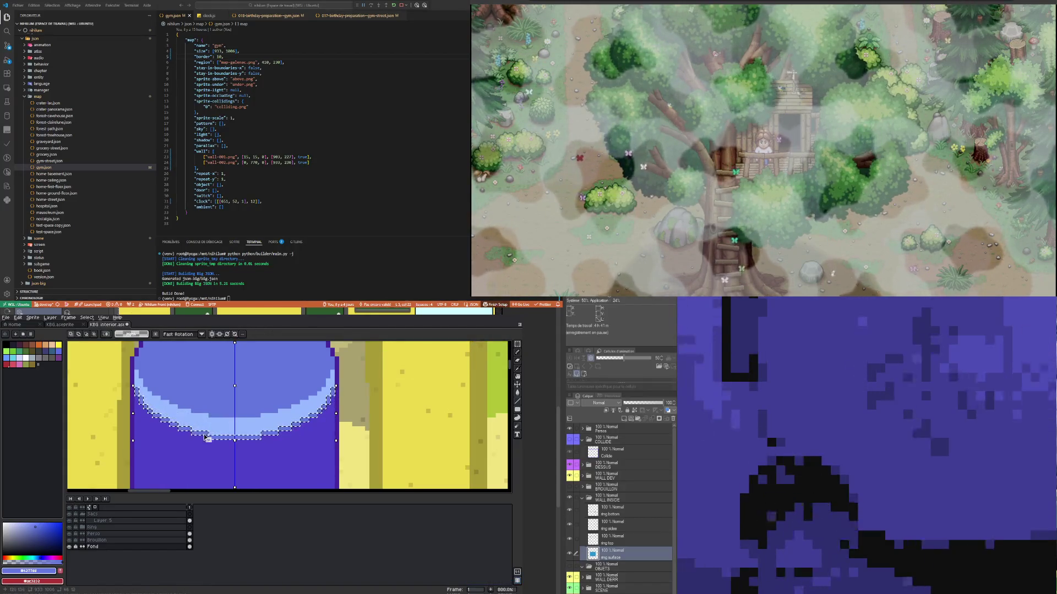
{"action": "left_click_drag", "start_coordinate": [387, 373], "coordinate": [402, 386]}
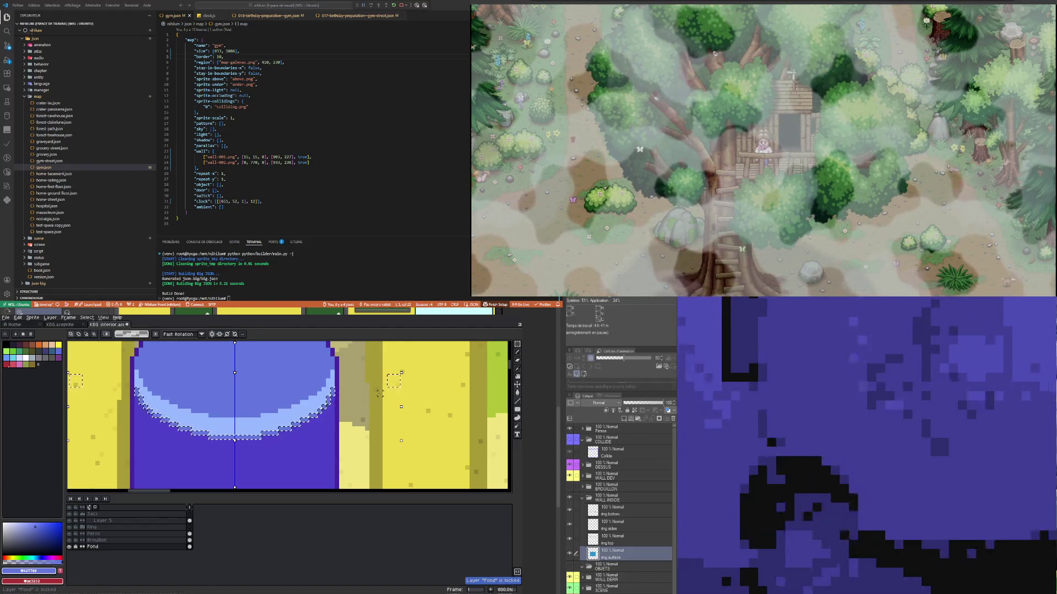
{"action": "left_click", "coordinate": [190, 521]}
{"action": "key", "text": "Up"}
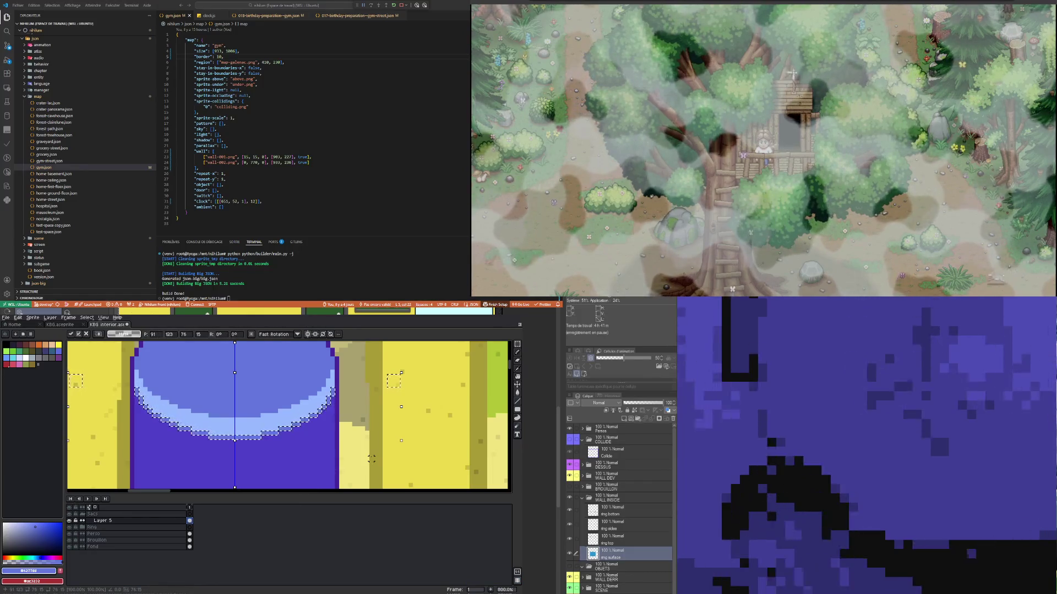
{"action": "key", "text": "ctrl+d"}
{"action": "key", "text": "ctrl+z"}
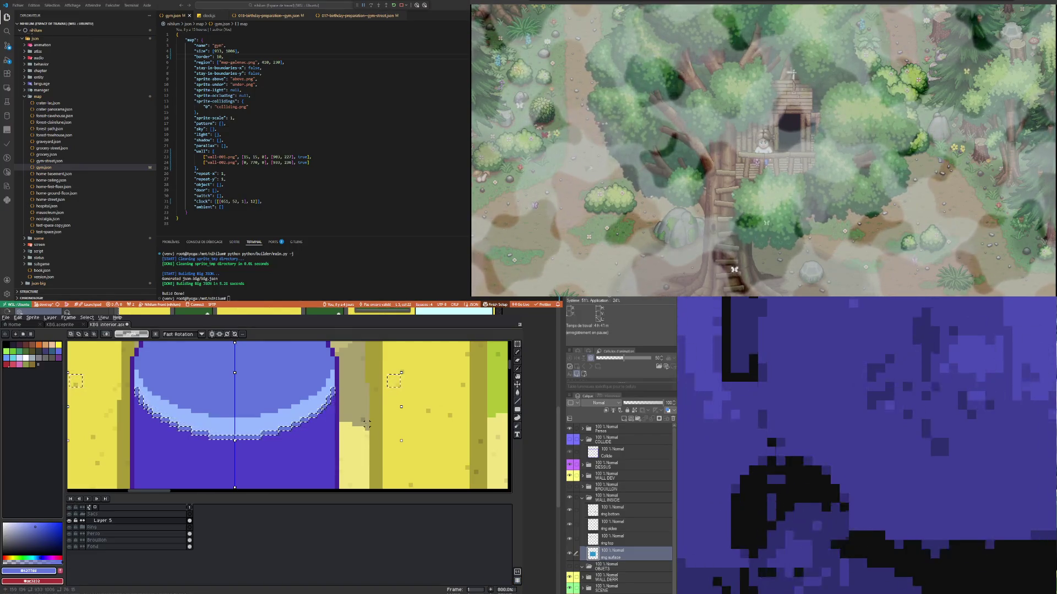
{"action": "key", "text": "ctrl+z"}
{"action": "key", "text": "Up"}
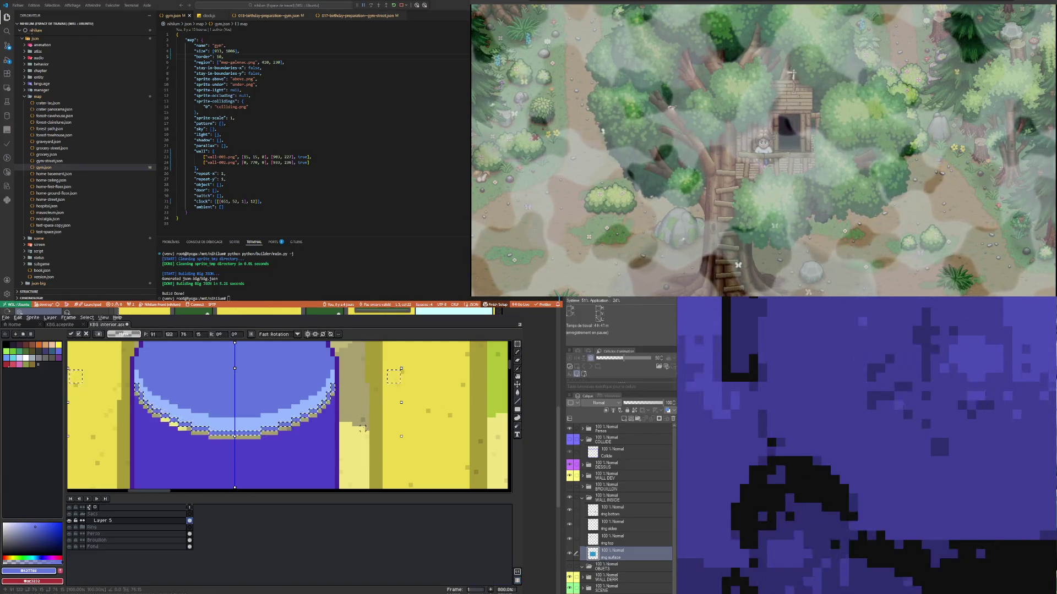
{"action": "key", "text": "Up"}
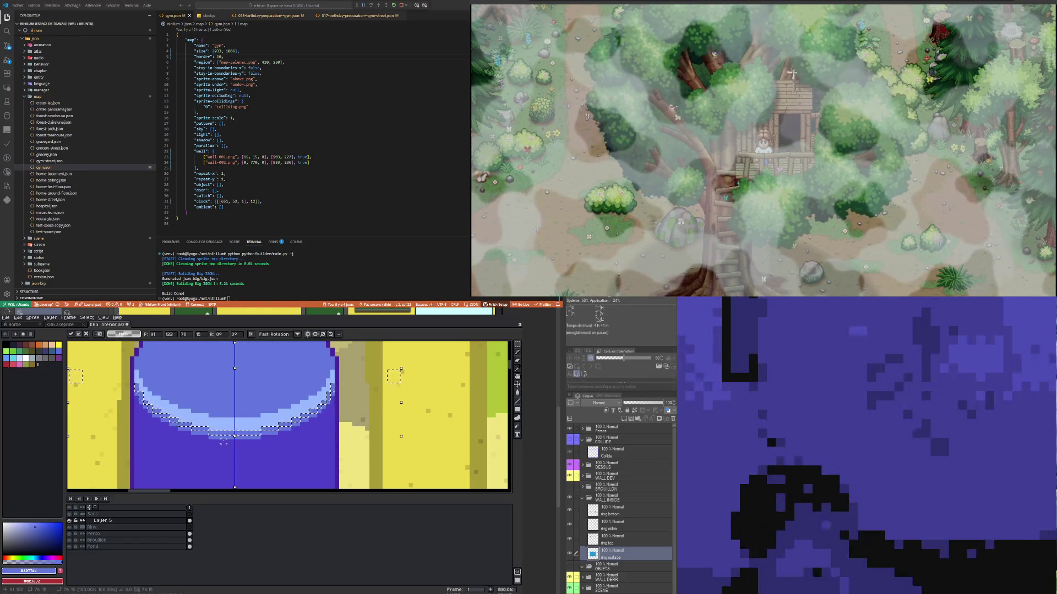
{"action": "left_click", "coordinate": [31, 523]}
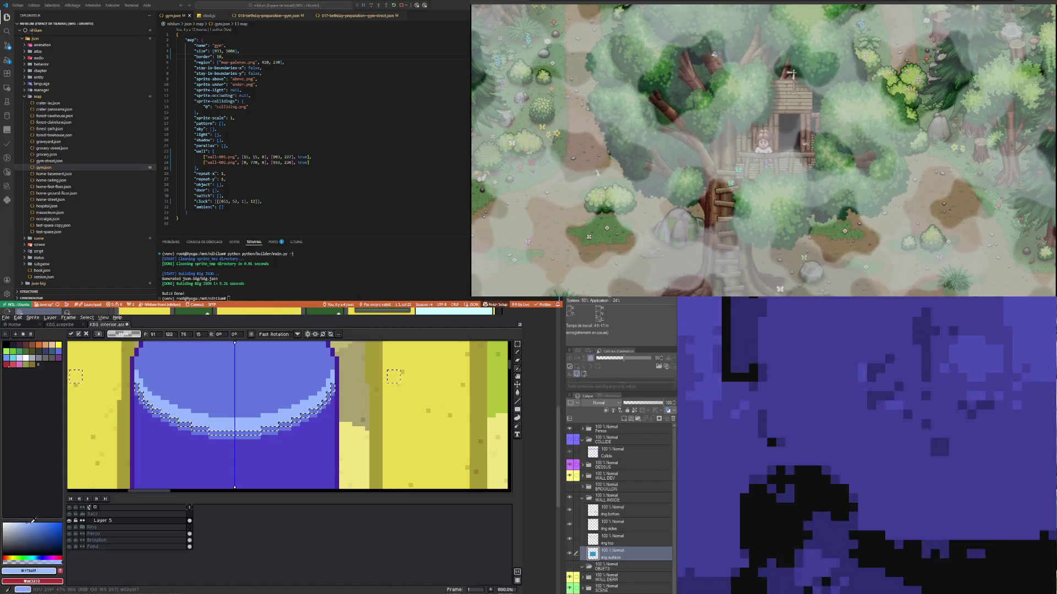
{"action": "left_click", "coordinate": [517, 393]}
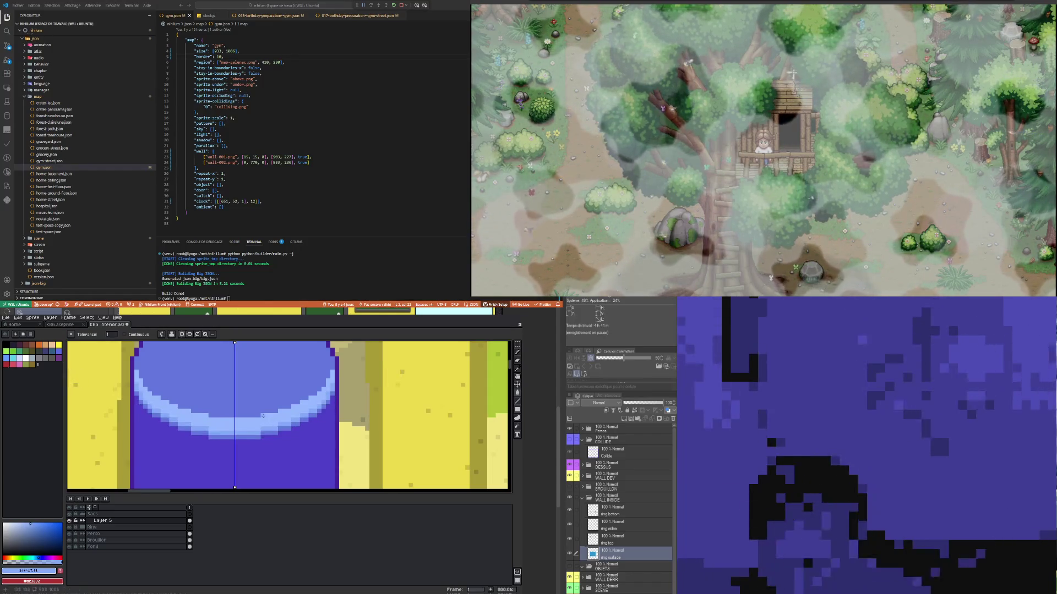
Step: Pencil mirrored light-blue pixels along the rim's inner edges after undoing a trial fill
{"action": "scroll", "coordinate": [240, 437], "scroll_direction": "down", "scroll_amount": 2}
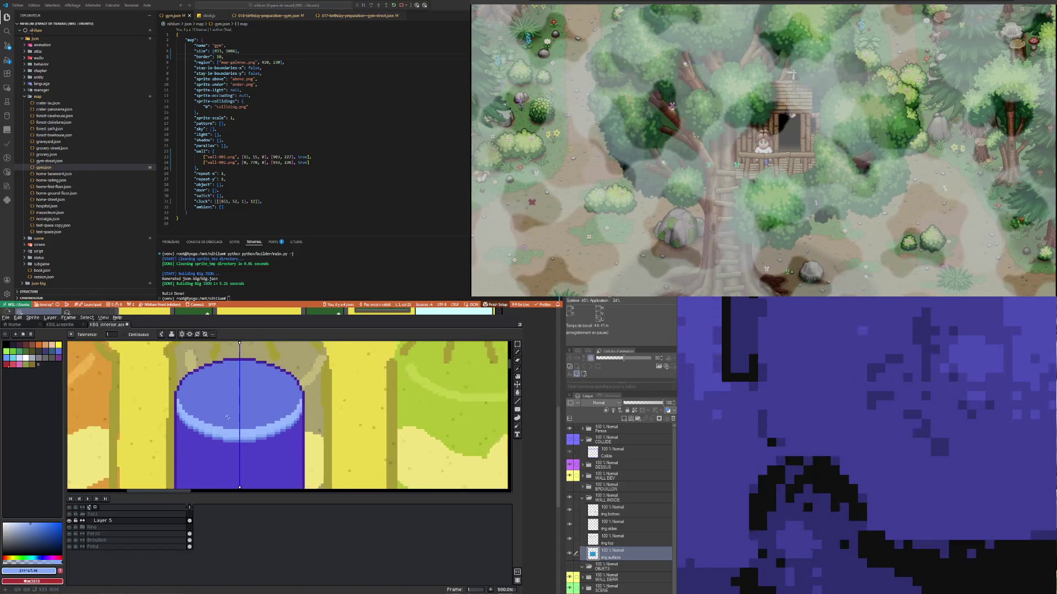
{"action": "scroll", "coordinate": [226, 421], "scroll_direction": "up", "scroll_amount": 1}
{"action": "scroll", "coordinate": [227, 421], "scroll_direction": "up", "scroll_amount": 3}
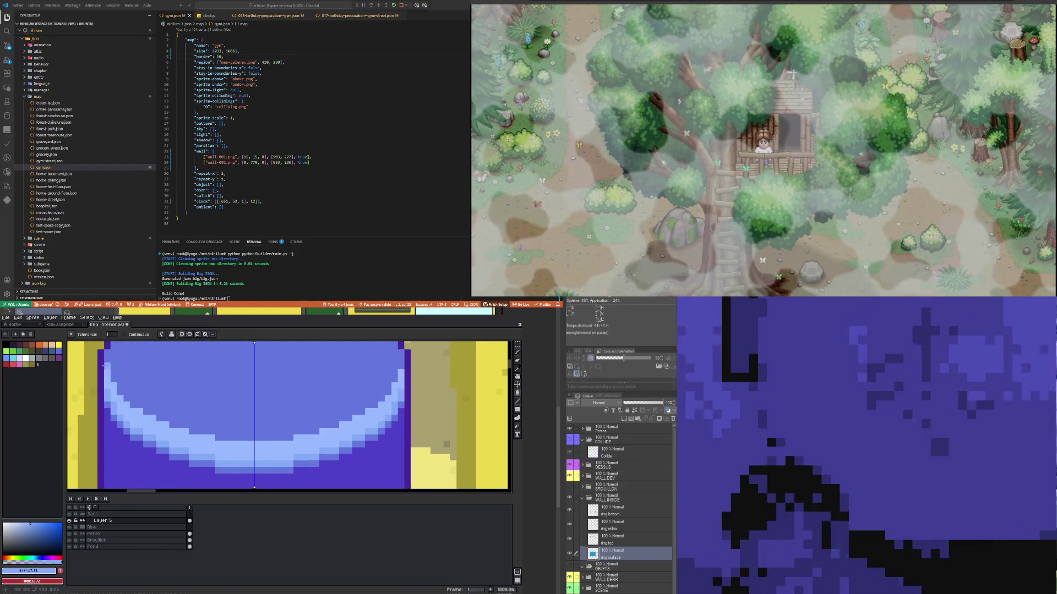
{"action": "left_click", "coordinate": [109, 367]}
{"action": "key", "text": "ctrl+z"}
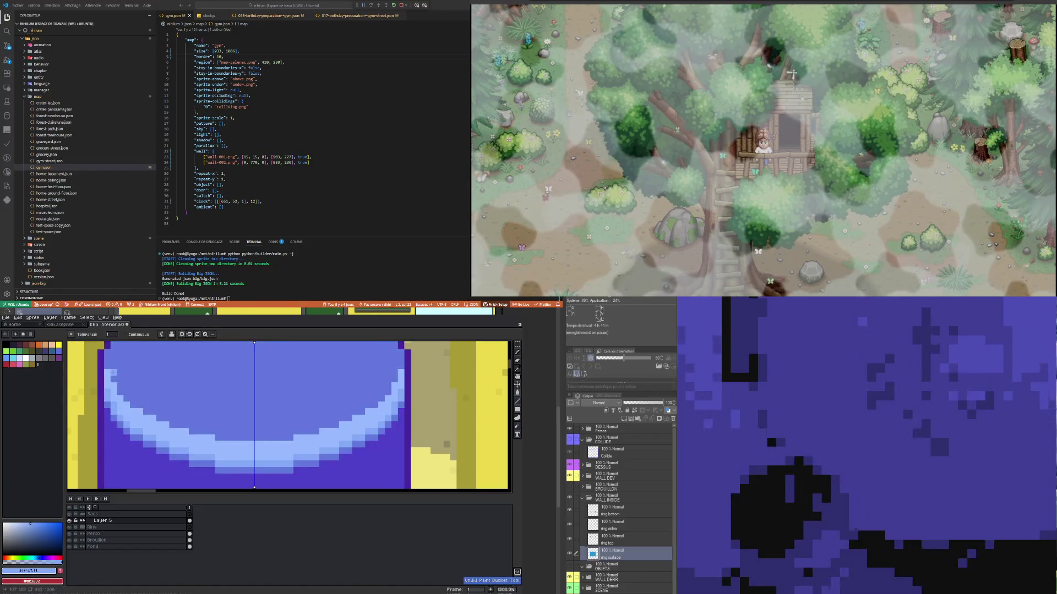
{"action": "key", "text": "b"}
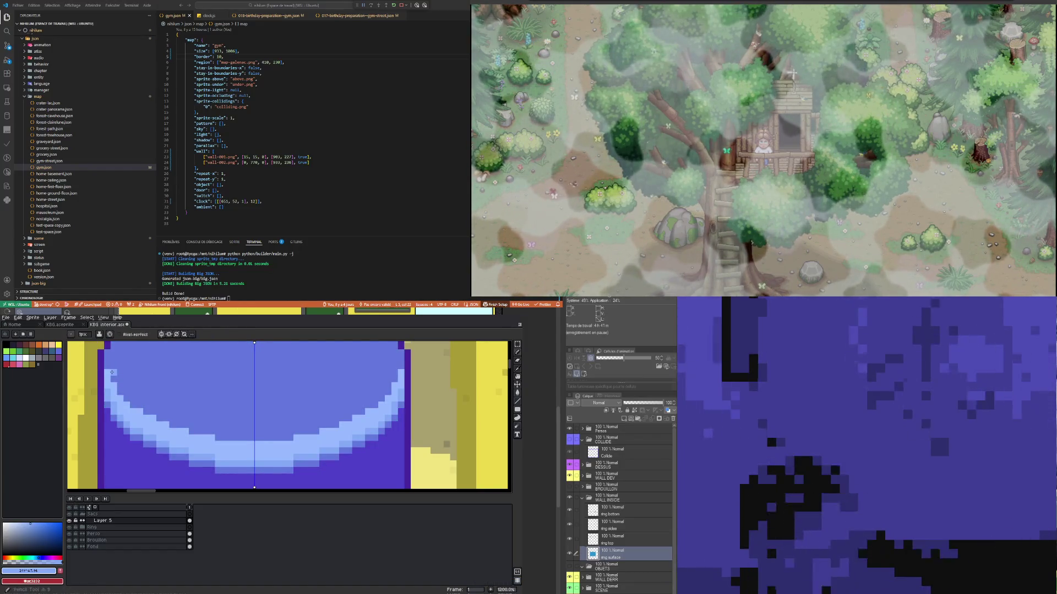
{"action": "mouse_move", "coordinate": [104, 353]}
{"action": "left_mouse_down"}
{"action": "mouse_move", "coordinate": [120, 392]}
{"action": "mouse_move", "coordinate": [150, 410]}
{"action": "left_mouse_up"}
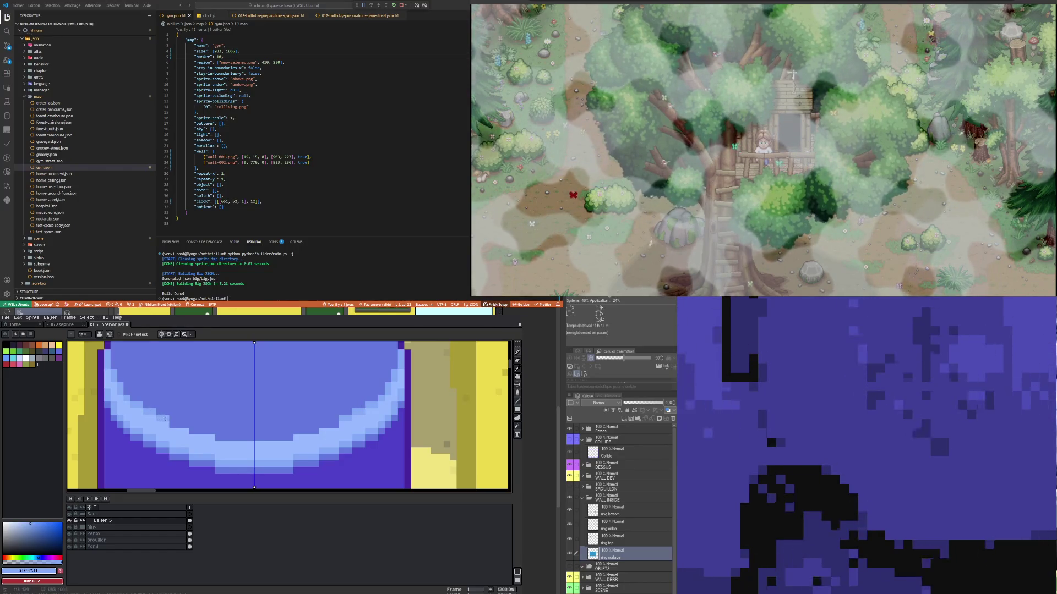
{"action": "left_click_drag", "start_coordinate": [173, 422], "coordinate": [273, 436]}
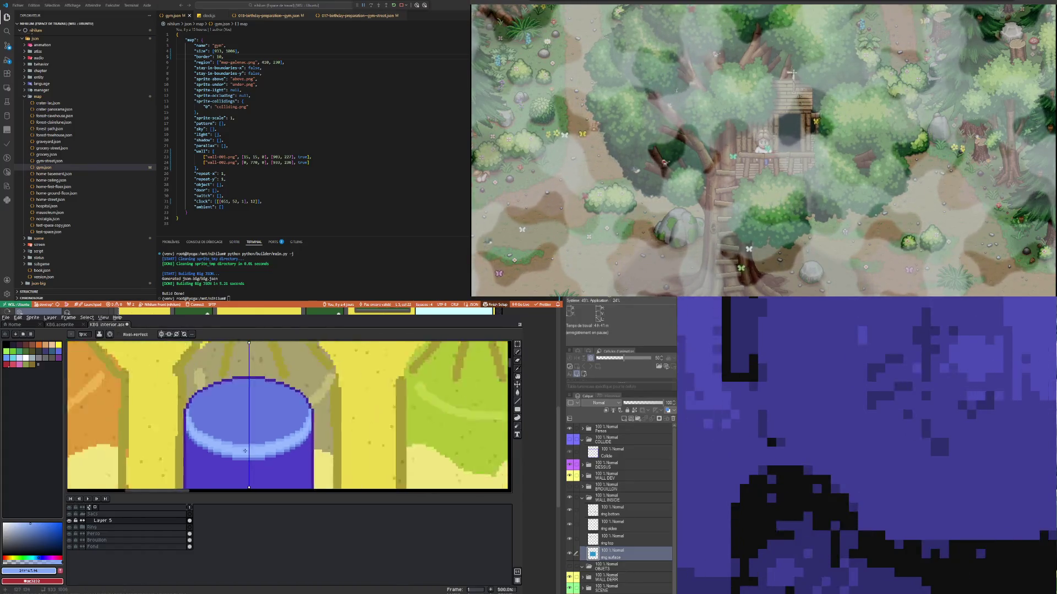
{"action": "scroll", "coordinate": [274, 436], "scroll_direction": "down", "scroll_amount": 5}
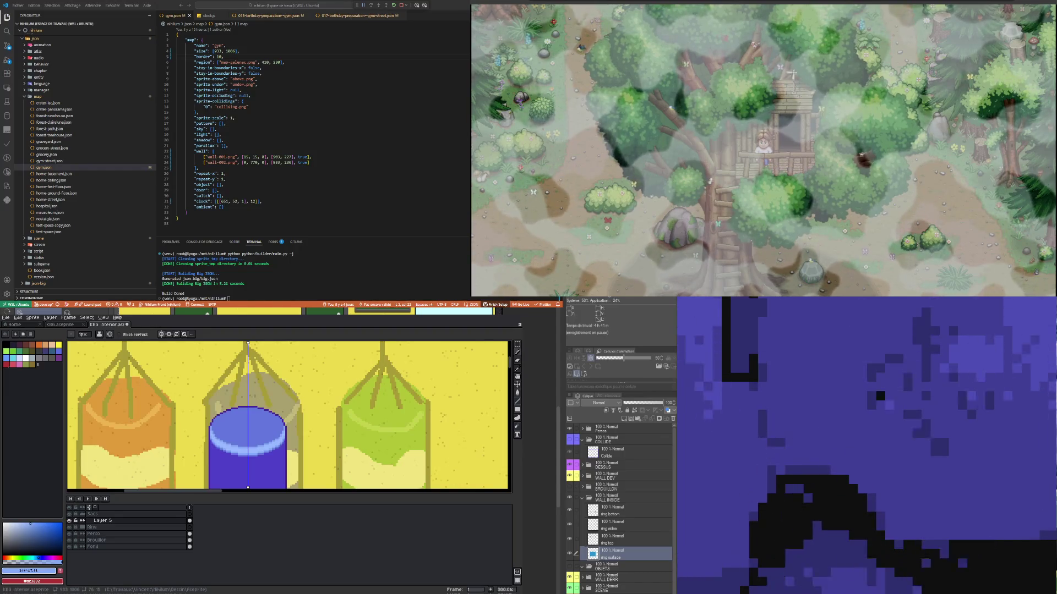
{"action": "scroll", "coordinate": [255, 446], "scroll_direction": "up", "scroll_amount": 2}
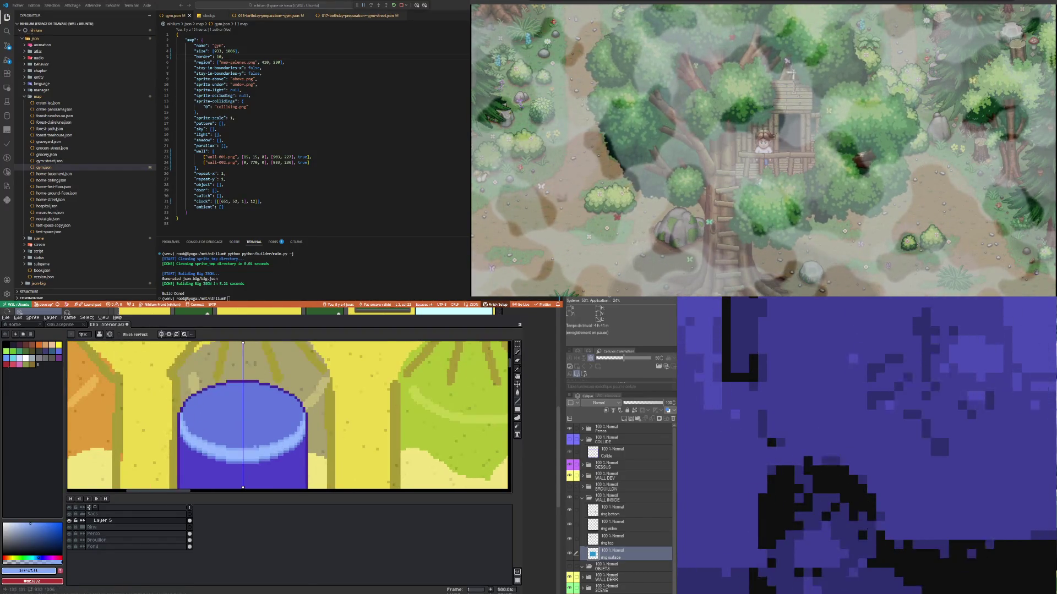
{"action": "scroll", "coordinate": [270, 418], "scroll_direction": "down", "scroll_amount": 3}
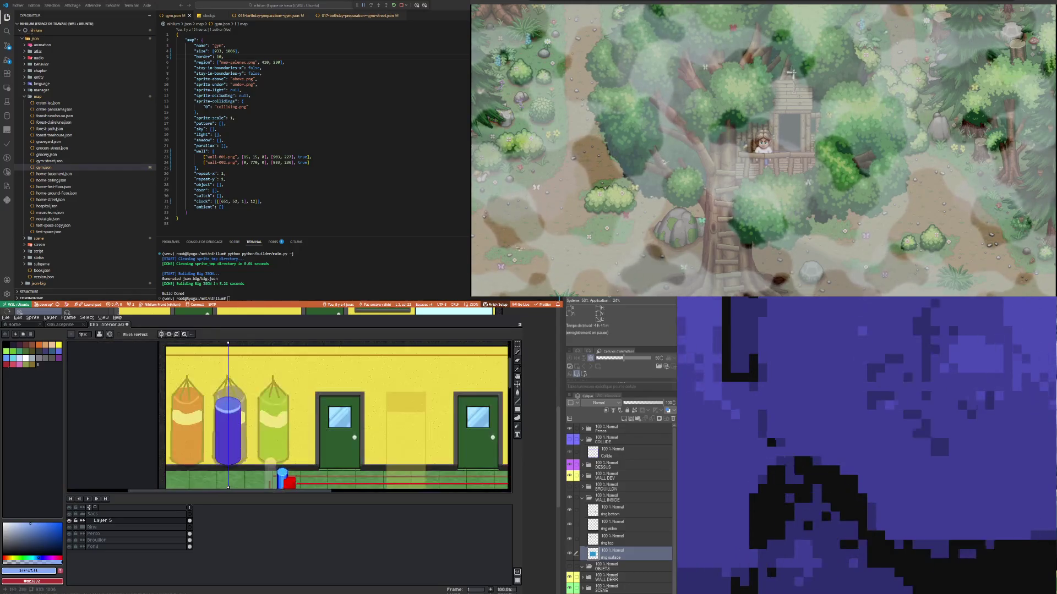
{"action": "scroll", "coordinate": [203, 366], "scroll_direction": "up", "scroll_amount": 2}
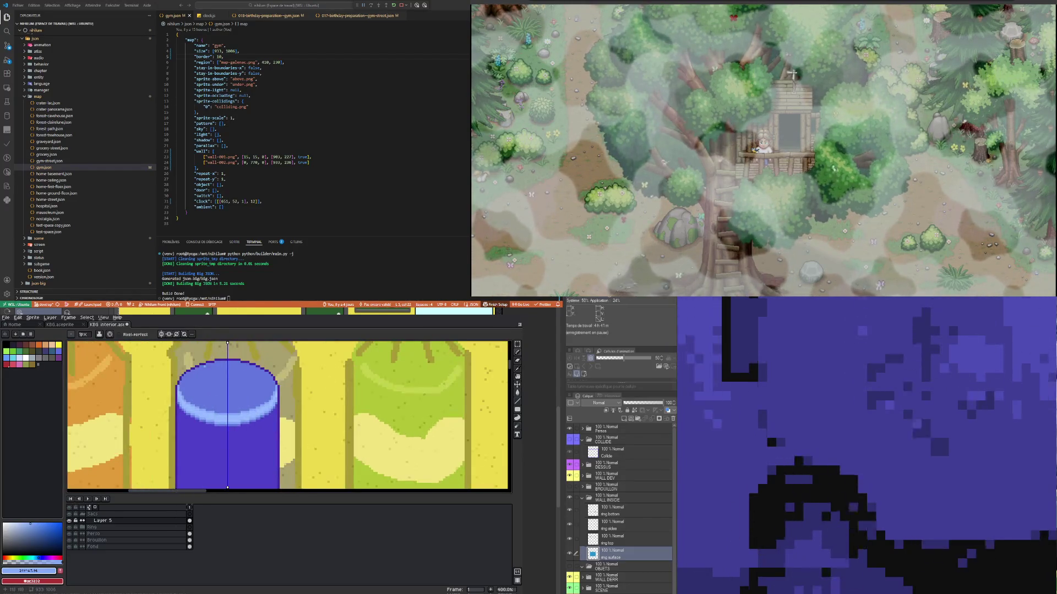
{"action": "scroll", "coordinate": [209, 366], "scroll_direction": "down", "scroll_amount": 4}
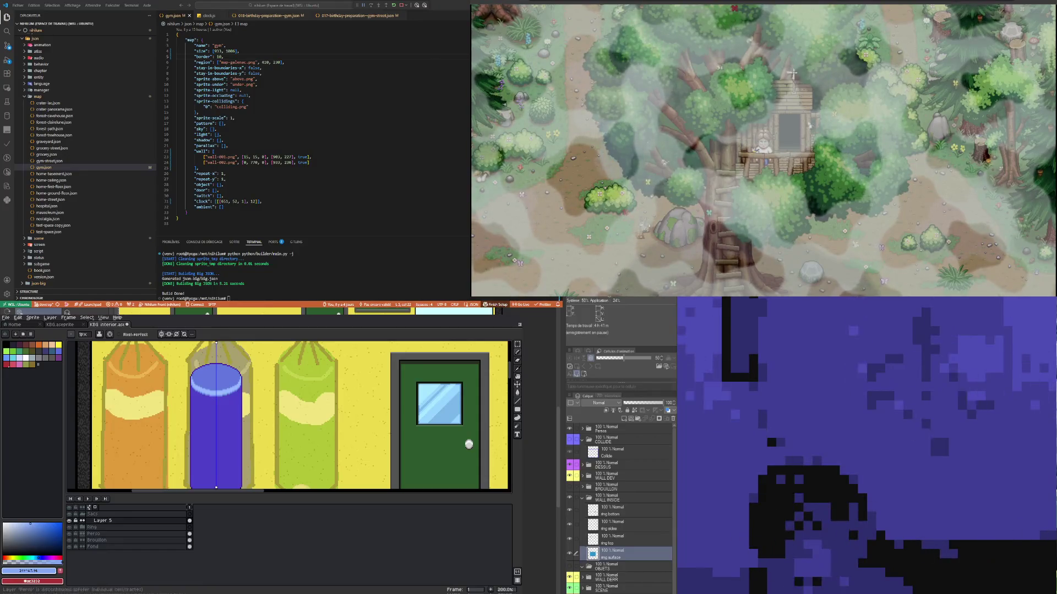
Step: Rename Layer 5 to 'Forme'
{"action": "double_click", "coordinate": [117, 522]}
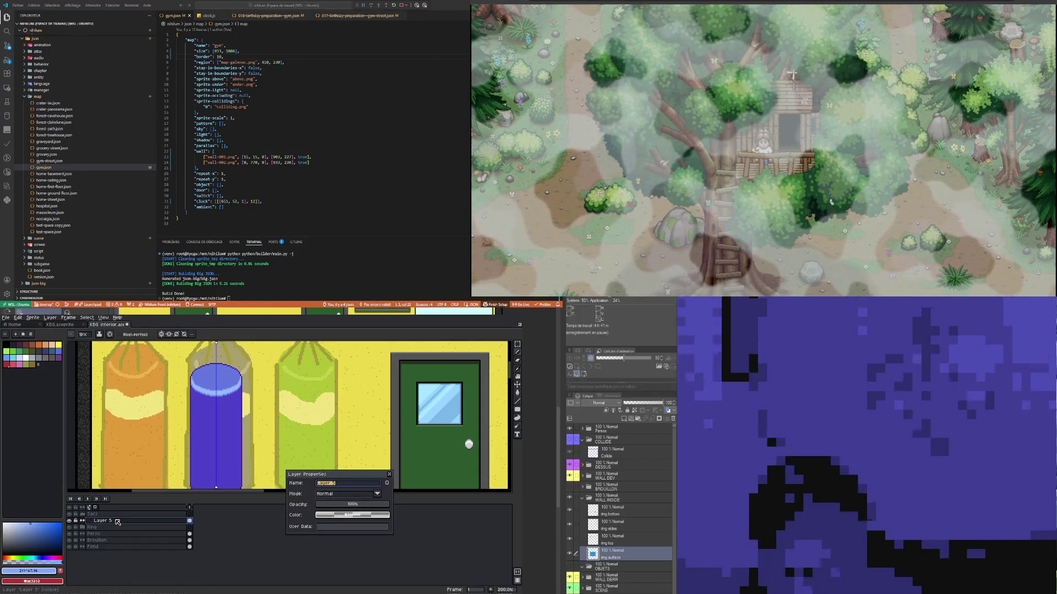
{"action": "type", "text": "Forme"}
{"action": "key", "text": "Return"}
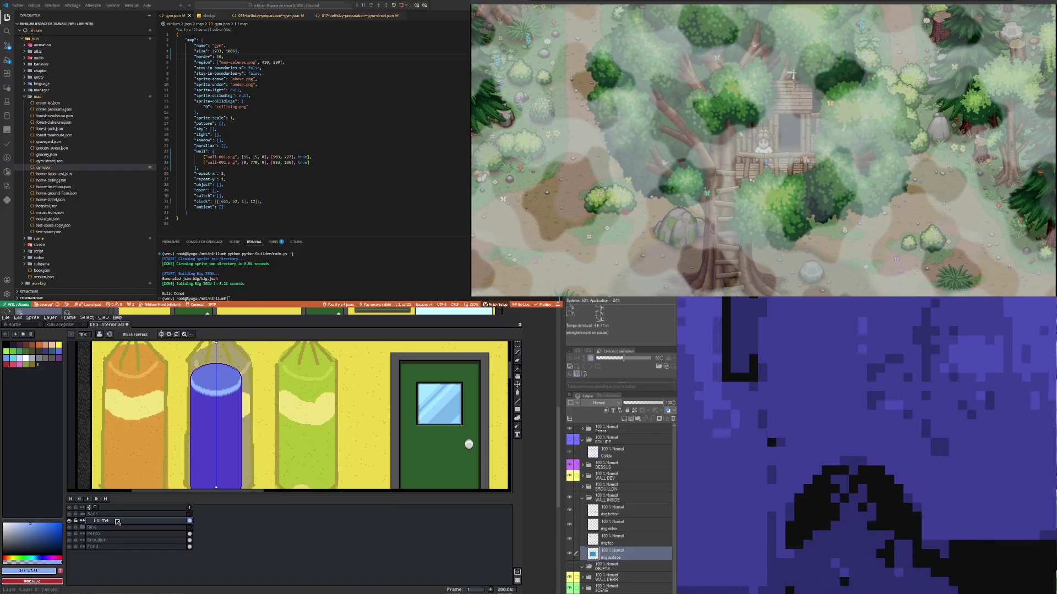
{"action": "scroll", "coordinate": [171, 415], "scroll_direction": "down", "scroll_amount": 1}
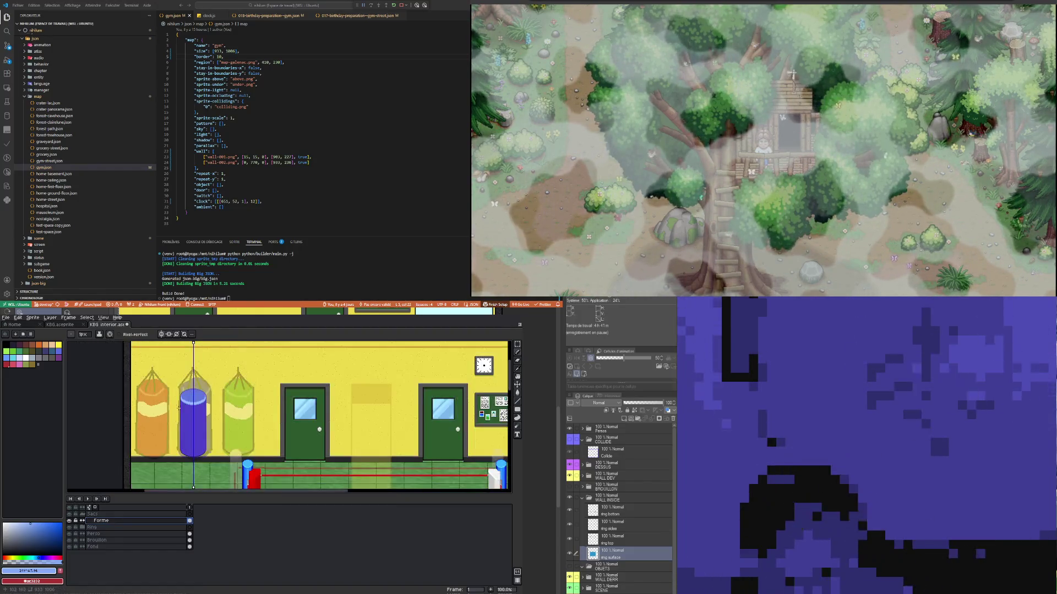
{"action": "scroll", "coordinate": [212, 442], "scroll_direction": "up", "scroll_amount": 1}
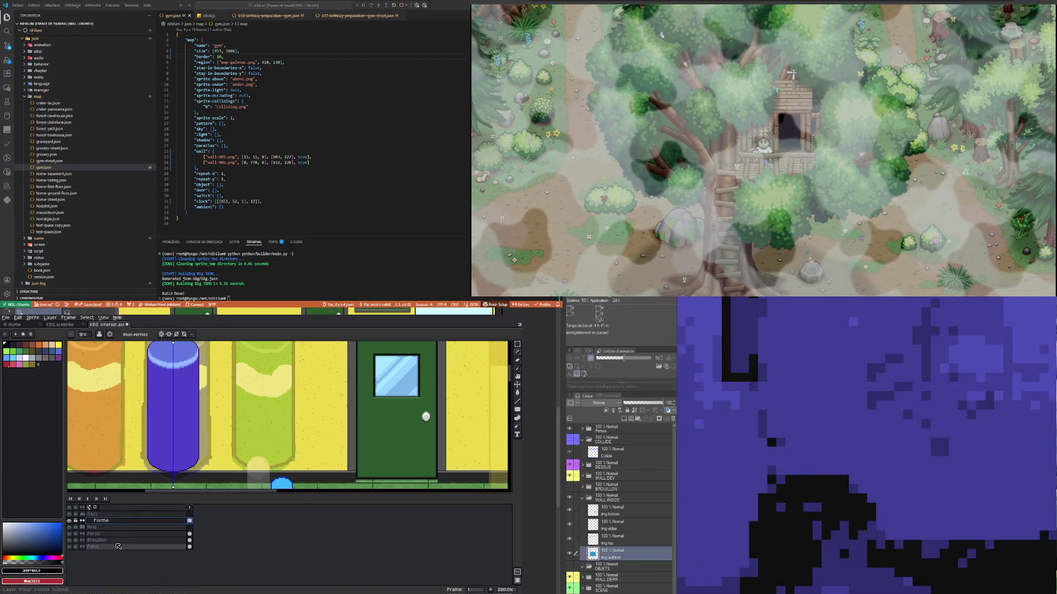
Step: Add a new layer above Forme and name it 'Relief'
{"action": "right_click", "coordinate": [154, 523]}
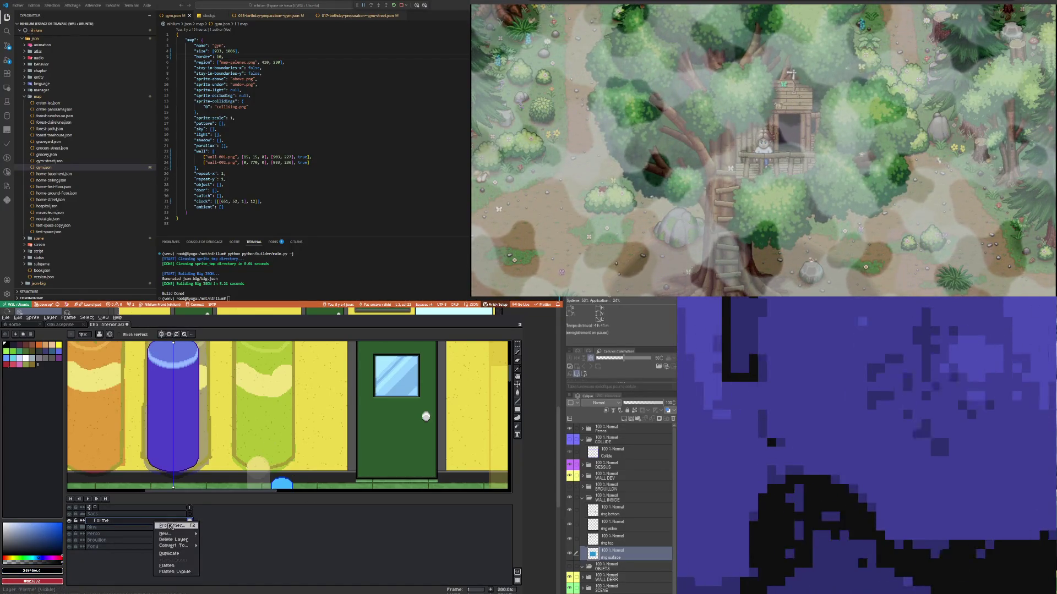
{"action": "left_click", "coordinate": [205, 536]}
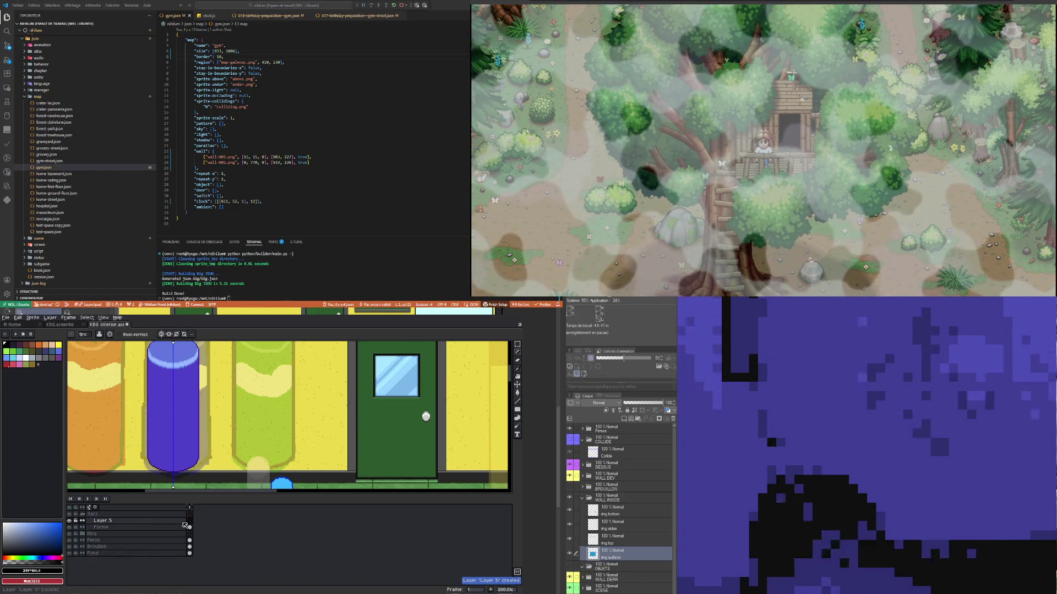
{"action": "double_click", "coordinate": [127, 521]}
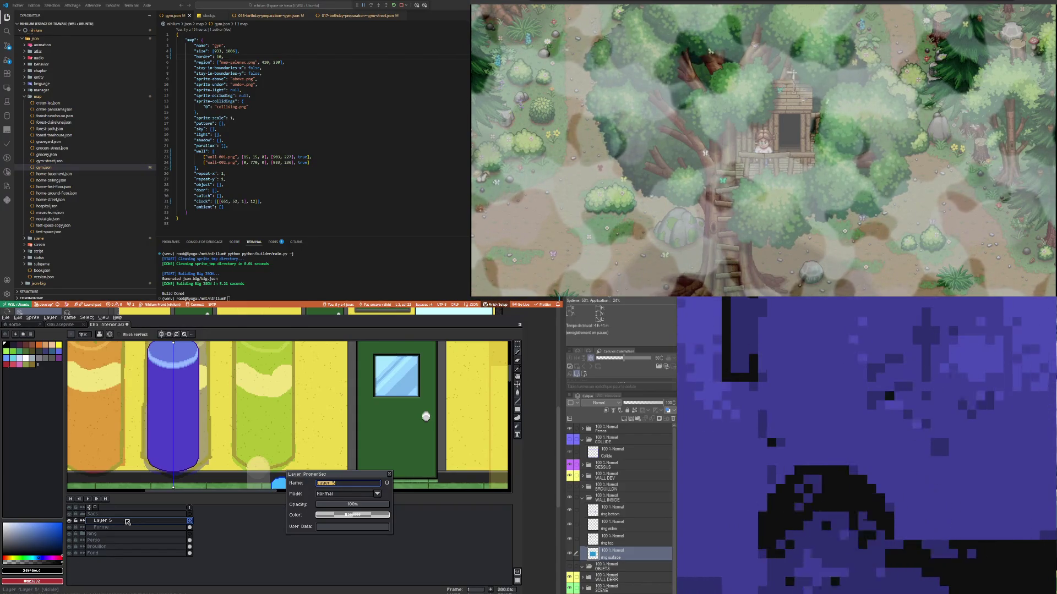
{"action": "type", "text": "Relief"}
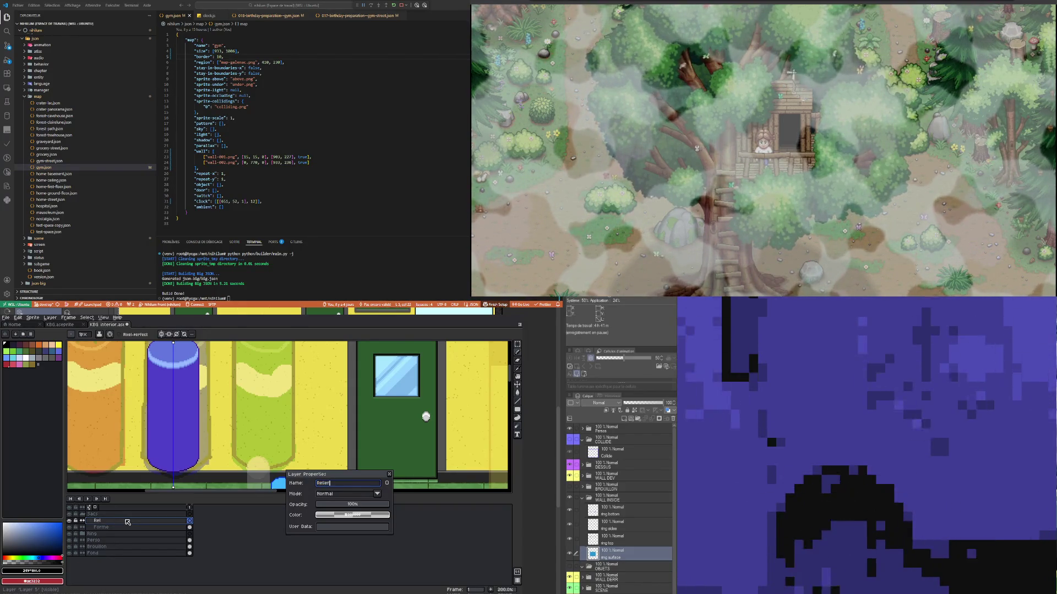
{"action": "key", "text": "Return"}
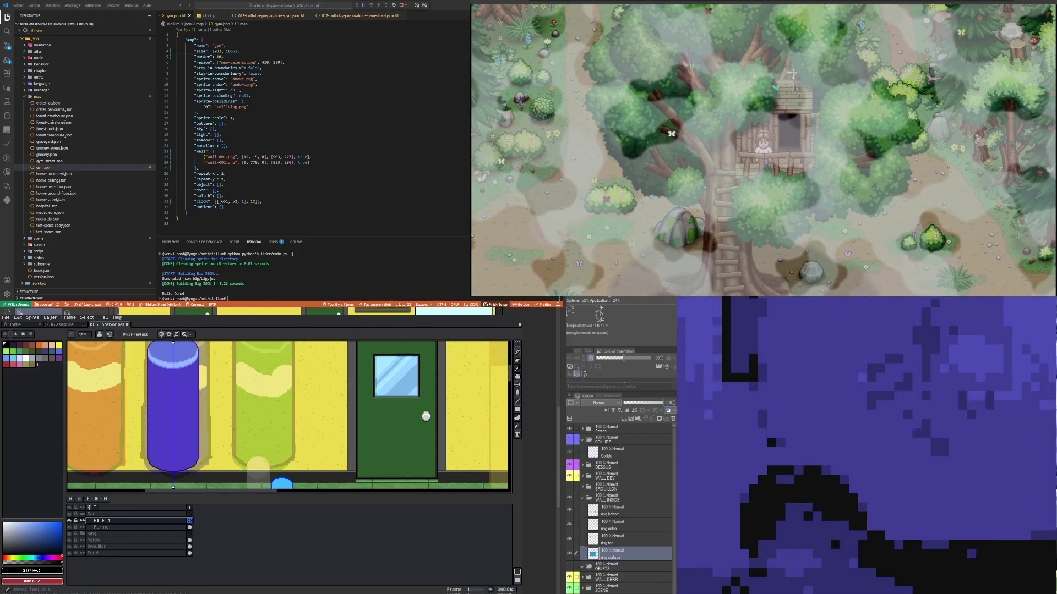
Step: Draw black pencil lines down both cylinder side walls
{"action": "scroll", "coordinate": [150, 461], "scroll_direction": "up", "scroll_amount": 3}
{"action": "scroll", "coordinate": [150, 461], "scroll_direction": "up", "scroll_amount": 4}
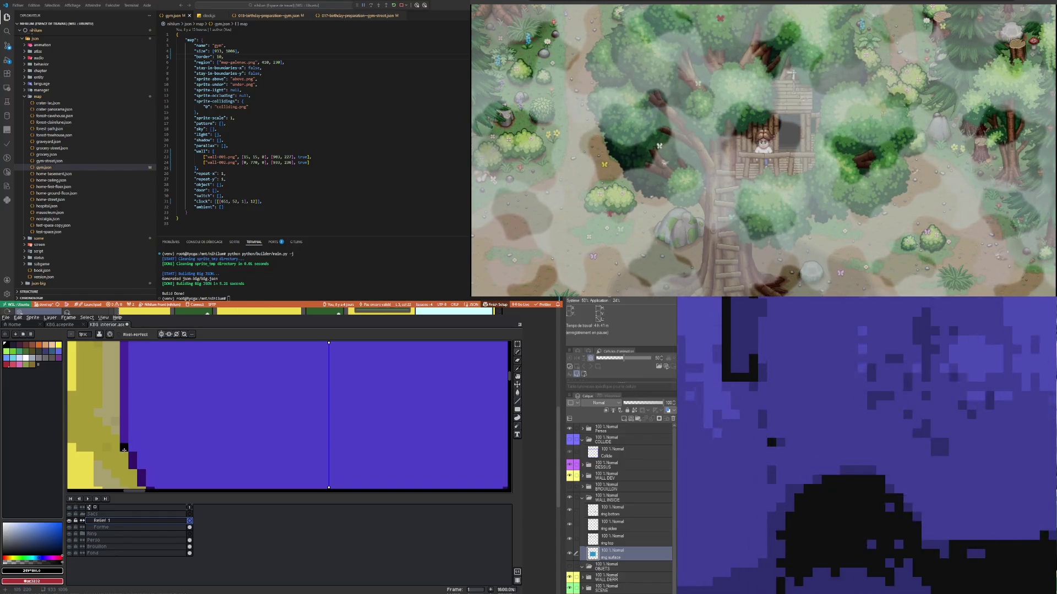
{"action": "scroll", "coordinate": [124, 450], "scroll_direction": "down", "scroll_amount": 5}
{"action": "scroll", "coordinate": [156, 421], "scroll_direction": "up", "scroll_amount": 3}
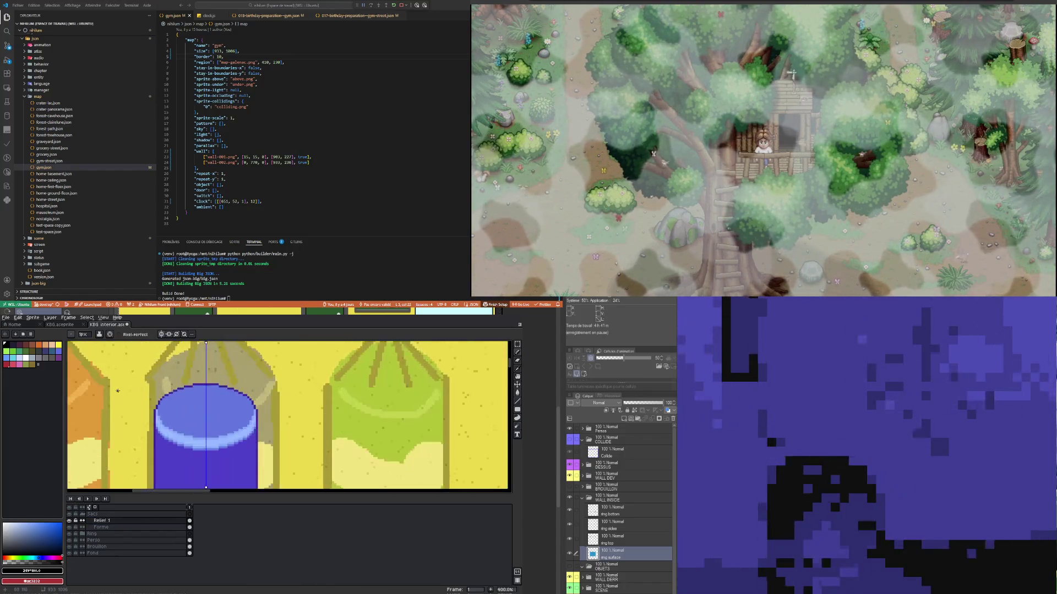
{"action": "left_click_drag", "start_coordinate": [156, 421], "coordinate": [146, 399]}
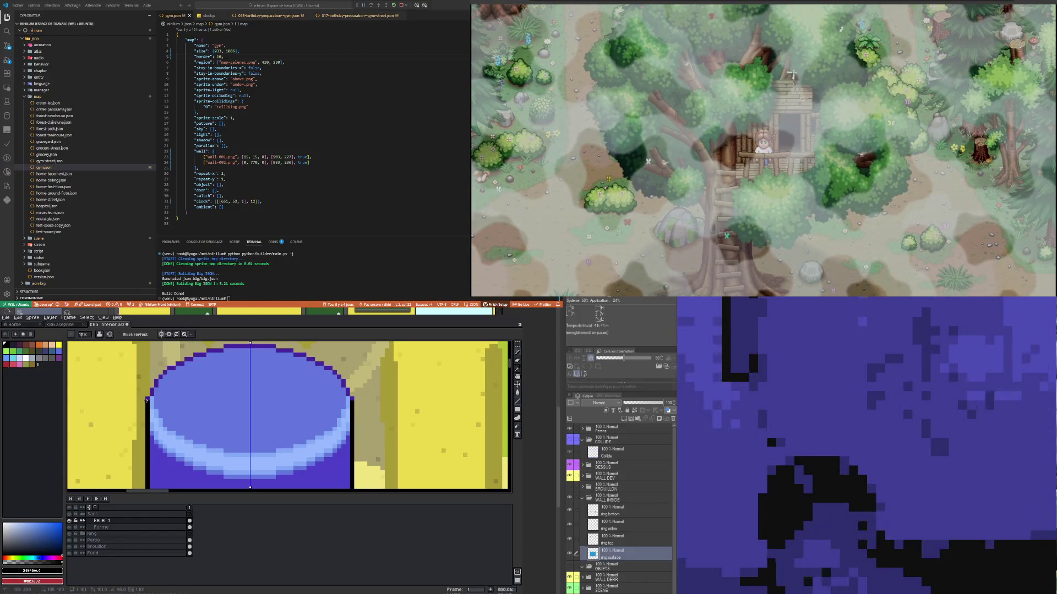
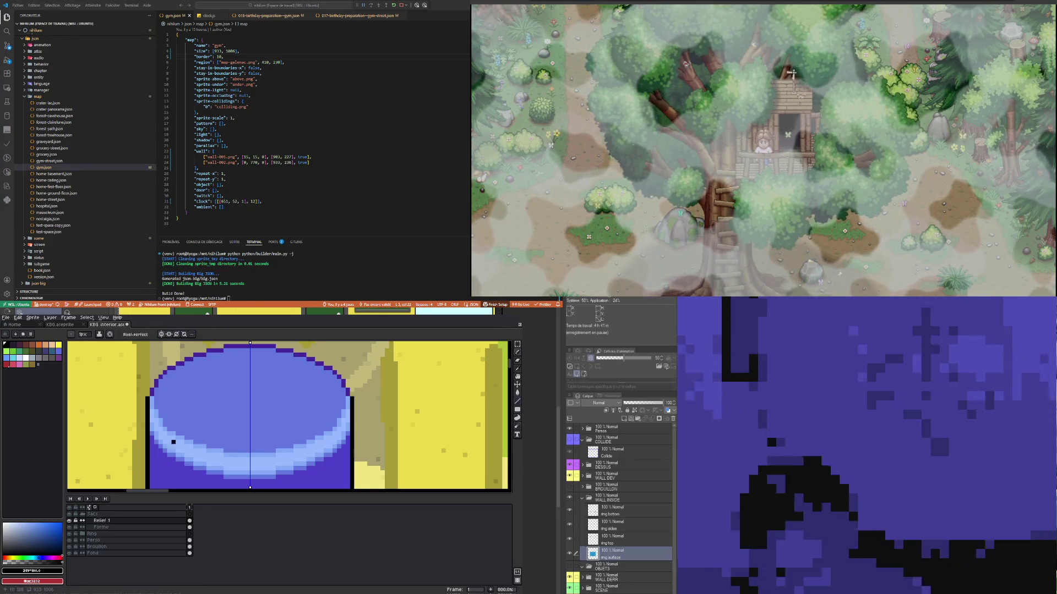
Step: Add a new layer above Relief 1 and name it Relief 2
{"action": "scroll", "coordinate": [156, 434], "scroll_direction": "down", "scroll_amount": 8}
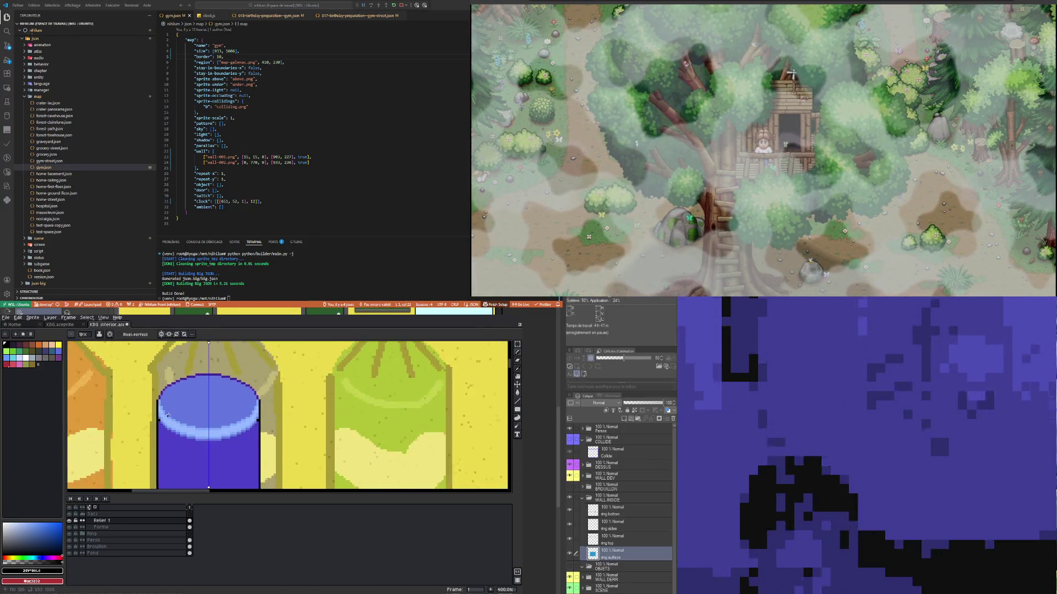
{"action": "scroll", "coordinate": [173, 439], "scroll_direction": "up", "scroll_amount": 3}
{"action": "scroll", "coordinate": [173, 438], "scroll_direction": "up", "scroll_amount": 5}
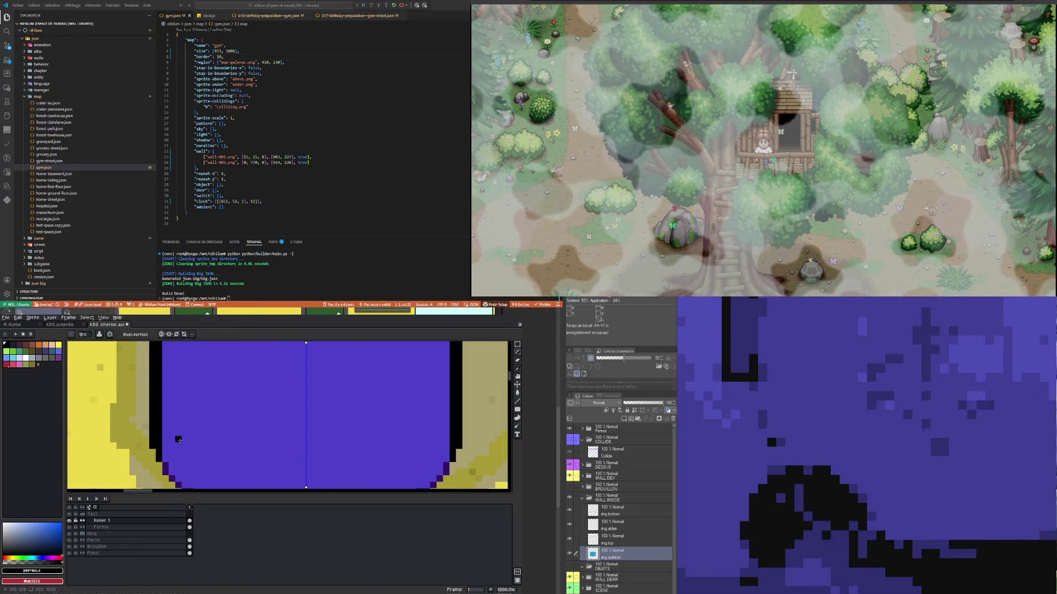
{"action": "scroll", "coordinate": [179, 441], "scroll_direction": "down", "scroll_amount": 6}
{"action": "scroll", "coordinate": [176, 457], "scroll_direction": "up", "scroll_amount": 3}
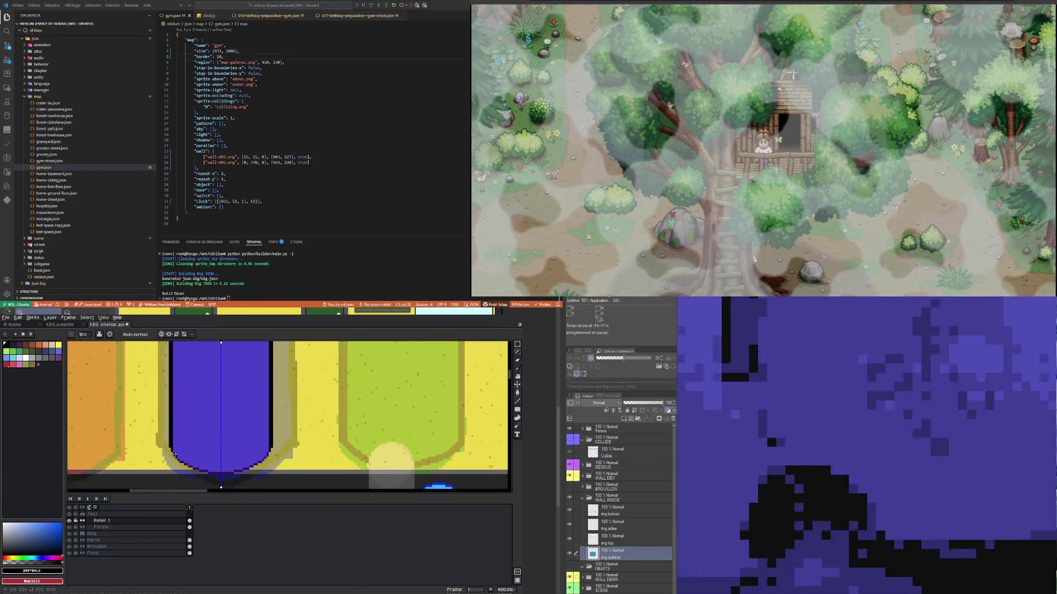
{"action": "right_click", "coordinate": [118, 521]}
{"action": "mouse_move", "coordinate": [144, 534]}
{"action": "left_click", "coordinate": [187, 534]}
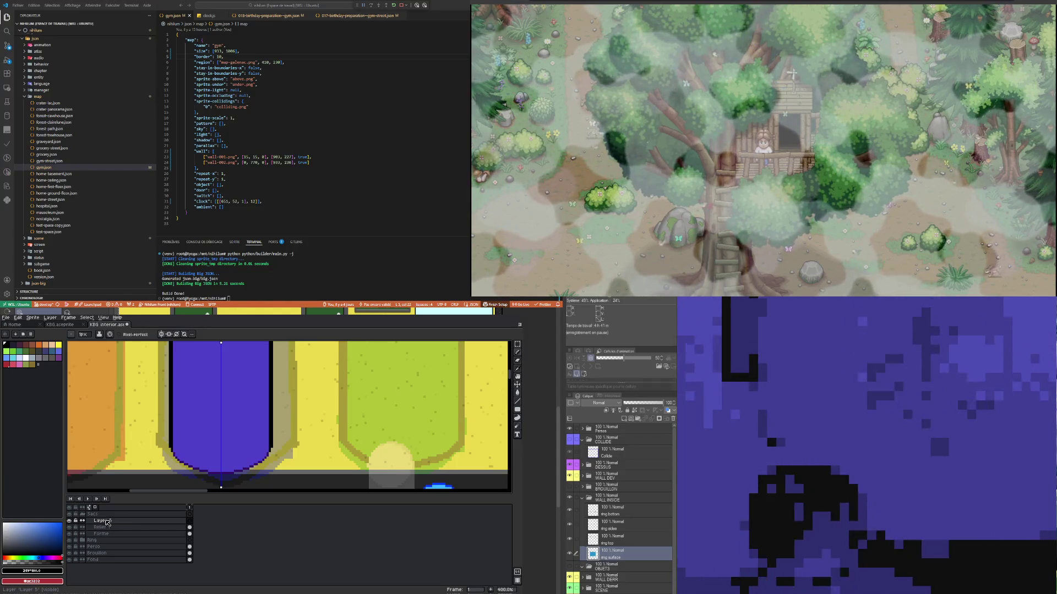
{"action": "double_click", "coordinate": [106, 521]}
{"action": "type", "text": "Relief"}
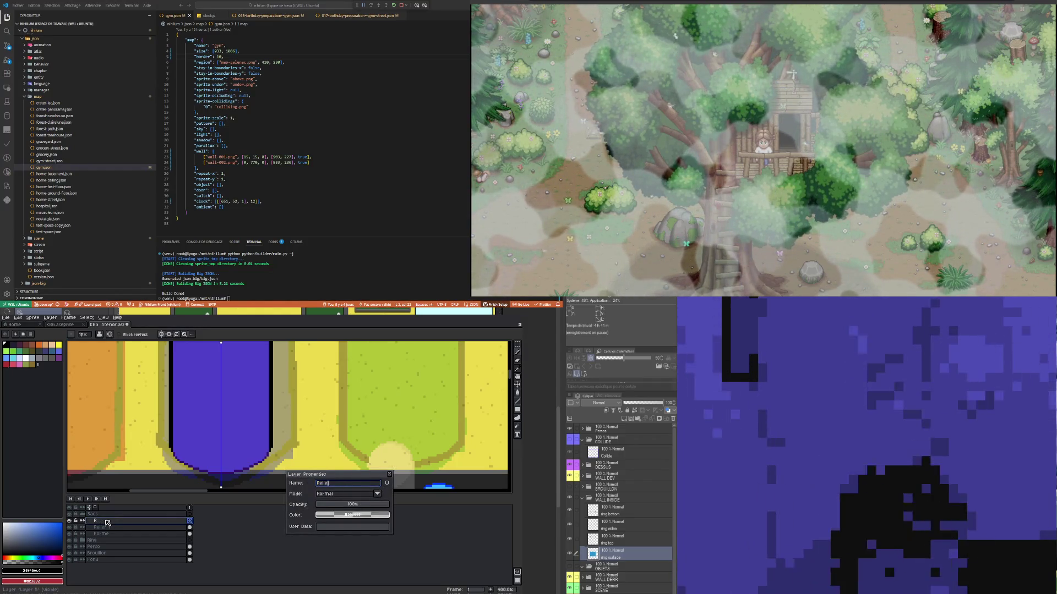
{"action": "key", "text": "Return"}
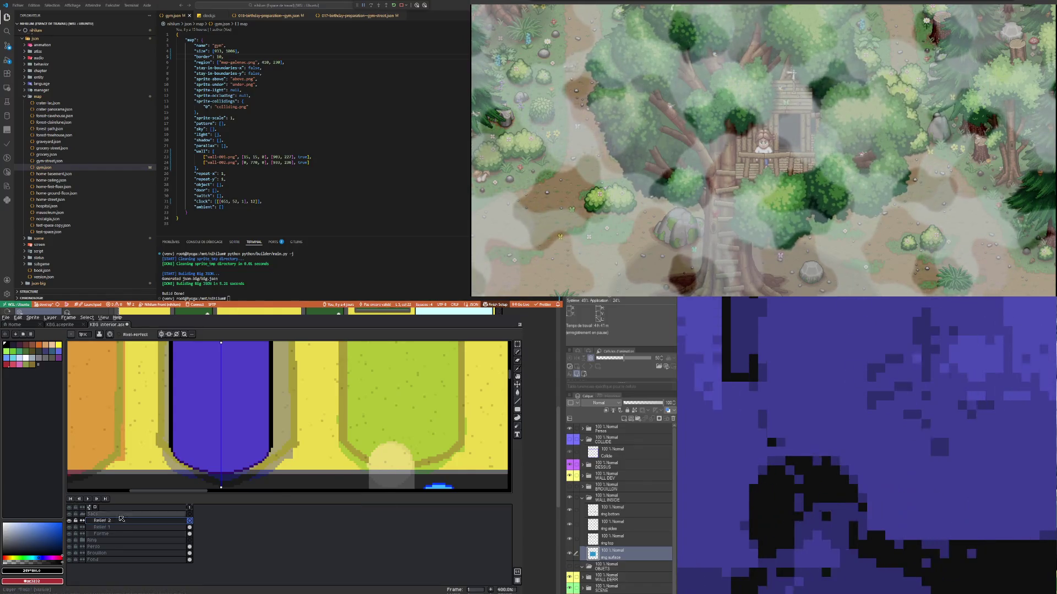
Step: Lower Relief 1's opacity to 60% and reselect Relief 2
{"action": "double_click", "coordinate": [133, 528]}
{"action": "mouse_move", "coordinate": [361, 507]}
{"action": "left_mouse_down"}
{"action": "mouse_move", "coordinate": [350, 506]}
{"action": "mouse_move", "coordinate": [367, 511]}
{"action": "left_mouse_up"}
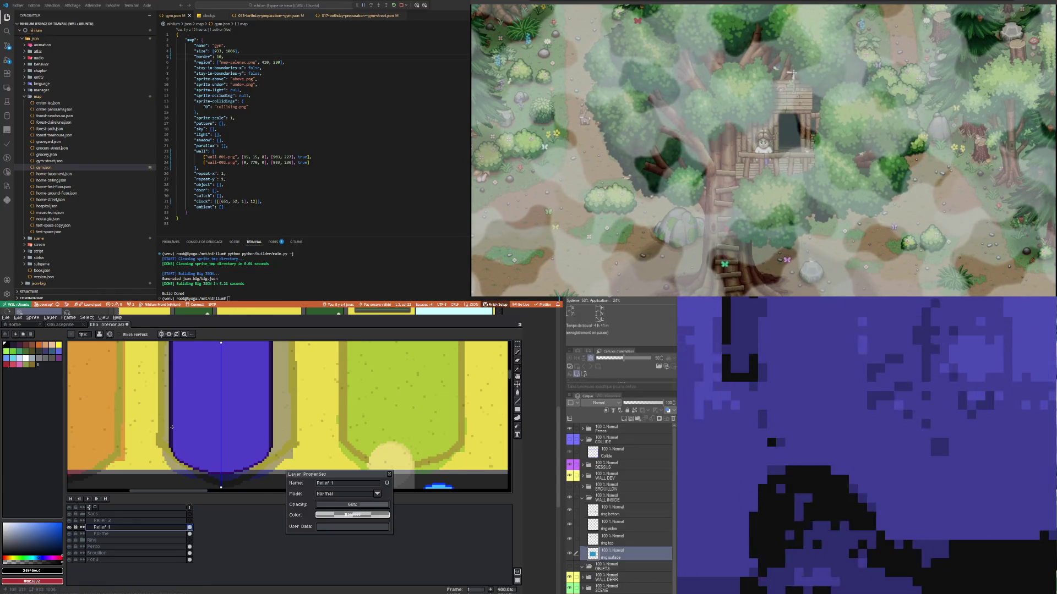
{"action": "left_click", "coordinate": [184, 521]}
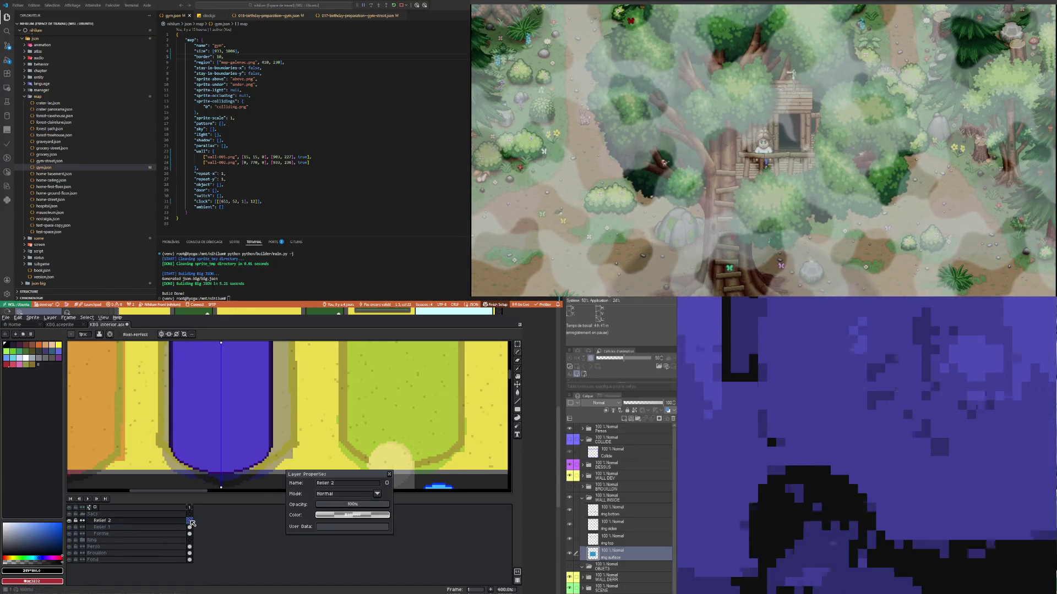
Step: On Relief 2, pencil dark mirrored columns down both sides of the punching bag
{"action": "scroll", "coordinate": [179, 444], "scroll_direction": "up", "scroll_amount": 2}
{"action": "scroll", "coordinate": [169, 462], "scroll_direction": "down", "scroll_amount": 2}
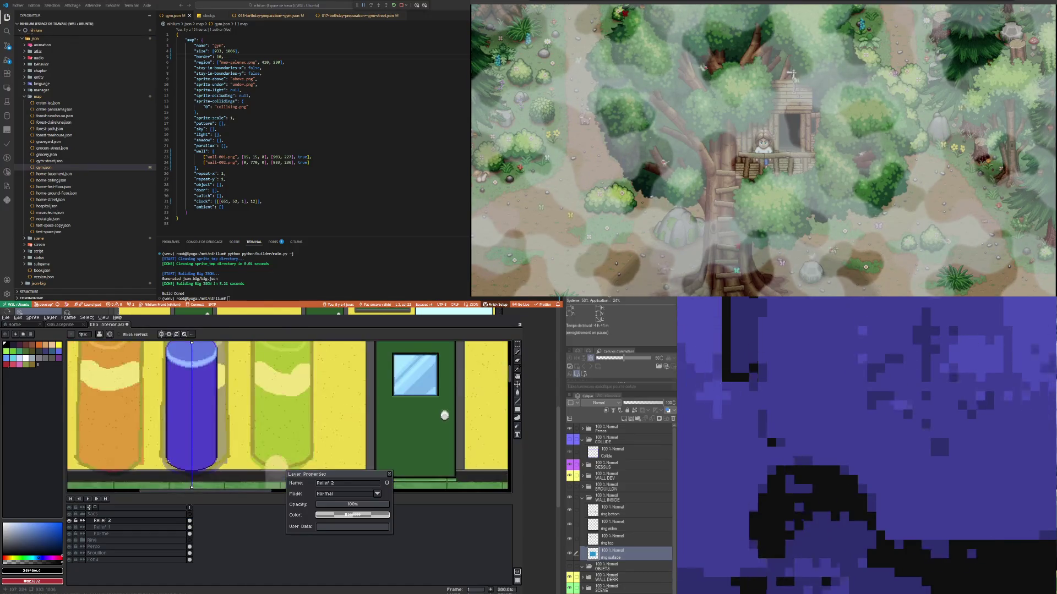
{"action": "scroll", "coordinate": [169, 413], "scroll_direction": "up", "scroll_amount": 2}
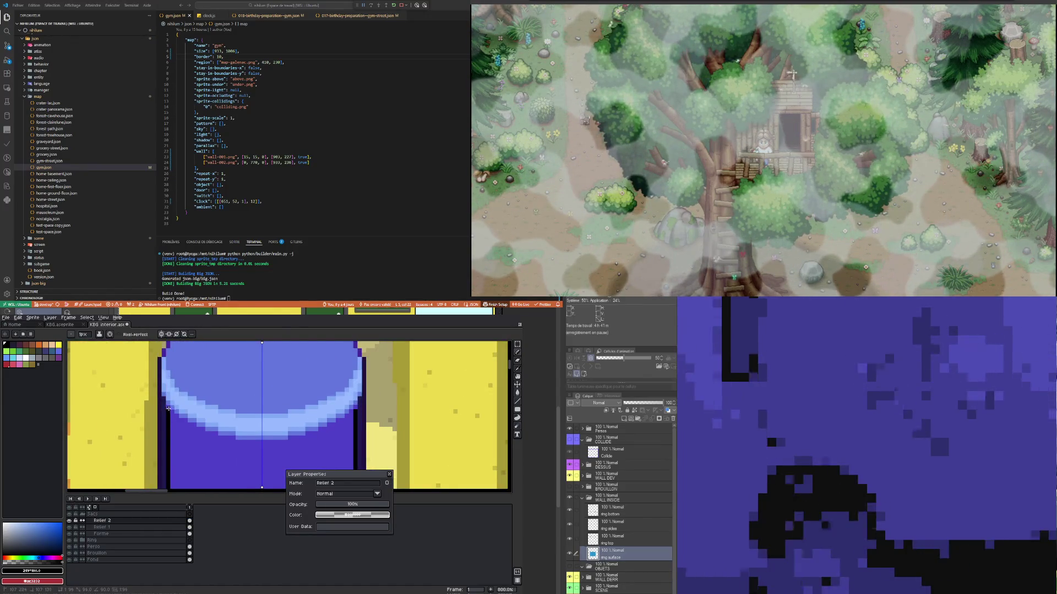
{"action": "scroll", "coordinate": [176, 404], "scroll_direction": "down", "scroll_amount": 3}
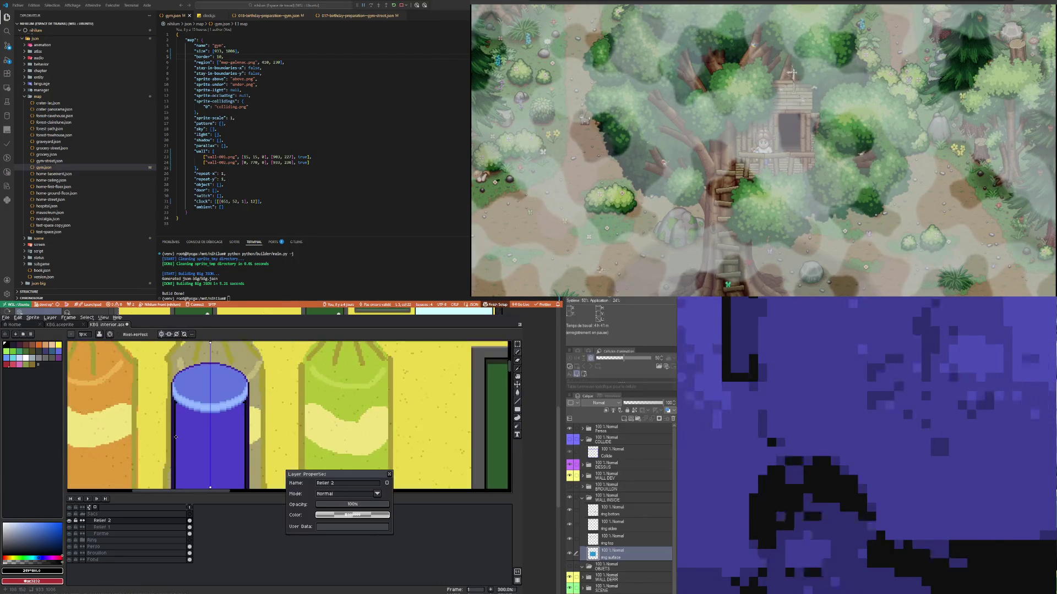
{"action": "scroll", "coordinate": [166, 480], "scroll_direction": "up", "scroll_amount": 4}
{"action": "left_click", "coordinate": [154, 481]}
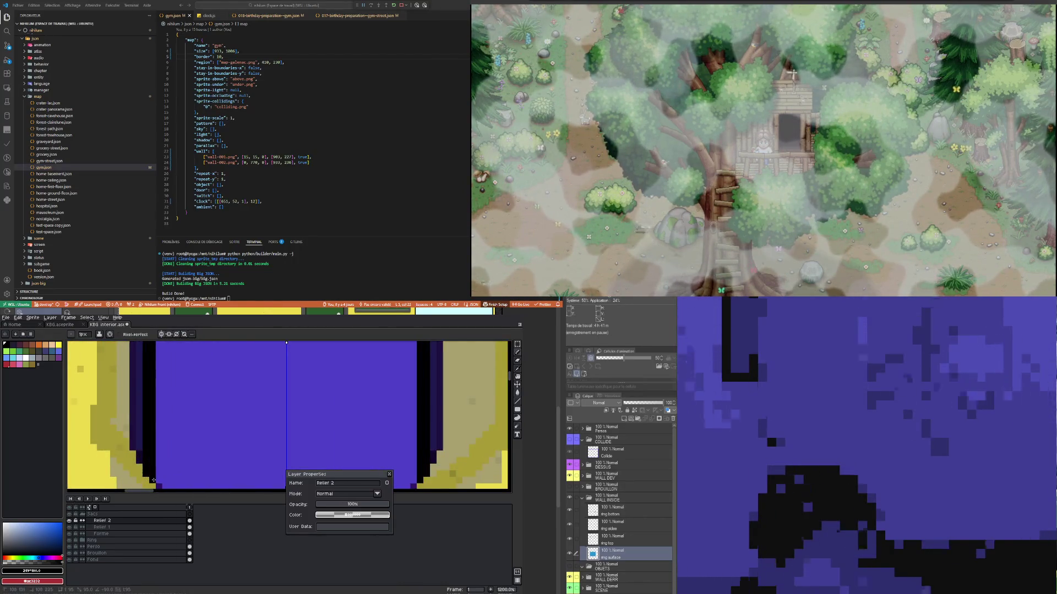
{"action": "scroll", "coordinate": [173, 461], "scroll_direction": "down", "scroll_amount": 1}
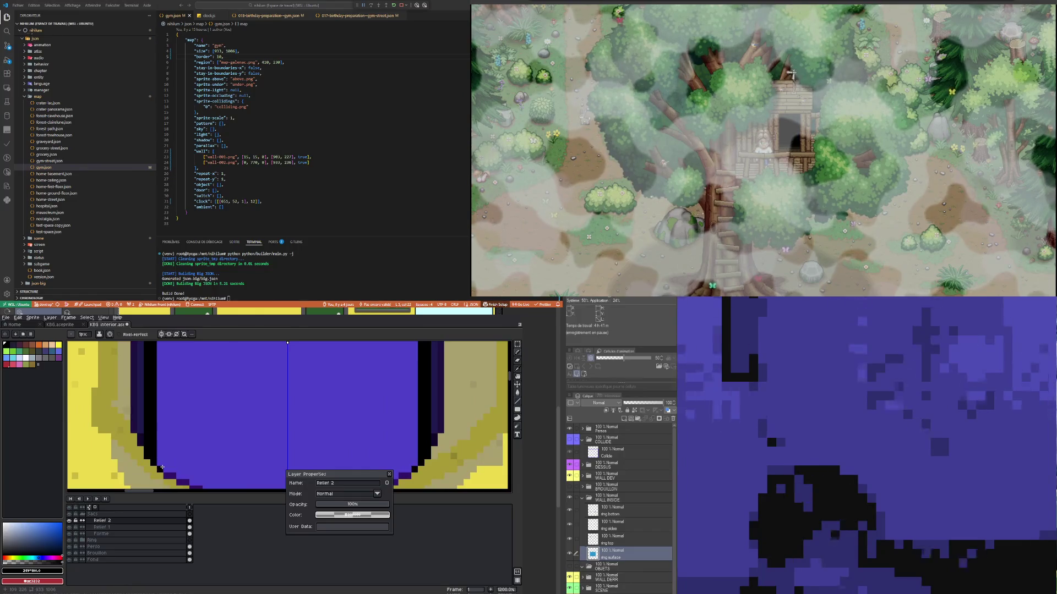
{"action": "scroll", "coordinate": [163, 467], "scroll_direction": "down", "scroll_amount": 4}
{"action": "scroll", "coordinate": [129, 440], "scroll_direction": "up", "scroll_amount": 4}
Step: Add mirrored dark pixels along the bag's side edges and upper corners
{"action": "left_click", "coordinate": [128, 439]}
{"action": "scroll", "coordinate": [129, 440], "scroll_direction": "down", "scroll_amount": 4}
{"action": "scroll", "coordinate": [135, 422], "scroll_direction": "up", "scroll_amount": 2}
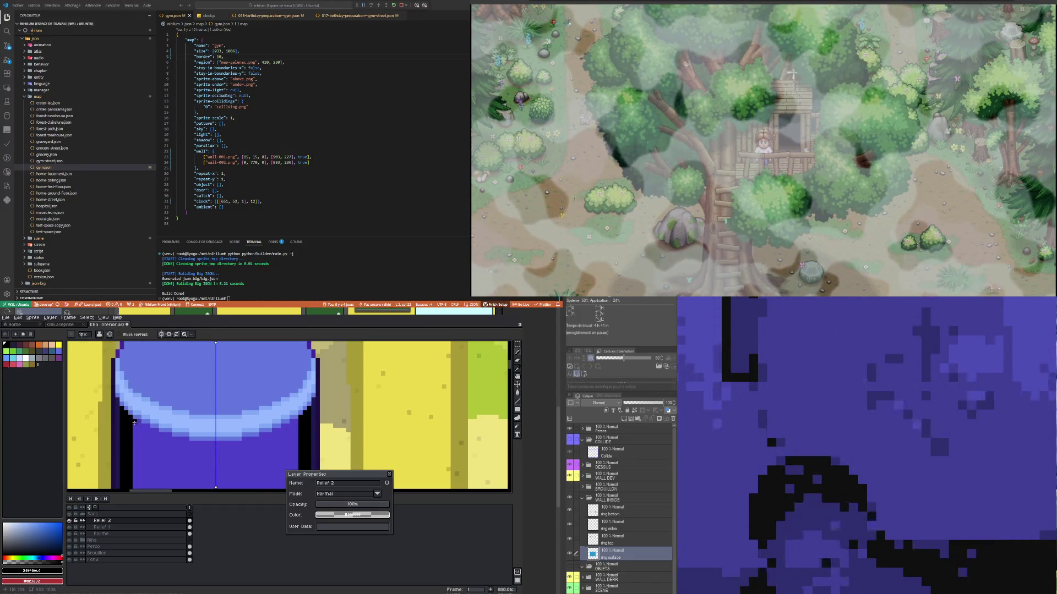
{"action": "scroll", "coordinate": [133, 414], "scroll_direction": "up", "scroll_amount": 2}
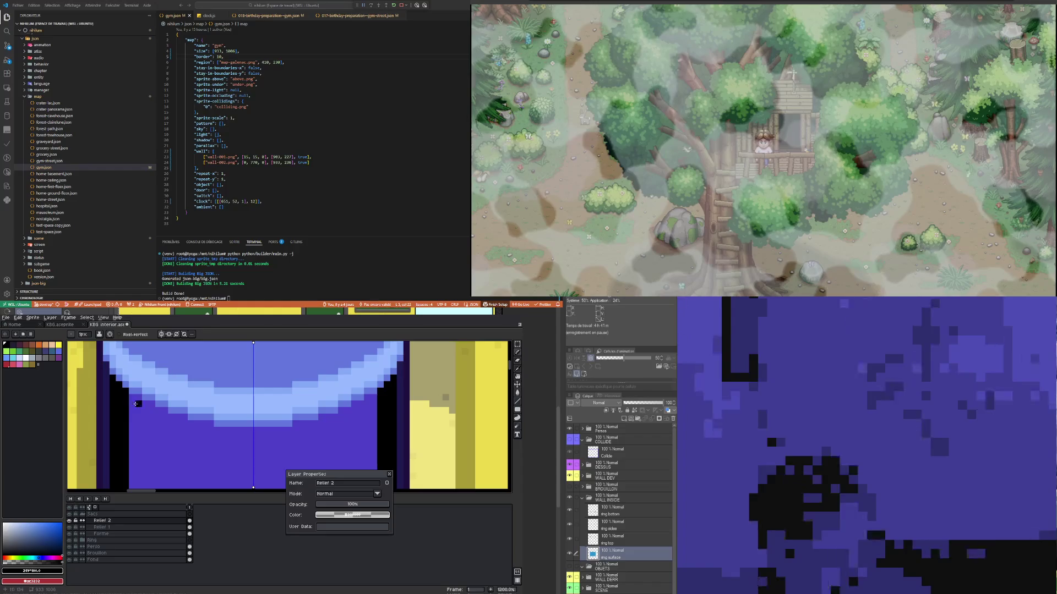
{"action": "left_click", "coordinate": [132, 397]}
{"action": "scroll", "coordinate": [139, 378], "scroll_direction": "down", "scroll_amount": 5}
{"action": "scroll", "coordinate": [141, 435], "scroll_direction": "up", "scroll_amount": 6}
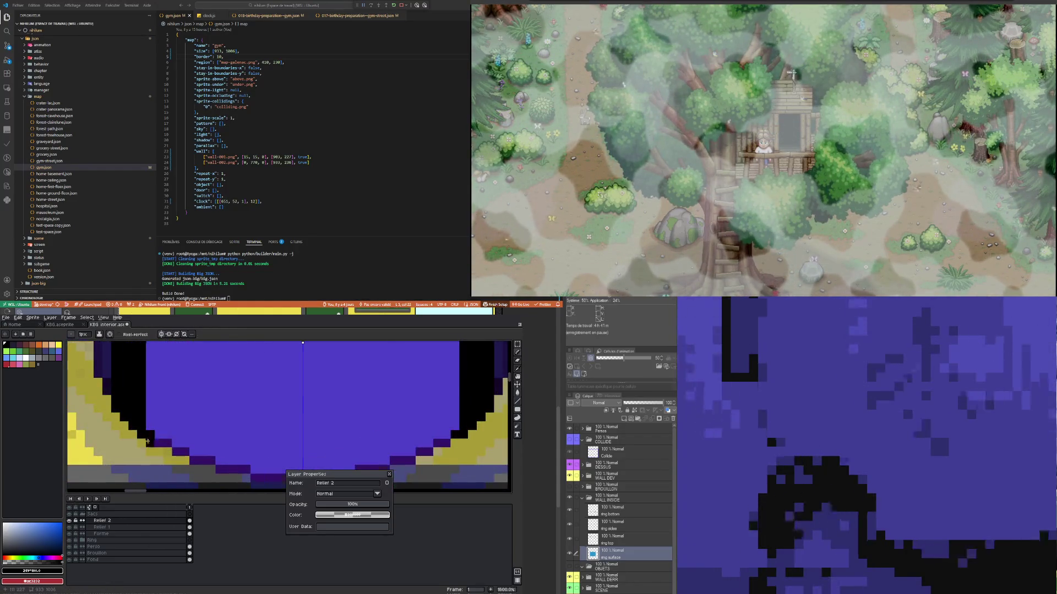
{"action": "scroll", "coordinate": [145, 405], "scroll_direction": "down", "scroll_amount": 6}
{"action": "scroll", "coordinate": [151, 396], "scroll_direction": "up", "scroll_amount": 6}
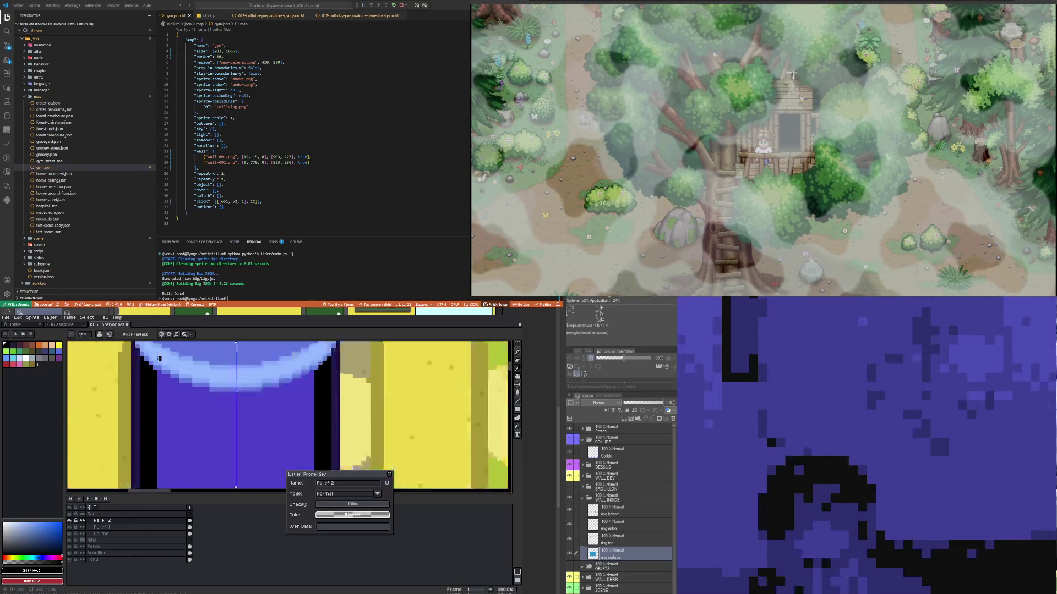
Step: Reduce Relief 2's opacity to about 32%
{"action": "left_click", "coordinate": [113, 527]}
{"action": "left_click", "coordinate": [102, 521]}
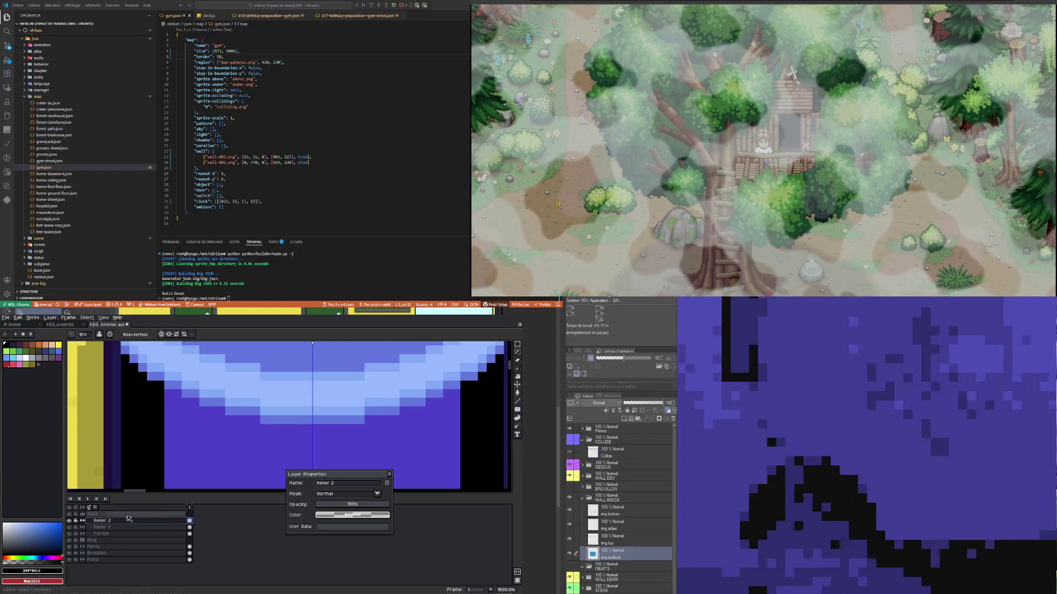
{"action": "left_click", "coordinate": [343, 506]}
{"action": "left_click_drag", "start_coordinate": [343, 507], "coordinate": [349, 507]}
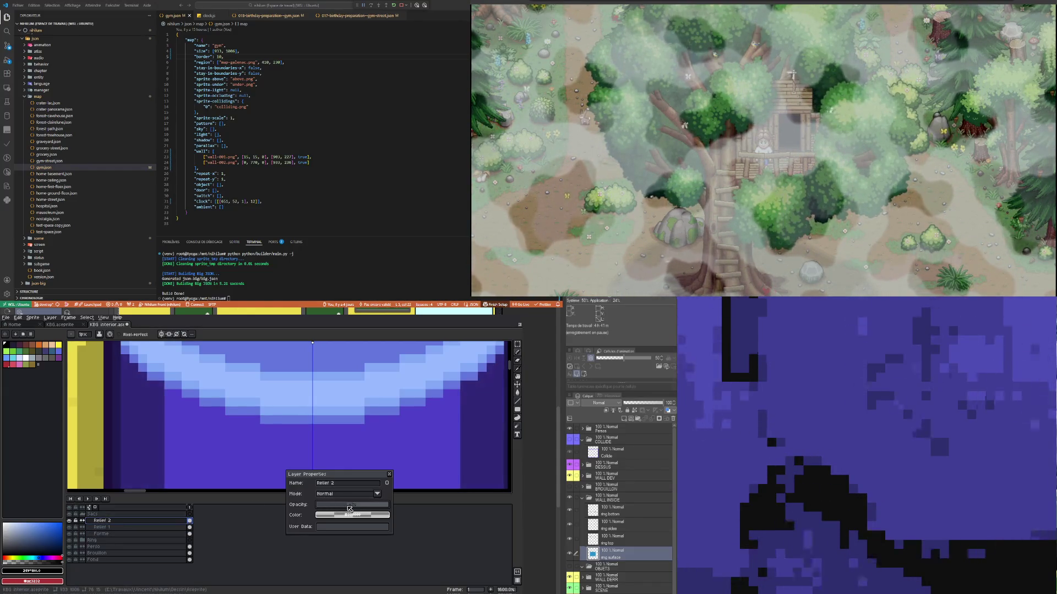
{"action": "scroll", "coordinate": [181, 431], "scroll_direction": "down", "scroll_amount": 8}
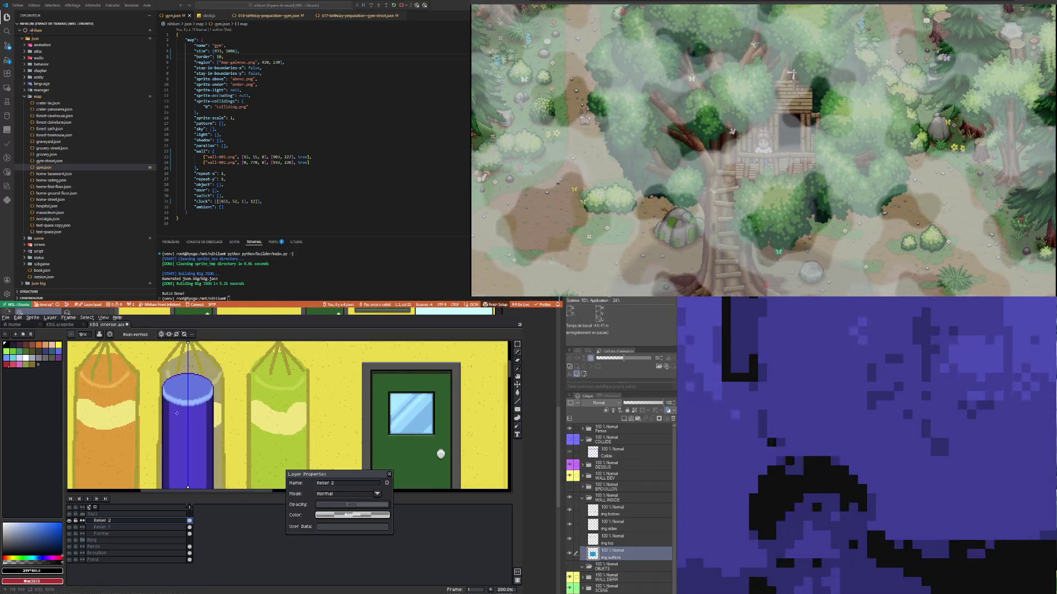
{"action": "scroll", "coordinate": [181, 432], "scroll_direction": "up", "scroll_amount": 1}
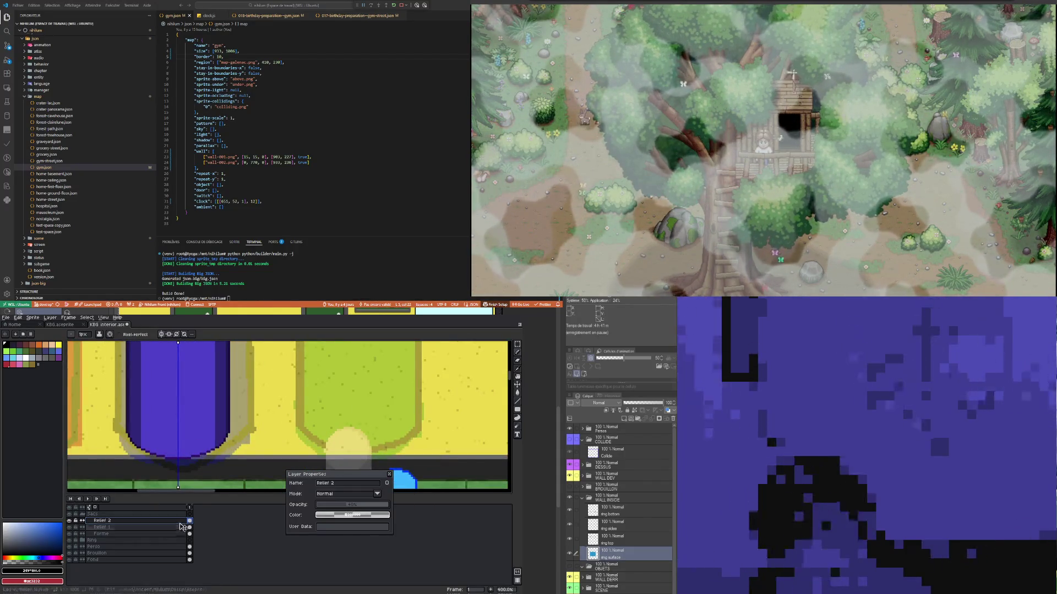
{"action": "right_click", "coordinate": [160, 525]}
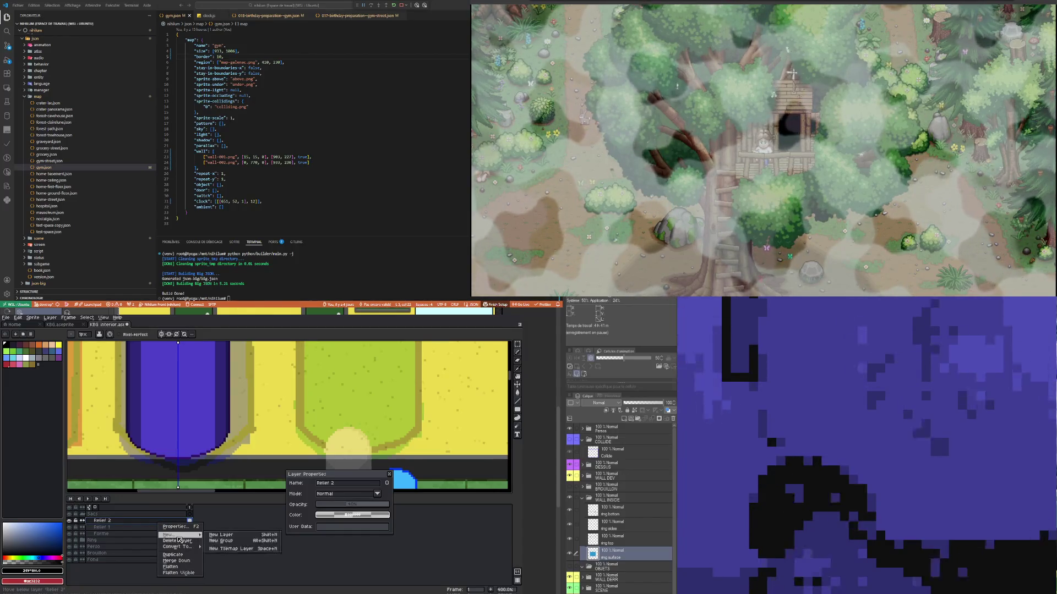
{"action": "left_click", "coordinate": [223, 537]}
{"action": "type", "text": "Relief "}
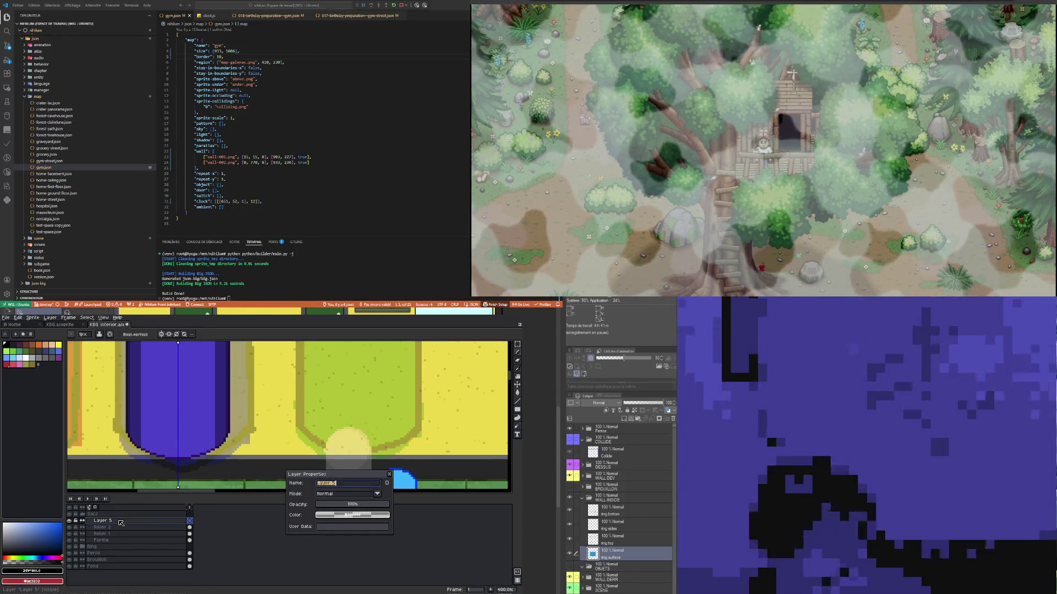
{"action": "type", "text": "3"}
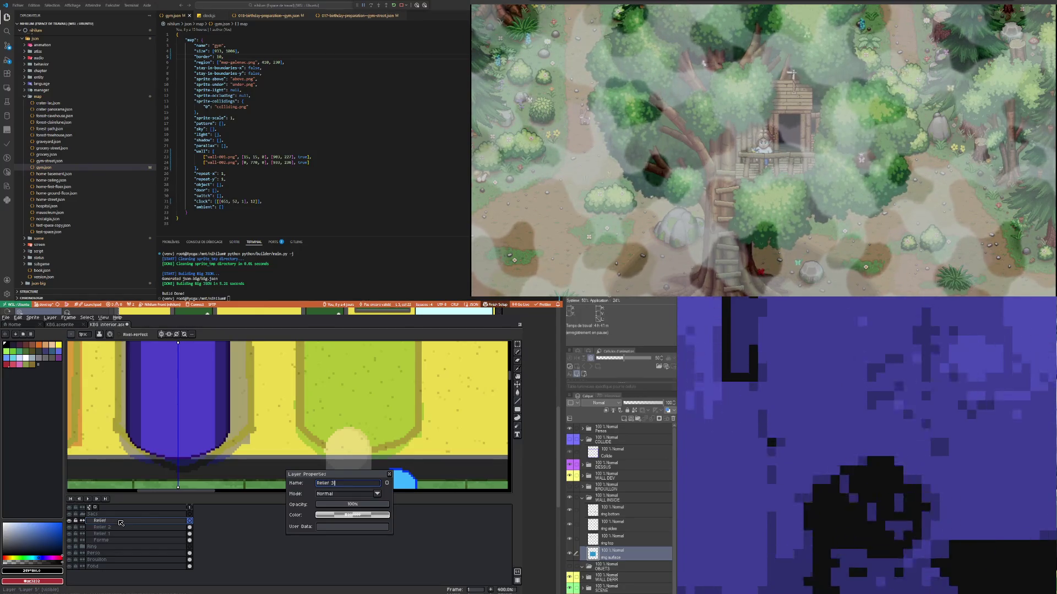
{"action": "key", "text": "Return"}
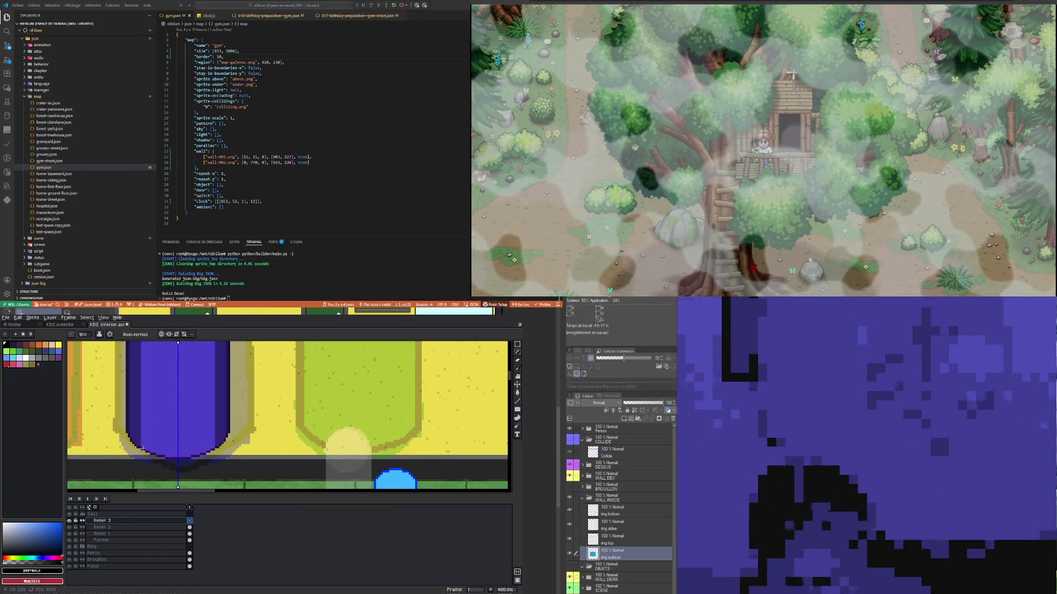
{"action": "scroll", "coordinate": [159, 459], "scroll_direction": "down", "scroll_amount": 4}
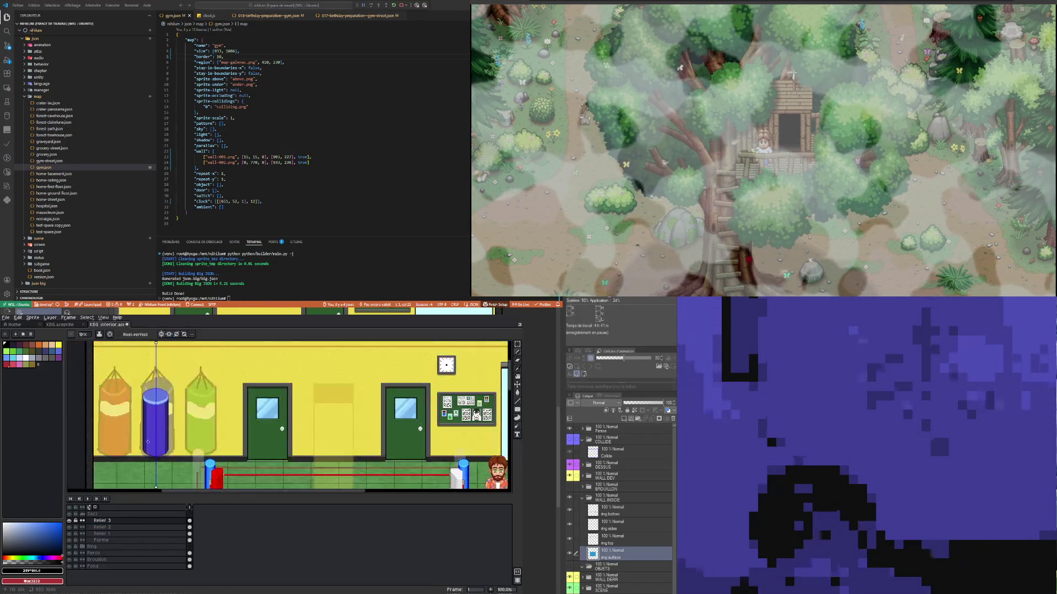
{"action": "scroll", "coordinate": [138, 385], "scroll_direction": "up", "scroll_amount": 3}
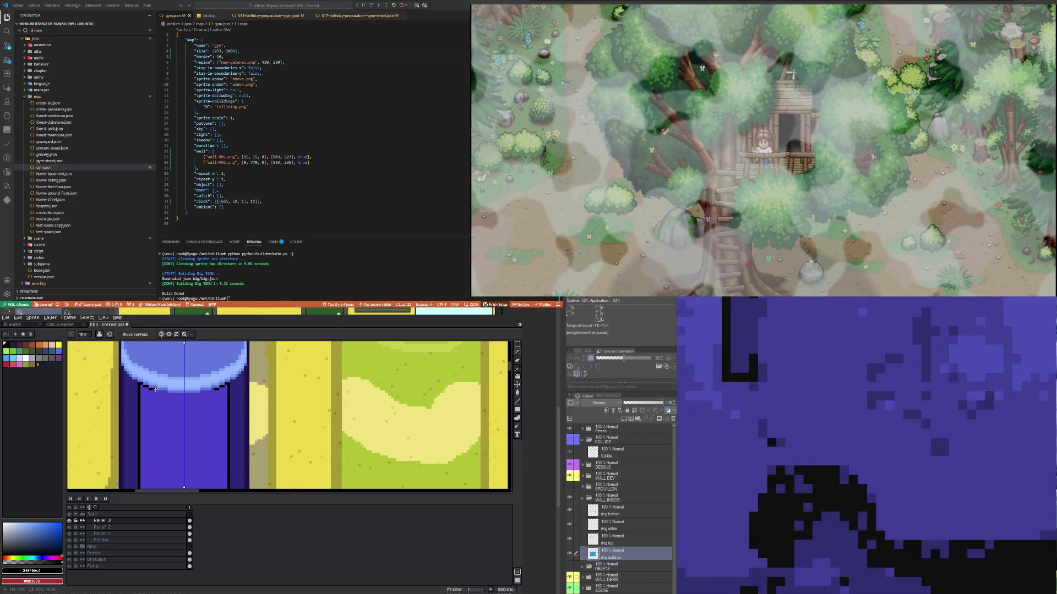
{"action": "scroll", "coordinate": [156, 391], "scroll_direction": "down", "scroll_amount": 3}
{"action": "scroll", "coordinate": [159, 448], "scroll_direction": "up", "scroll_amount": 4}
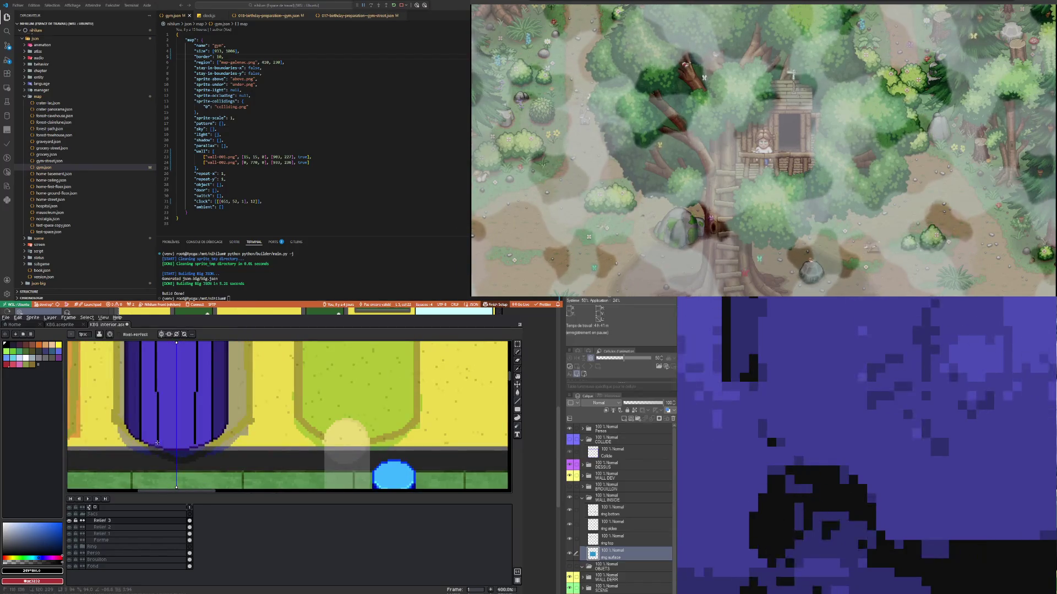
{"action": "left_click", "coordinate": [157, 441], "text": "shift"}
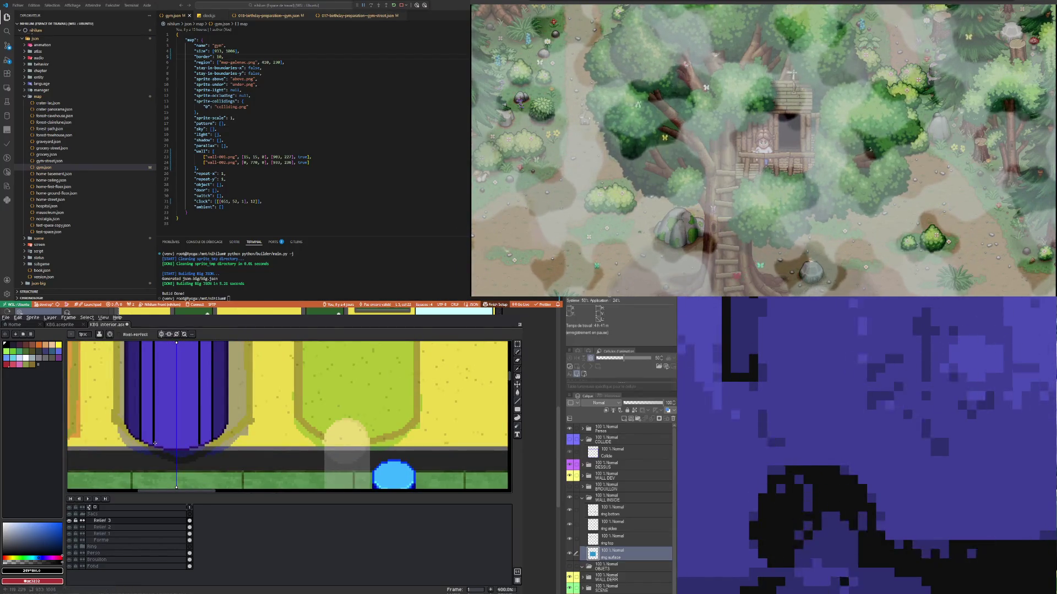
{"action": "scroll", "coordinate": [151, 446], "scroll_direction": "up", "scroll_amount": 1}
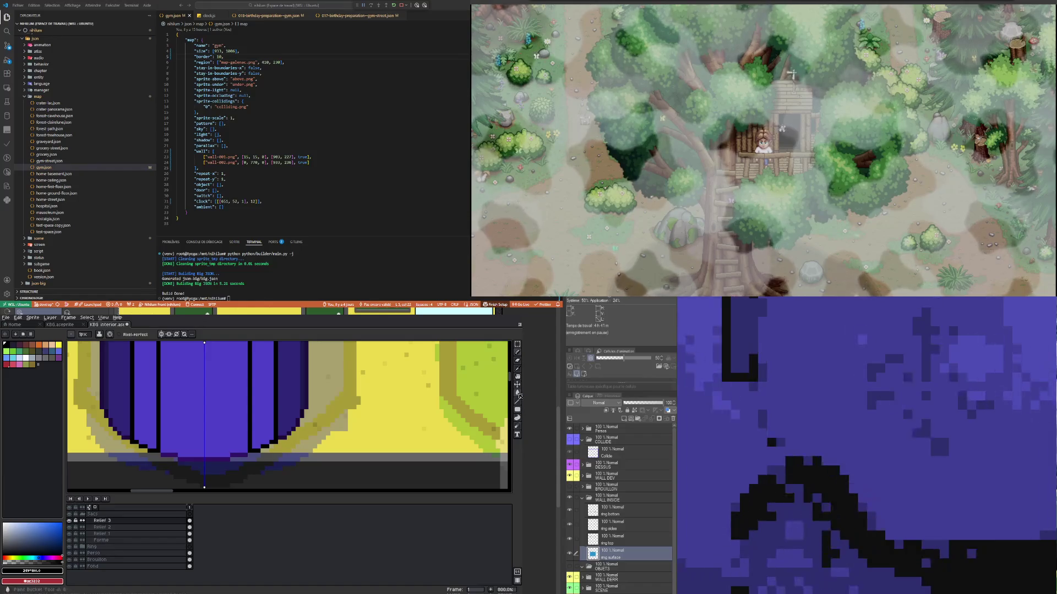
{"action": "left_click", "coordinate": [517, 393]}
{"action": "left_click", "coordinate": [150, 409]}
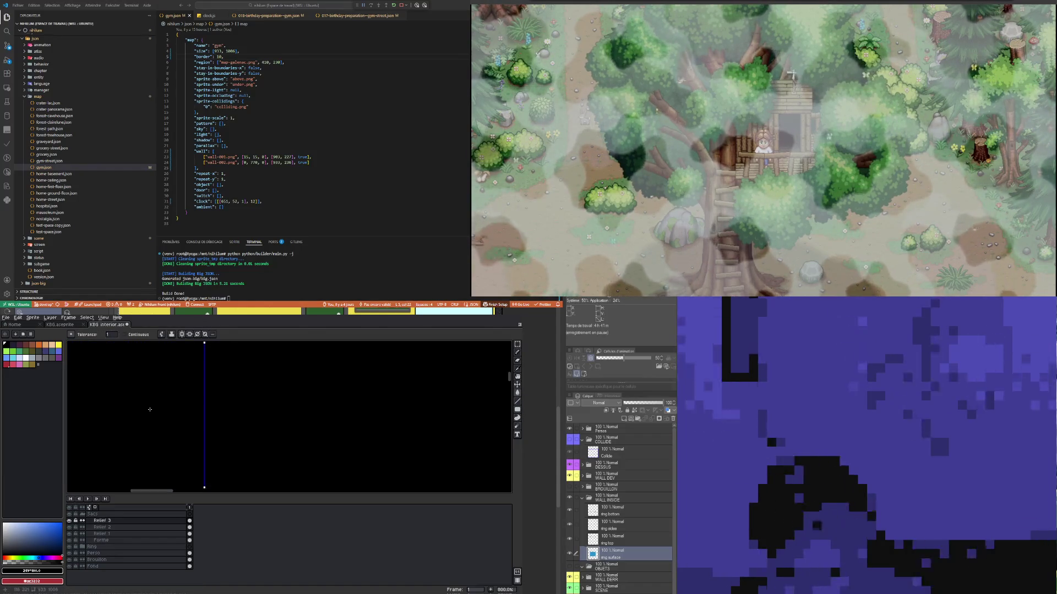
{"action": "key", "text": "ctrl+z"}
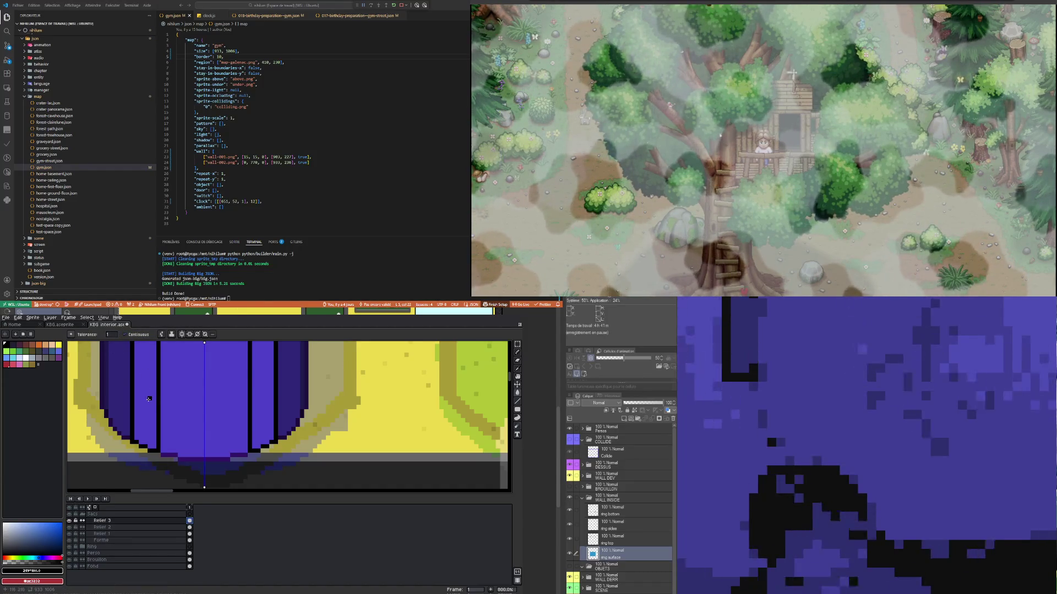
{"action": "scroll", "coordinate": [149, 398], "scroll_direction": "down", "scroll_amount": 3}
{"action": "scroll", "coordinate": [156, 389], "scroll_direction": "down", "scroll_amount": 2}
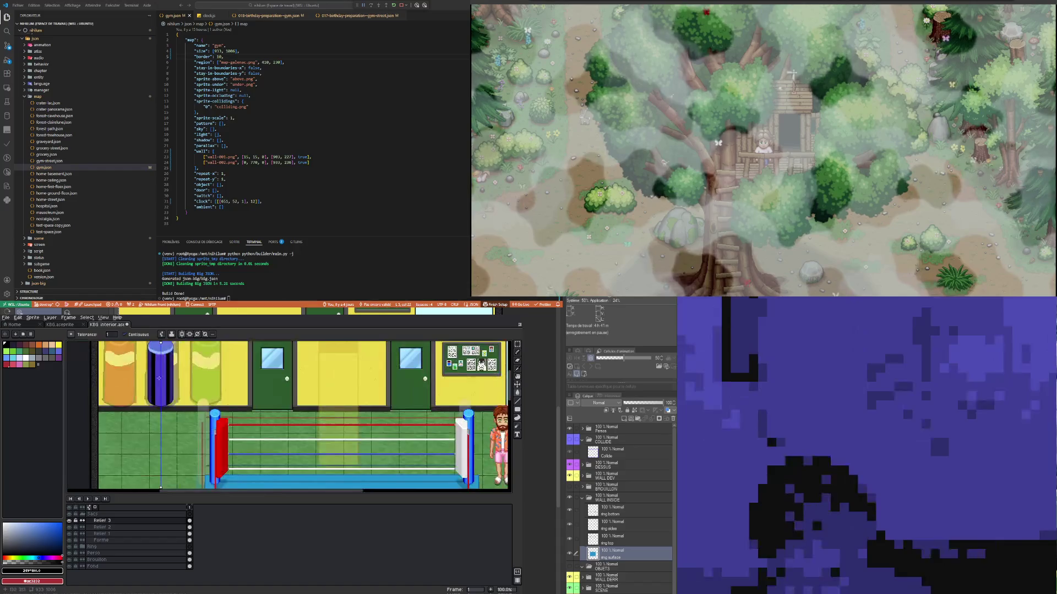
{"action": "scroll", "coordinate": [156, 389], "scroll_direction": "up", "scroll_amount": 1}
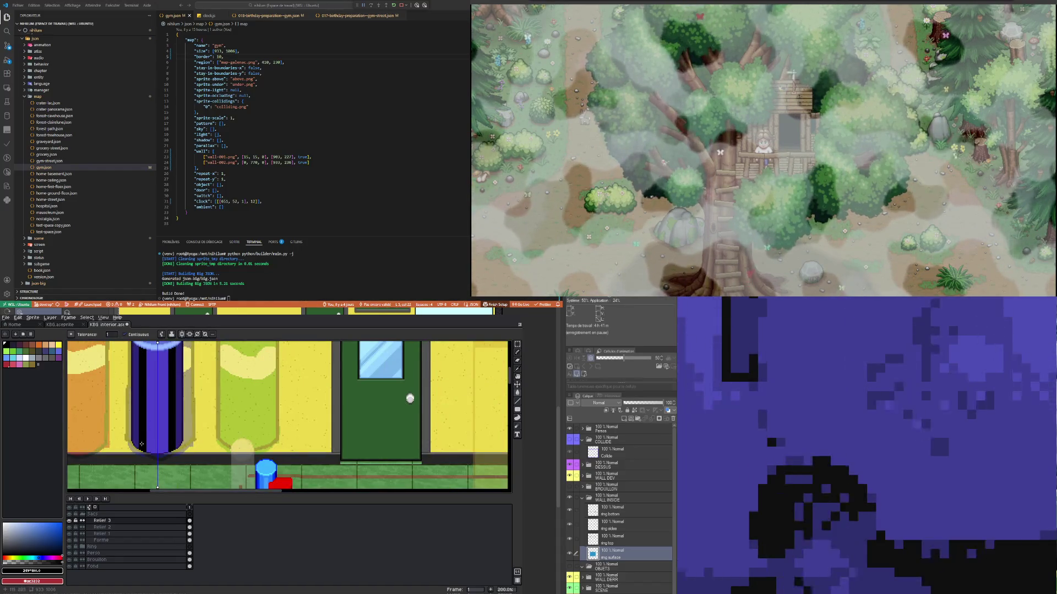
{"action": "scroll", "coordinate": [141, 443], "scroll_direction": "up", "scroll_amount": 1}
{"action": "scroll", "coordinate": [137, 438], "scroll_direction": "down", "scroll_amount": 3}
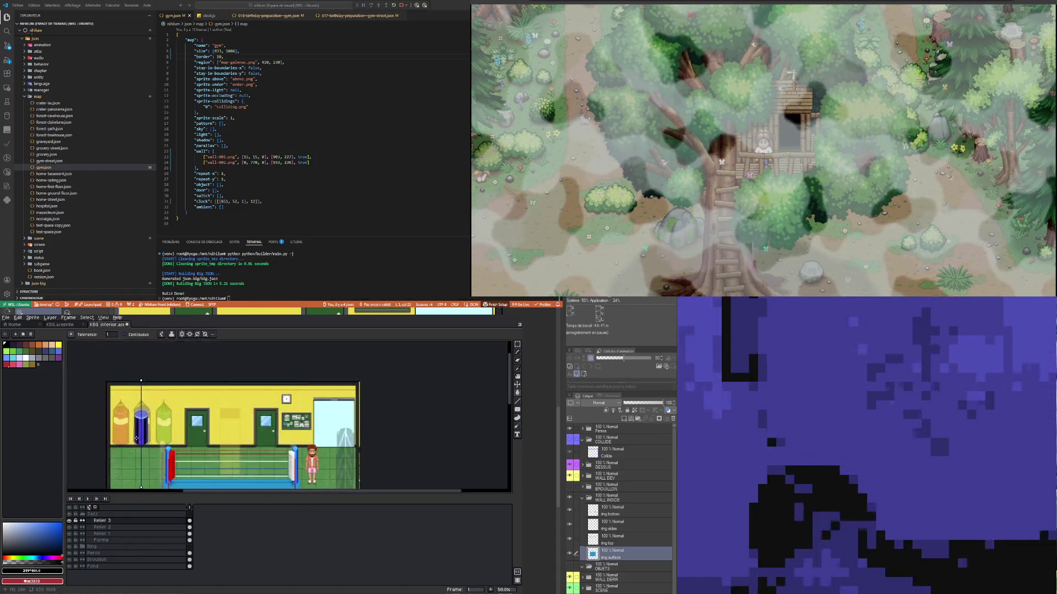
{"action": "scroll", "coordinate": [137, 439], "scroll_direction": "up", "scroll_amount": 2}
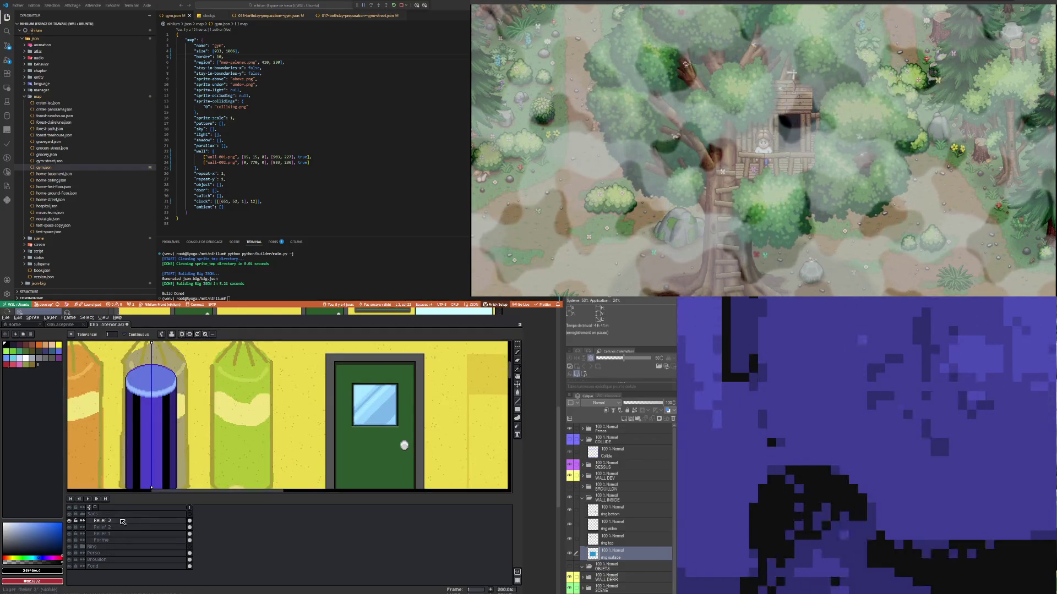
Step: Set the Relief 3 layer's opacity to about 20% in Layer Properties
{"action": "double_click", "coordinate": [122, 522]}
{"action": "left_click_drag", "start_coordinate": [380, 504], "coordinate": [332, 505]}
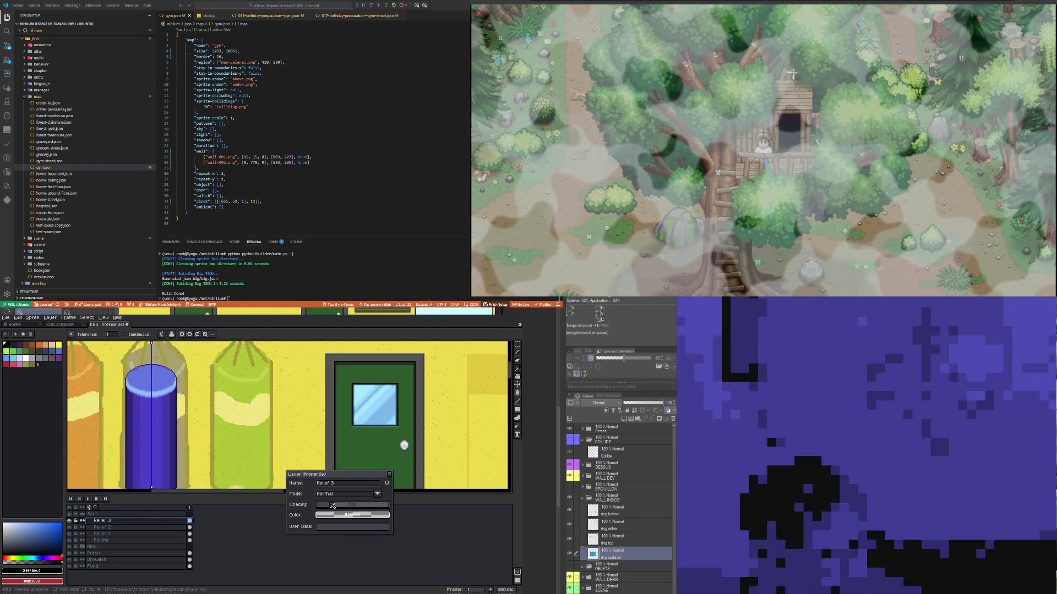
{"action": "left_click_drag", "start_coordinate": [333, 509], "coordinate": [334, 509]}
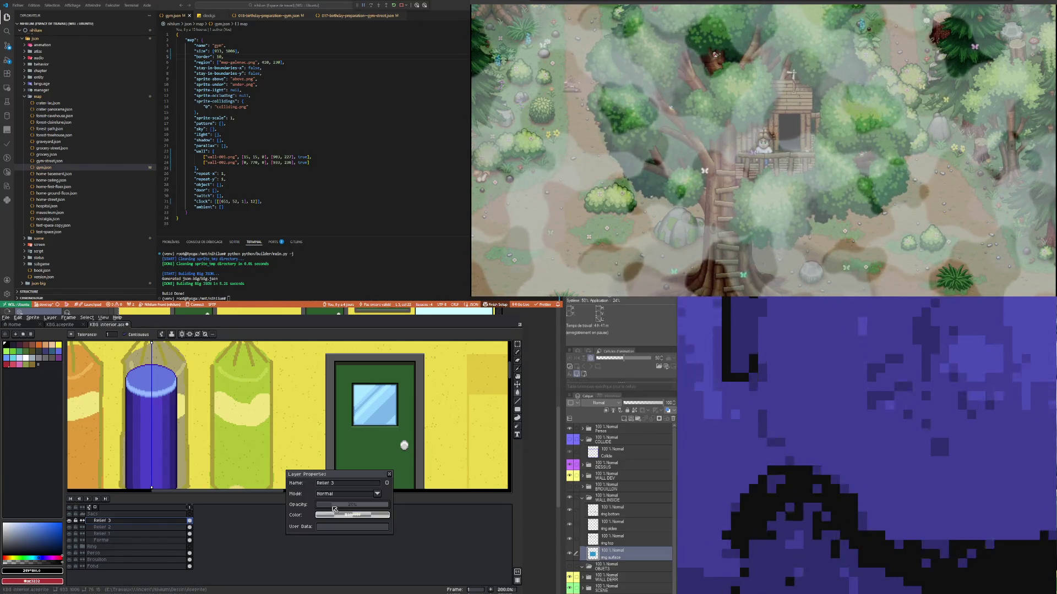
{"action": "scroll", "coordinate": [193, 399], "scroll_direction": "down", "scroll_amount": 3}
{"action": "scroll", "coordinate": [192, 399], "scroll_direction": "up", "scroll_amount": 3}
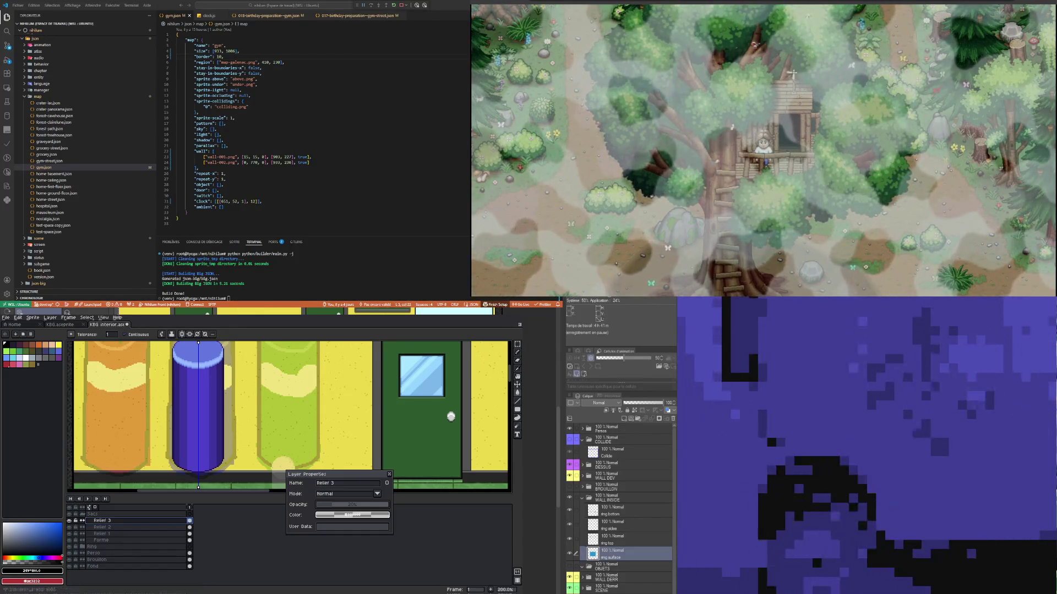
{"action": "scroll", "coordinate": [179, 412], "scroll_direction": "down", "scroll_amount": 1}
{"action": "scroll", "coordinate": [179, 413], "scroll_direction": "up", "scroll_amount": 5}
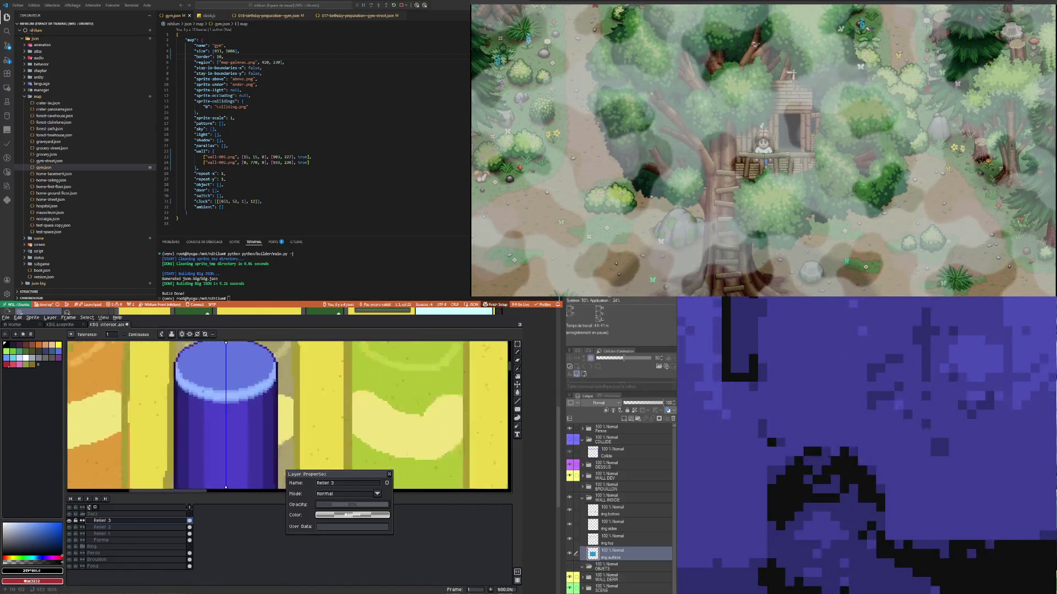
{"action": "scroll", "coordinate": [198, 416], "scroll_direction": "up", "scroll_amount": 1}
{"action": "scroll", "coordinate": [198, 416], "scroll_direction": "up", "scroll_amount": 2}
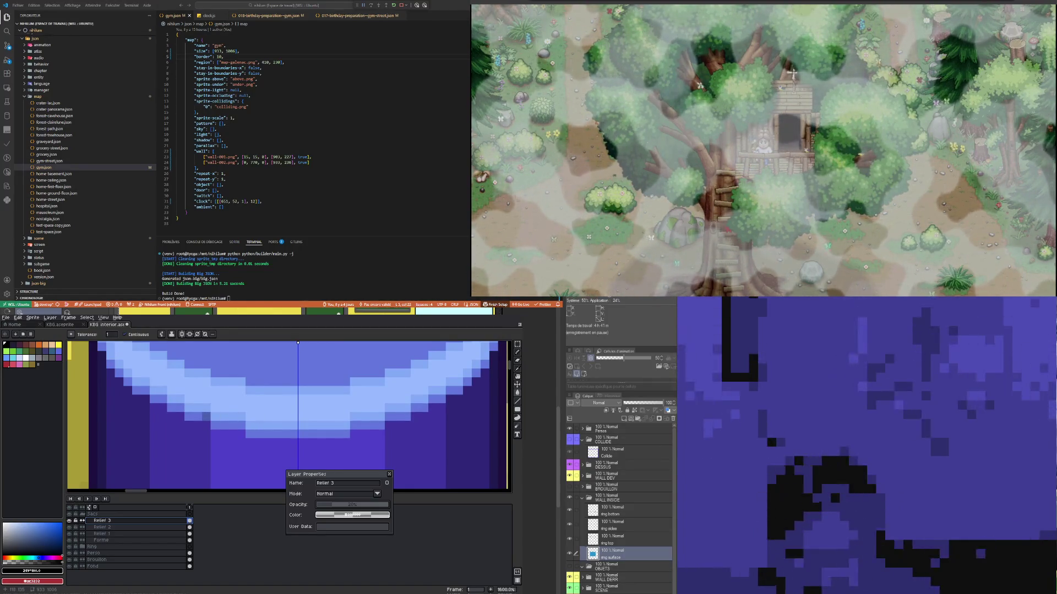
{"action": "scroll", "coordinate": [204, 416], "scroll_direction": "down", "scroll_amount": 3}
{"action": "scroll", "coordinate": [236, 416], "scroll_direction": "down", "scroll_amount": 4}
{"action": "scroll", "coordinate": [193, 415], "scroll_direction": "up", "scroll_amount": 2}
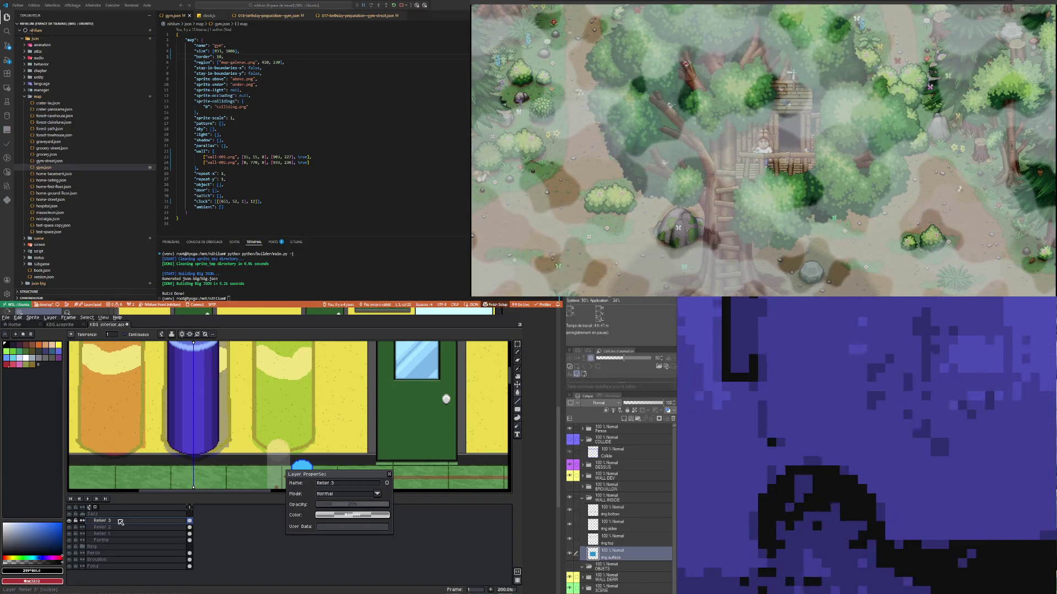
Step: Try Luminosity, Multiply and finally Darken blend modes on Relief 3
{"action": "left_click", "coordinate": [346, 494]}
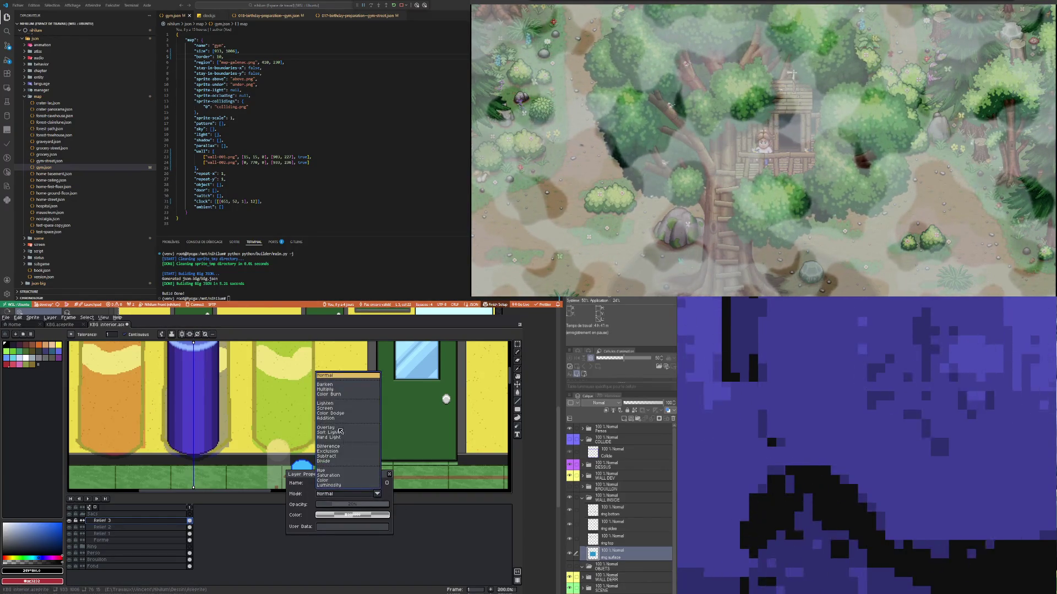
{"action": "left_click", "coordinate": [338, 484]}
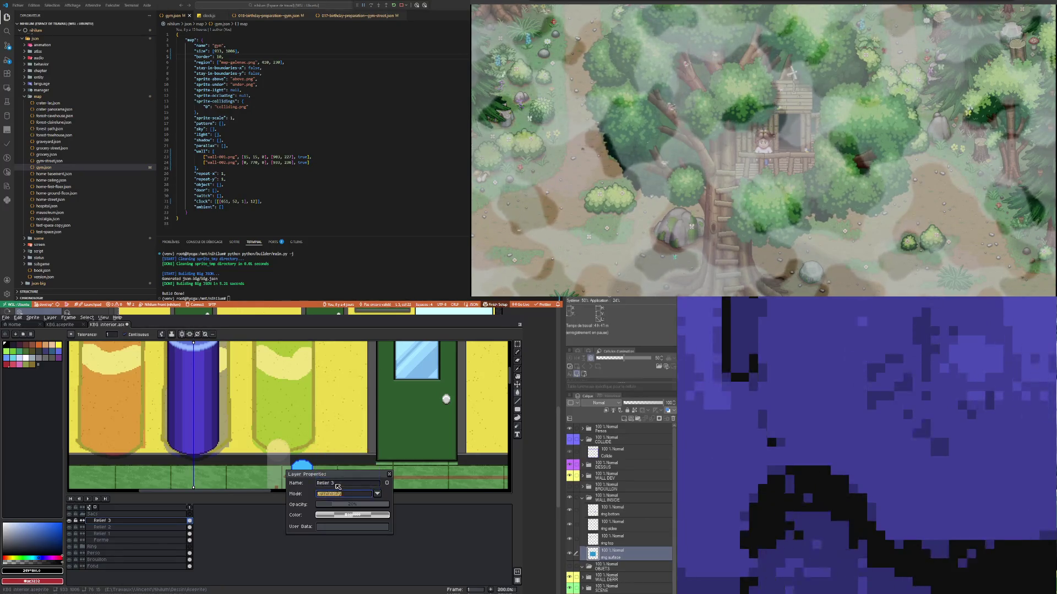
{"action": "left_click", "coordinate": [379, 494]}
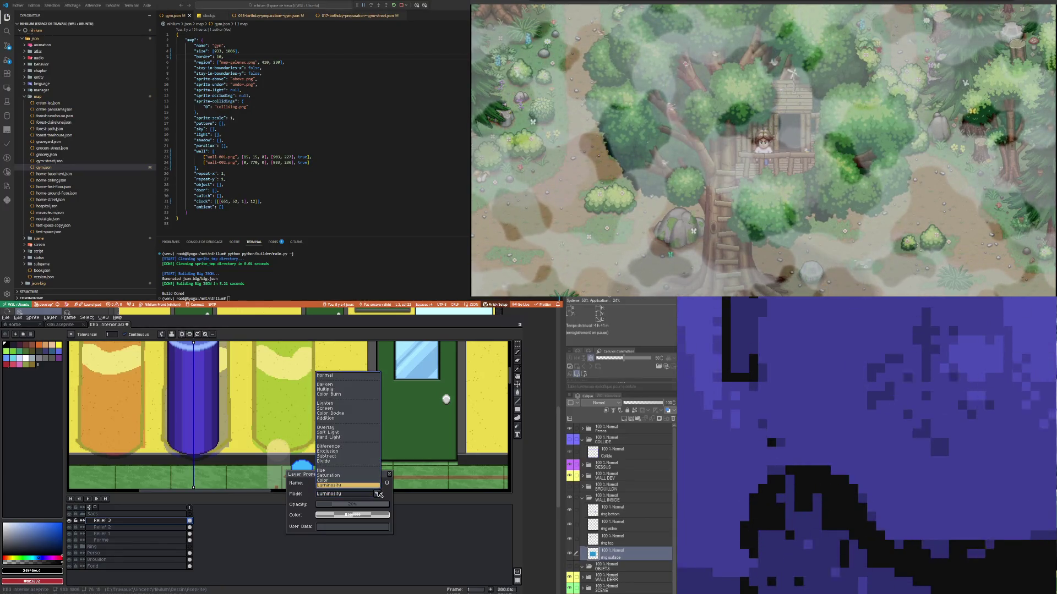
{"action": "left_click", "coordinate": [327, 389]}
{"action": "left_click", "coordinate": [364, 492]}
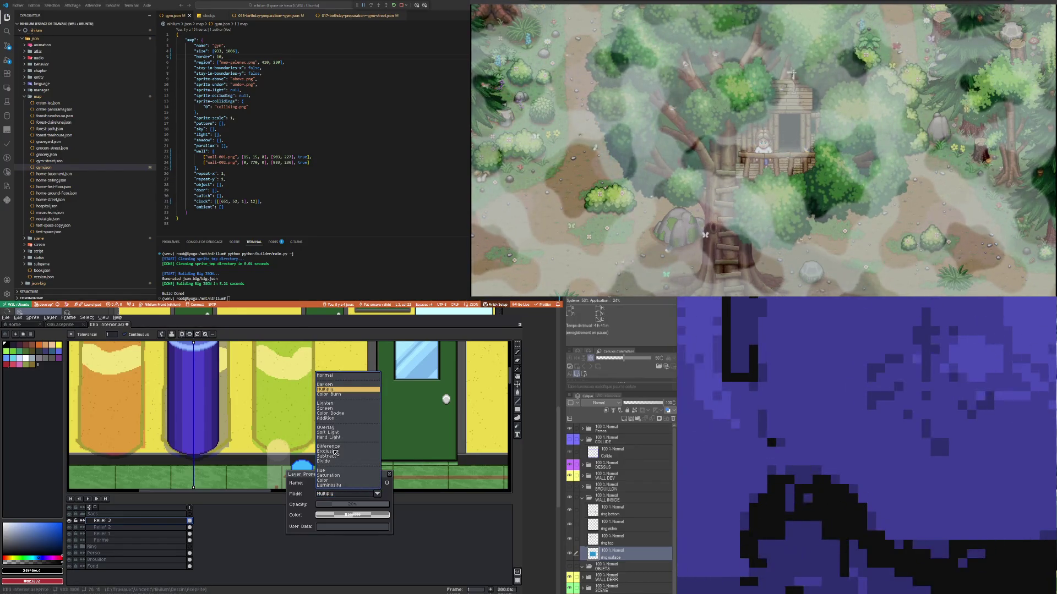
{"action": "left_click", "coordinate": [325, 384]}
{"action": "key", "text": "Down"}
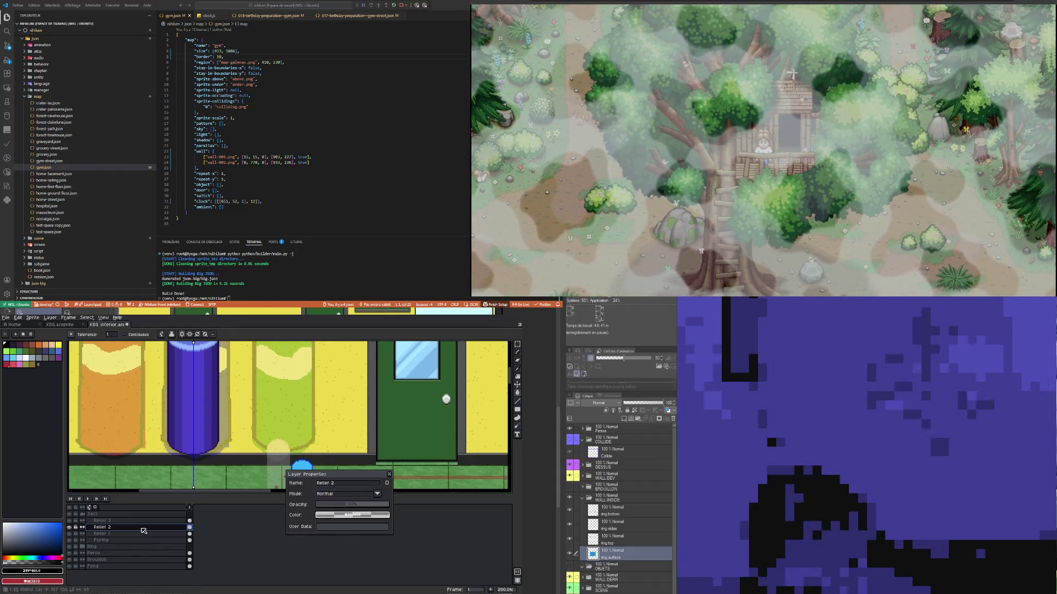
Step: Try Darken, Luminosity, Saturation and Hue on Relief 1, settling on Color Burn
{"action": "left_click", "coordinate": [346, 494]}
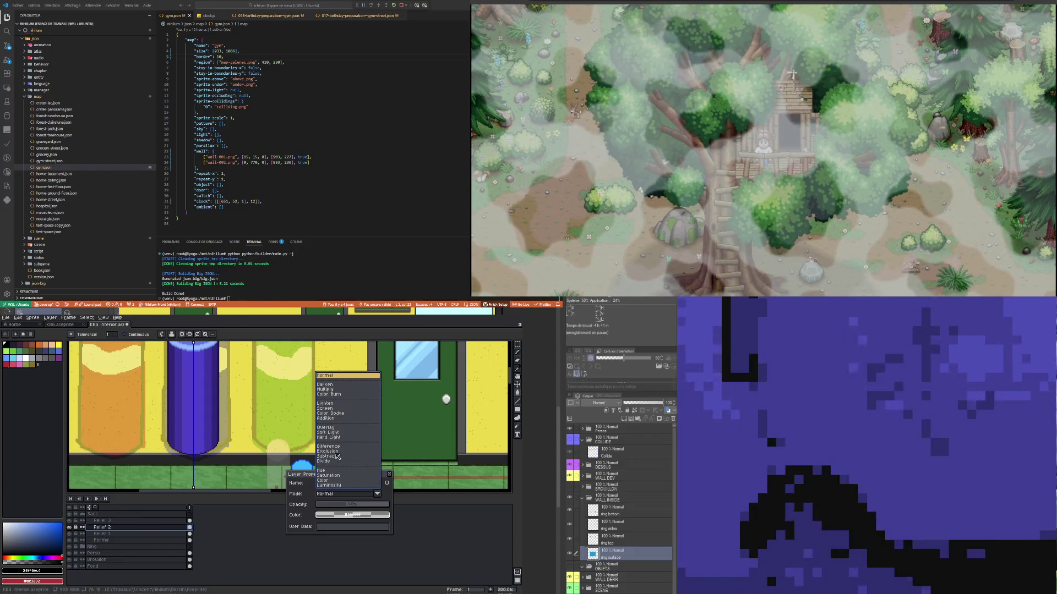
{"action": "key", "text": "Escape"}
{"action": "left_click", "coordinate": [125, 535]}
{"action": "left_click", "coordinate": [339, 495]}
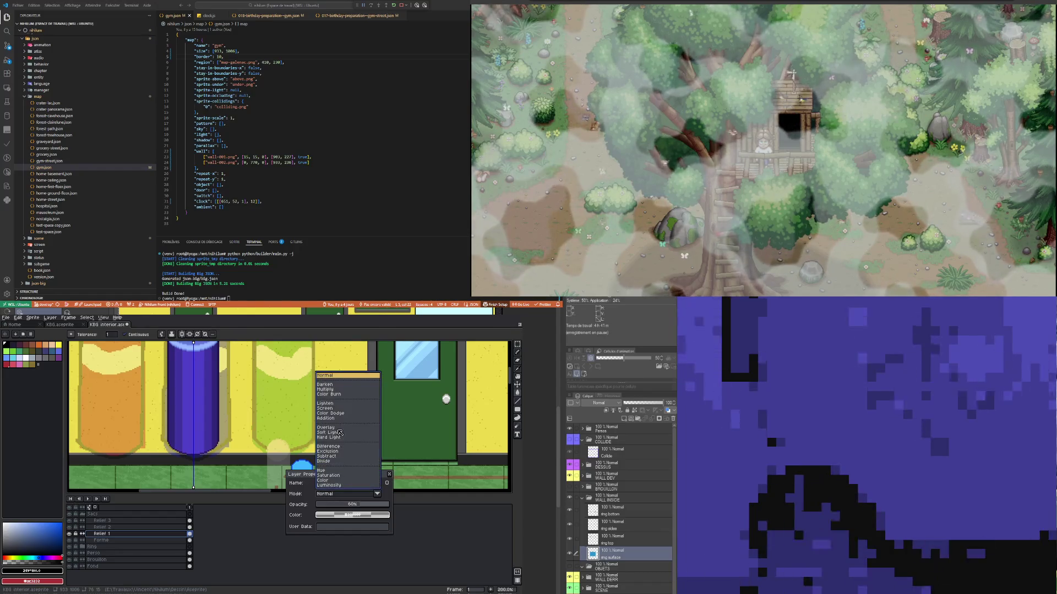
{"action": "left_click", "coordinate": [327, 385]}
{"action": "scroll", "coordinate": [168, 400], "scroll_direction": "up", "scroll_amount": 6}
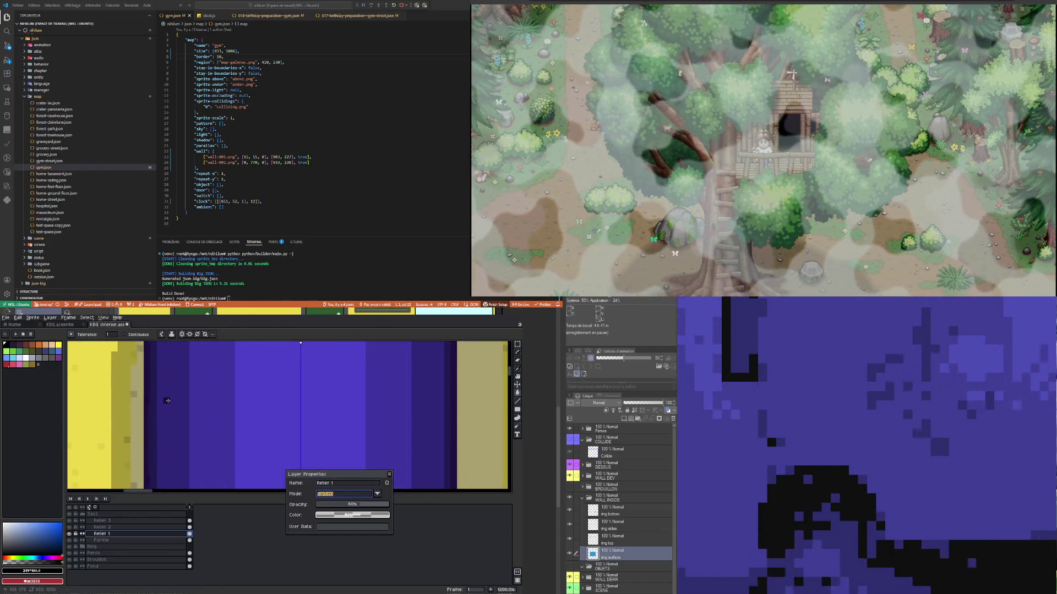
{"action": "left_click", "coordinate": [342, 495]}
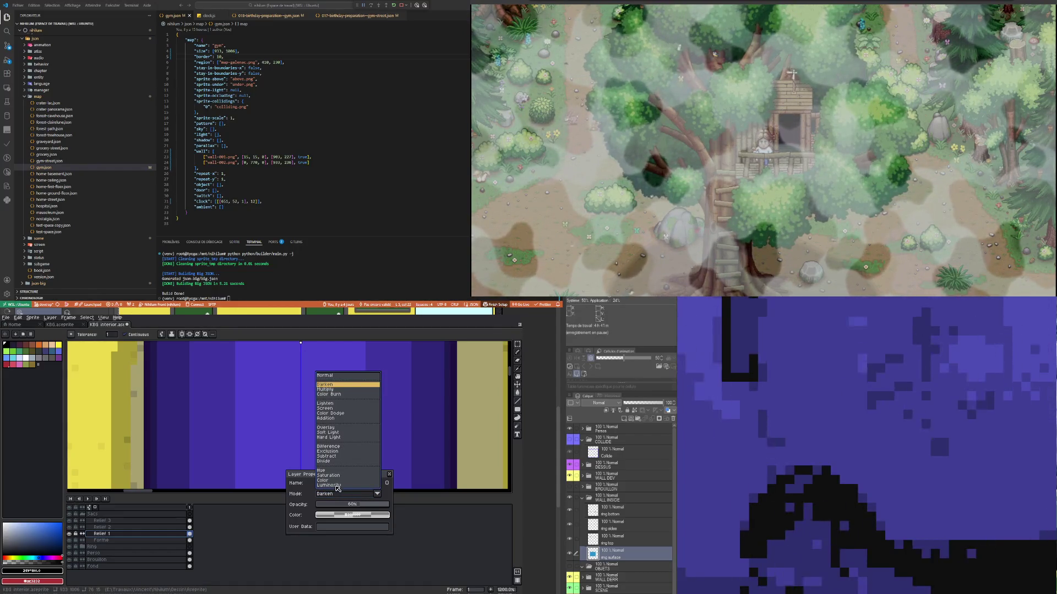
{"action": "left_click", "coordinate": [337, 486]}
{"action": "left_click", "coordinate": [334, 493]}
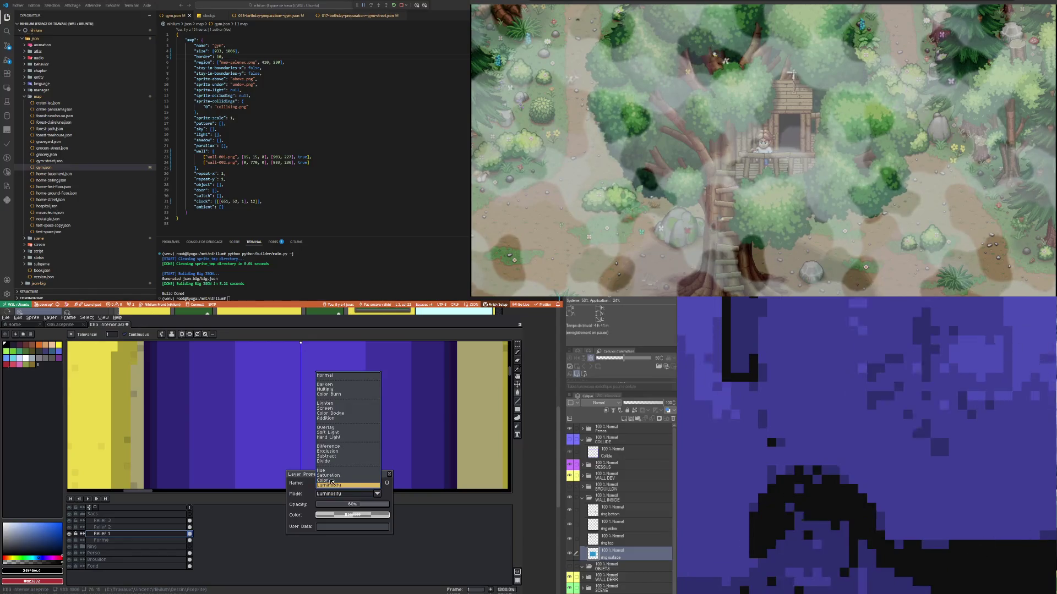
{"action": "left_click", "coordinate": [329, 476]}
{"action": "left_click", "coordinate": [338, 495]}
{"action": "left_click", "coordinate": [330, 471]}
{"action": "left_click", "coordinate": [337, 493]}
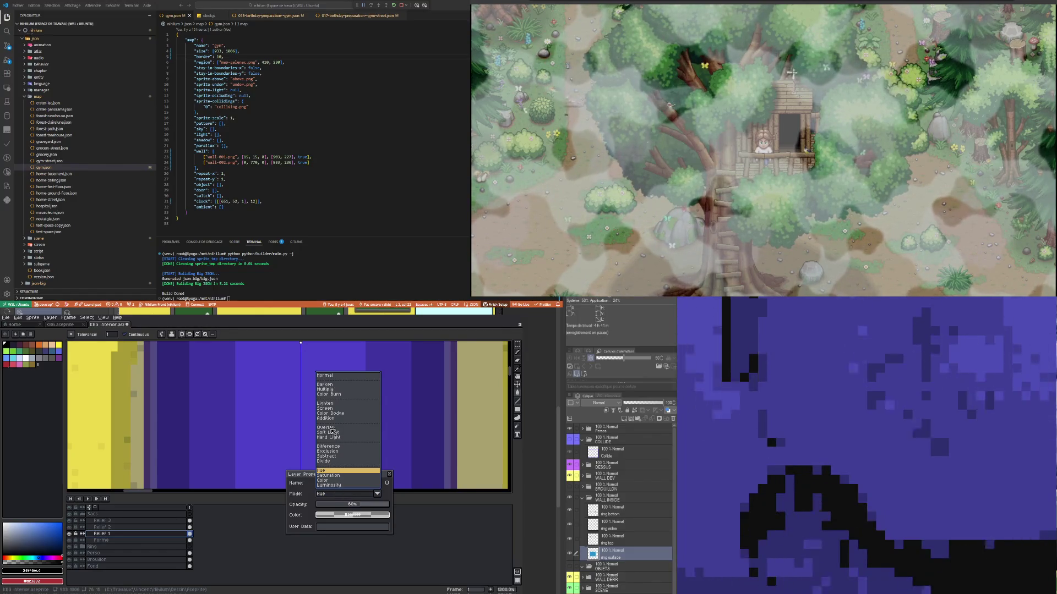
{"action": "left_click", "coordinate": [333, 396]}
Step: Set both Relief 2 and Relief 3 to the Color Burn blend mode
{"action": "scroll", "coordinate": [267, 405], "scroll_direction": "down", "scroll_amount": 2}
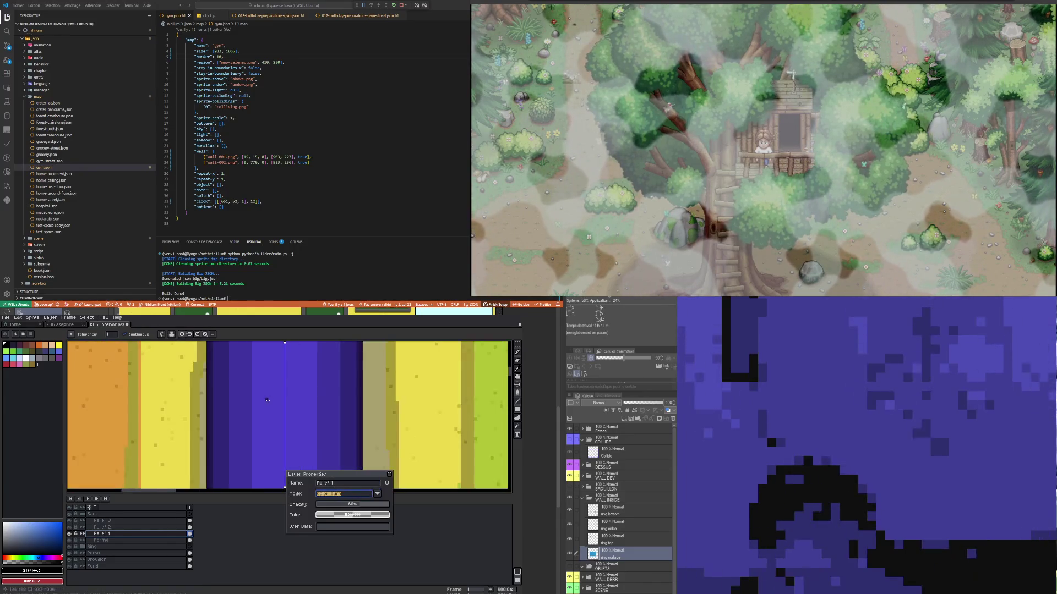
{"action": "scroll", "coordinate": [267, 404], "scroll_direction": "down", "scroll_amount": 4}
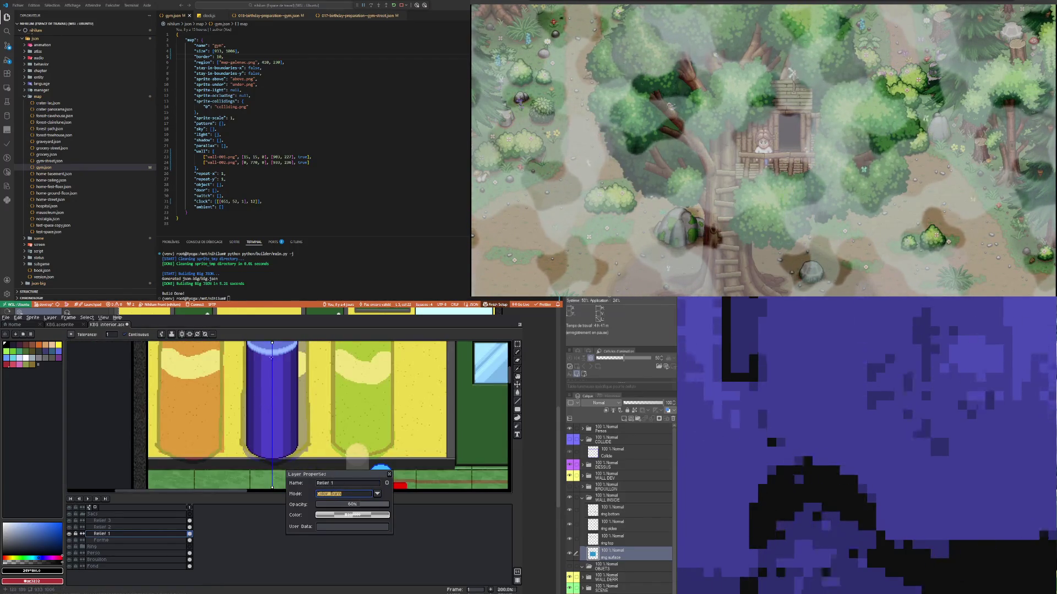
{"action": "left_click", "coordinate": [184, 527]}
{"action": "left_click", "coordinate": [347, 494]}
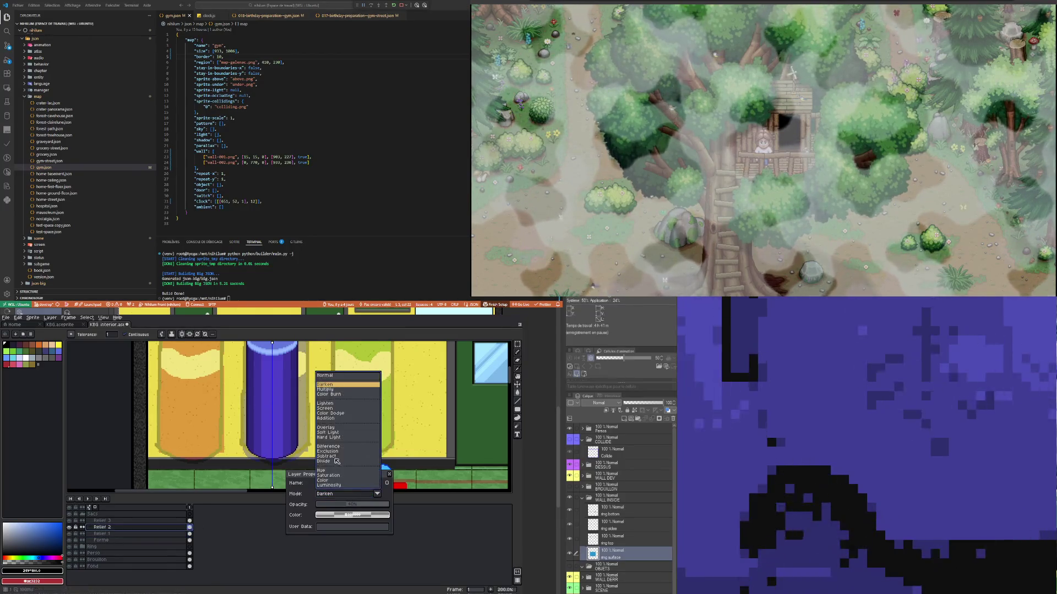
{"action": "left_click", "coordinate": [333, 394]}
{"action": "left_click", "coordinate": [137, 521]}
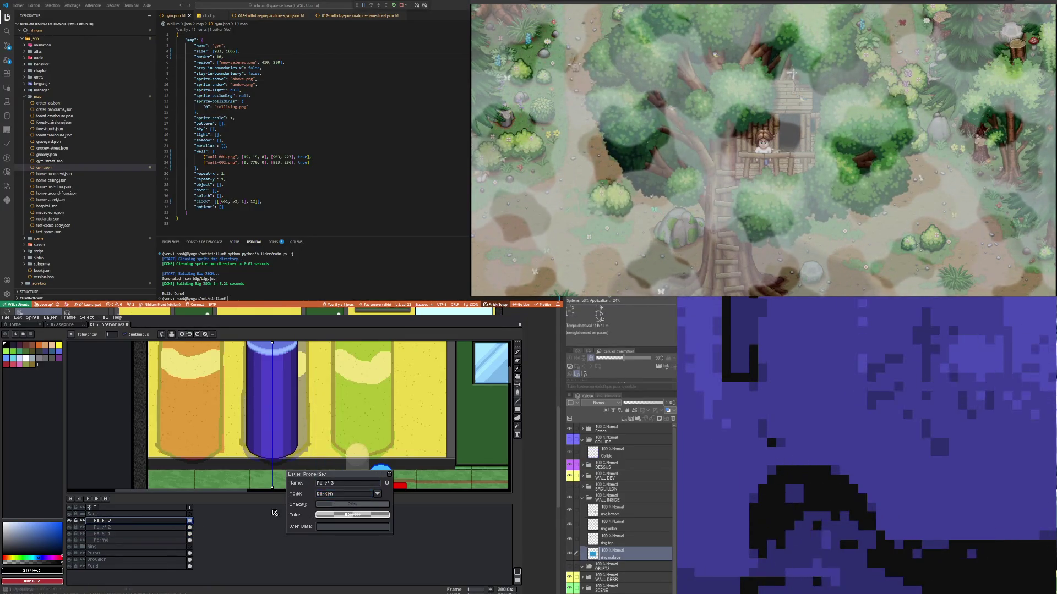
{"action": "left_click", "coordinate": [365, 498]}
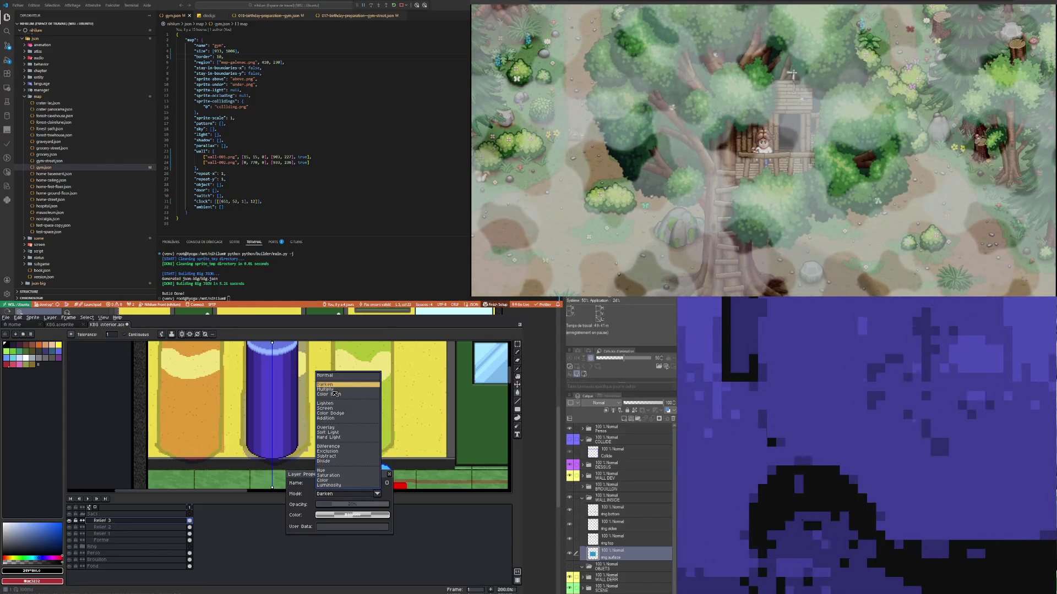
{"action": "left_click", "coordinate": [336, 395]}
{"action": "scroll", "coordinate": [225, 363], "scroll_direction": "up", "scroll_amount": 2}
{"action": "scroll", "coordinate": [225, 363], "scroll_direction": "down", "scroll_amount": 2}
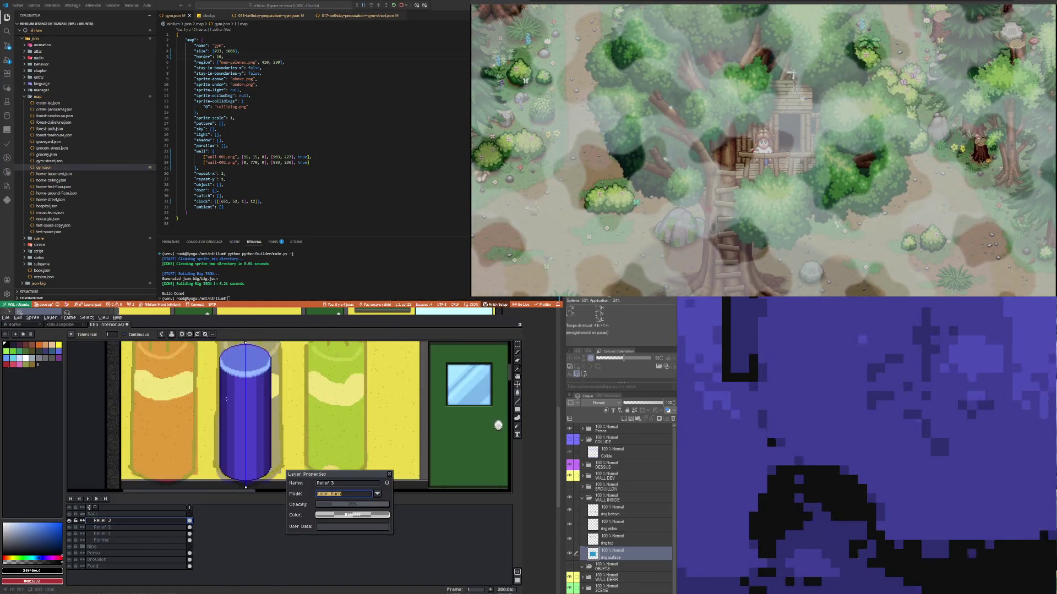
{"action": "scroll", "coordinate": [225, 363], "scroll_direction": "up", "scroll_amount": 3}
{"action": "scroll", "coordinate": [225, 363], "scroll_direction": "down", "scroll_amount": 4}
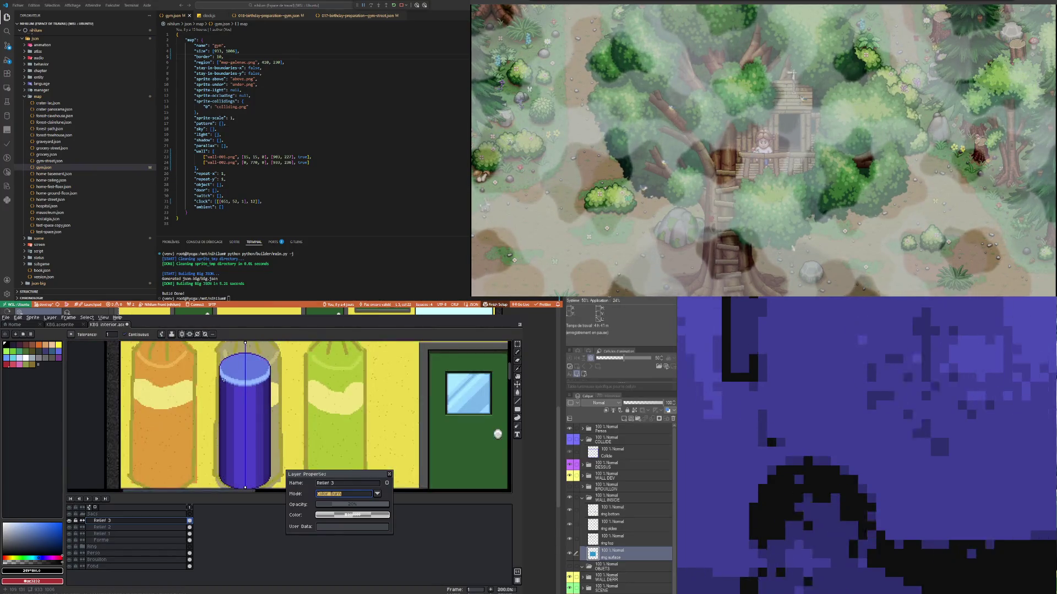
Step: Switch Relief 3 and Relief 1 to Luminosity, leaving Relief 2 on Color Burn
{"action": "left_click", "coordinate": [333, 493]}
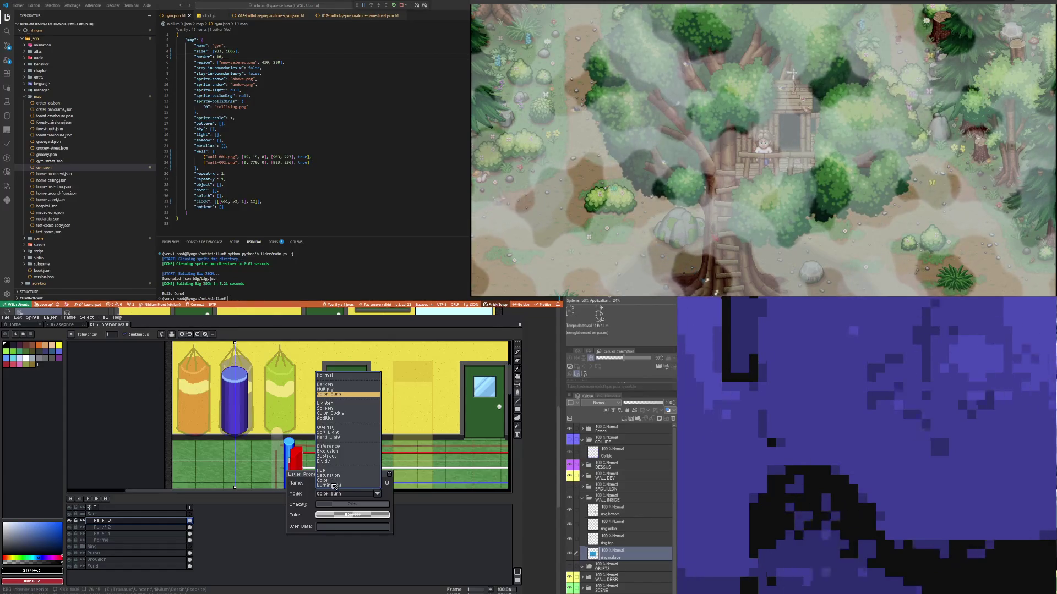
{"action": "left_click", "coordinate": [334, 486]}
{"action": "scroll", "coordinate": [269, 408], "scroll_direction": "up", "scroll_amount": 3}
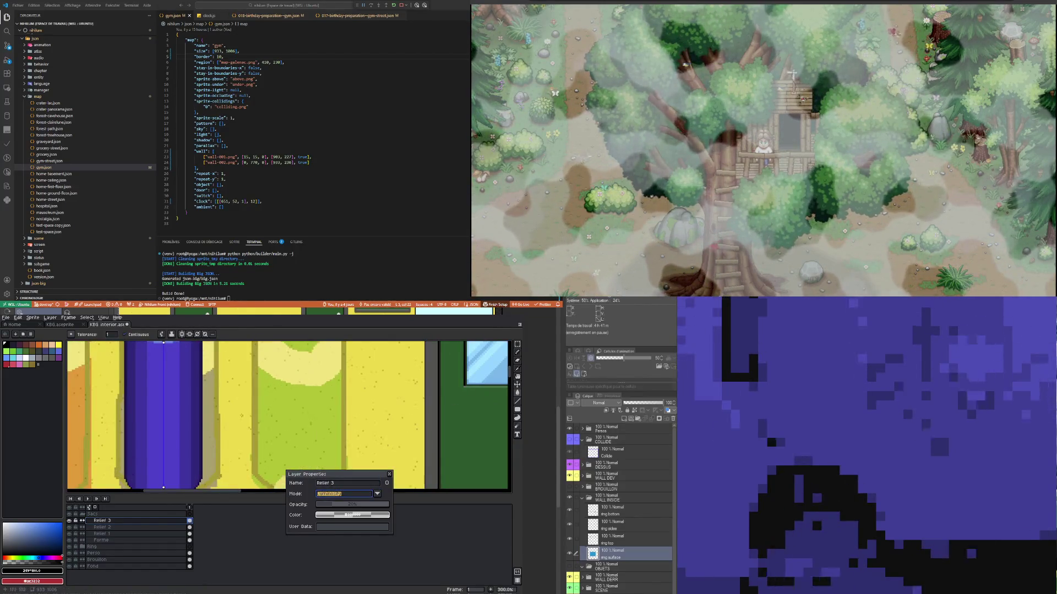
{"action": "left_click", "coordinate": [101, 527]}
{"action": "left_click", "coordinate": [336, 493]}
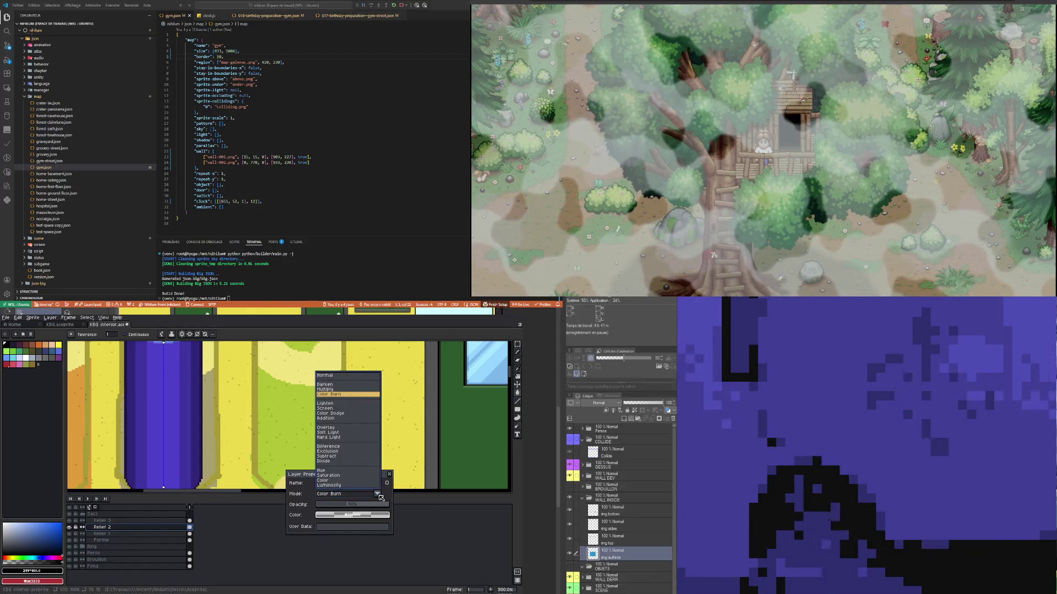
{"action": "key", "text": "Escape"}
{"action": "left_click", "coordinate": [102, 534]}
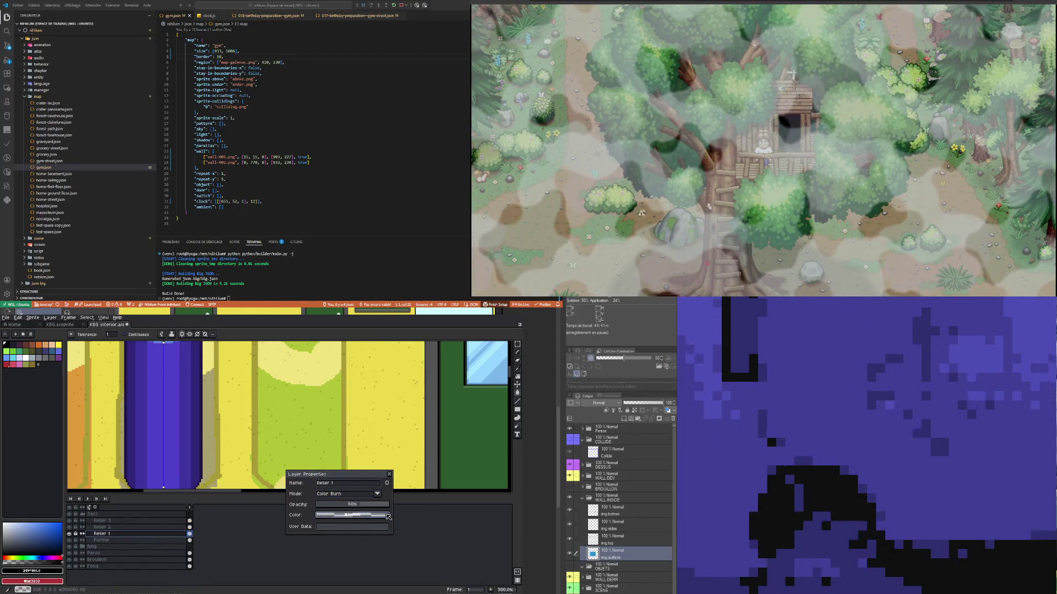
{"action": "left_click", "coordinate": [379, 494]}
{"action": "left_click", "coordinate": [325, 486]}
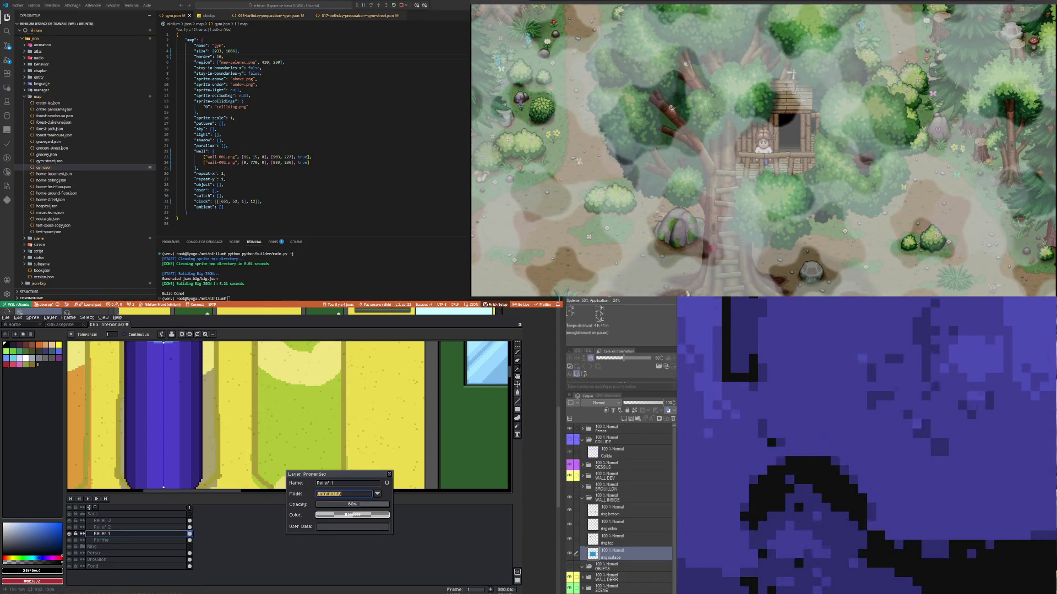
Step: Confirm Relief 1's Luminosity mode at 60% opacity and close the dialog
{"action": "scroll", "coordinate": [289, 417], "scroll_direction": "down", "scroll_amount": 3}
{"action": "scroll", "coordinate": [184, 427], "scroll_direction": "up", "scroll_amount": 2}
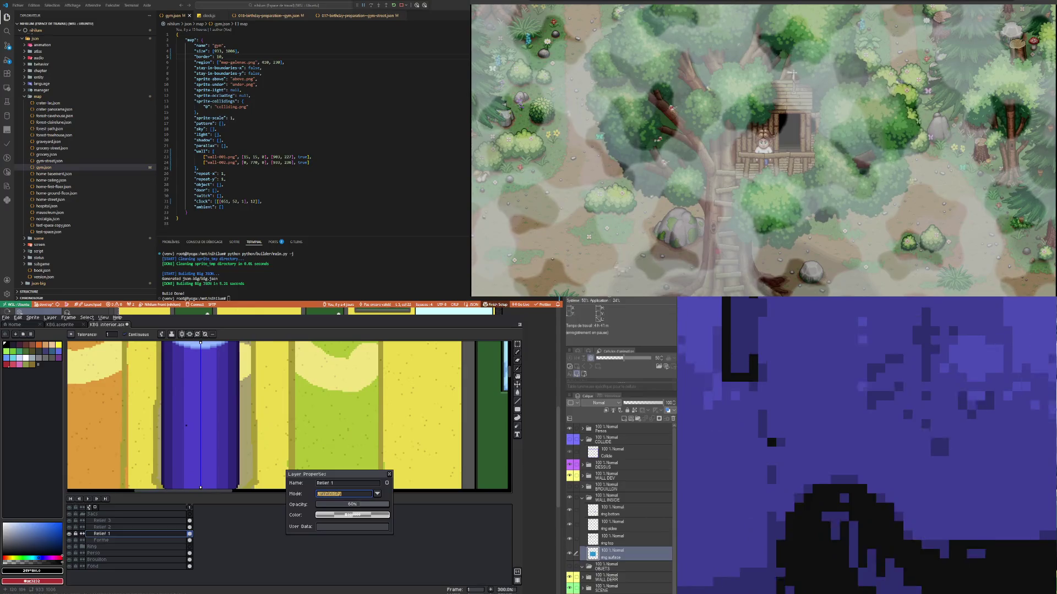
{"action": "scroll", "coordinate": [186, 426], "scroll_direction": "down", "scroll_amount": 2}
{"action": "scroll", "coordinate": [185, 435], "scroll_direction": "up", "scroll_amount": 4}
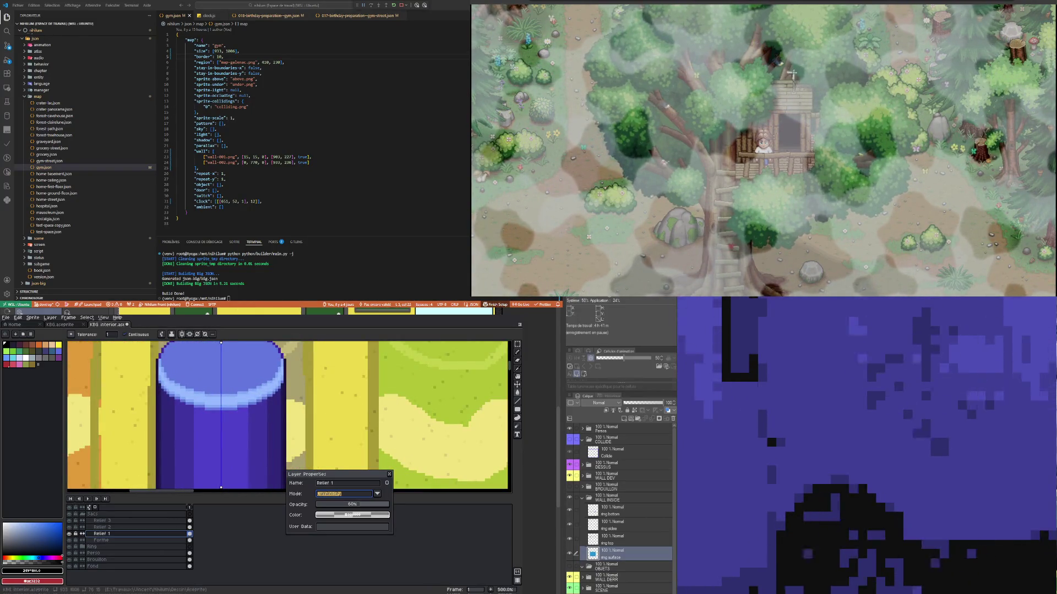
{"action": "key", "text": "Return"}
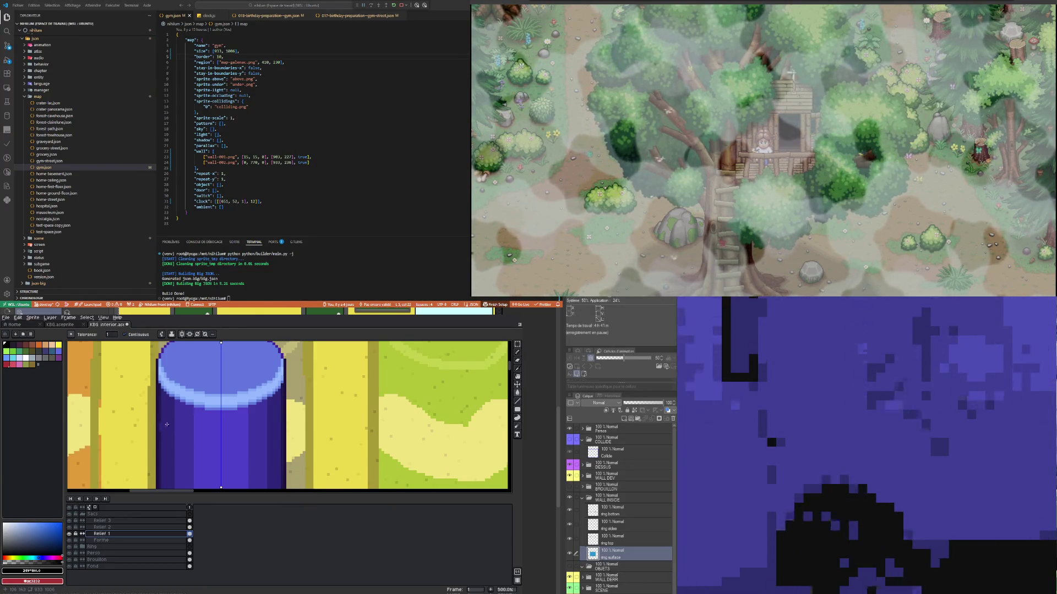
Step: Sample a colour from the canvas and make Relief 2 the active layer
{"action": "scroll", "coordinate": [166, 424], "scroll_direction": "up", "scroll_amount": 1}
{"action": "left_click", "coordinate": [518, 372]}
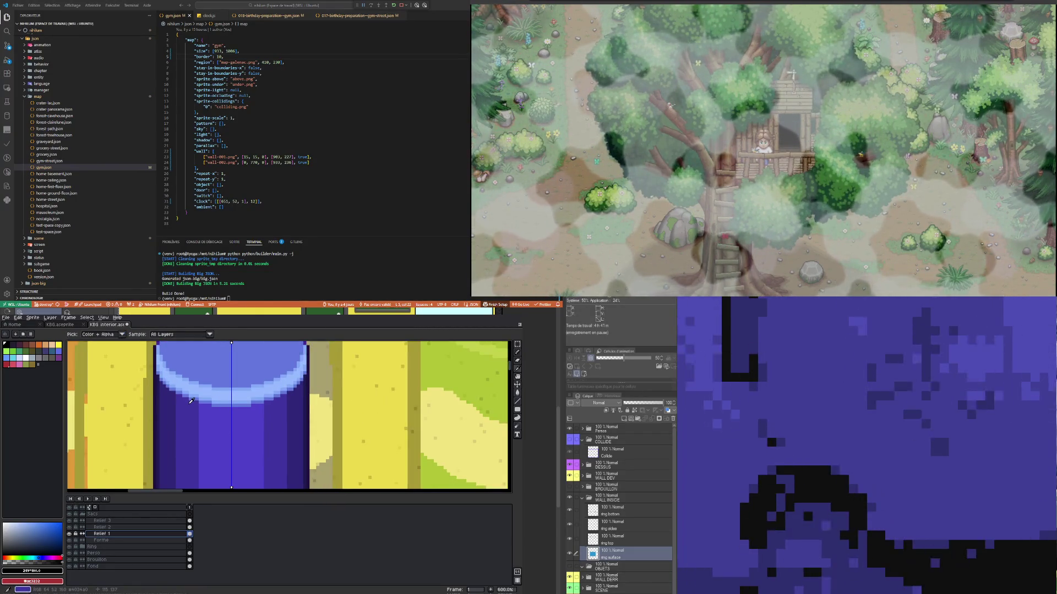
{"action": "left_click", "coordinate": [190, 527]}
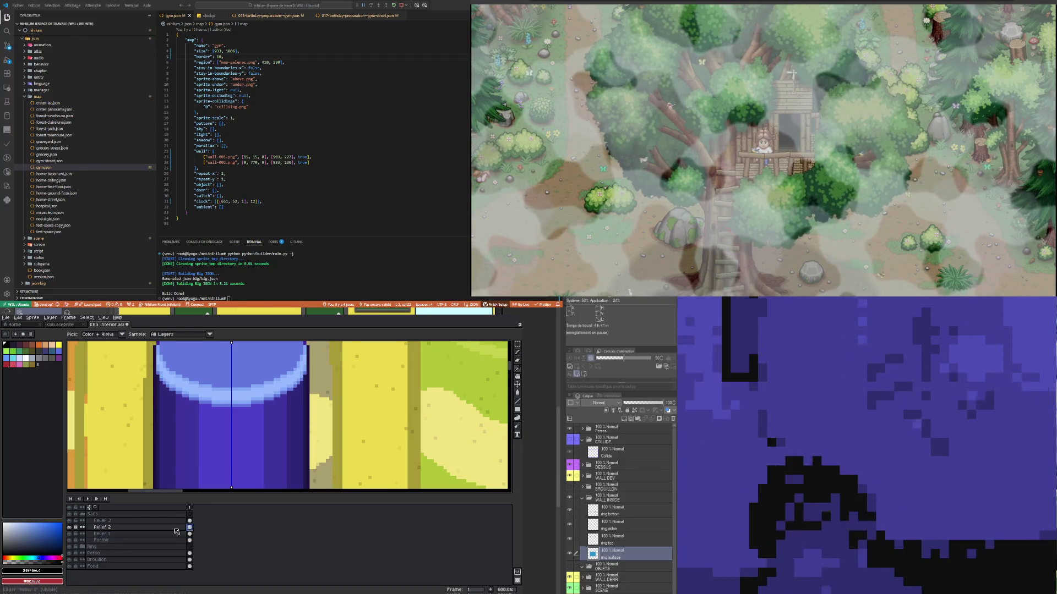
{"action": "left_click", "coordinate": [518, 353]}
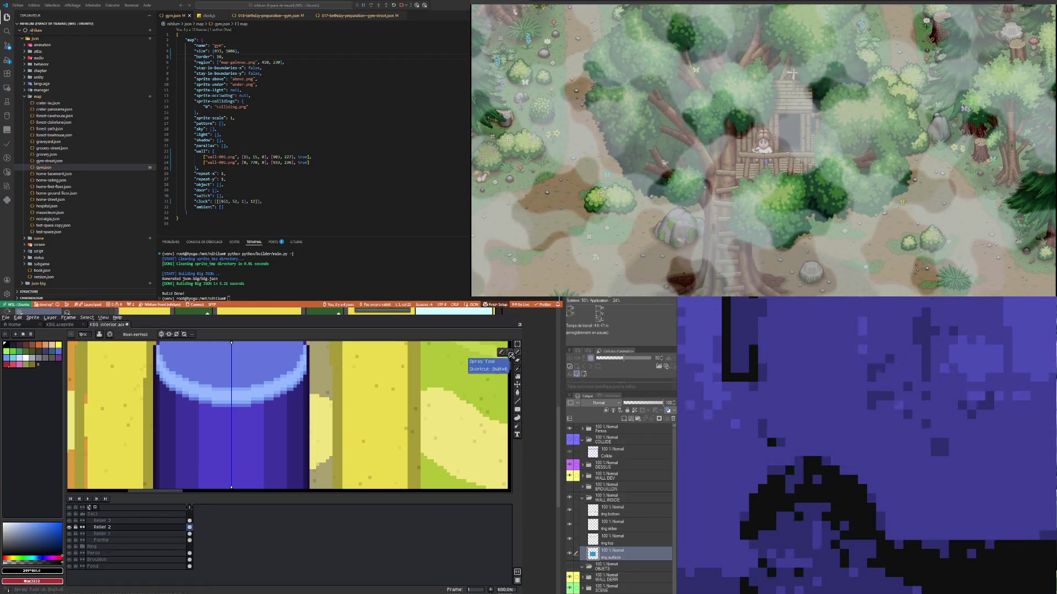
{"action": "scroll", "coordinate": [170, 403], "scroll_direction": "up", "scroll_amount": 3}
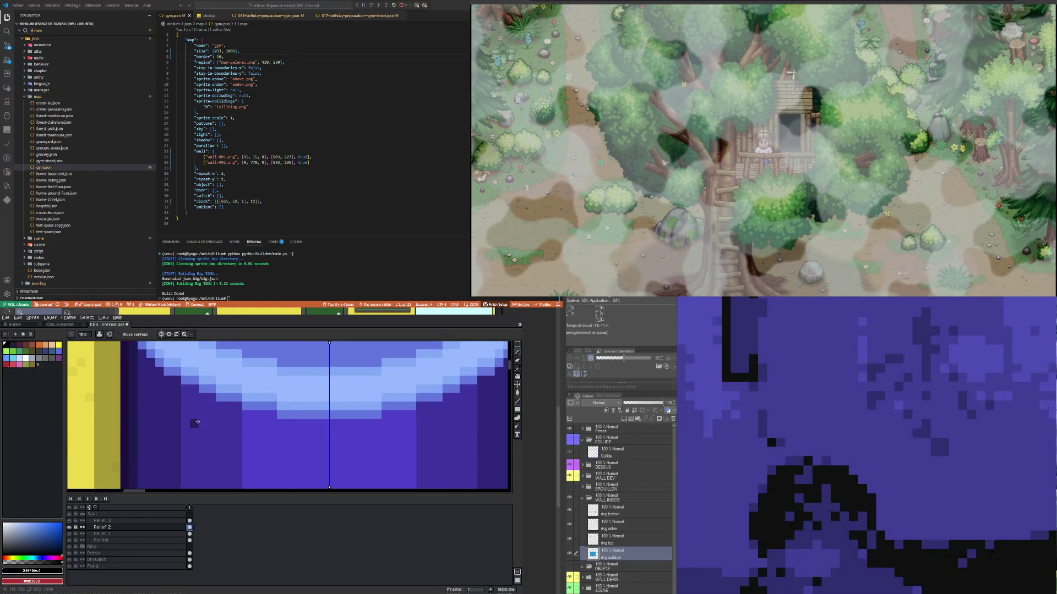
{"action": "left_click", "coordinate": [515, 359]}
Step: Toggle Relief 3's visibility on and off to compare the shading
{"action": "left_click", "coordinate": [71, 521]}
{"action": "left_click", "coordinate": [72, 522]}
{"action": "left_click", "coordinate": [191, 521]}
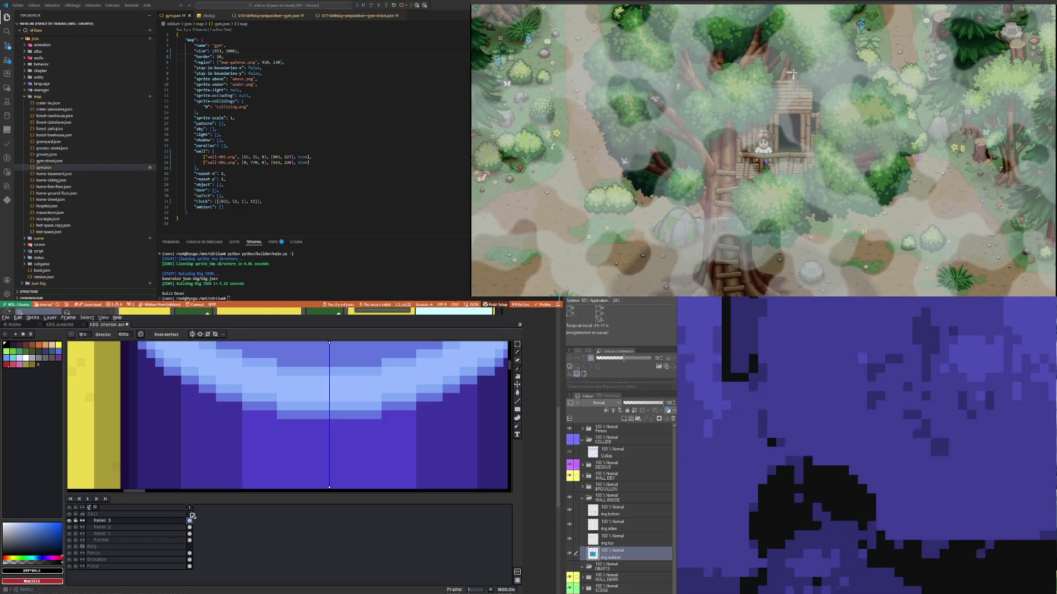
{"action": "scroll", "coordinate": [177, 380], "scroll_direction": "down", "scroll_amount": 8}
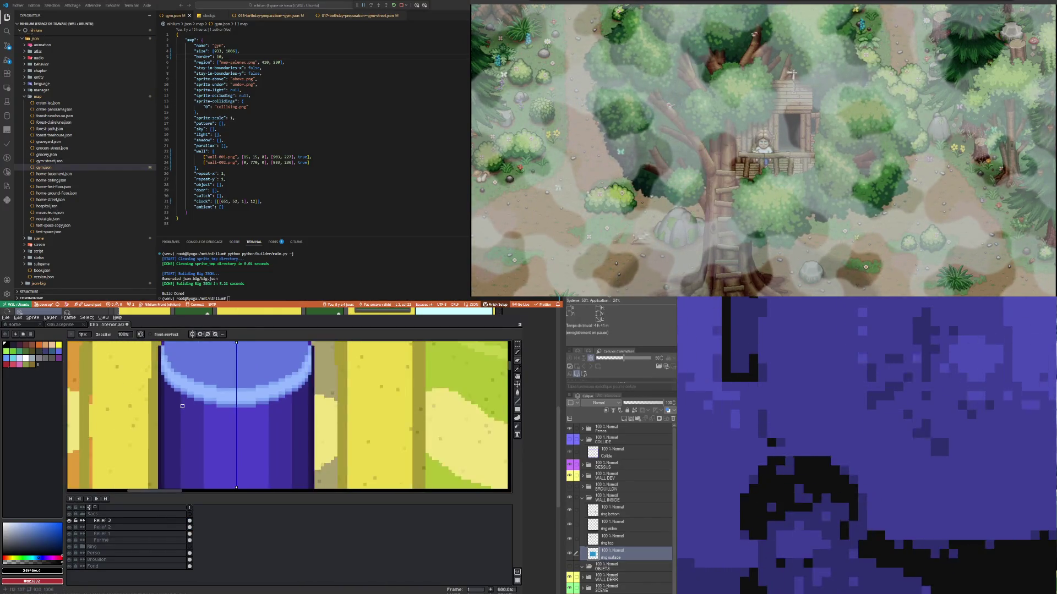
{"action": "scroll", "coordinate": [193, 409], "scroll_direction": "up", "scroll_amount": 1}
{"action": "scroll", "coordinate": [192, 409], "scroll_direction": "up", "scroll_amount": 3}
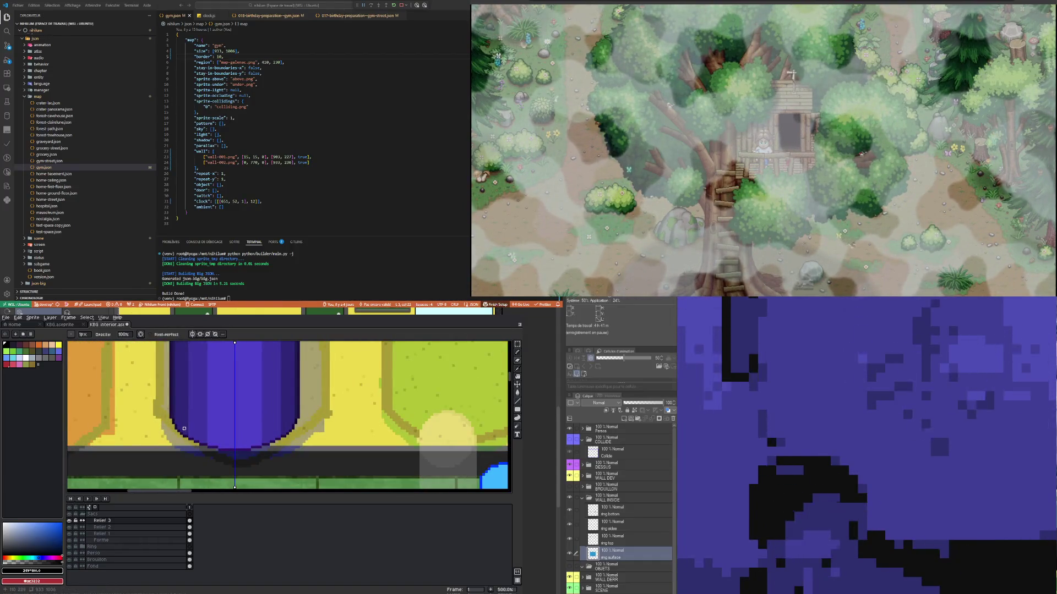
{"action": "scroll", "coordinate": [184, 428], "scroll_direction": "down", "scroll_amount": 2}
{"action": "scroll", "coordinate": [188, 397], "scroll_direction": "down", "scroll_amount": 3}
{"action": "scroll", "coordinate": [188, 396], "scroll_direction": "up", "scroll_amount": 5}
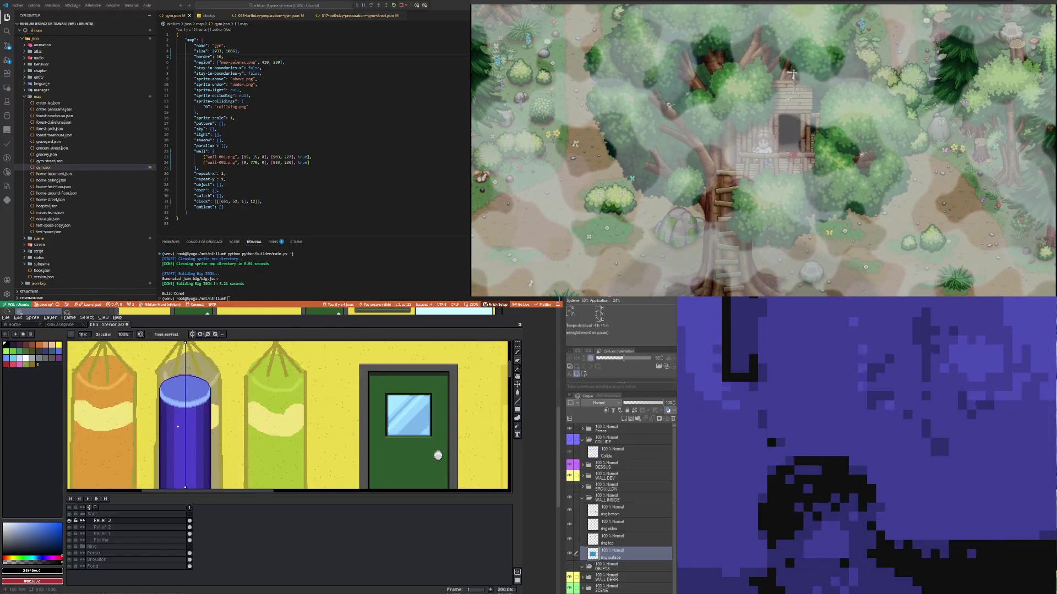
{"action": "left_click", "coordinate": [70, 521]}
{"action": "left_click", "coordinate": [70, 520]}
{"action": "left_click", "coordinate": [70, 520]}
{"action": "left_click", "coordinate": [70, 521]}
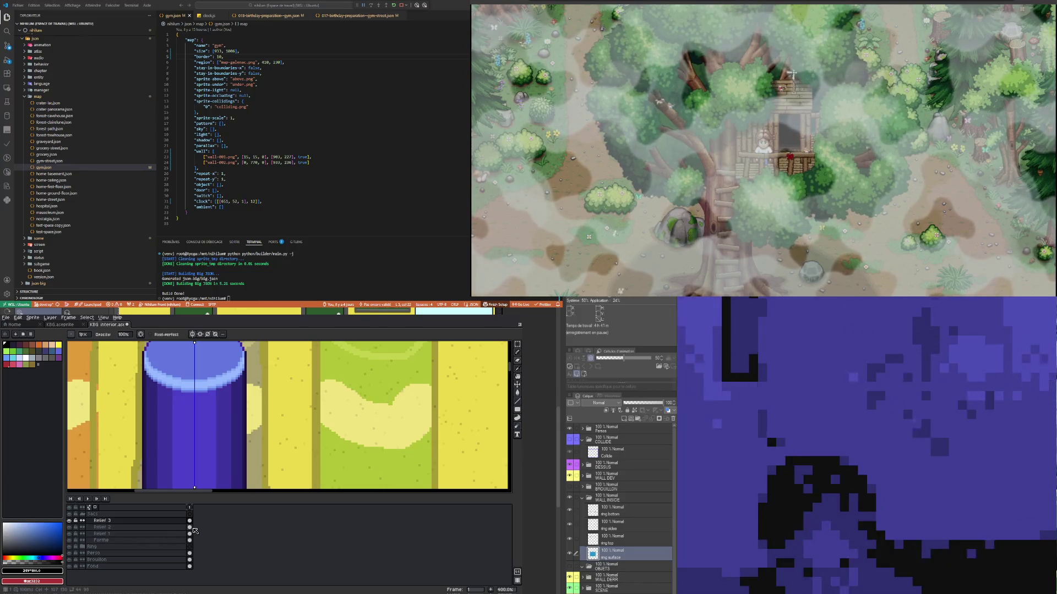
Step: Draw mirrored light purple vertical highlight lines on the bag on Relief 2
{"action": "left_click", "coordinate": [101, 528]}
{"action": "scroll", "coordinate": [155, 384], "scroll_direction": "up", "scroll_amount": 2}
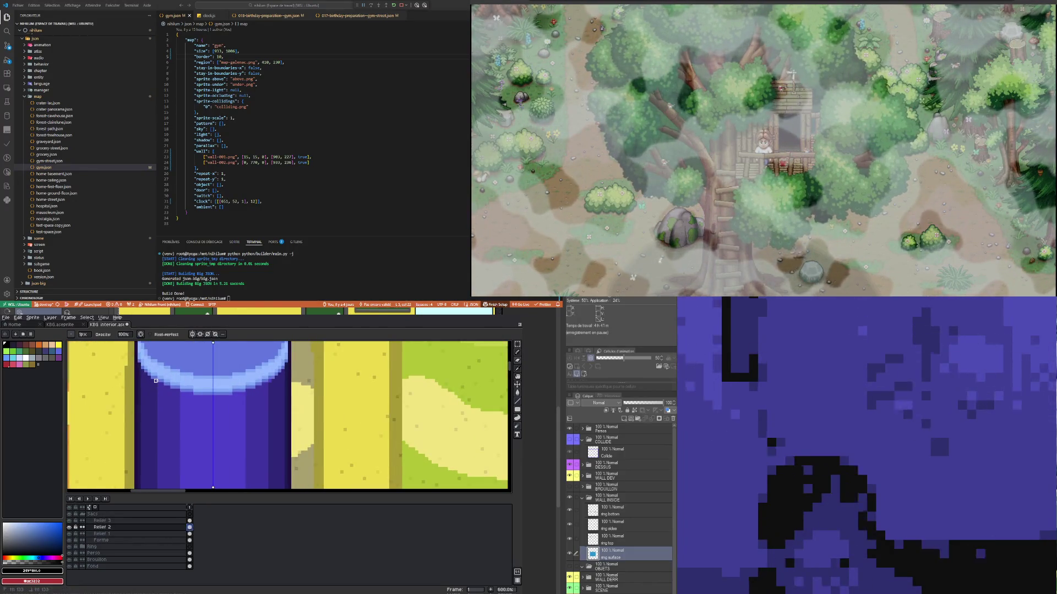
{"action": "scroll", "coordinate": [155, 381], "scroll_direction": "down", "scroll_amount": 3}
{"action": "scroll", "coordinate": [171, 465], "scroll_direction": "up", "scroll_amount": 3}
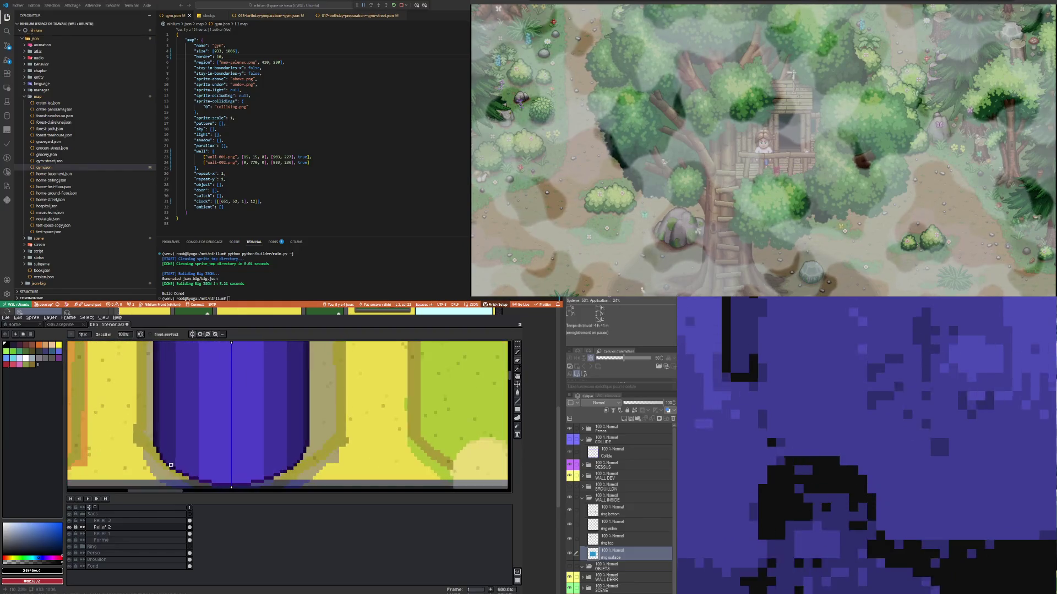
{"action": "left_click", "coordinate": [171, 465], "text": "shift"}
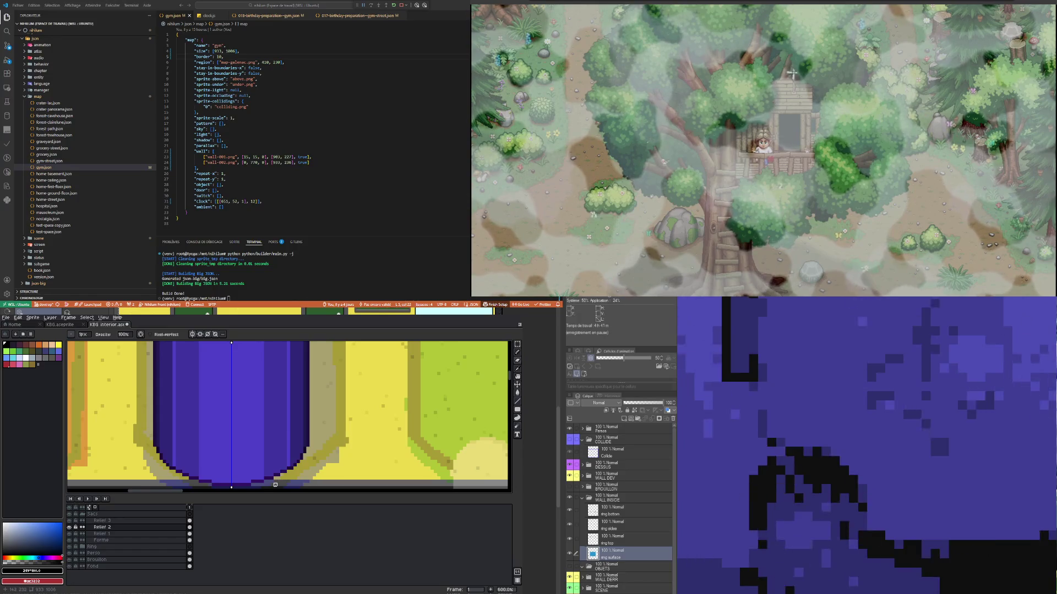
{"action": "left_click", "coordinate": [189, 520]}
{"action": "key", "text": "b"}
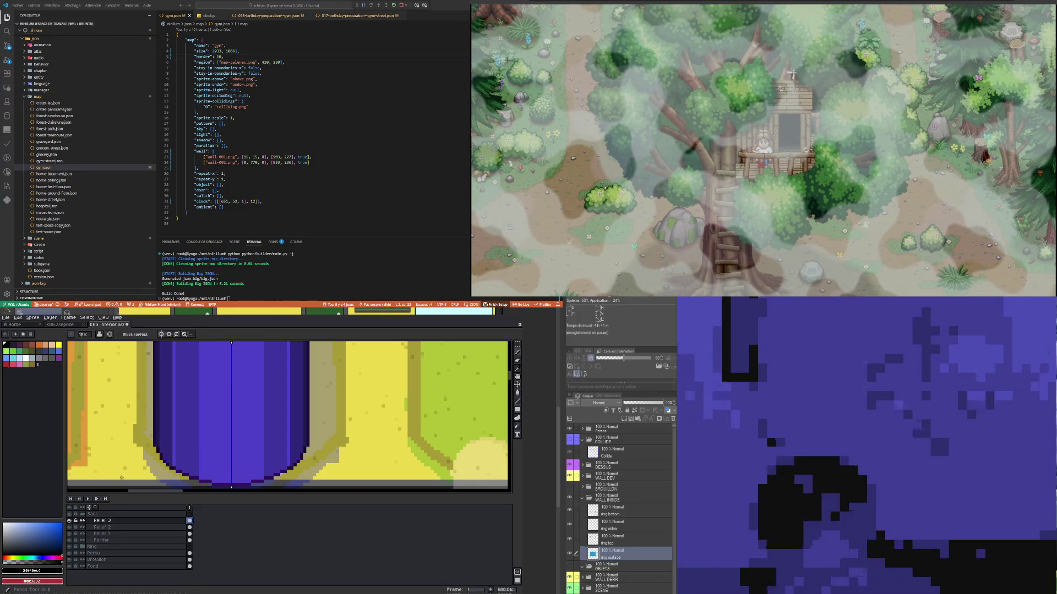
{"action": "scroll", "coordinate": [174, 467], "scroll_direction": "down", "scroll_amount": 5}
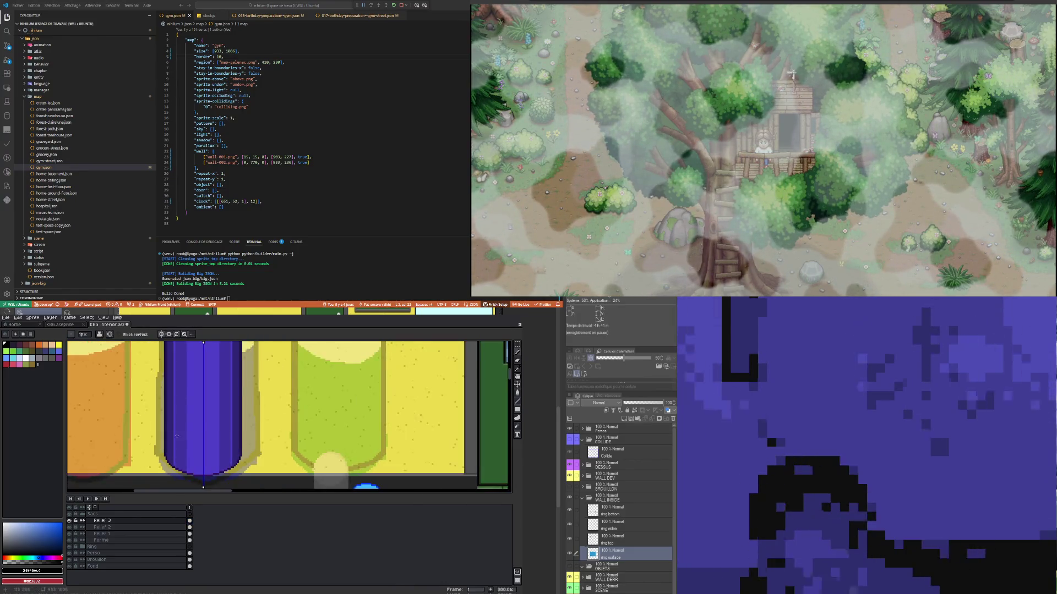
Step: Drag Relief 2's opacity slider lower in Layer Properties, then close the dialog
{"action": "scroll", "coordinate": [176, 398], "scroll_direction": "up", "scroll_amount": 5}
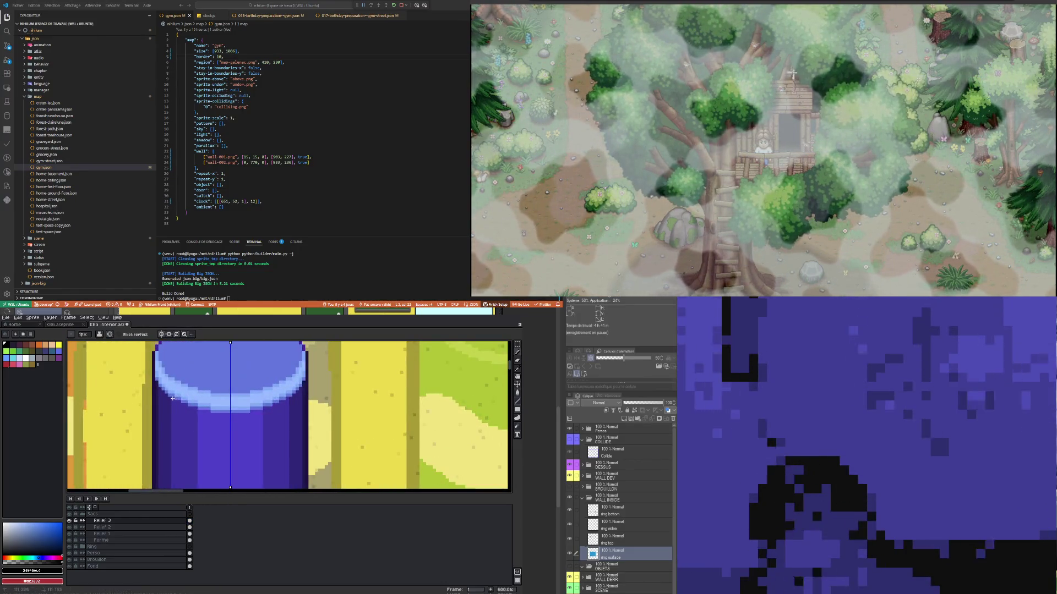
{"action": "double_click", "coordinate": [104, 520]}
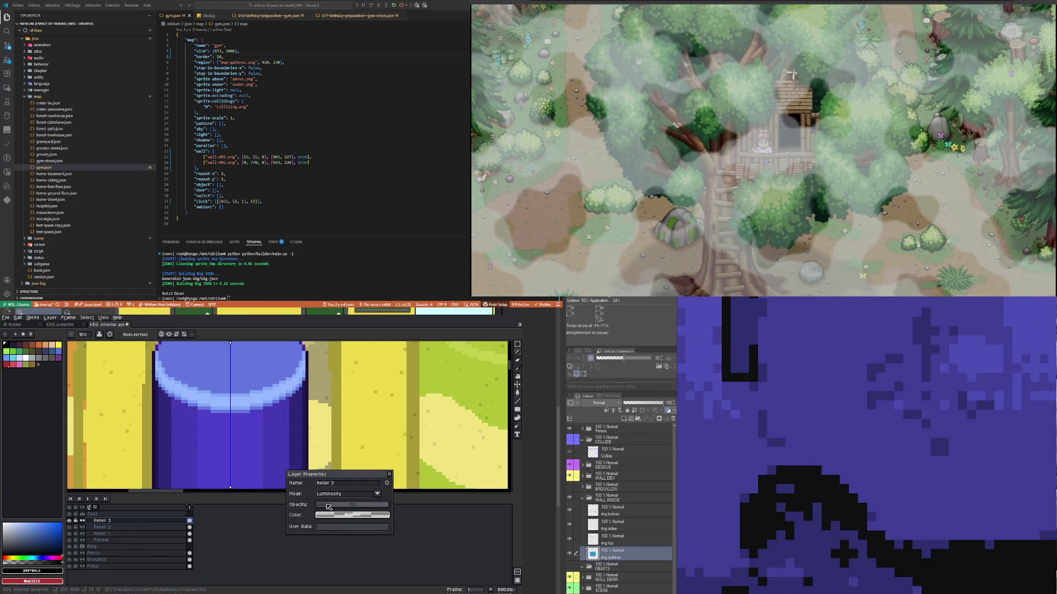
{"action": "key", "text": "Down"}
{"action": "left_click_drag", "start_coordinate": [344, 506], "coordinate": [335, 506]}
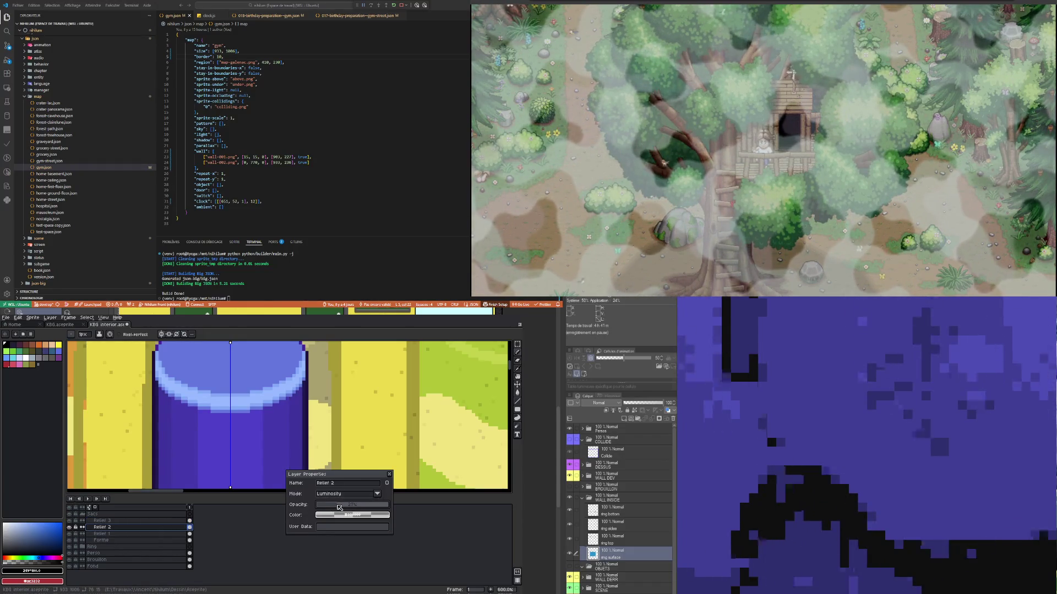
{"action": "key", "text": "Down"}
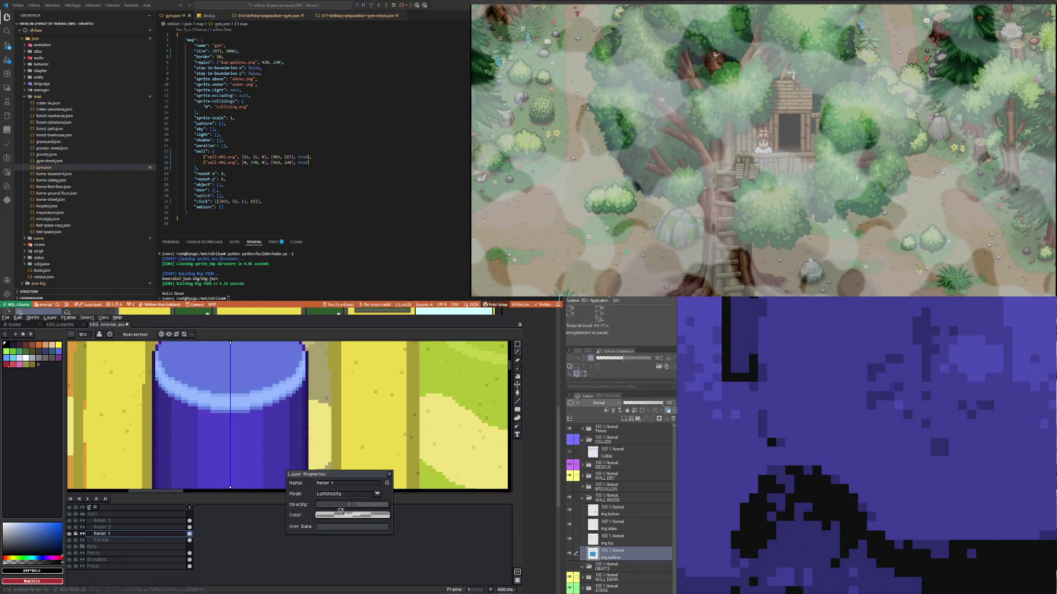
{"action": "scroll", "coordinate": [198, 422], "scroll_direction": "down", "scroll_amount": 5}
{"action": "scroll", "coordinate": [209, 427], "scroll_direction": "up", "scroll_amount": 2}
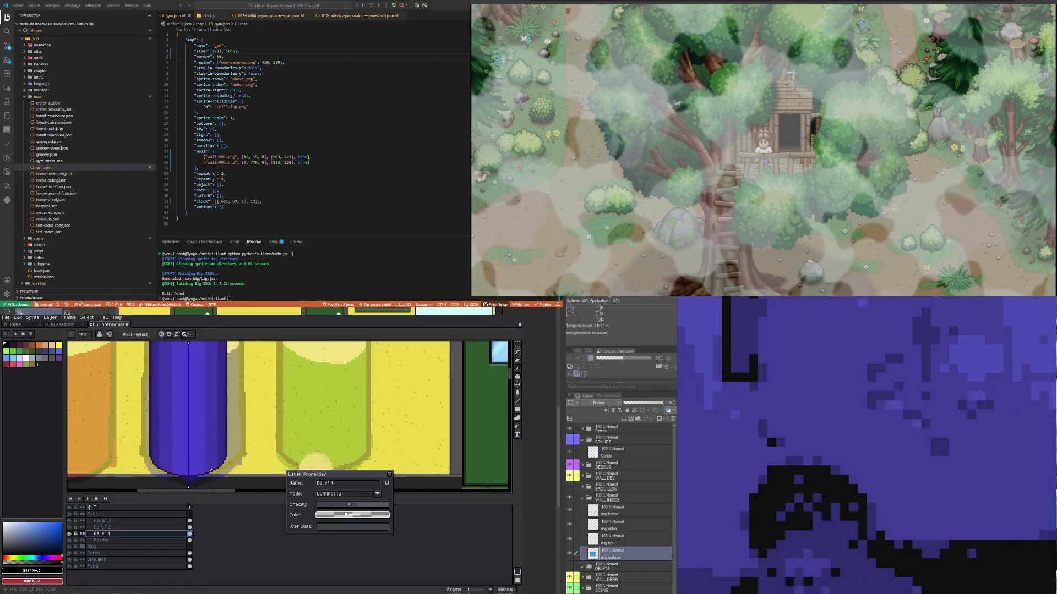
{"action": "left_click", "coordinate": [390, 475]}
{"action": "scroll", "coordinate": [220, 395], "scroll_direction": "down", "scroll_amount": 4}
{"action": "scroll", "coordinate": [219, 395], "scroll_direction": "up", "scroll_amount": 6}
{"action": "scroll", "coordinate": [179, 456], "scroll_direction": "up", "scroll_amount": 1}
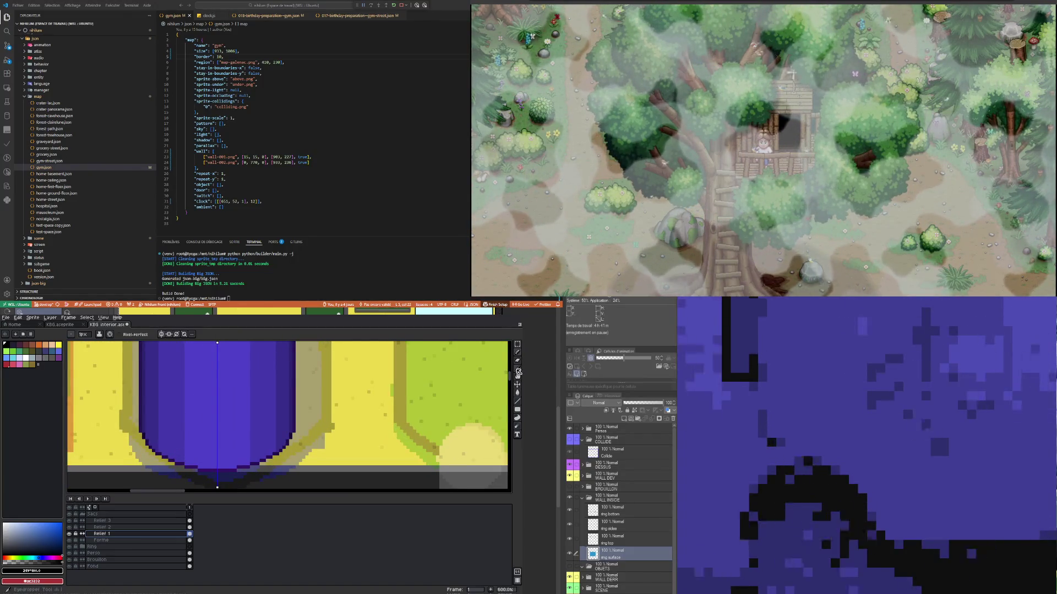
Step: On the Relief 3 layer, darken a row of pixels along the blue bag's bottom edge
{"action": "left_click", "coordinate": [177, 527]}
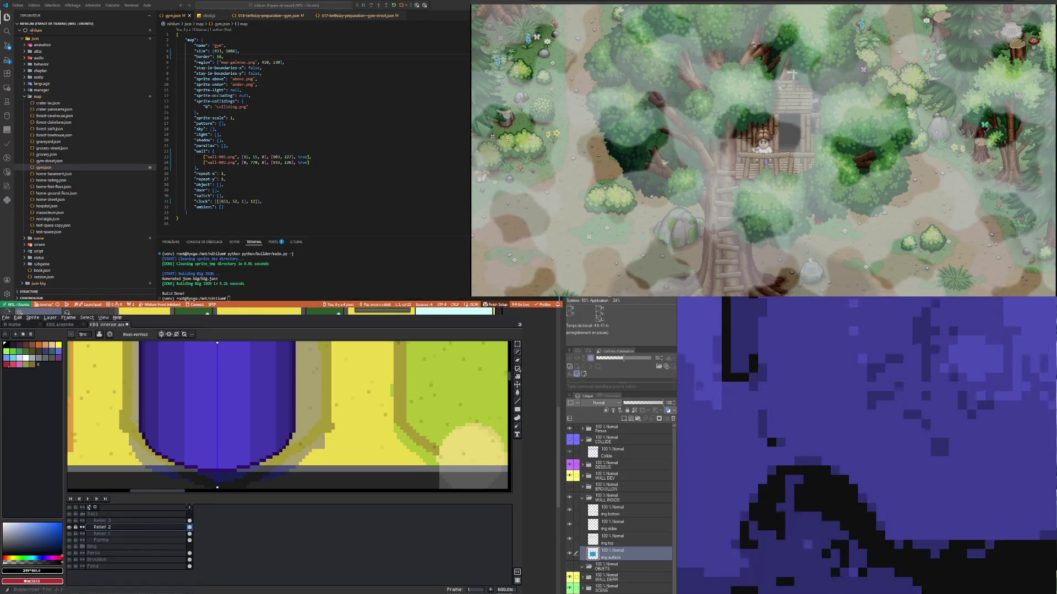
{"action": "left_click", "coordinate": [518, 353]}
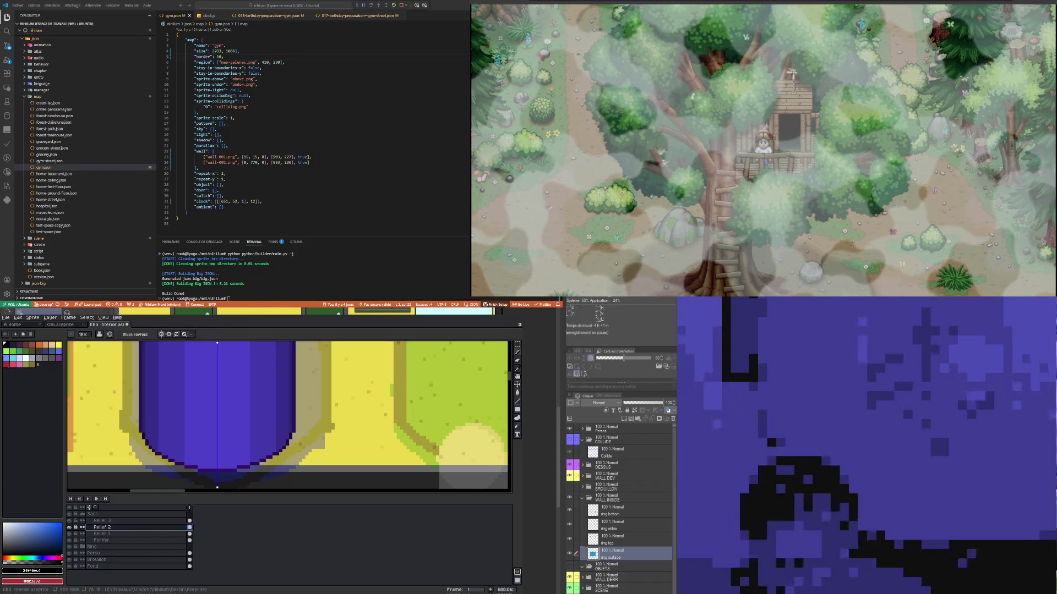
{"action": "scroll", "coordinate": [204, 462], "scroll_direction": "up", "scroll_amount": 2}
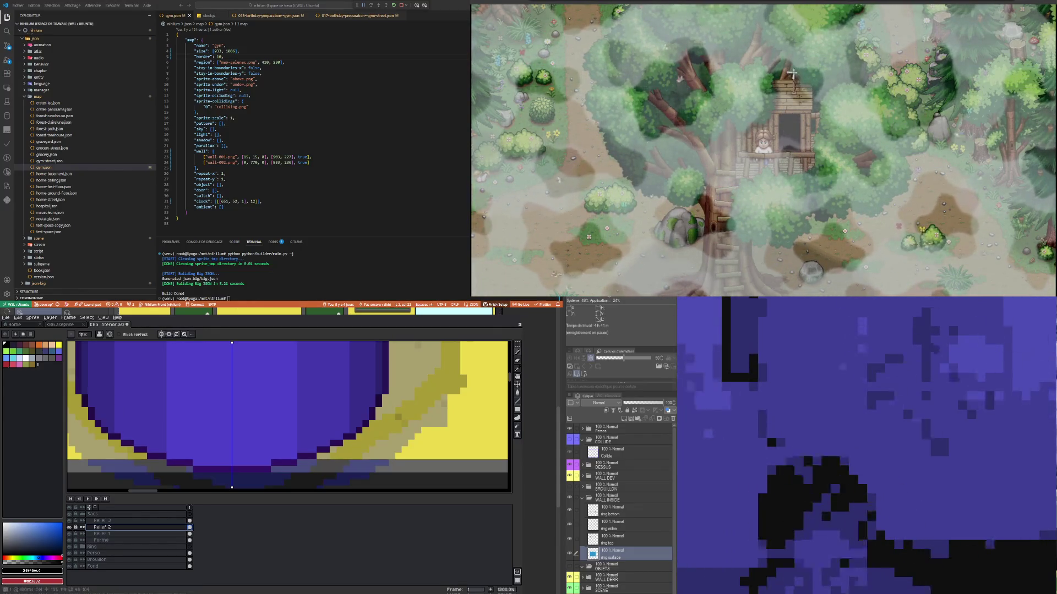
{"action": "left_click", "coordinate": [138, 533]}
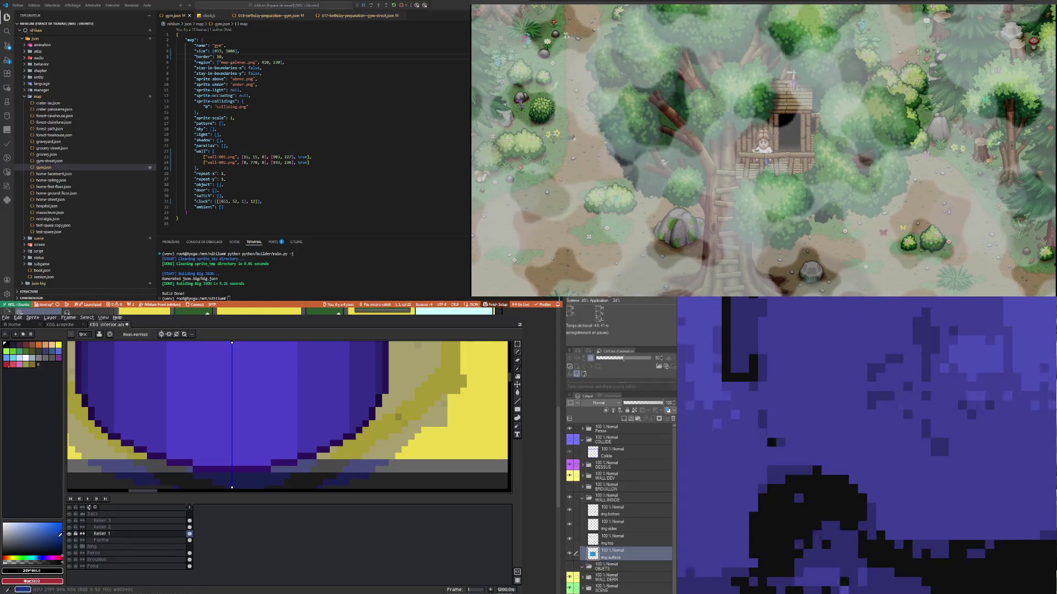
{"action": "left_click", "coordinate": [123, 528]}
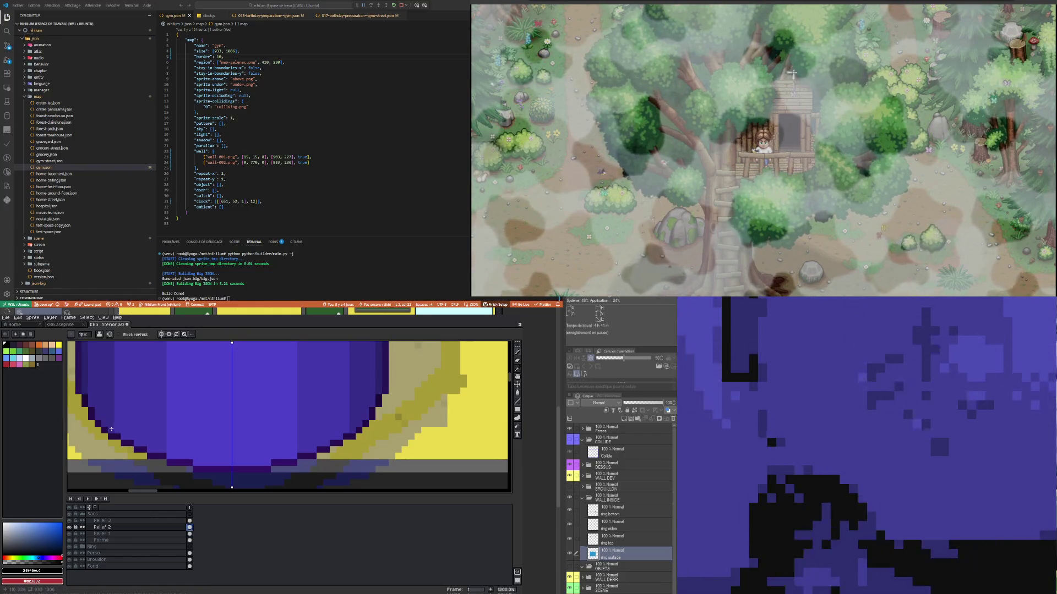
{"action": "left_click", "coordinate": [190, 520]}
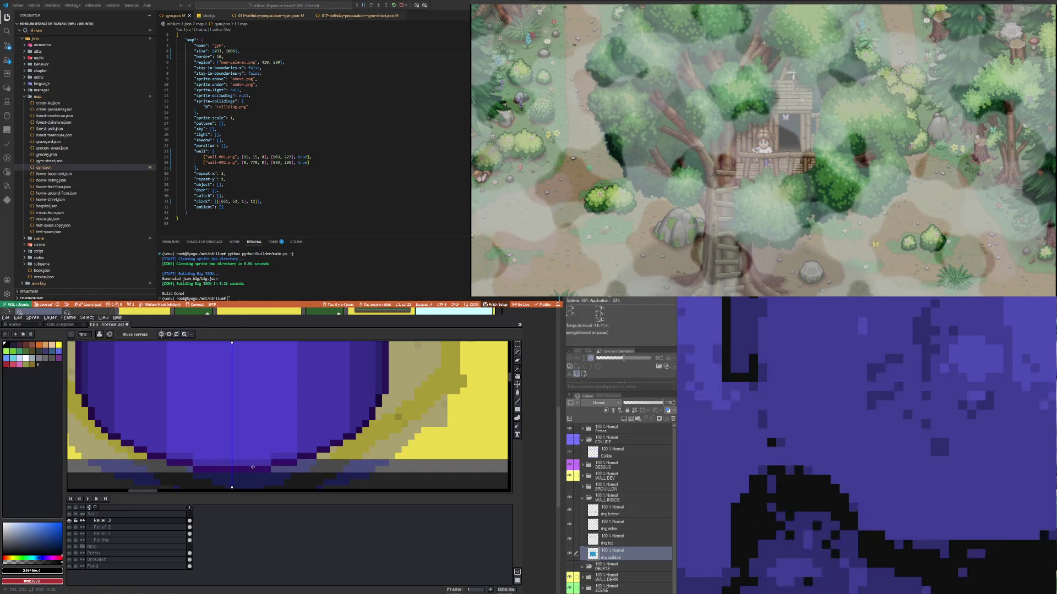
{"action": "scroll", "coordinate": [252, 467], "scroll_direction": "down", "scroll_amount": 4}
{"action": "scroll", "coordinate": [273, 397], "scroll_direction": "up", "scroll_amount": 4}
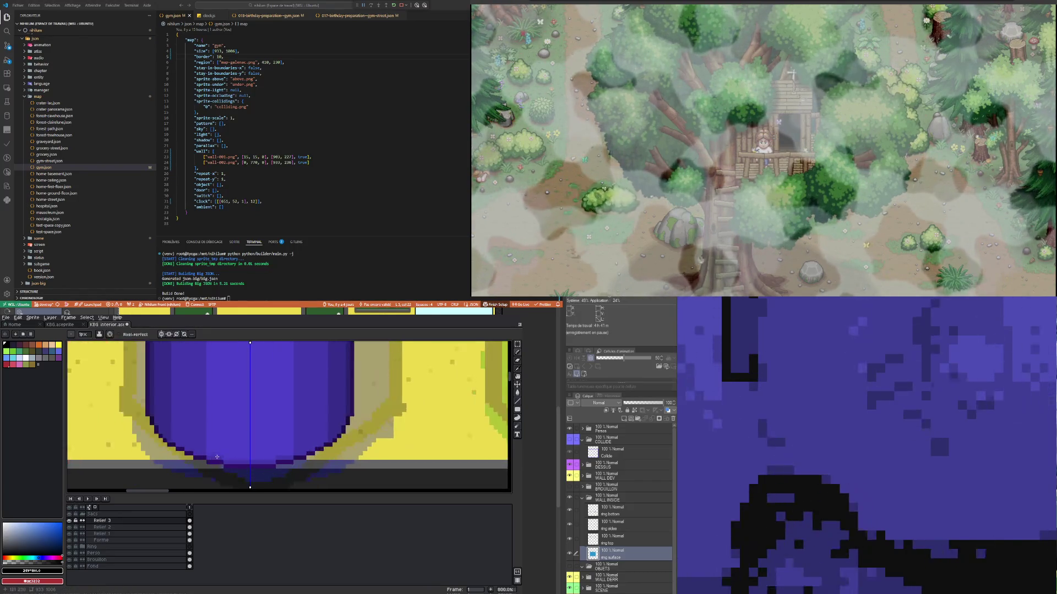
{"action": "left_click_drag", "start_coordinate": [201, 452], "coordinate": [277, 457]}
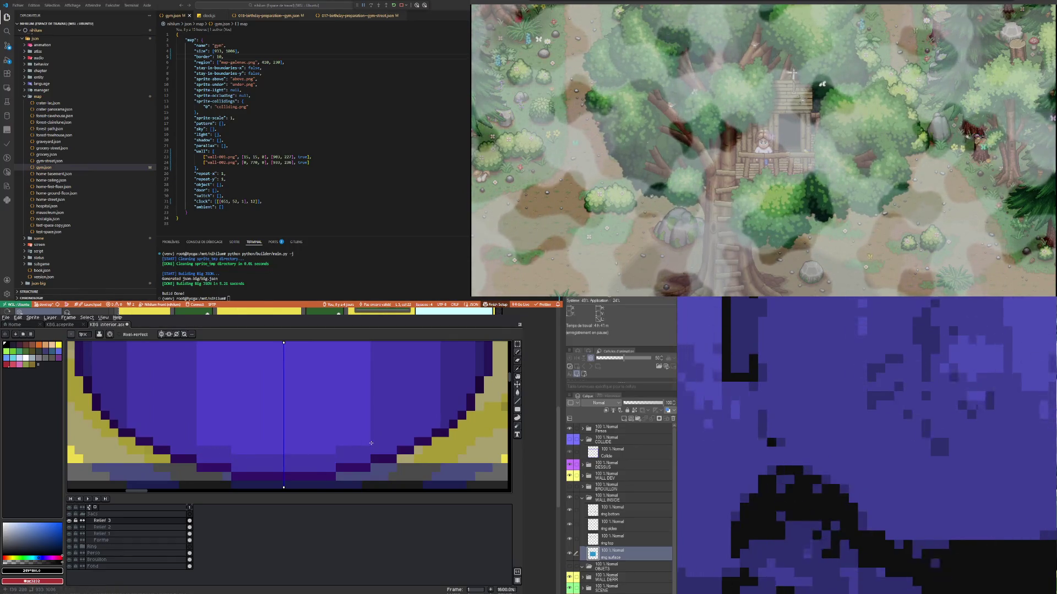
{"action": "scroll", "coordinate": [368, 443], "scroll_direction": "down", "scroll_amount": 4}
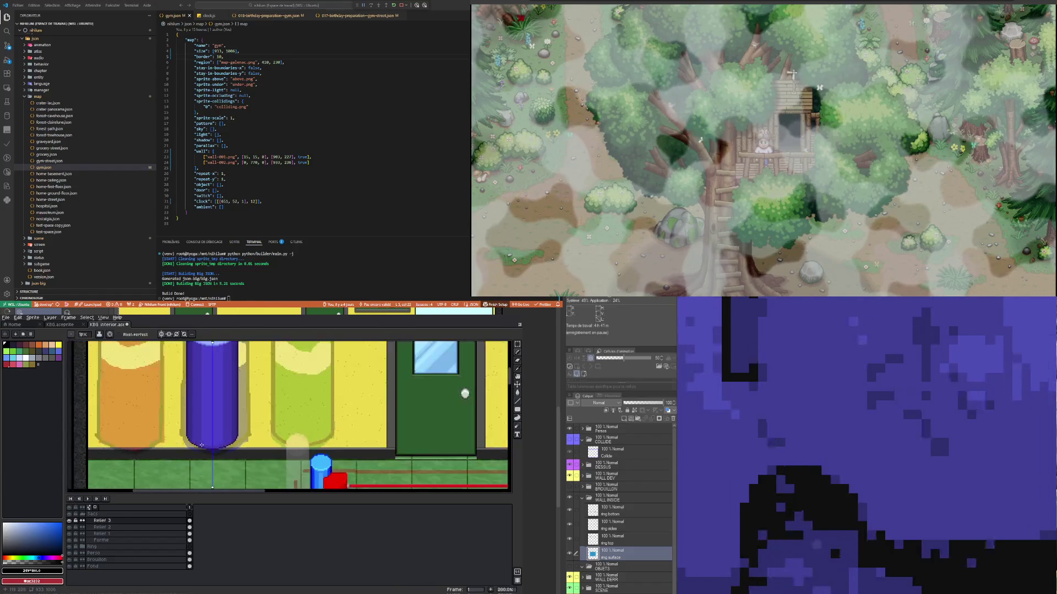
Step: On Relief 1, fix an edge pixel and its mirror on the bag's lower curve
{"action": "scroll", "coordinate": [189, 448], "scroll_direction": "up", "scroll_amount": 6}
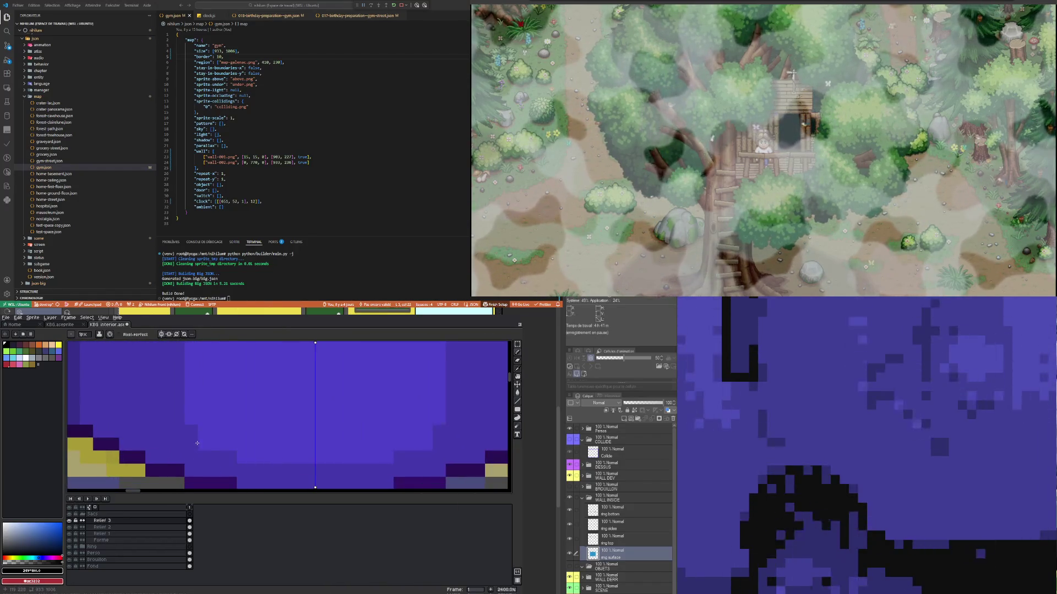
{"action": "scroll", "coordinate": [190, 446], "scroll_direction": "down", "scroll_amount": 5}
{"action": "scroll", "coordinate": [190, 445], "scroll_direction": "down", "scroll_amount": 2}
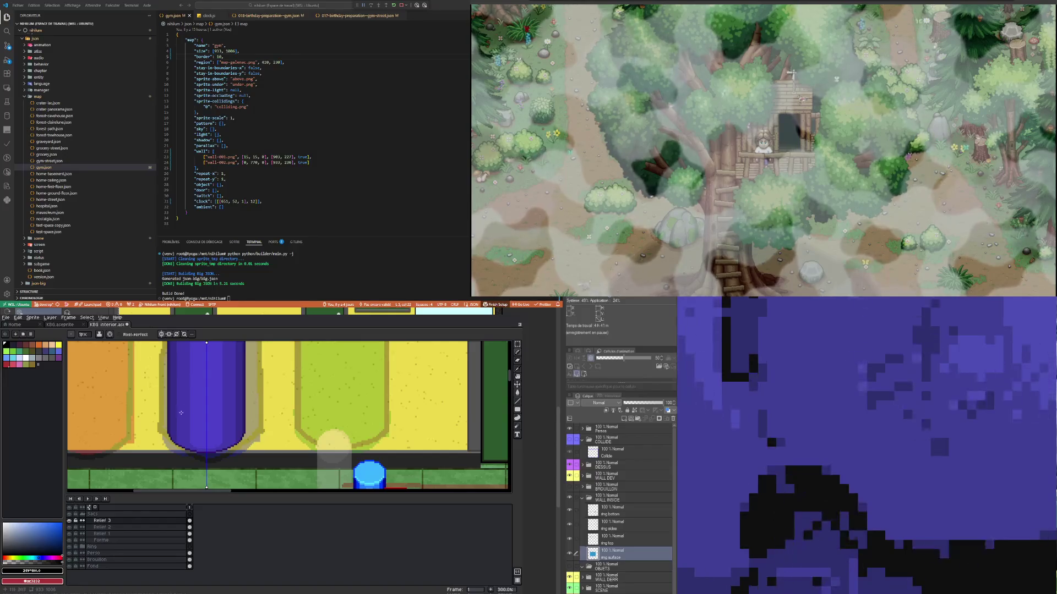
{"action": "scroll", "coordinate": [181, 412], "scroll_direction": "up", "scroll_amount": 4}
{"action": "left_click", "coordinate": [189, 528]}
{"action": "scroll", "coordinate": [172, 449], "scroll_direction": "up", "scroll_amount": 5}
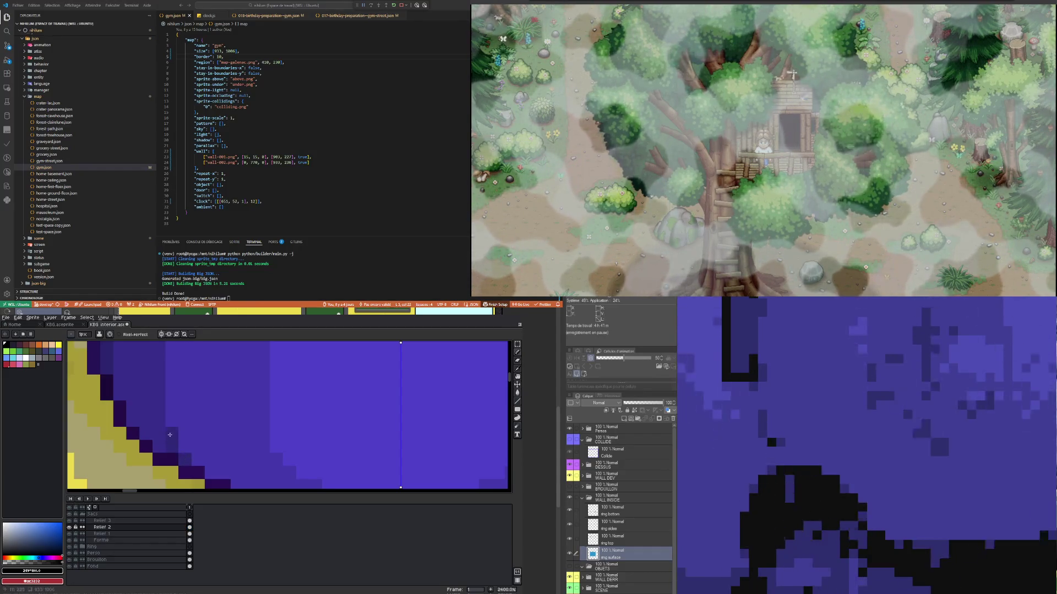
{"action": "scroll", "coordinate": [168, 441], "scroll_direction": "down", "scroll_amount": 3}
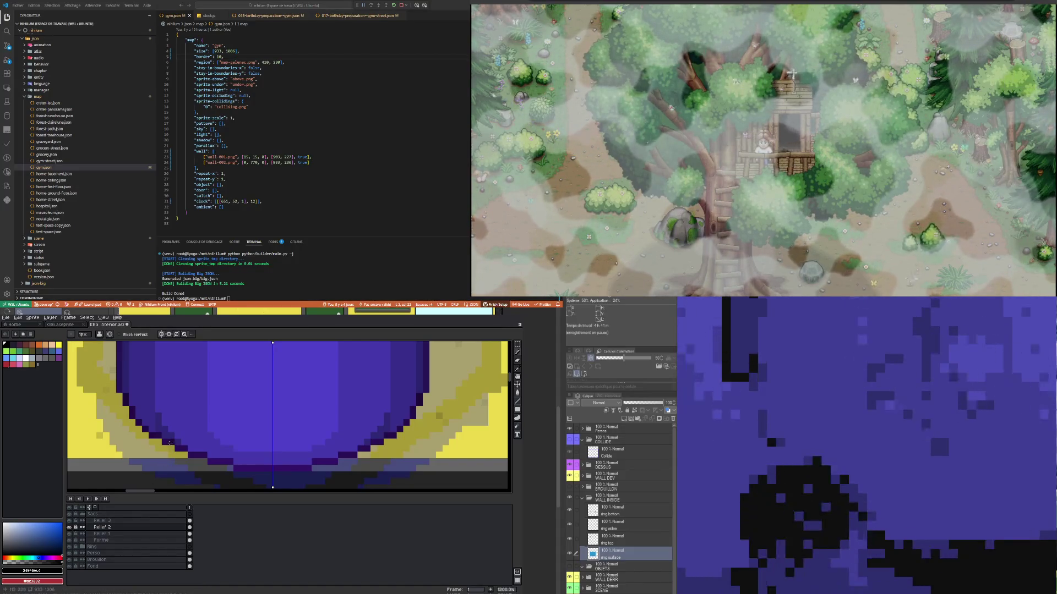
{"action": "left_click", "coordinate": [189, 521]}
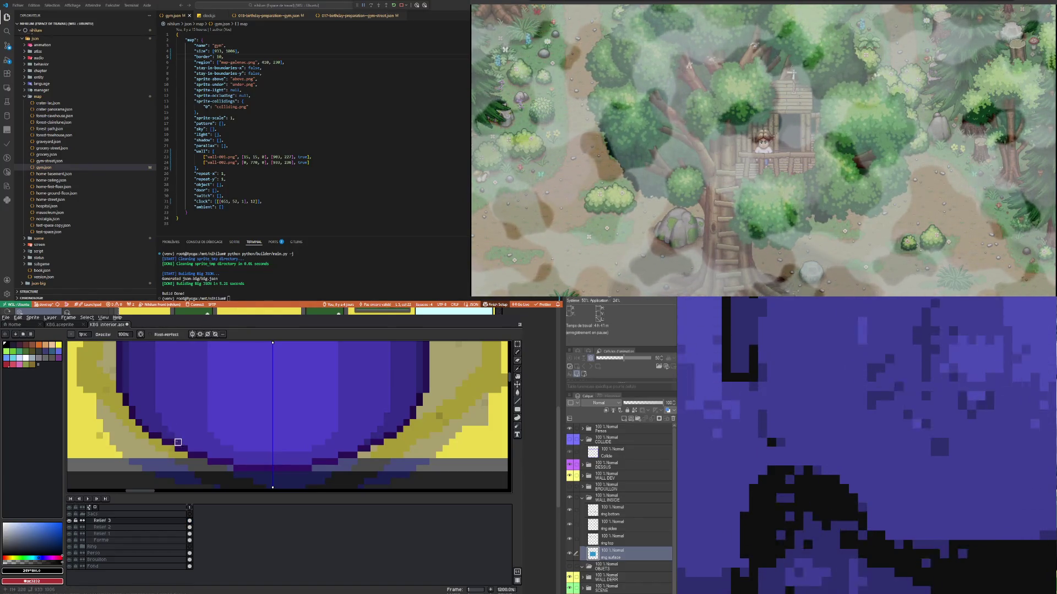
{"action": "scroll", "coordinate": [171, 429], "scroll_direction": "down", "scroll_amount": 3}
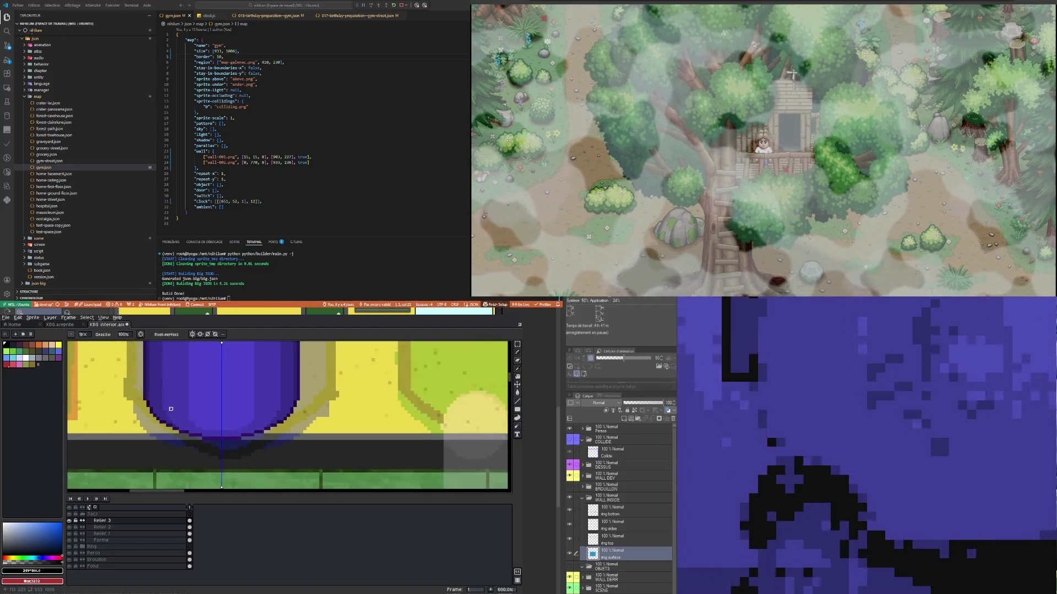
{"action": "scroll", "coordinate": [161, 396], "scroll_direction": "up", "scroll_amount": 3}
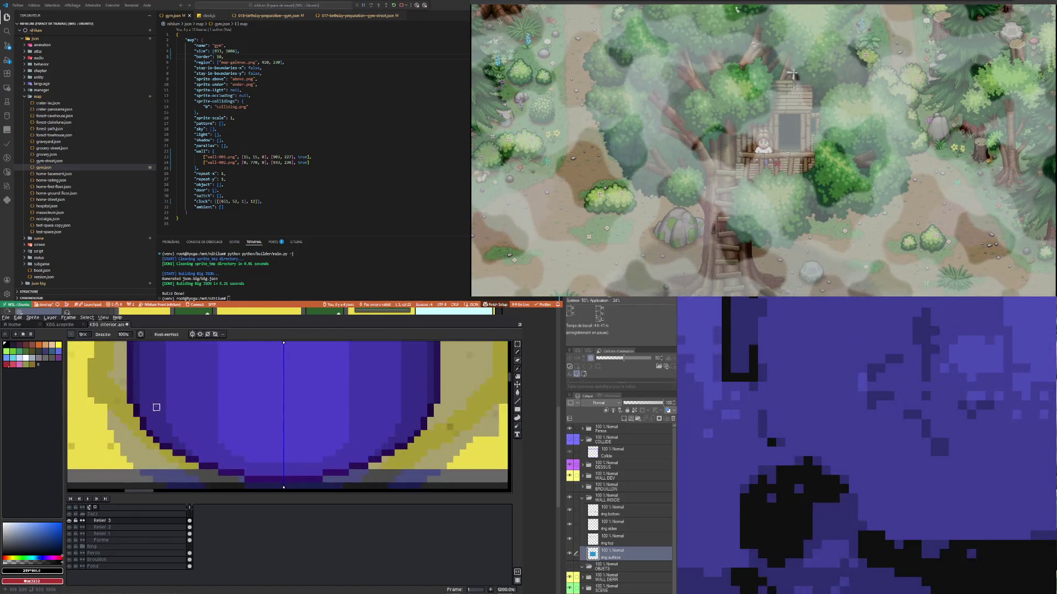
{"action": "left_click", "coordinate": [190, 534]}
{"action": "key", "text": "e"}
{"action": "left_click", "coordinate": [142, 410]}
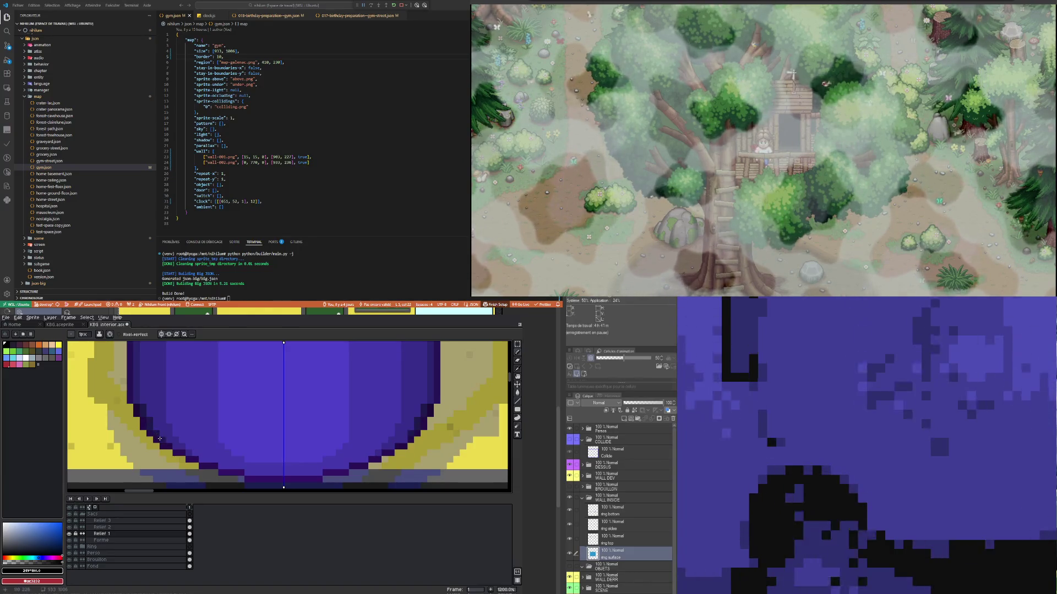
{"action": "key", "text": "b"}
Step: On Relief 2, repaint mirrored edge pixels further along the bag's curved outline
{"action": "left_click", "coordinate": [190, 527]}
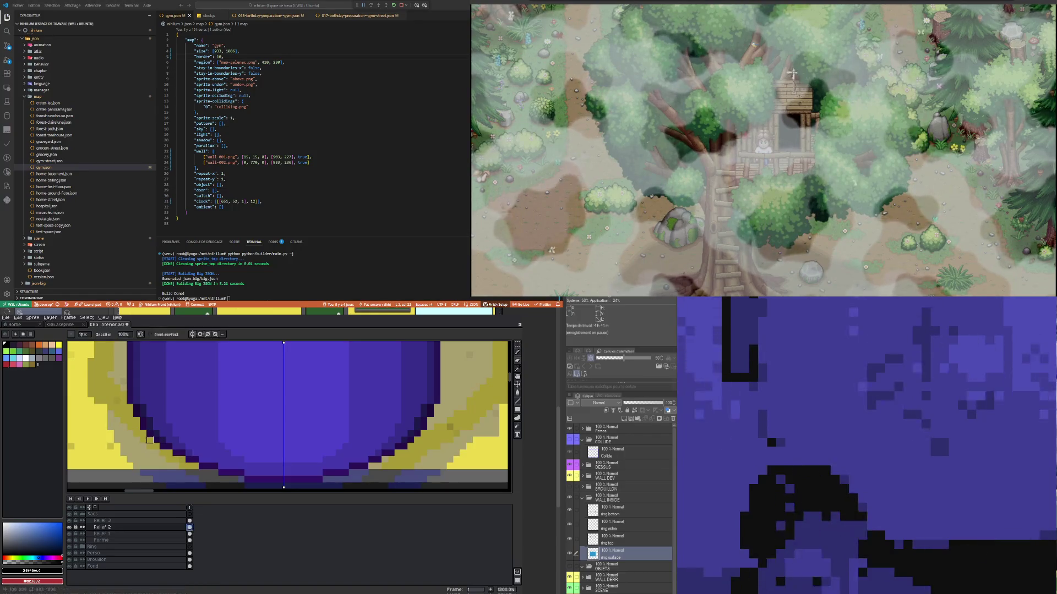
{"action": "left_click", "coordinate": [143, 407]}
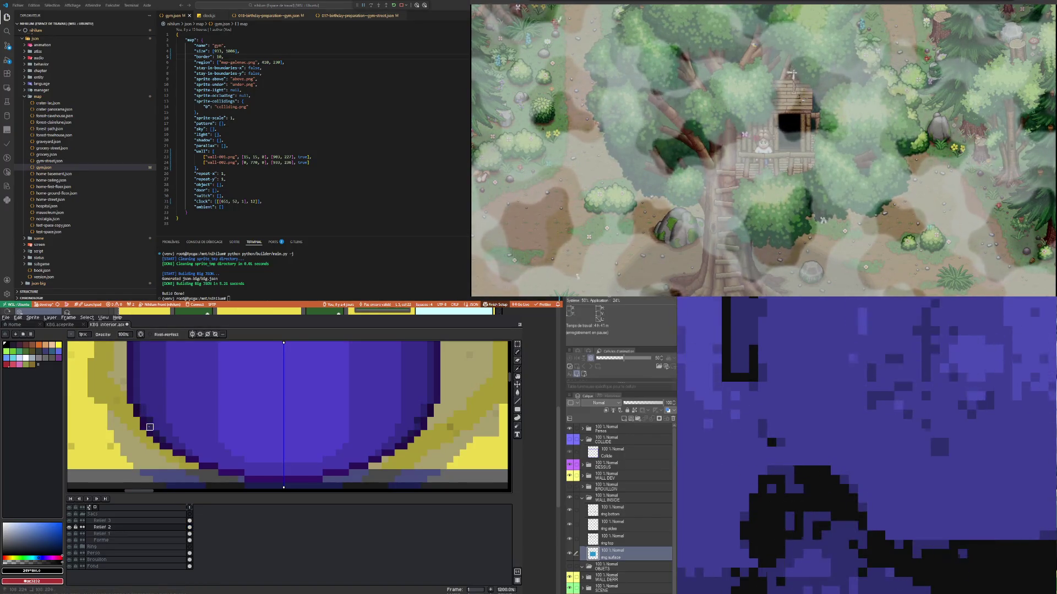
{"action": "left_click", "coordinate": [155, 433]}
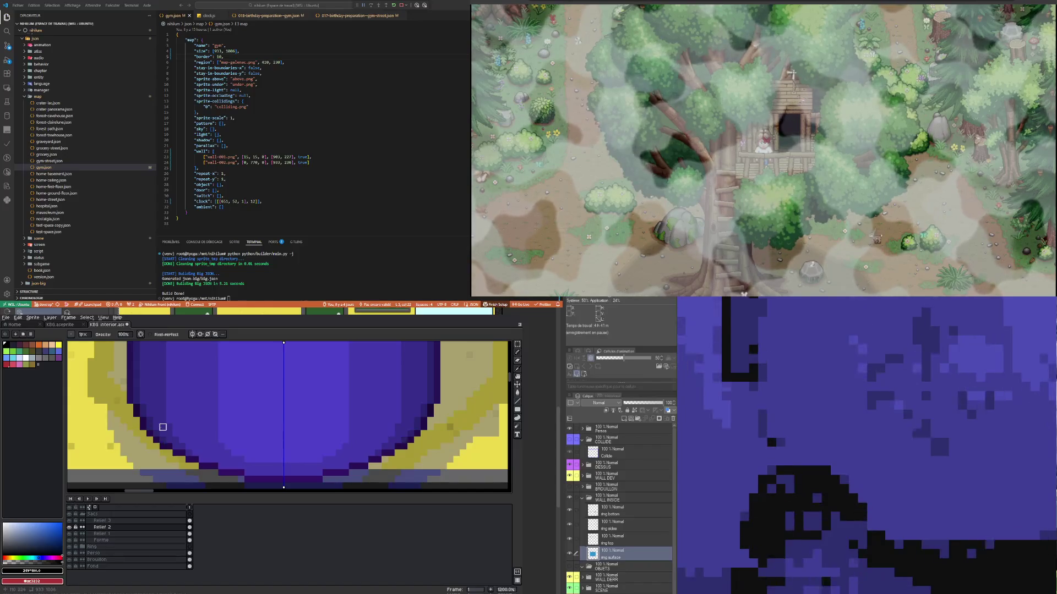
{"action": "scroll", "coordinate": [163, 427], "scroll_direction": "down", "scroll_amount": 5}
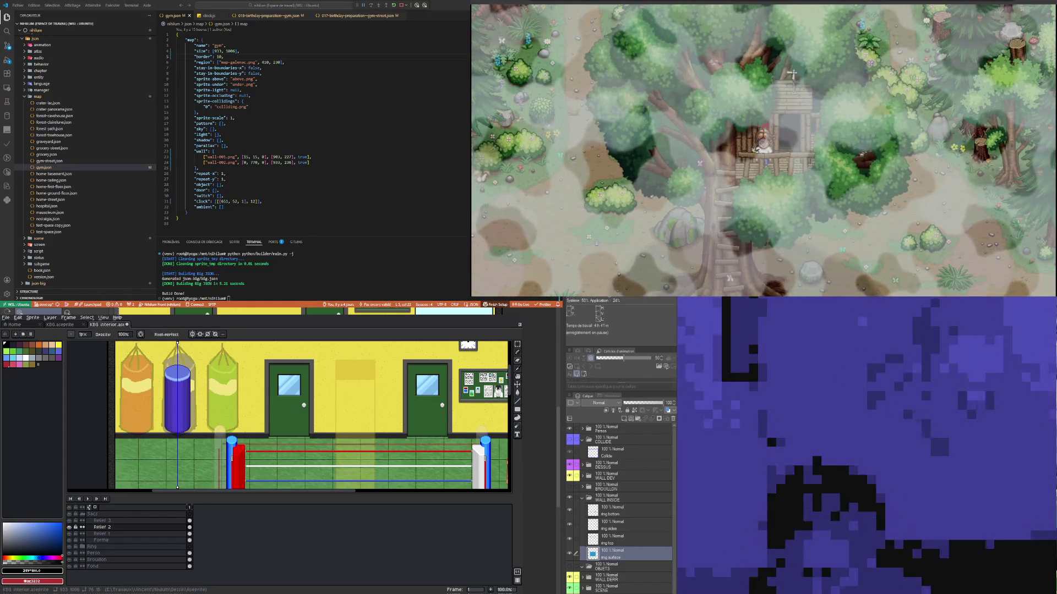
Step: Save the gym interior .aseprite file with File > Save
{"action": "scroll", "coordinate": [165, 394], "scroll_direction": "up", "scroll_amount": 1}
{"action": "scroll", "coordinate": [165, 393], "scroll_direction": "down", "scroll_amount": 1}
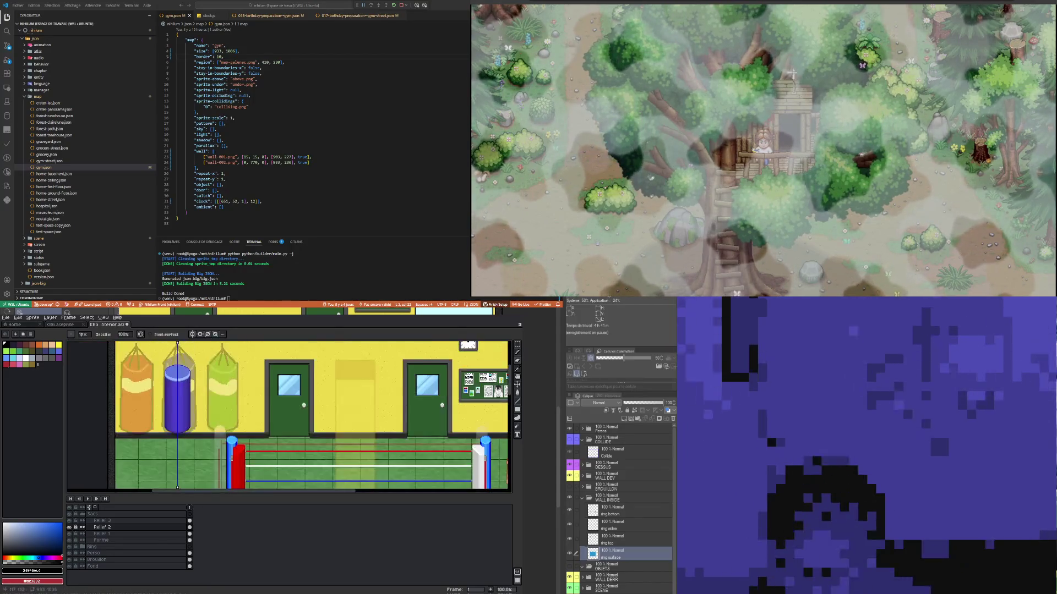
{"action": "left_click", "coordinate": [5, 317]}
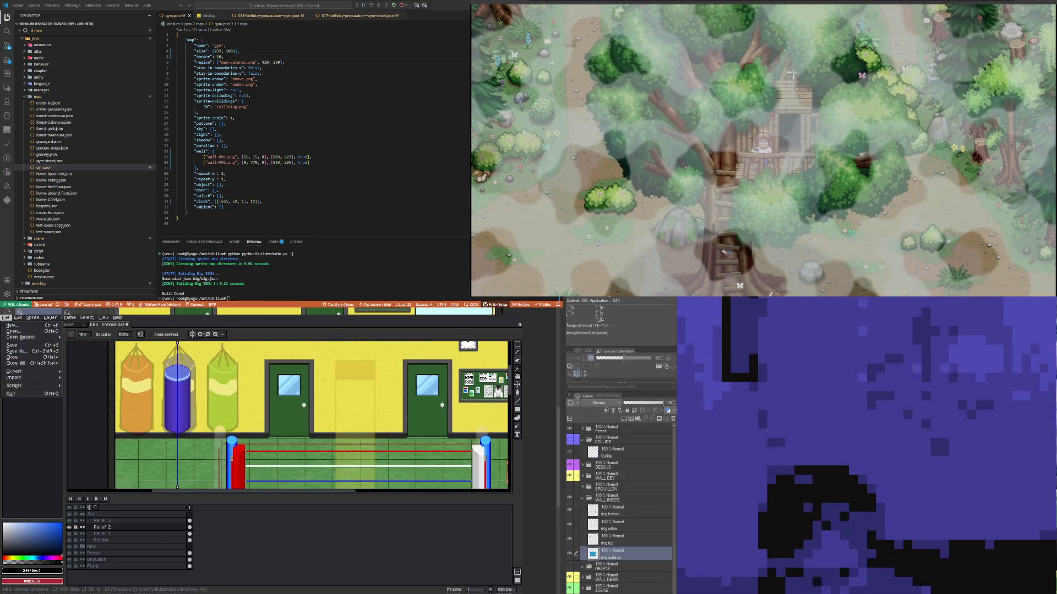
{"action": "left_click", "coordinate": [13, 344]}
{"action": "scroll", "coordinate": [172, 430], "scroll_direction": "up", "scroll_amount": 4}
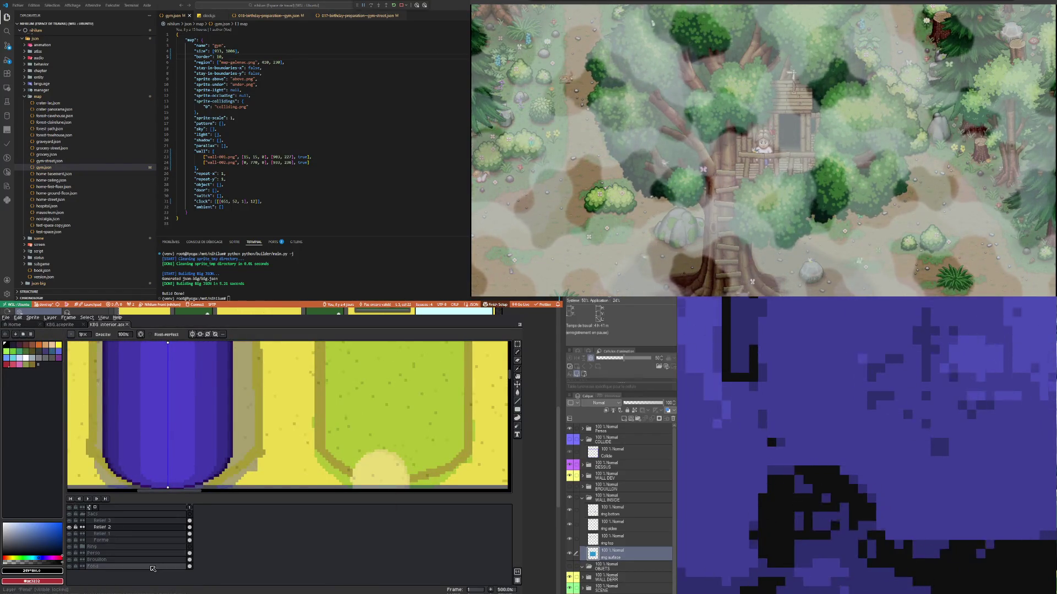
{"action": "right_click", "coordinate": [109, 521]}
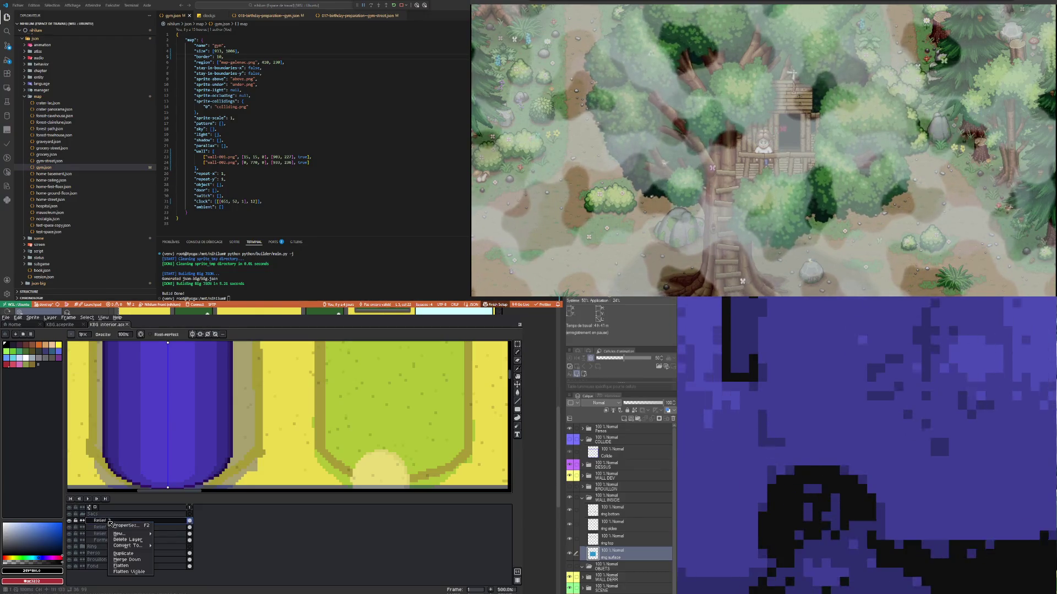
Step: Add a new layer above Relief 3 and name it 'trxture' (Texture)
{"action": "mouse_move", "coordinate": [132, 534]}
{"action": "left_click", "coordinate": [178, 535]}
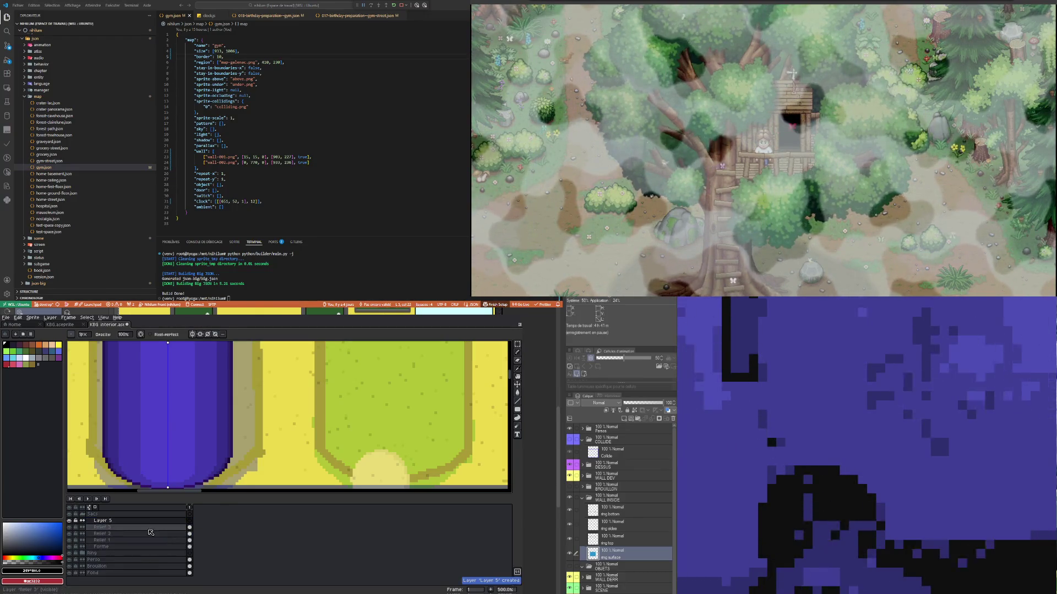
{"action": "double_click", "coordinate": [105, 521]}
{"action": "type", "text": "tra"}
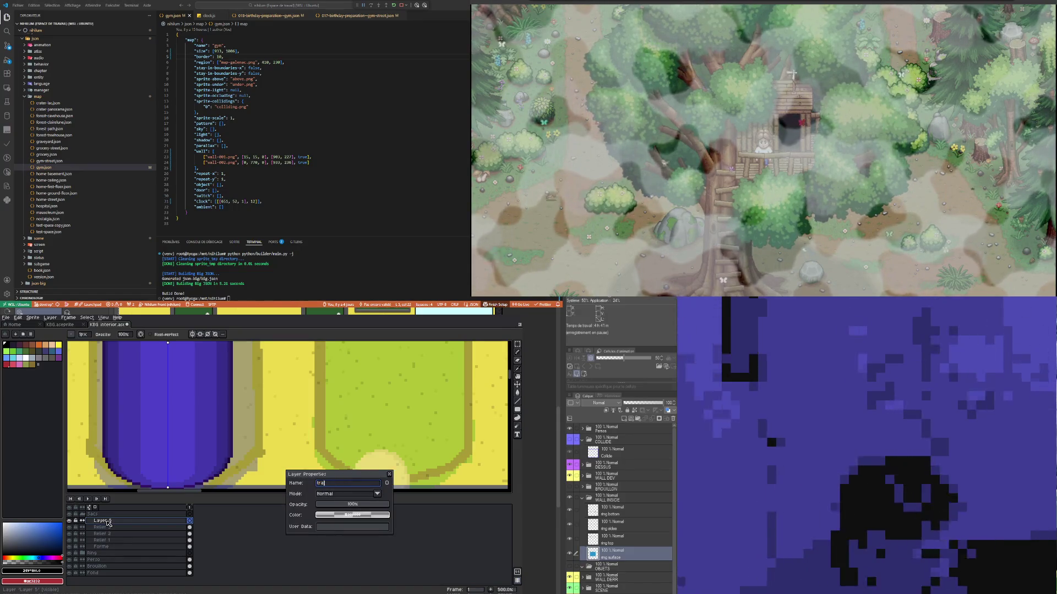
{"action": "type", "text": "xture"}
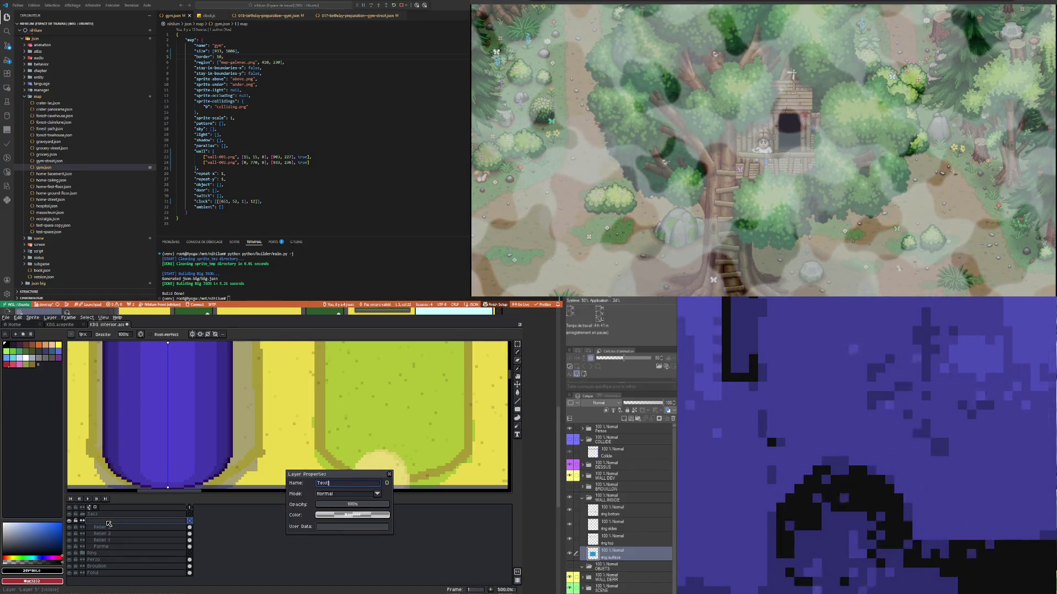
{"action": "key", "text": "Return"}
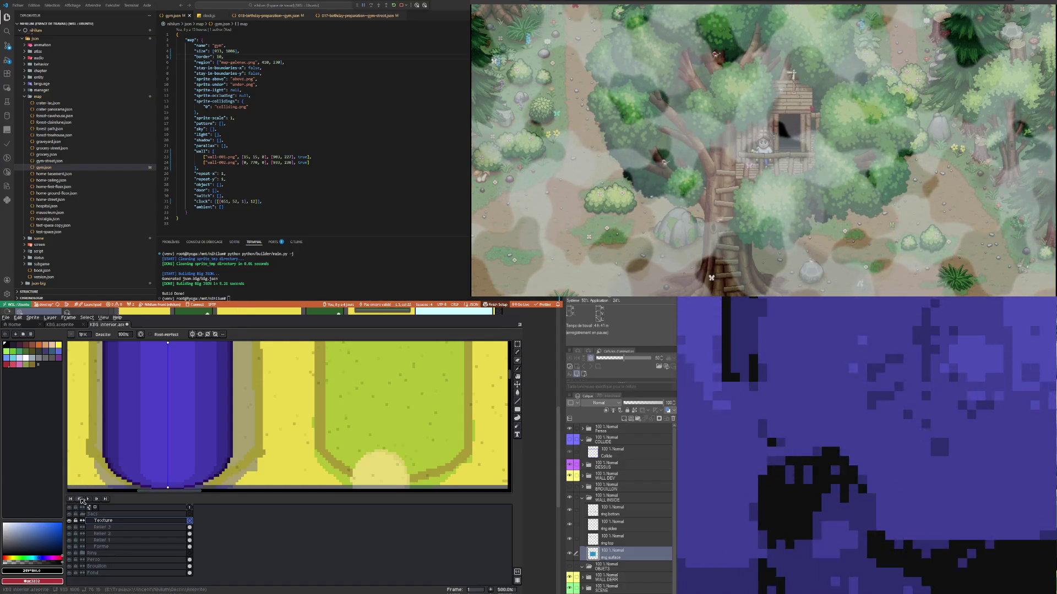
{"action": "left_click", "coordinate": [517, 353]}
{"action": "scroll", "coordinate": [145, 407], "scroll_direction": "down", "scroll_amount": 3}
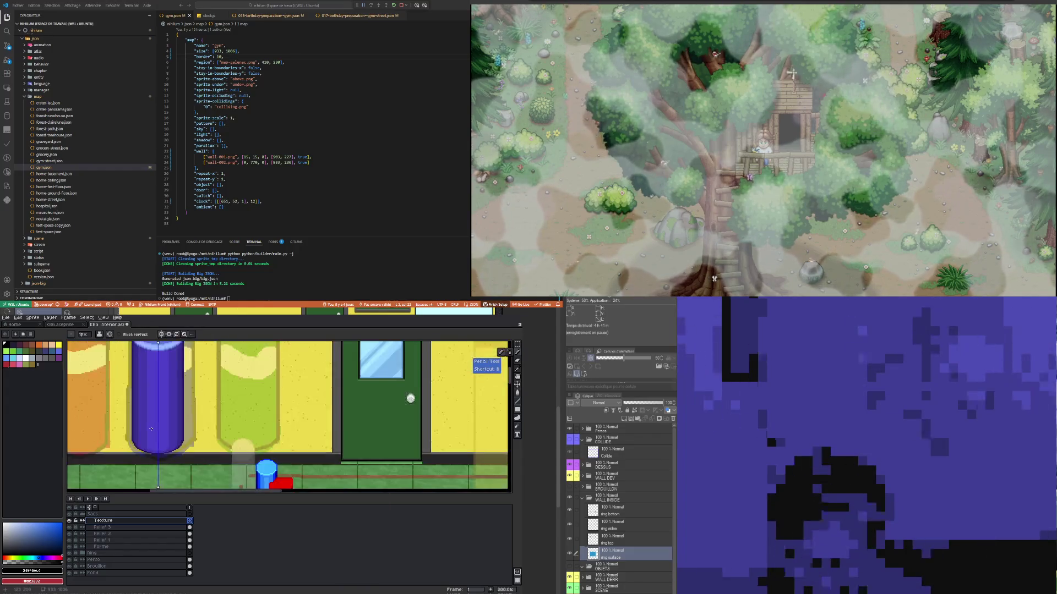
{"action": "scroll", "coordinate": [156, 449], "scroll_direction": "up", "scroll_amount": 2}
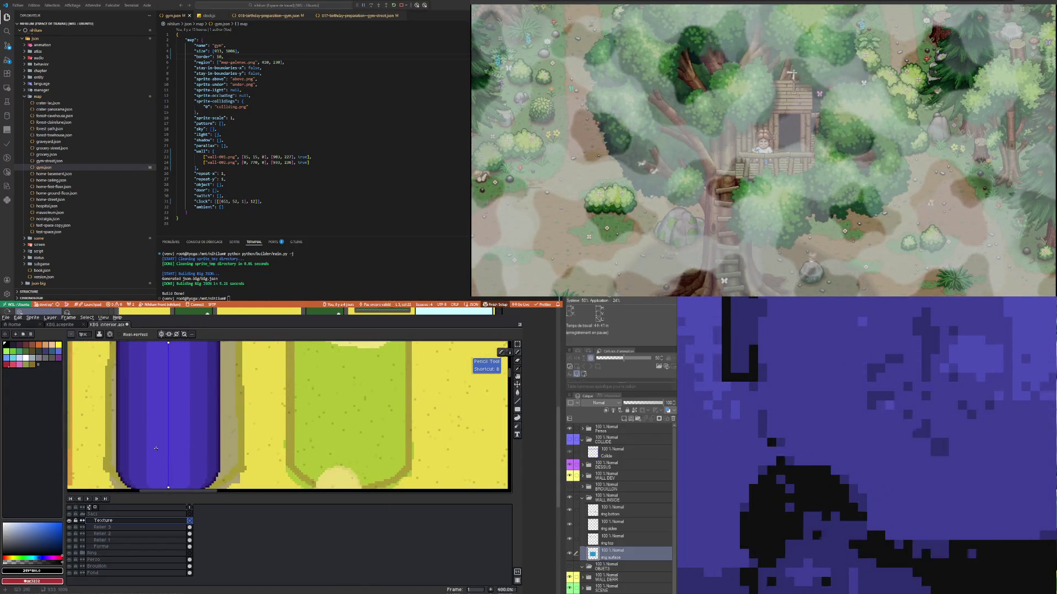
{"action": "scroll", "coordinate": [155, 448], "scroll_direction": "down", "scroll_amount": 4}
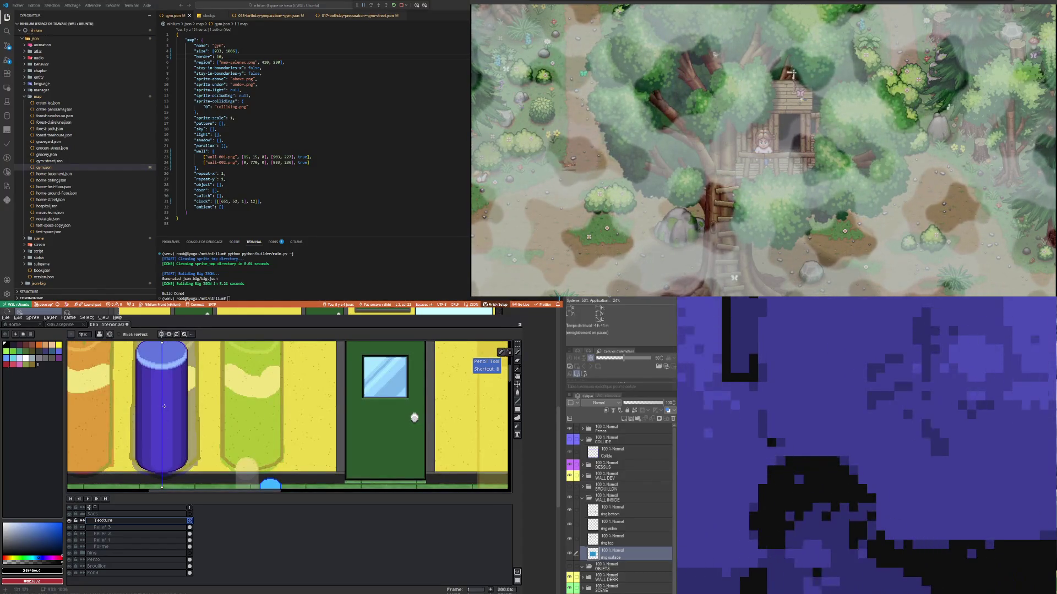
{"action": "scroll", "coordinate": [164, 406], "scroll_direction": "down", "scroll_amount": 3}
{"action": "scroll", "coordinate": [164, 406], "scroll_direction": "up", "scroll_amount": 6}
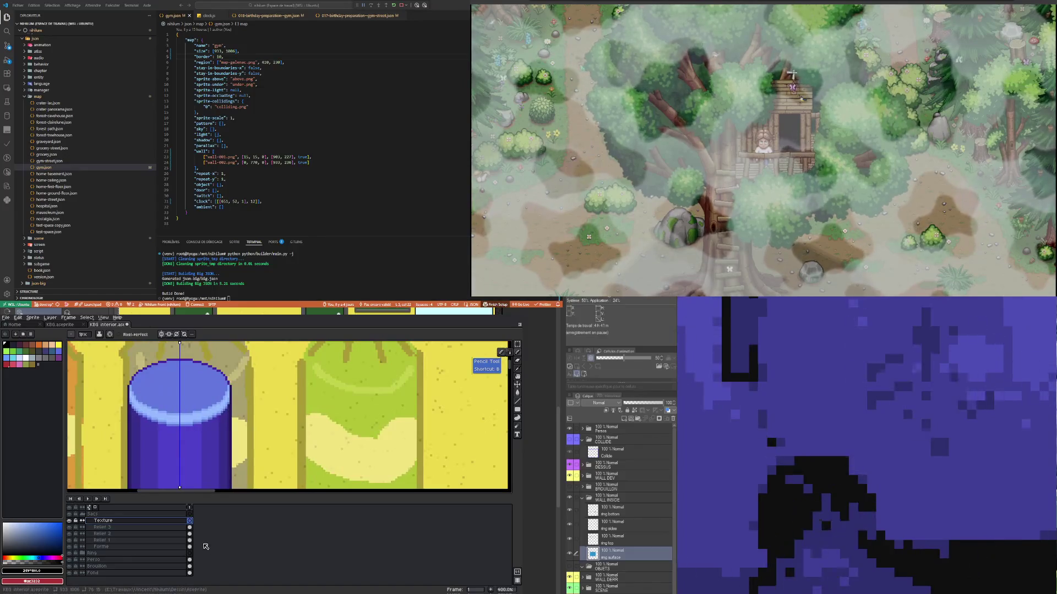
Step: Magic-wand select the light rim band atop the blue bag on Forme, then activate Texture
{"action": "left_click", "coordinate": [190, 546]}
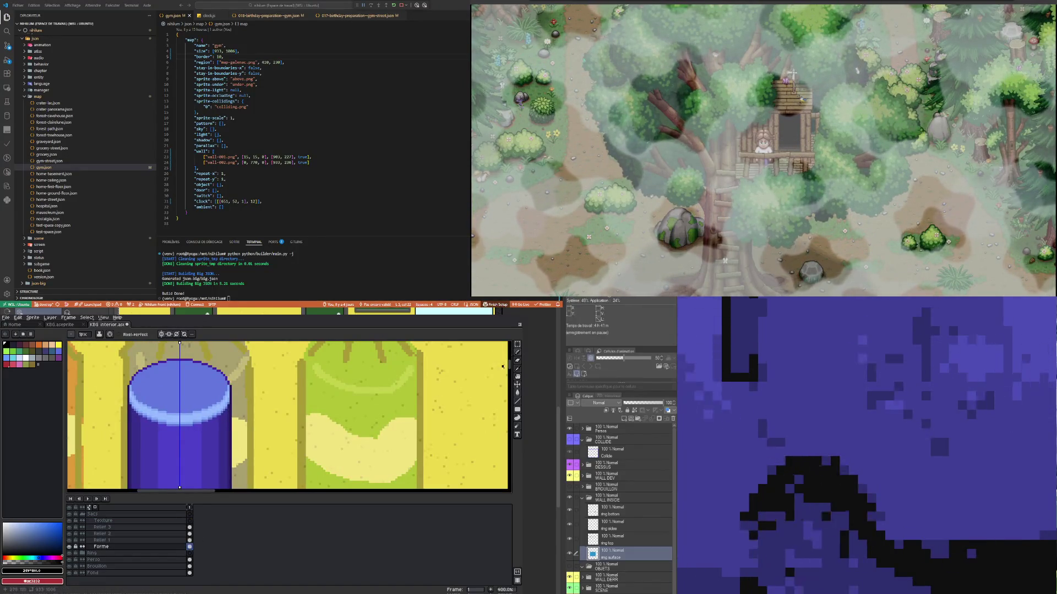
{"action": "left_click", "coordinate": [517, 344]}
{"action": "left_click", "coordinate": [509, 345]}
{"action": "scroll", "coordinate": [187, 412], "scroll_direction": "up", "scroll_amount": 1}
{"action": "scroll", "coordinate": [187, 411], "scroll_direction": "up", "scroll_amount": 1}
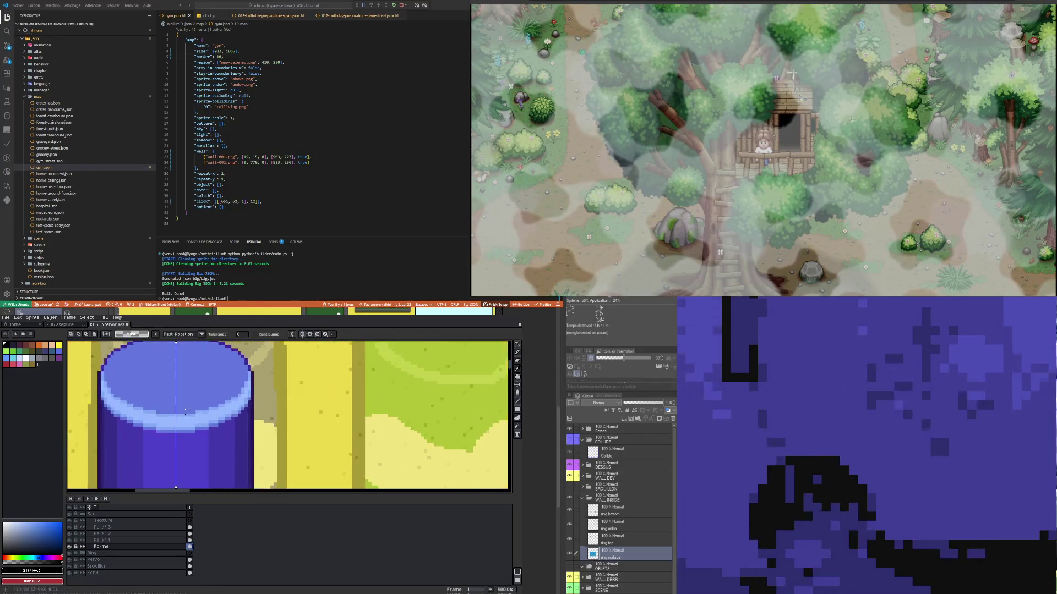
{"action": "left_click", "coordinate": [167, 422]}
{"action": "scroll", "coordinate": [168, 381], "scroll_direction": "down", "scroll_amount": 2}
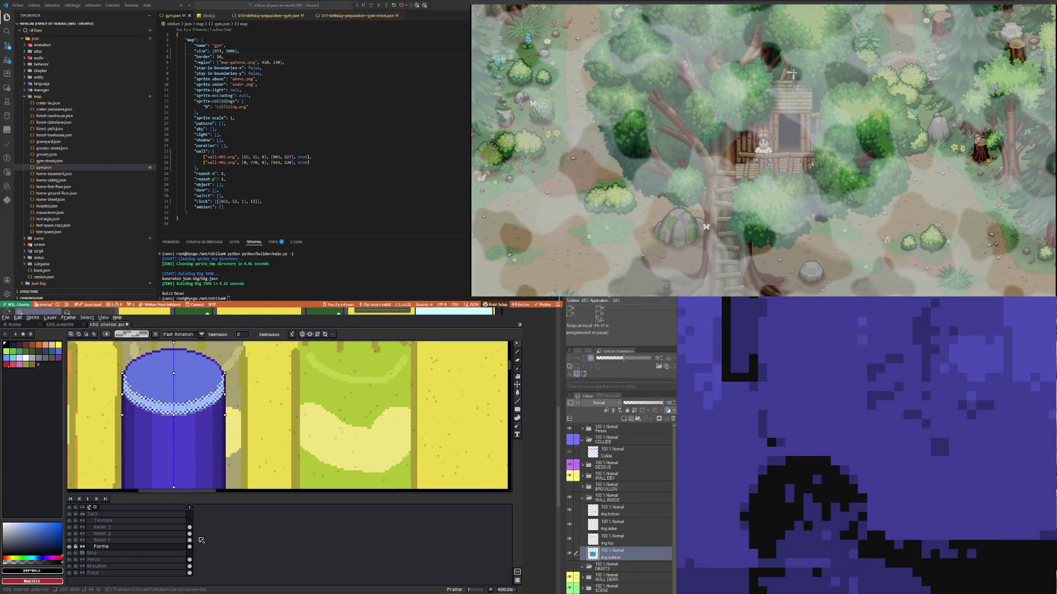
{"action": "left_click", "coordinate": [190, 521]}
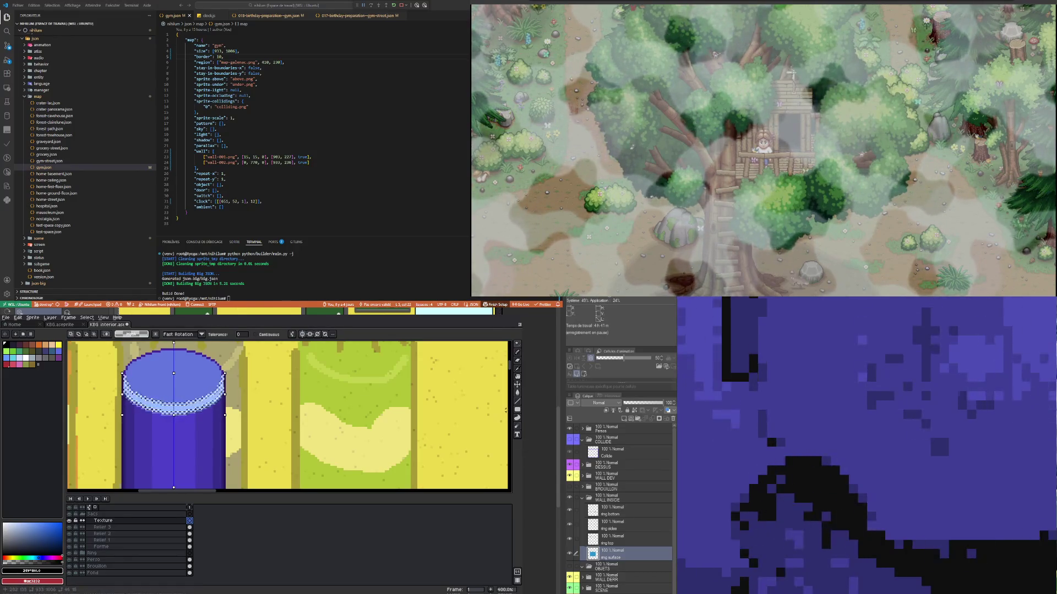
{"action": "left_click", "coordinate": [518, 392]}
{"action": "scroll", "coordinate": [193, 407], "scroll_direction": "up", "scroll_amount": 3}
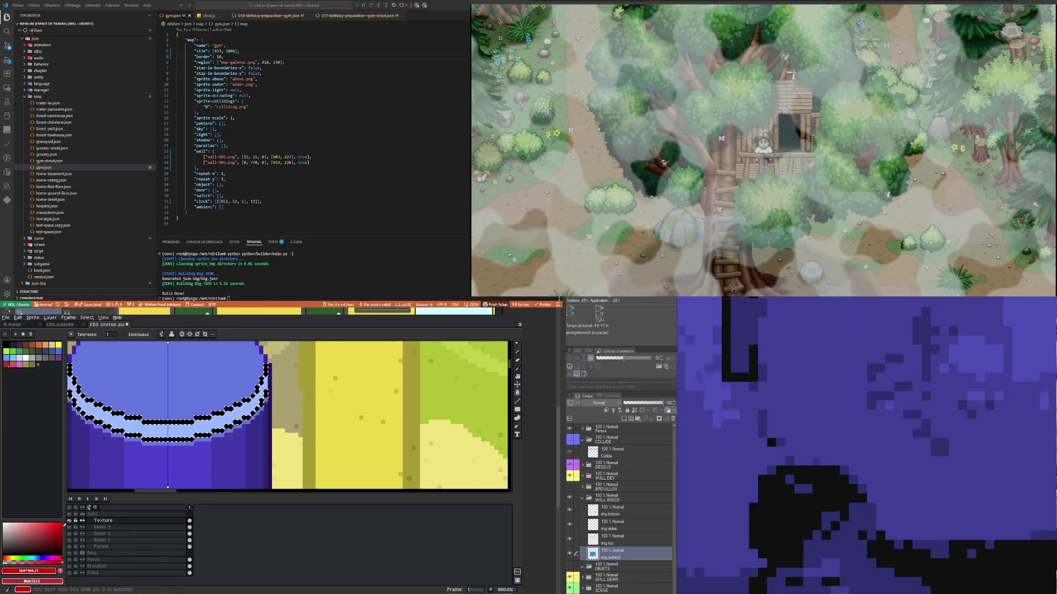
Step: Recolour the black ring lines red and move them down to the bag's middle
{"action": "left_click", "coordinate": [144, 435]}
{"action": "scroll", "coordinate": [187, 405], "scroll_direction": "down", "scroll_amount": 2}
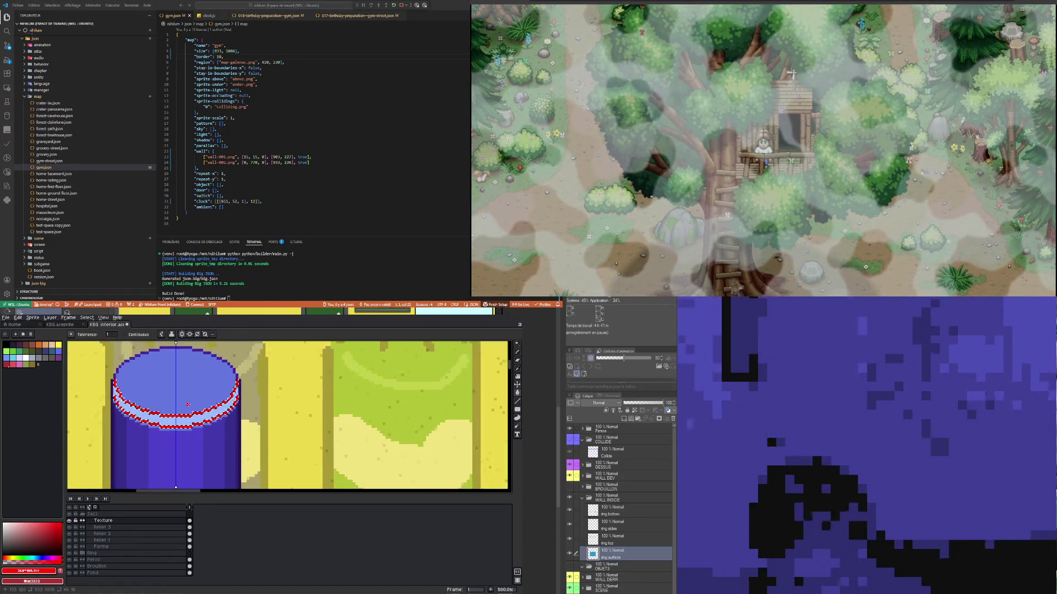
{"action": "key", "text": "v"}
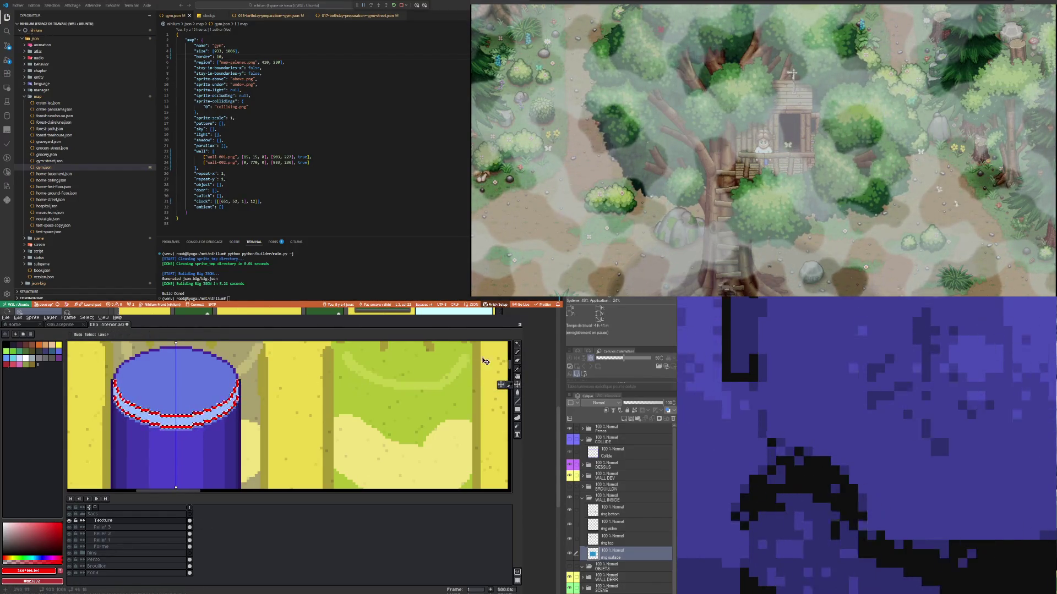
{"action": "left_click", "coordinate": [517, 344]}
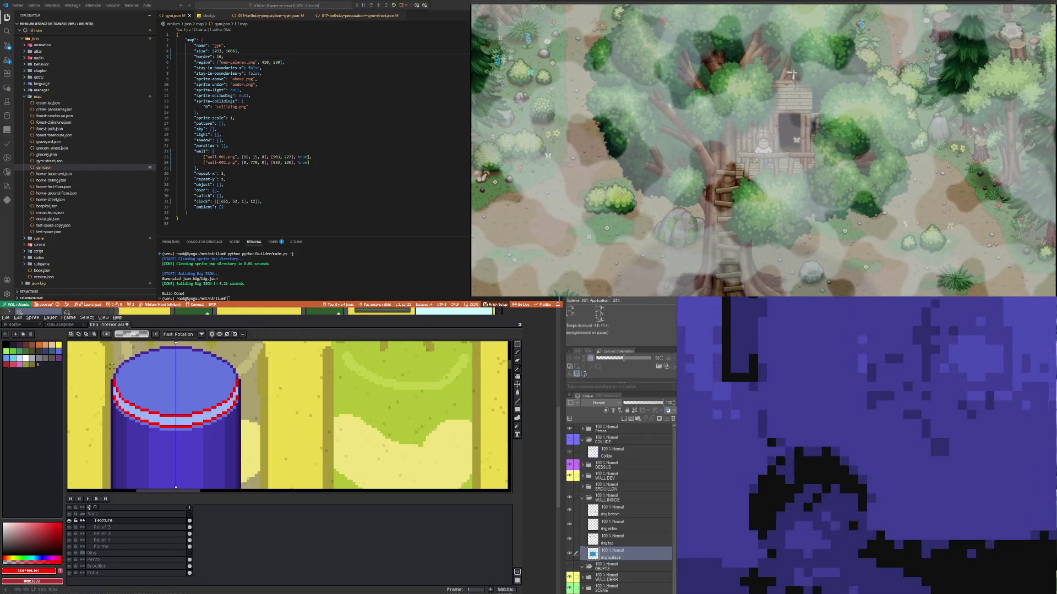
{"action": "left_click_drag", "start_coordinate": [74, 361], "coordinate": [278, 458]}
{"action": "left_click_drag", "start_coordinate": [264, 368], "coordinate": [265, 442]}
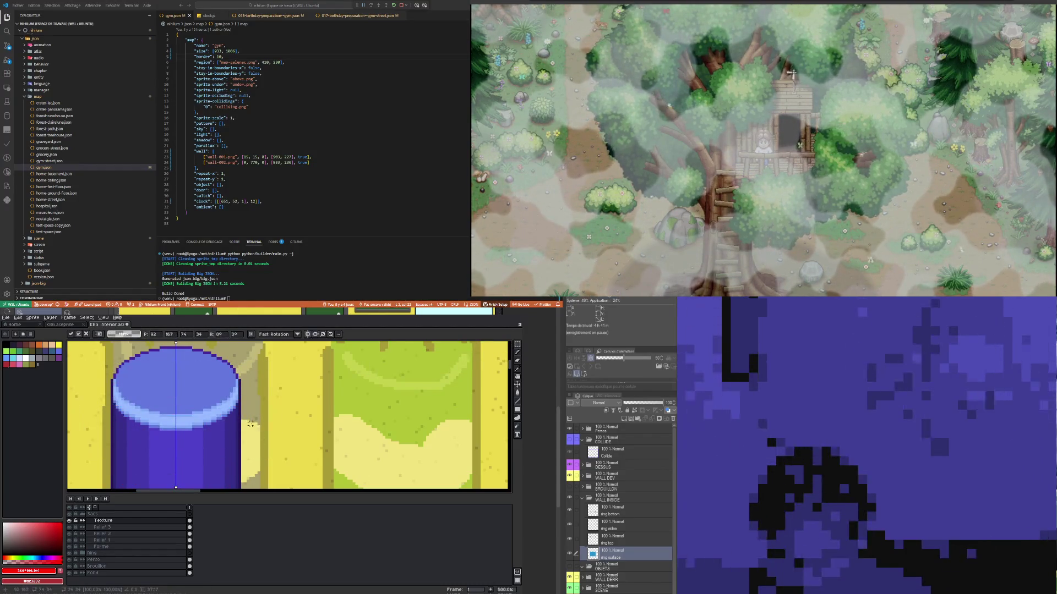
{"action": "scroll", "coordinate": [245, 418], "scroll_direction": "down", "scroll_amount": 3}
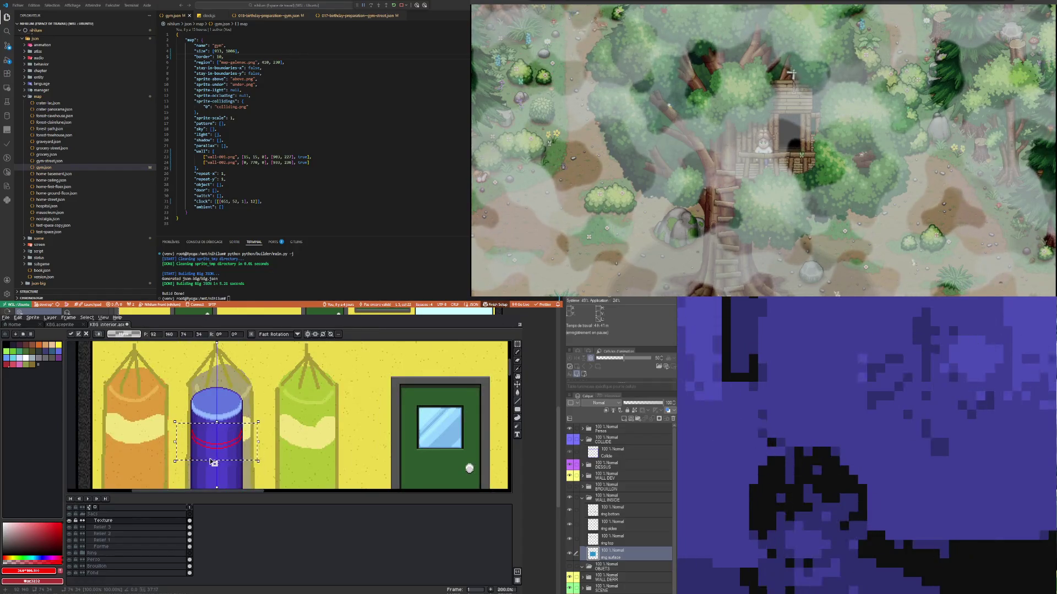
{"action": "key", "text": "ctrl+d"}
{"action": "scroll", "coordinate": [202, 448], "scroll_direction": "up", "scroll_amount": 3}
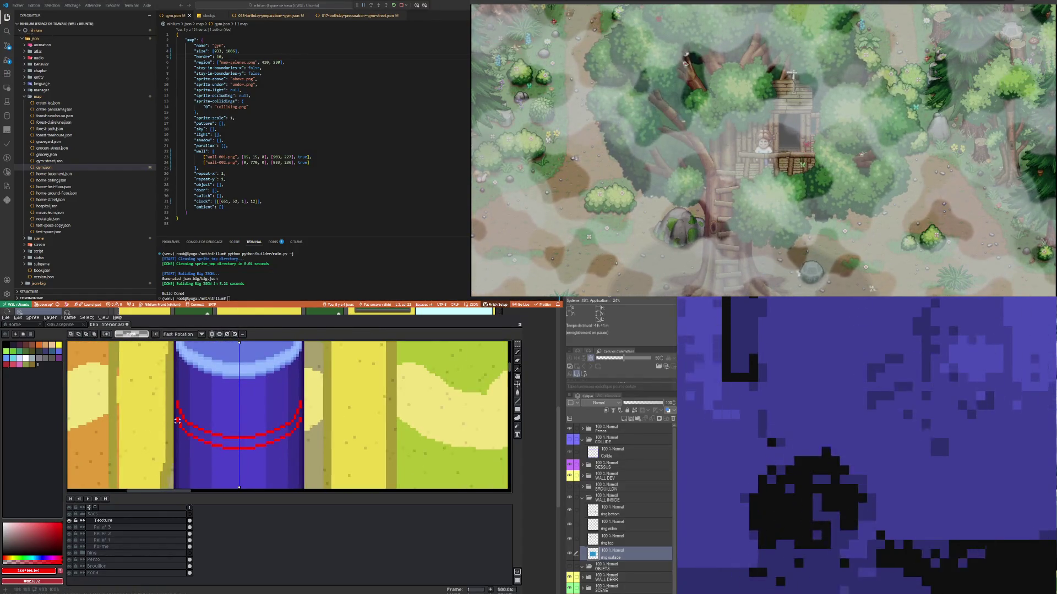
Step: Erase the extra red arc, leaving a single curved line
{"action": "key", "text": "e"}
{"action": "scroll", "coordinate": [178, 421], "scroll_direction": "up", "scroll_amount": 2}
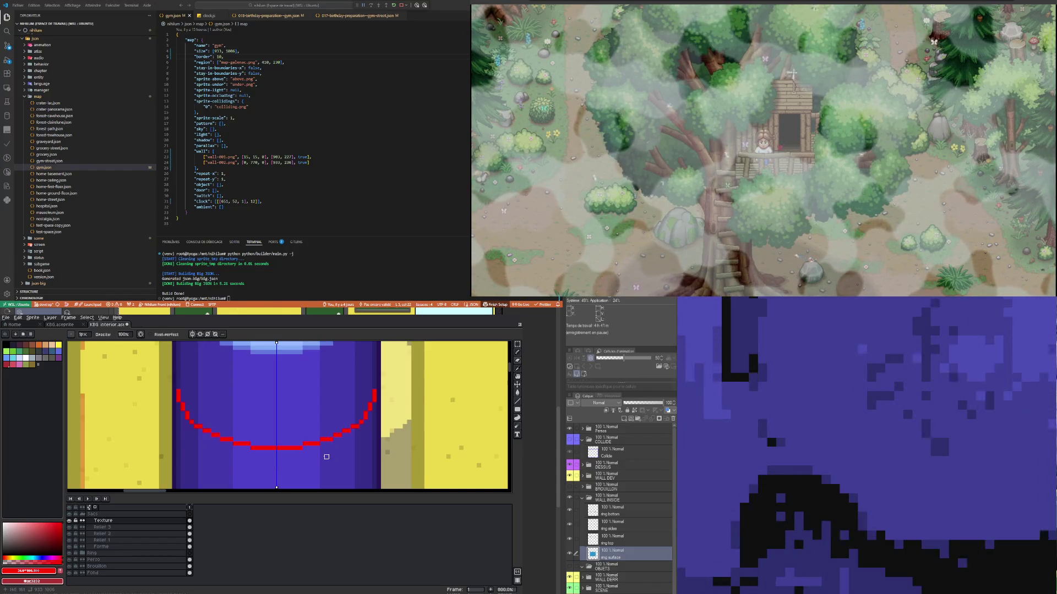
{"action": "scroll", "coordinate": [253, 457], "scroll_direction": "down", "scroll_amount": 4}
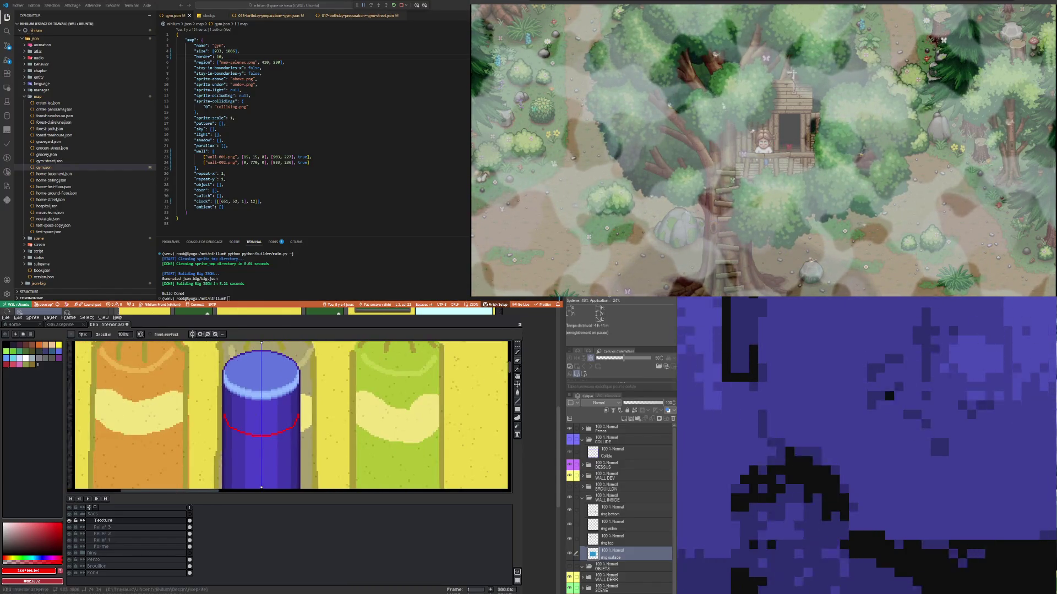
Step: Select the red arc band and place a first copy lower down the bag
{"action": "key", "text": "m"}
{"action": "left_click_drag", "start_coordinate": [185, 404], "coordinate": [338, 436]}
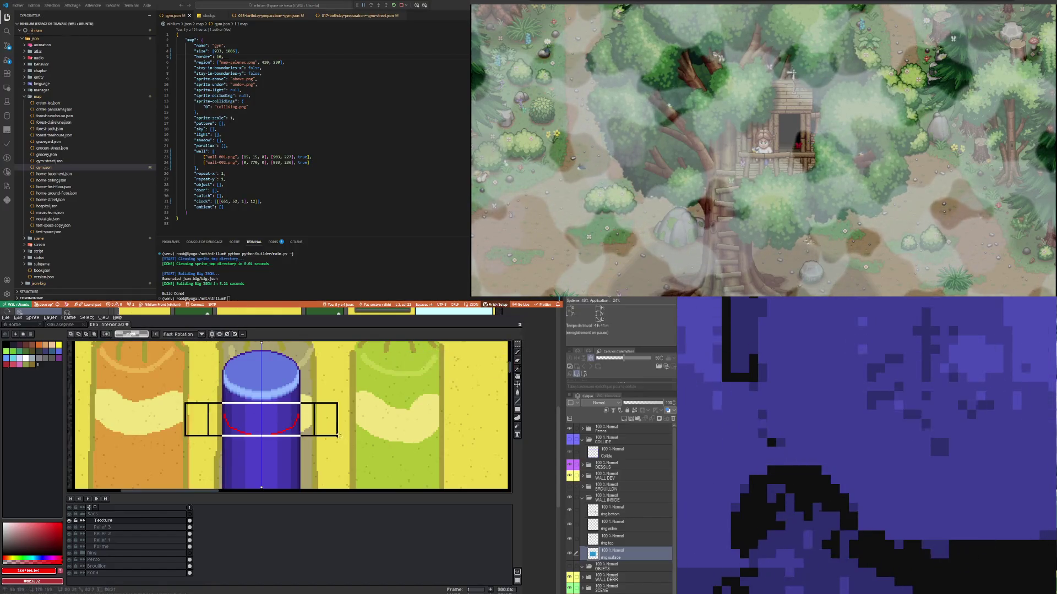
{"action": "scroll", "coordinate": [298, 421], "scroll_direction": "down", "scroll_amount": 3}
{"action": "scroll", "coordinate": [298, 421], "scroll_direction": "up", "scroll_amount": 2}
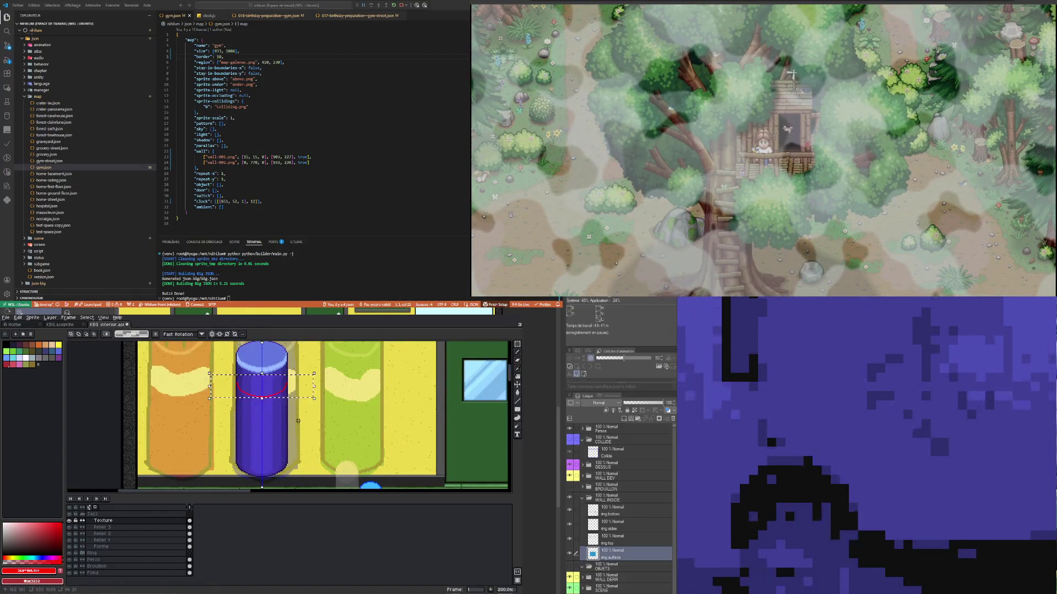
{"action": "key", "text": "Down"}
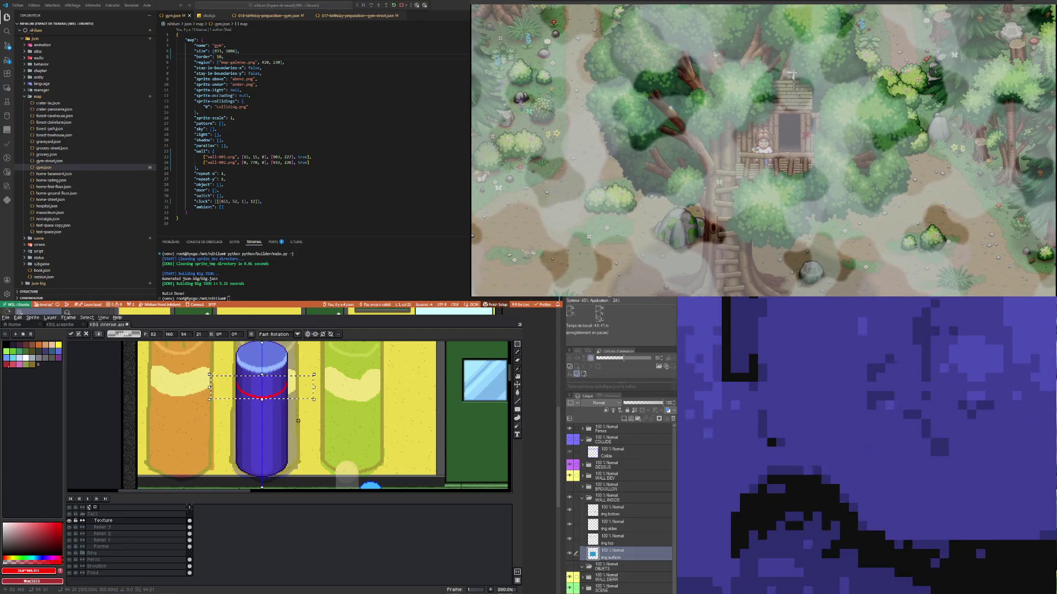
{"action": "key", "text": "Down"}
{"action": "key", "text": "Down"}
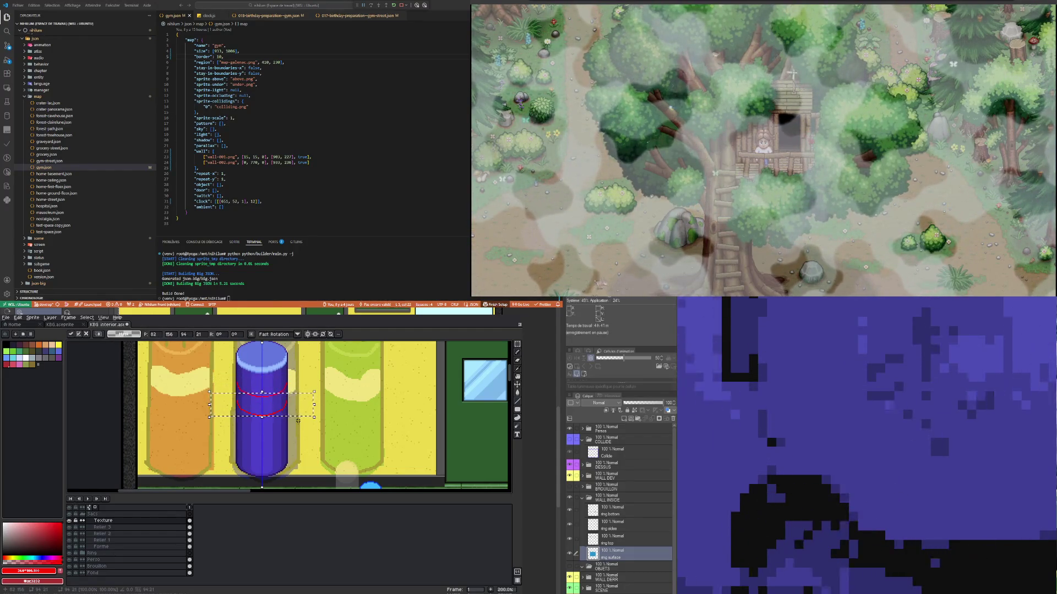
{"action": "key", "text": "Down"}
{"action": "key", "text": "Down"}
{"action": "key", "text": "Down"}
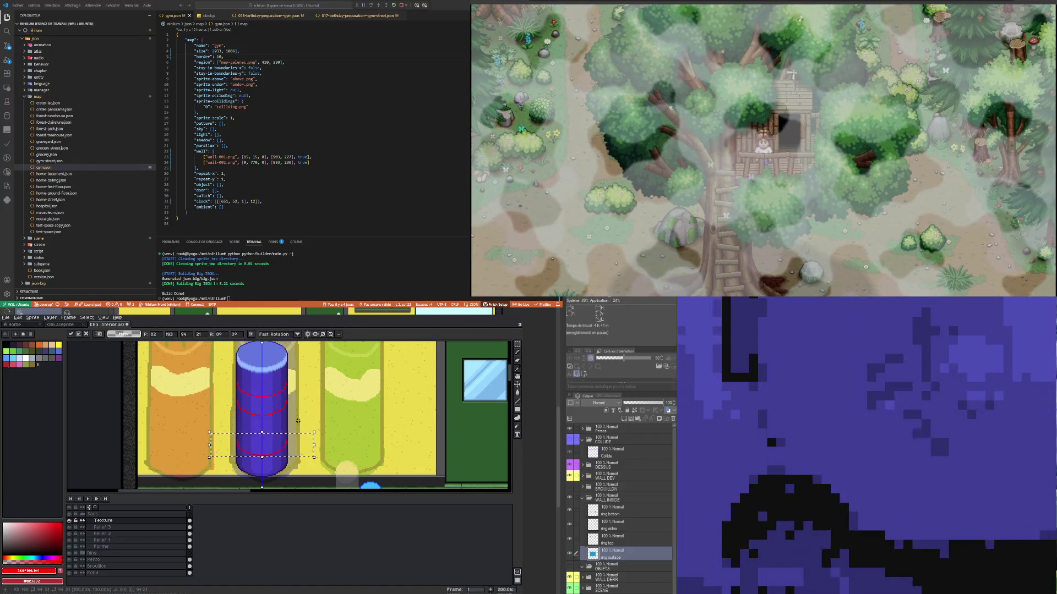
{"action": "key", "text": "Up"}
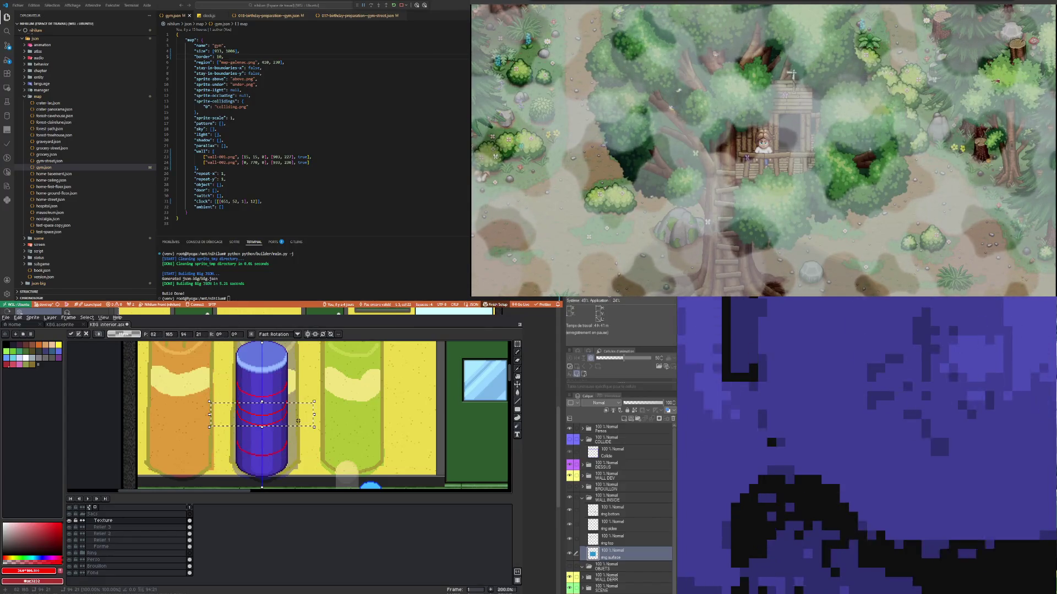
{"action": "key", "text": "Down"}
{"action": "key", "text": "Down"}
{"action": "key", "text": "Down"}
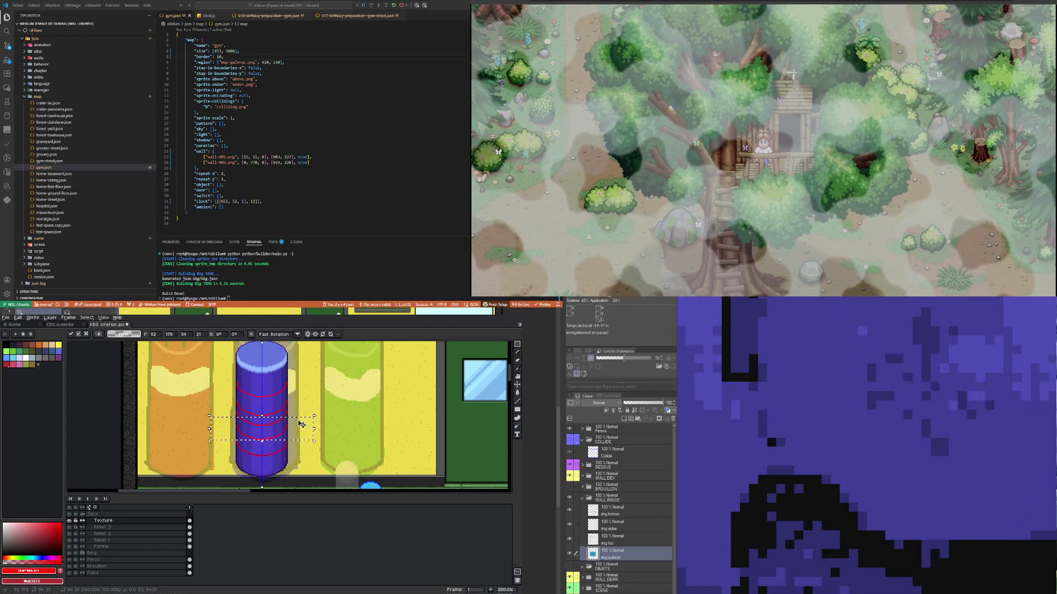
{"action": "key", "text": "Down"}
{"action": "key", "text": "Down"}
{"action": "key", "text": "Down"}
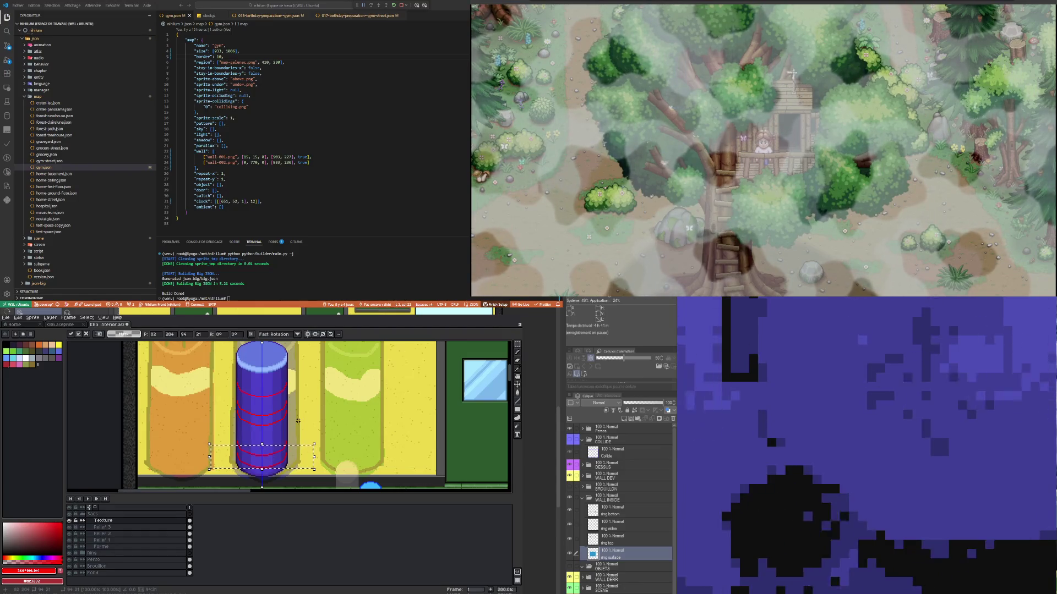
{"action": "key", "text": "Up"}
{"action": "key", "text": "Up"}
{"action": "key", "text": "Up"}
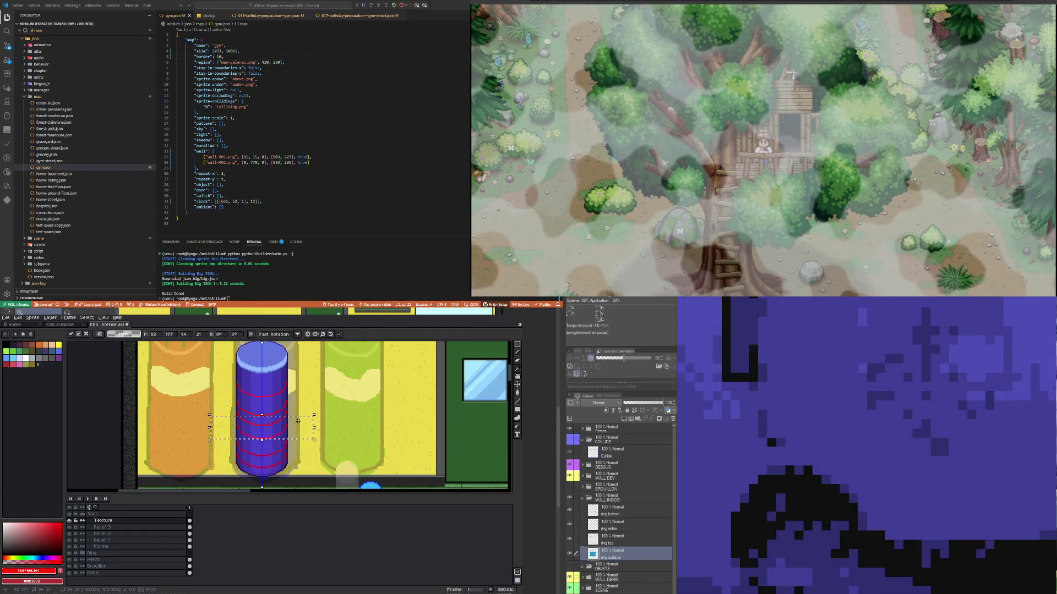
{"action": "key", "text": "Up"}
{"action": "key", "text": "Up"}
{"action": "key", "text": "Up"}
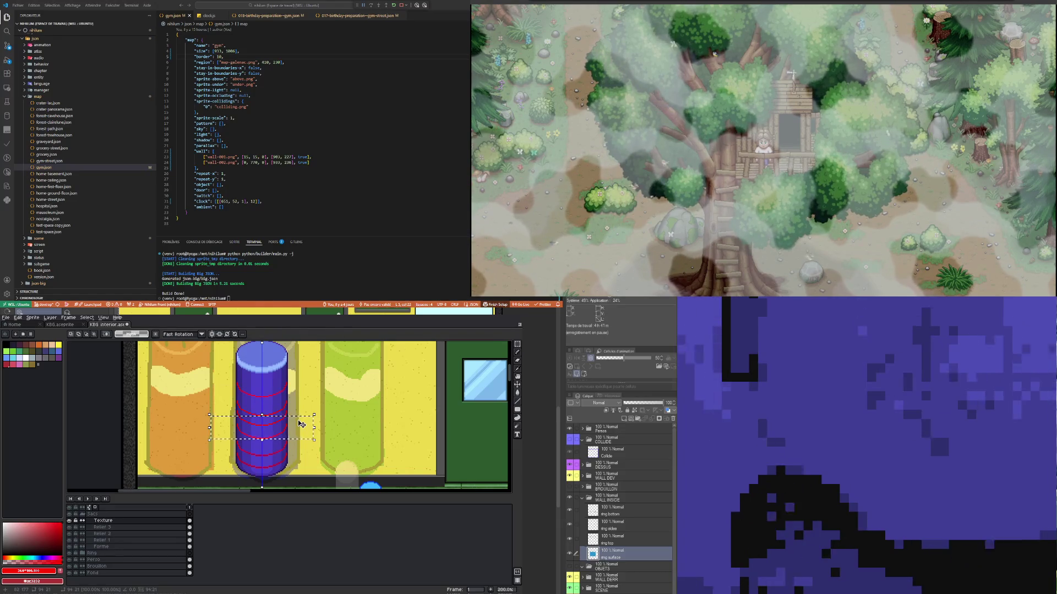
{"action": "key", "text": "Down"}
{"action": "key", "text": "Down"}
{"action": "key", "text": "Down"}
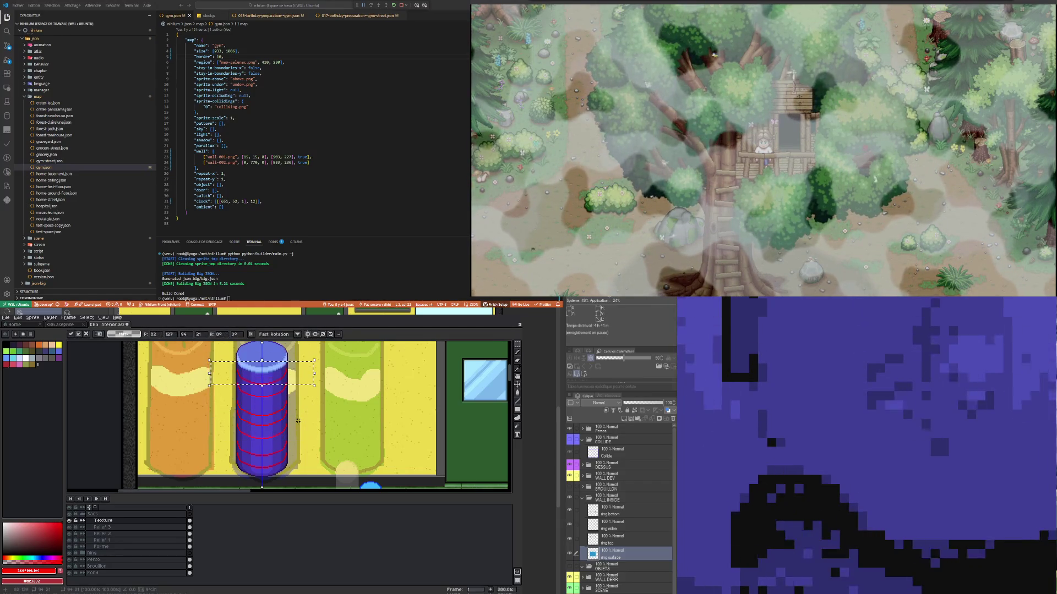
{"action": "key", "text": "Down"}
{"action": "key", "text": "Down"}
{"action": "key", "text": "Down"}
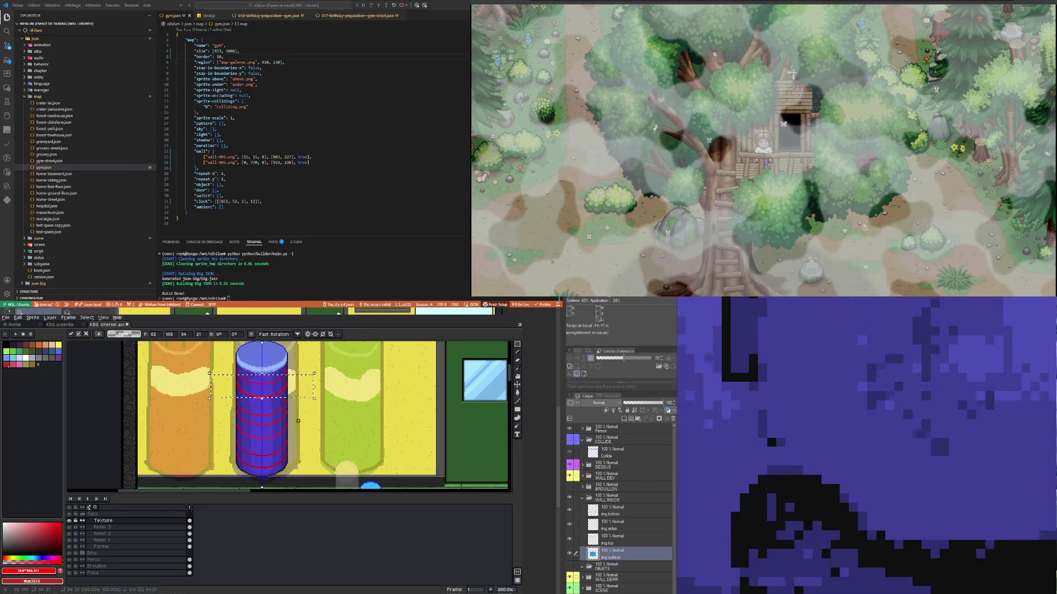
{"action": "key", "text": "Return"}
Step: Place two more red arc copies at new heights so rings stripe the whole bag
{"action": "key", "text": "Down"}
{"action": "key", "text": "Down"}
{"action": "key", "text": "Down"}
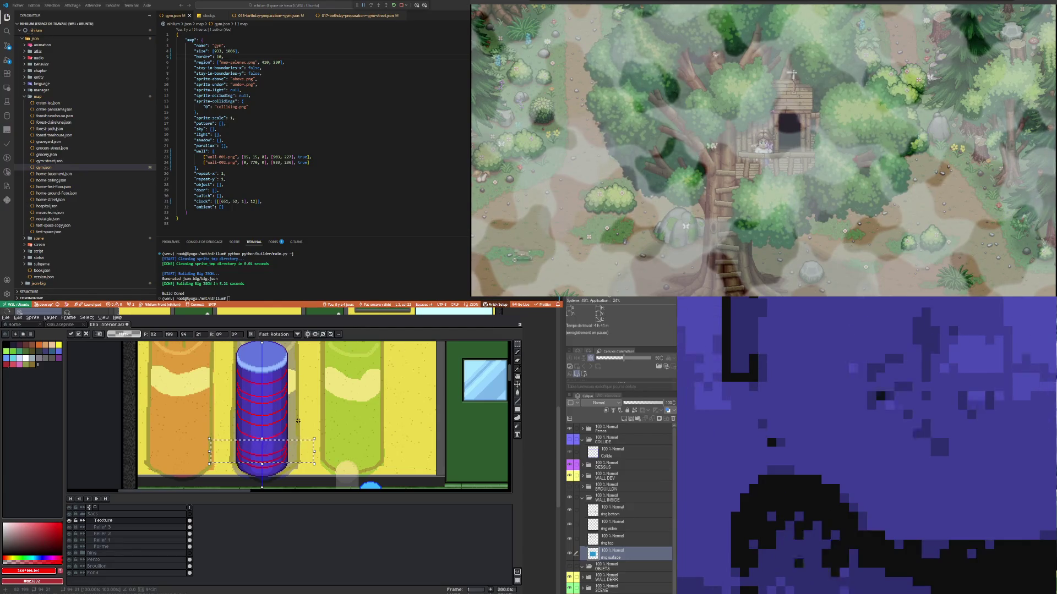
{"action": "key", "text": "Up"}
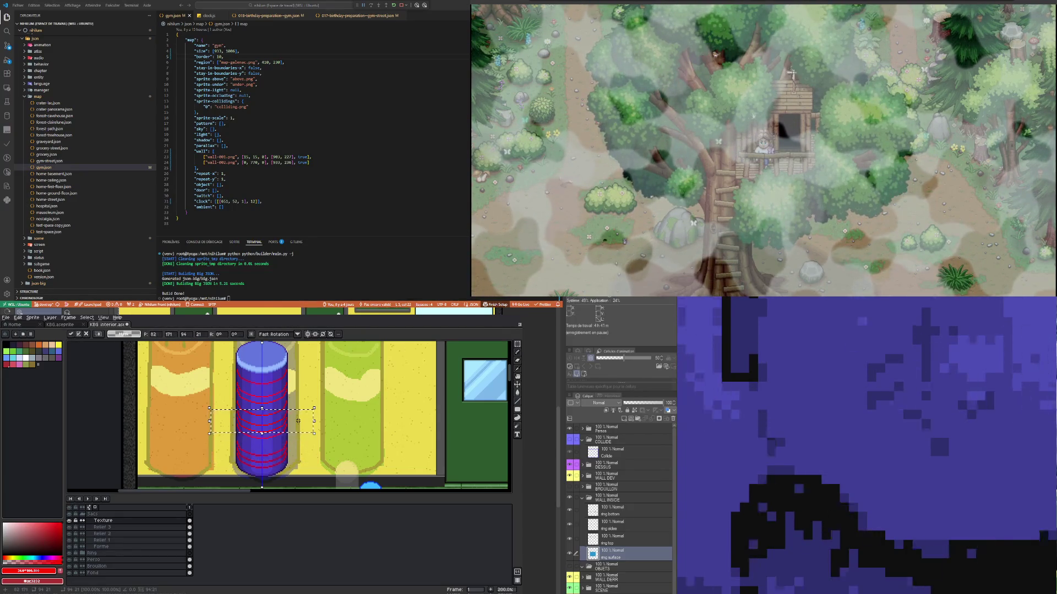
{"action": "key", "text": "Up"}
{"action": "key", "text": "Up"}
{"action": "key", "text": "Up"}
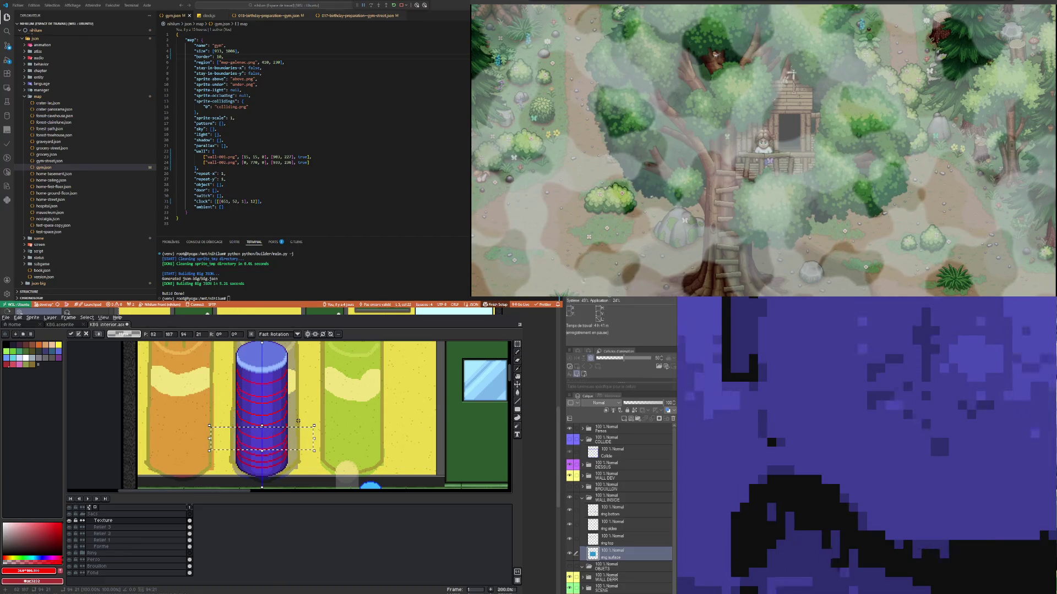
{"action": "key", "text": "Up"}
{"action": "key", "text": "Up"}
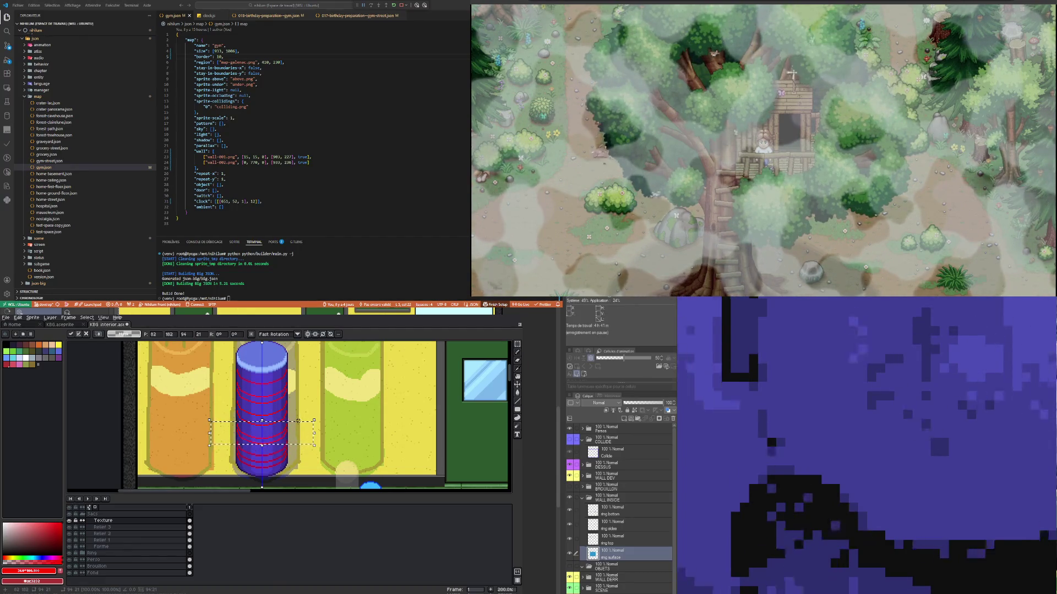
{"action": "key", "text": "Up"}
{"action": "key", "text": "Return"}
{"action": "key", "text": "Up"}
{"action": "key", "text": "Up"}
{"action": "key", "text": "Up"}
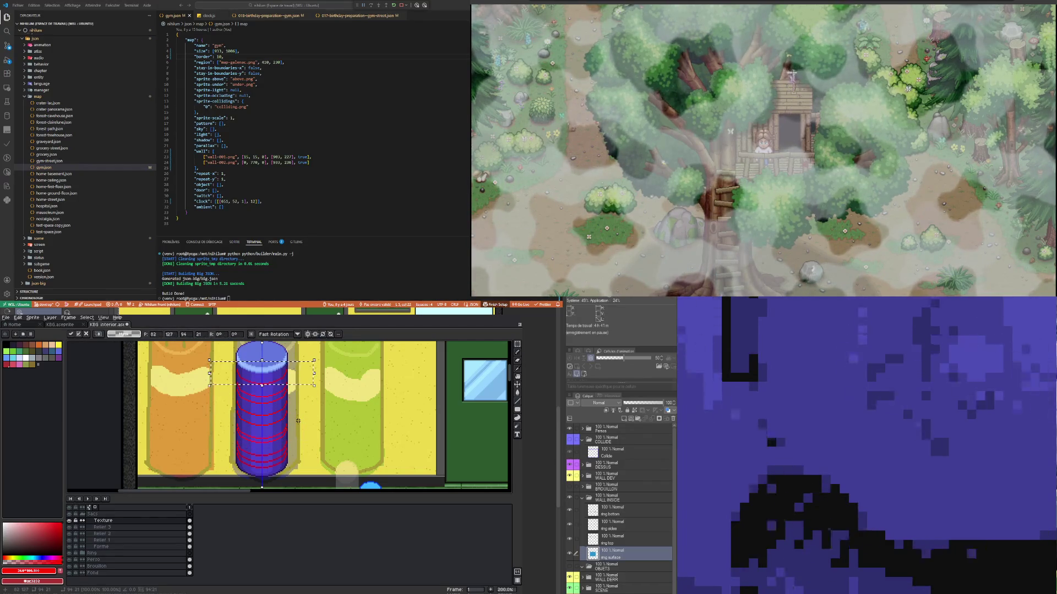
{"action": "key", "text": "Down"}
{"action": "key", "text": "Down"}
{"action": "key", "text": "Down"}
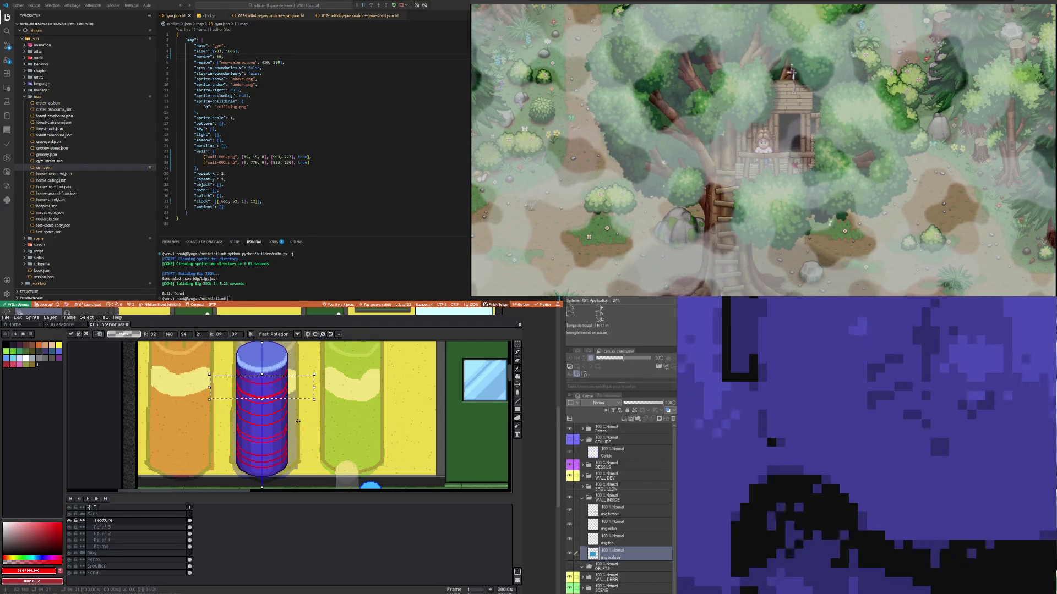
{"action": "key", "text": "Down"}
{"action": "key", "text": "Down"}
{"action": "key", "text": "Down"}
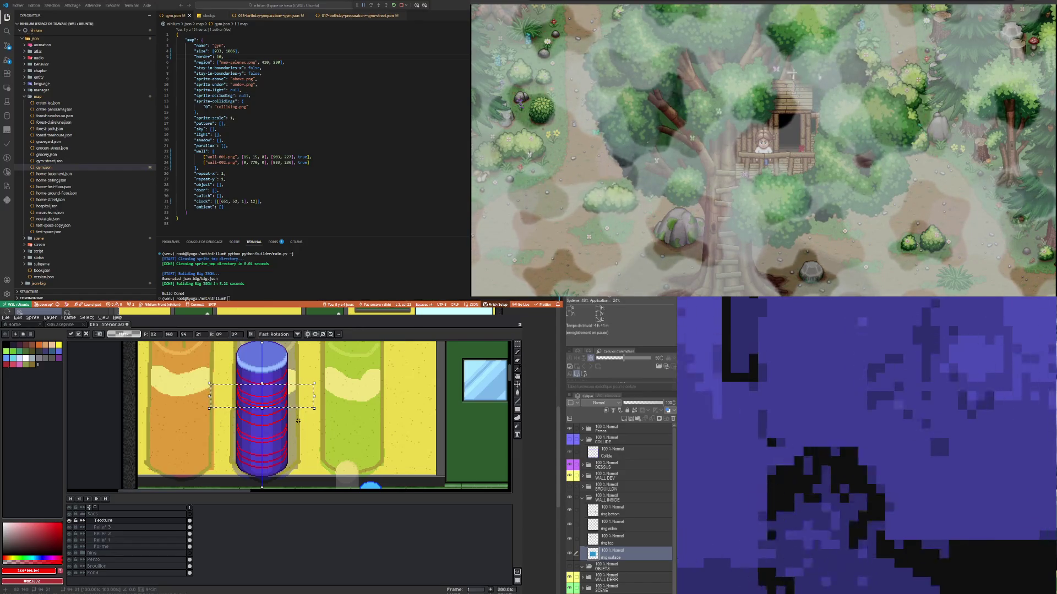
{"action": "key", "text": "ctrl+d"}
{"action": "left_click", "coordinate": [518, 352]}
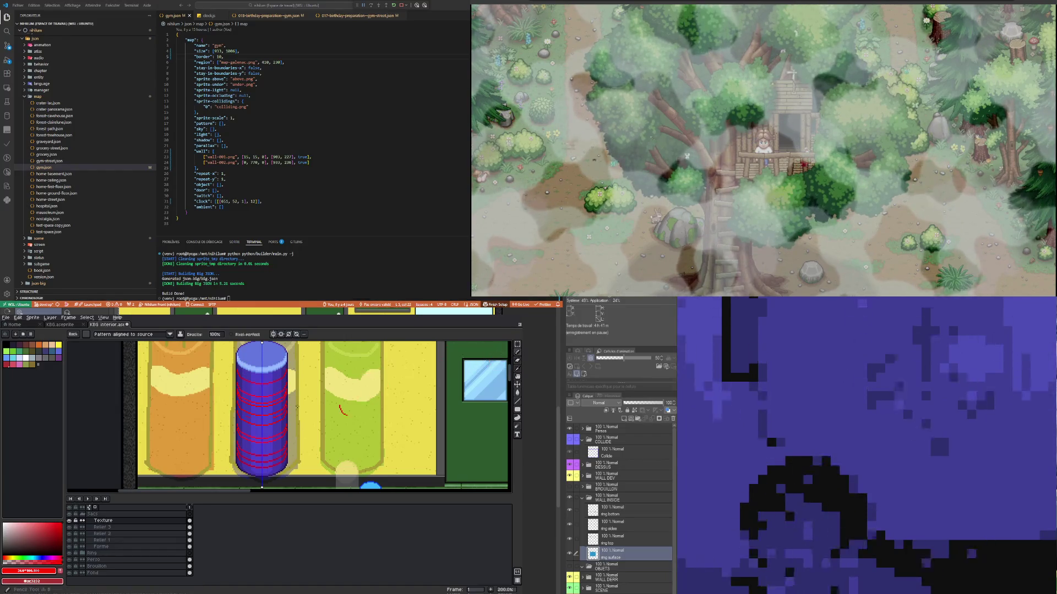
Step: Turn off symmetry and draw red vertical lines down the blue bag to form the grid
{"action": "key", "text": "e"}
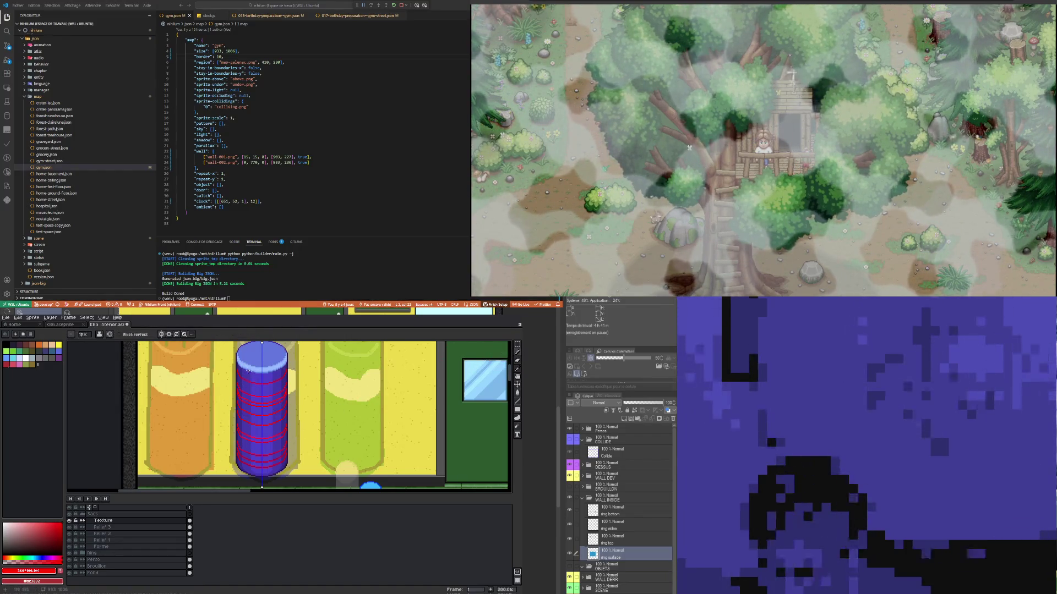
{"action": "left_click_drag", "start_coordinate": [246, 373], "coordinate": [248, 410]}
{"action": "left_click", "coordinate": [162, 333]}
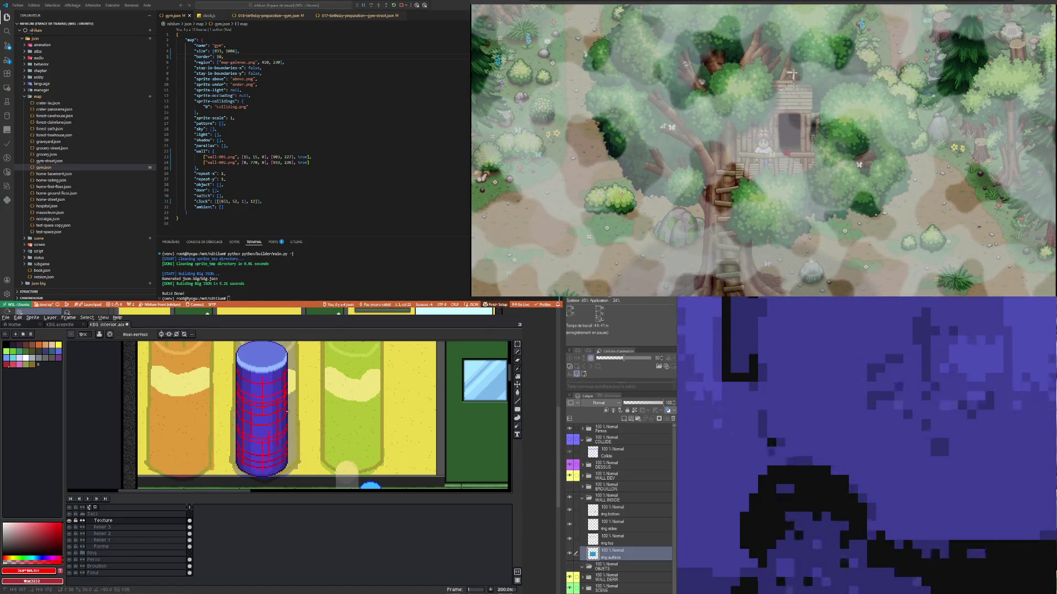
{"action": "left_click_drag", "start_coordinate": [236, 360], "coordinate": [235, 433]}
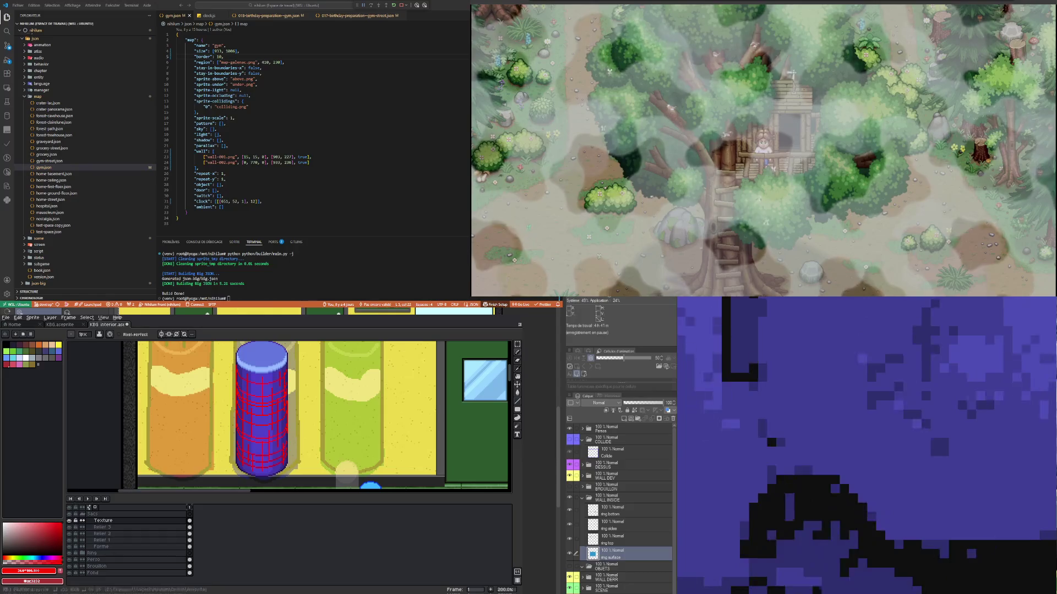
Step: Bucket-fill the red grid lines on the blue bag with black
{"action": "scroll", "coordinate": [317, 415], "scroll_direction": "down", "scroll_amount": 2}
{"action": "scroll", "coordinate": [317, 416], "scroll_direction": "up", "scroll_amount": 2}
{"action": "left_click", "coordinate": [517, 418]}
{"action": "left_click", "coordinate": [4, 562]}
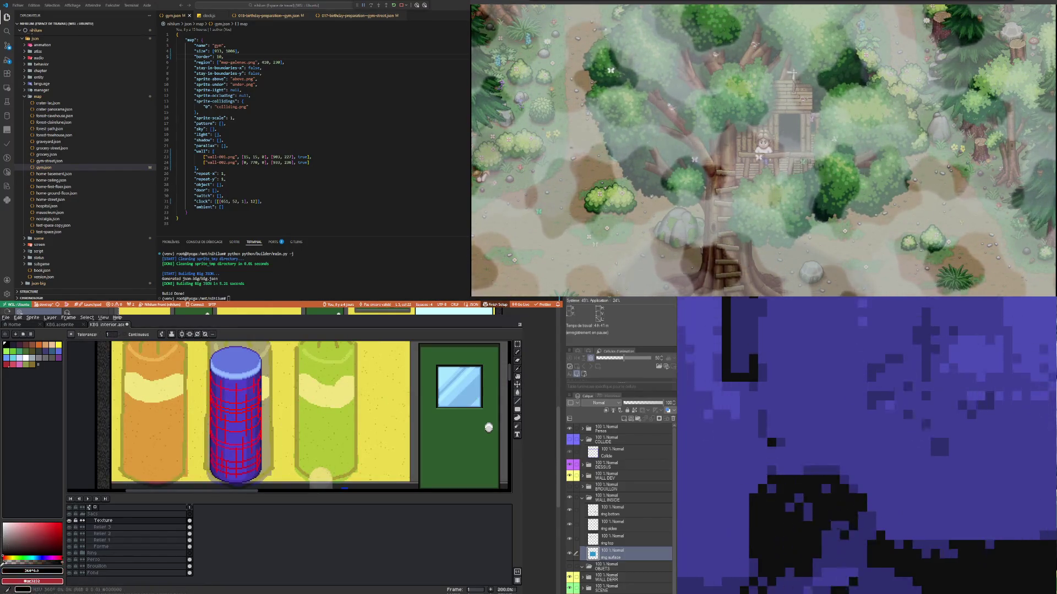
{"action": "scroll", "coordinate": [256, 414], "scroll_direction": "up", "scroll_amount": 1}
{"action": "left_click", "coordinate": [236, 410]}
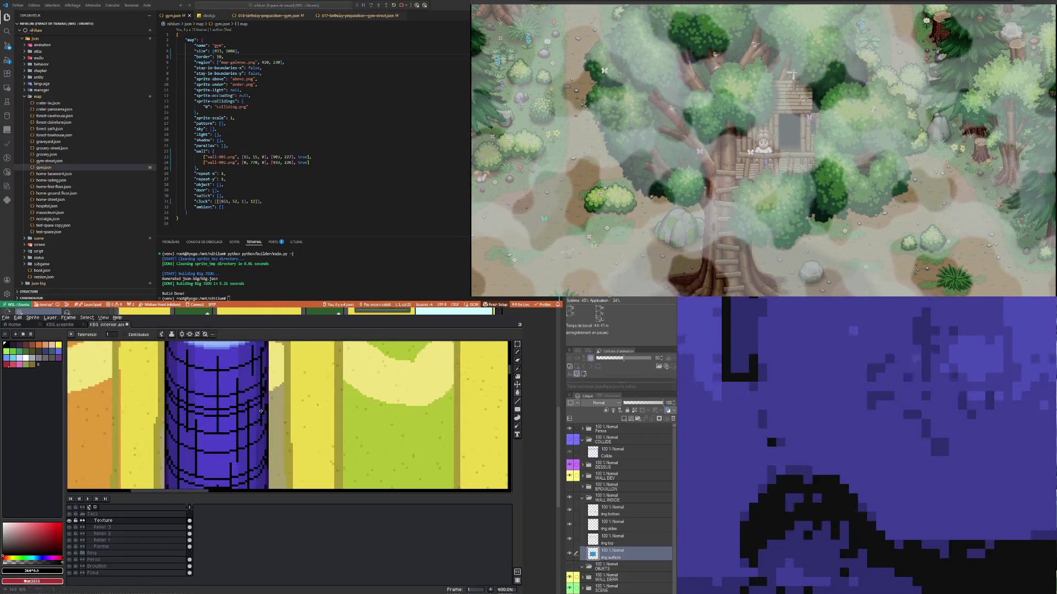
{"action": "scroll", "coordinate": [220, 404], "scroll_direction": "down", "scroll_amount": 1}
{"action": "scroll", "coordinate": [220, 404], "scroll_direction": "down", "scroll_amount": 1}
{"action": "scroll", "coordinate": [221, 417], "scroll_direction": "up", "scroll_amount": 1}
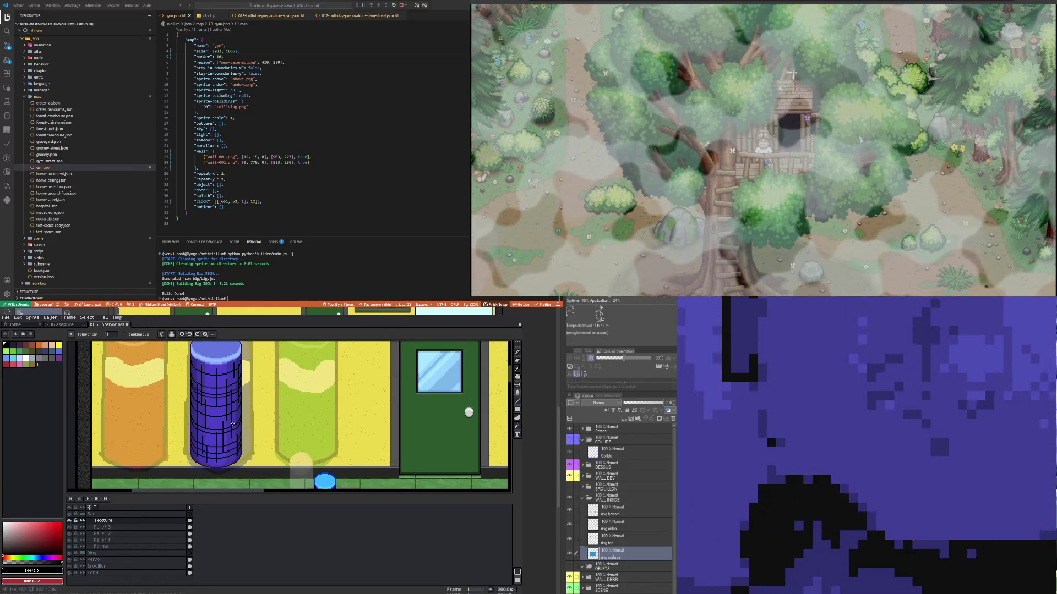
Step: Give the Texture layer Color Burn blending at a low, slightly raised opacity
{"action": "double_click", "coordinate": [124, 521]}
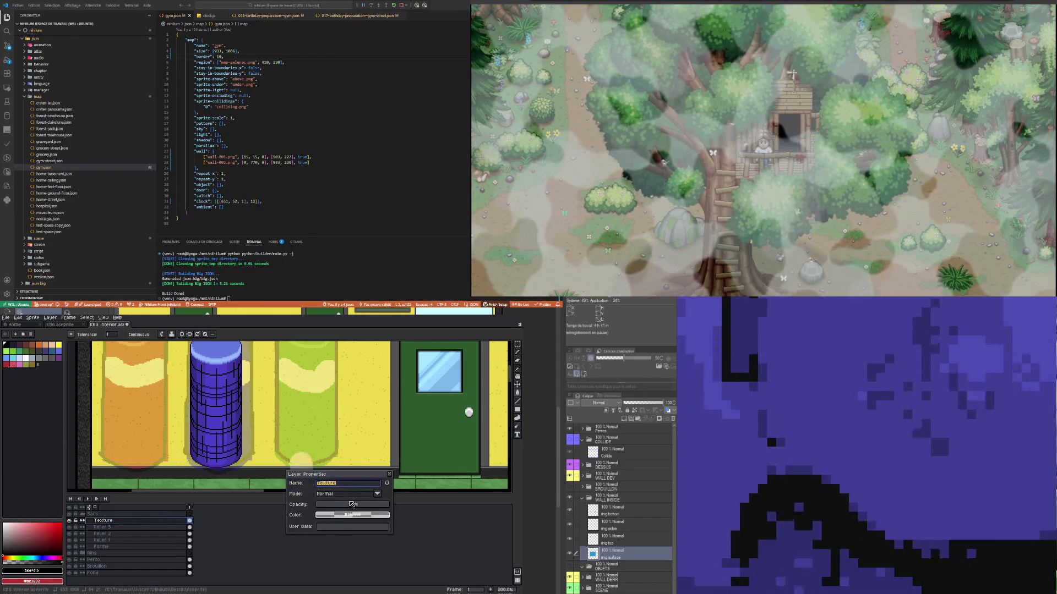
{"action": "left_click", "coordinate": [339, 507]}
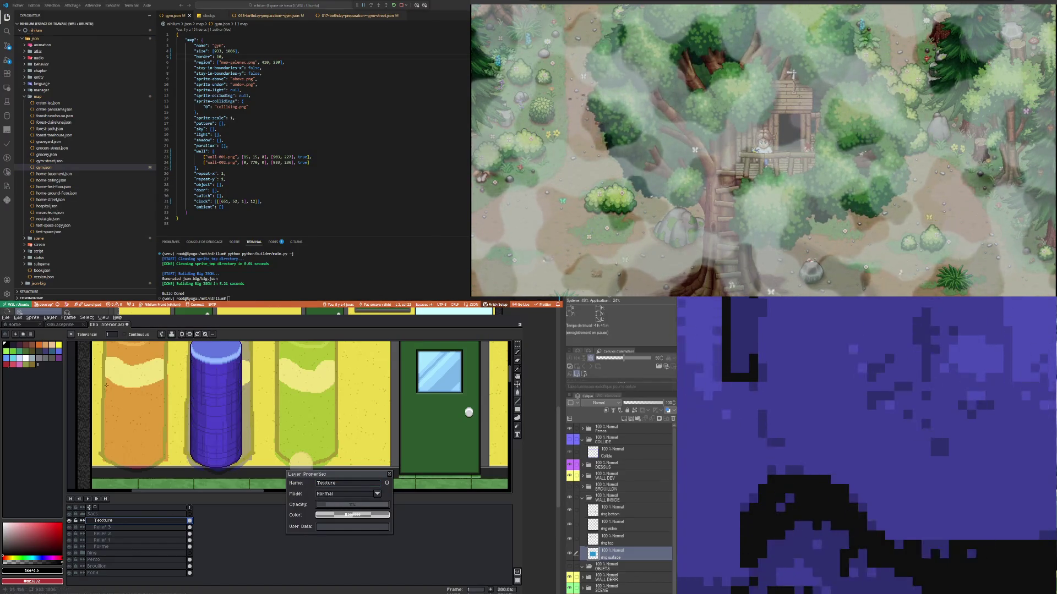
{"action": "scroll", "coordinate": [199, 392], "scroll_direction": "down", "scroll_amount": 1}
{"action": "scroll", "coordinate": [199, 392], "scroll_direction": "up", "scroll_amount": 1}
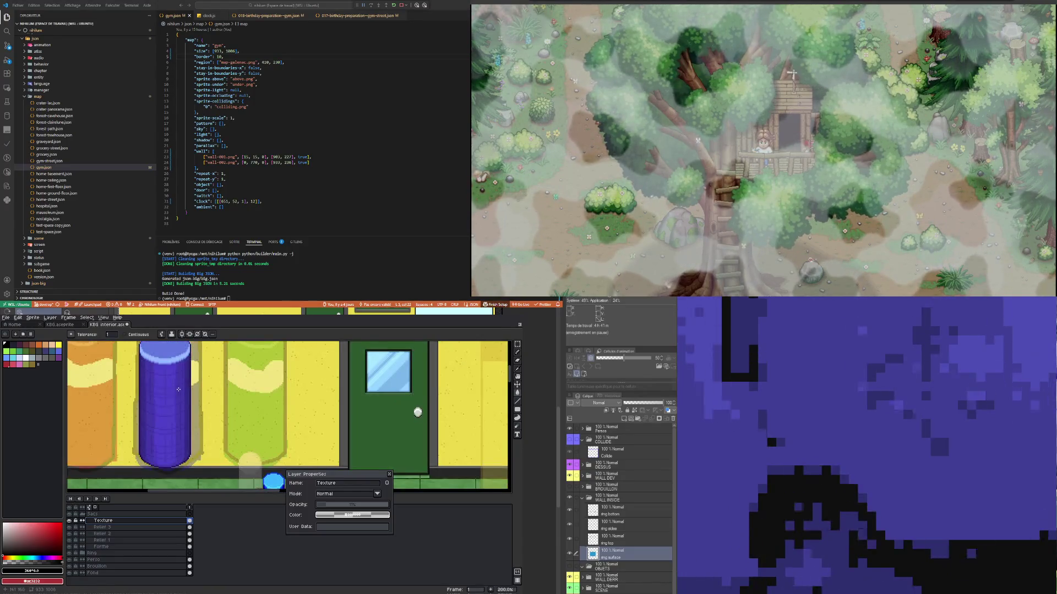
{"action": "scroll", "coordinate": [179, 390], "scroll_direction": "down", "scroll_amount": 1}
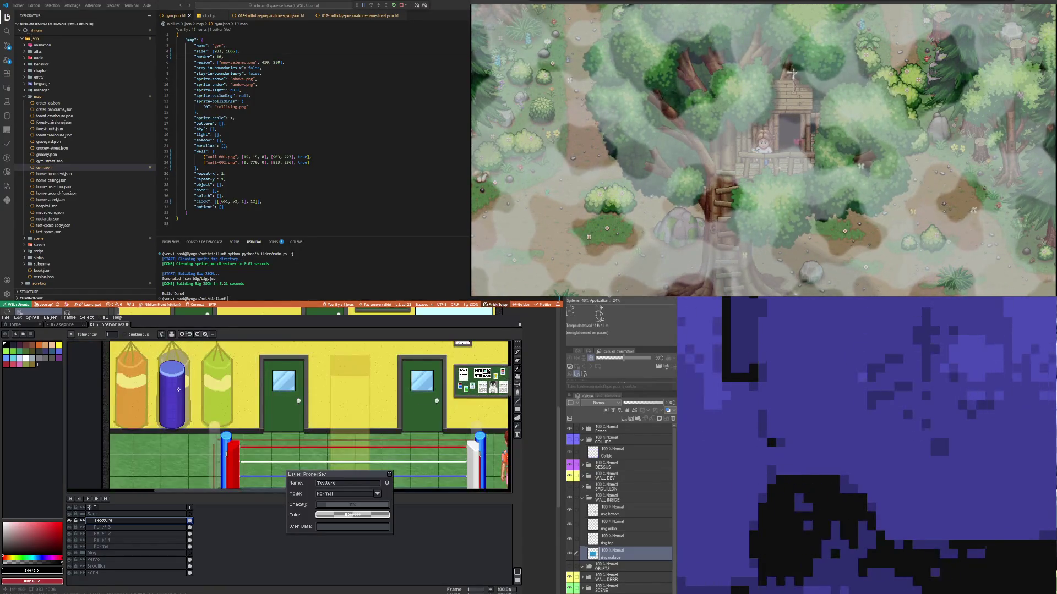
{"action": "scroll", "coordinate": [143, 389], "scroll_direction": "up", "scroll_amount": 1}
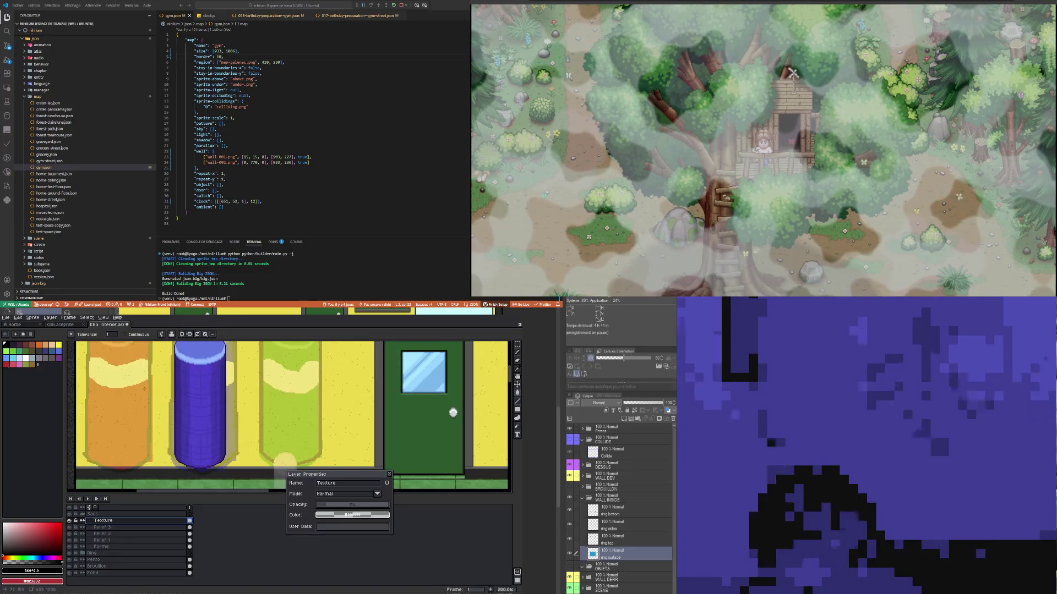
{"action": "left_click", "coordinate": [345, 494]}
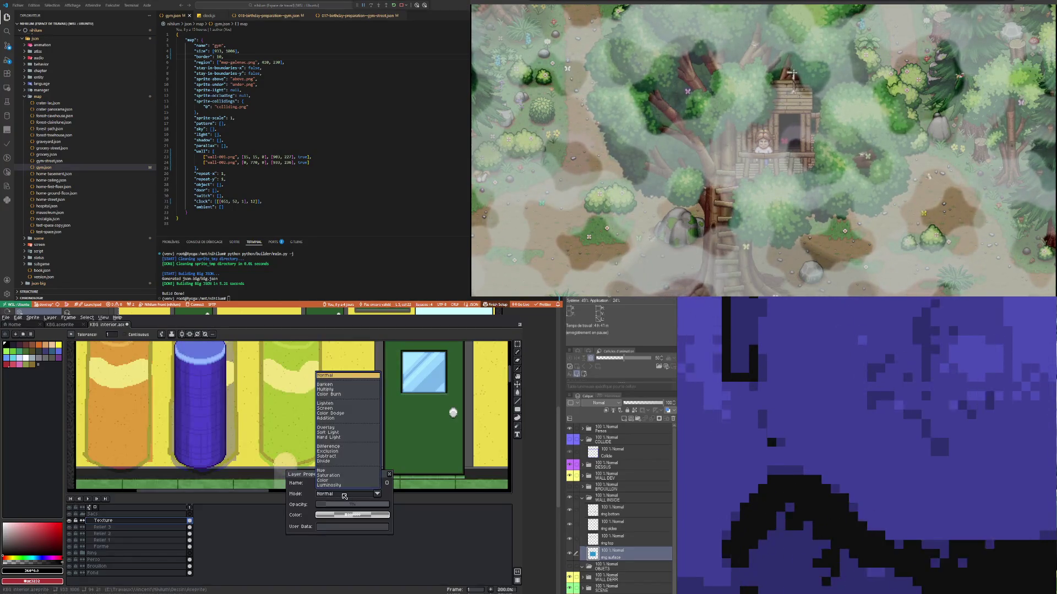
{"action": "left_click", "coordinate": [331, 395]}
{"action": "left_click_drag", "start_coordinate": [332, 504], "coordinate": [329, 505]}
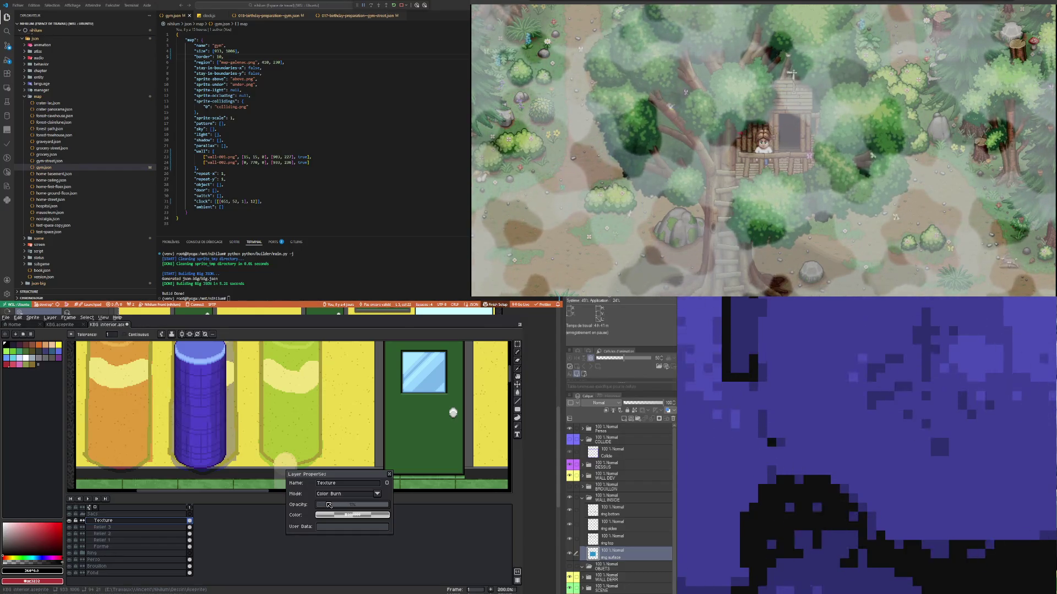
{"action": "scroll", "coordinate": [230, 448], "scroll_direction": "up", "scroll_amount": 1}
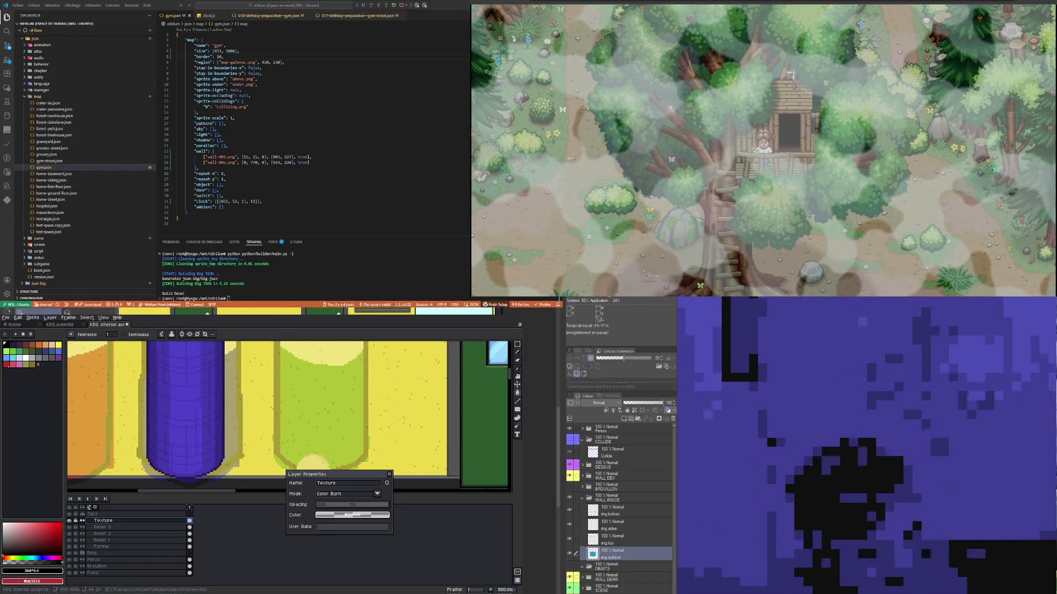
{"action": "left_click", "coordinate": [389, 475]}
{"action": "scroll", "coordinate": [287, 418], "scroll_direction": "down", "scroll_amount": 1}
{"action": "right_click", "coordinate": [168, 521]}
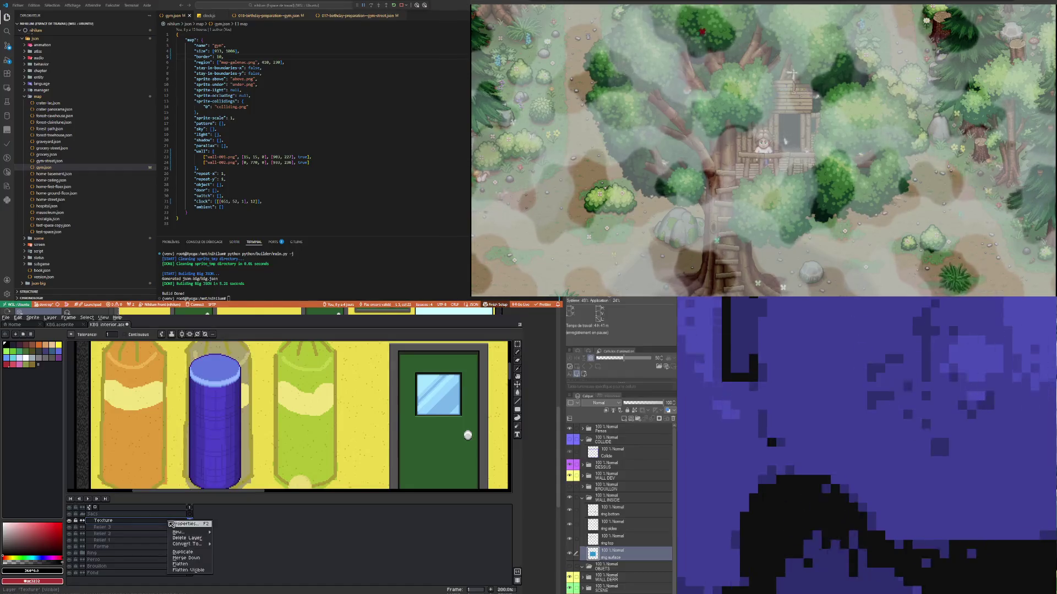
Step: Duplicate the Texture layer as Texture Copy and marquee-select around the blue bag
{"action": "left_click", "coordinate": [193, 551]}
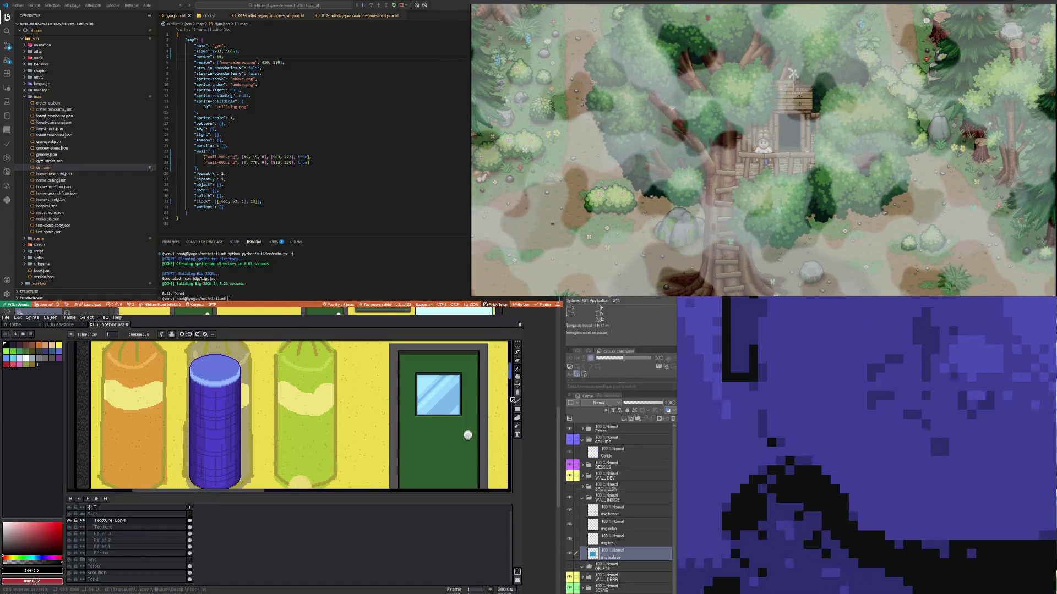
{"action": "scroll", "coordinate": [228, 388], "scroll_direction": "down", "scroll_amount": 1}
{"action": "key", "text": "m"}
{"action": "left_click_drag", "start_coordinate": [195, 354], "coordinate": [252, 457]}
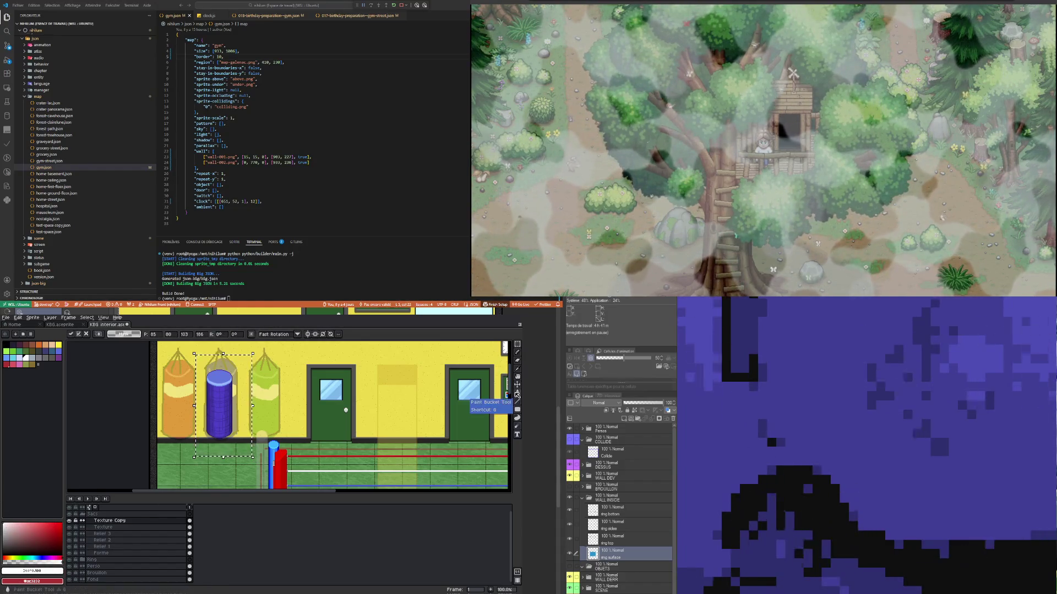
{"action": "left_click", "coordinate": [518, 393]}
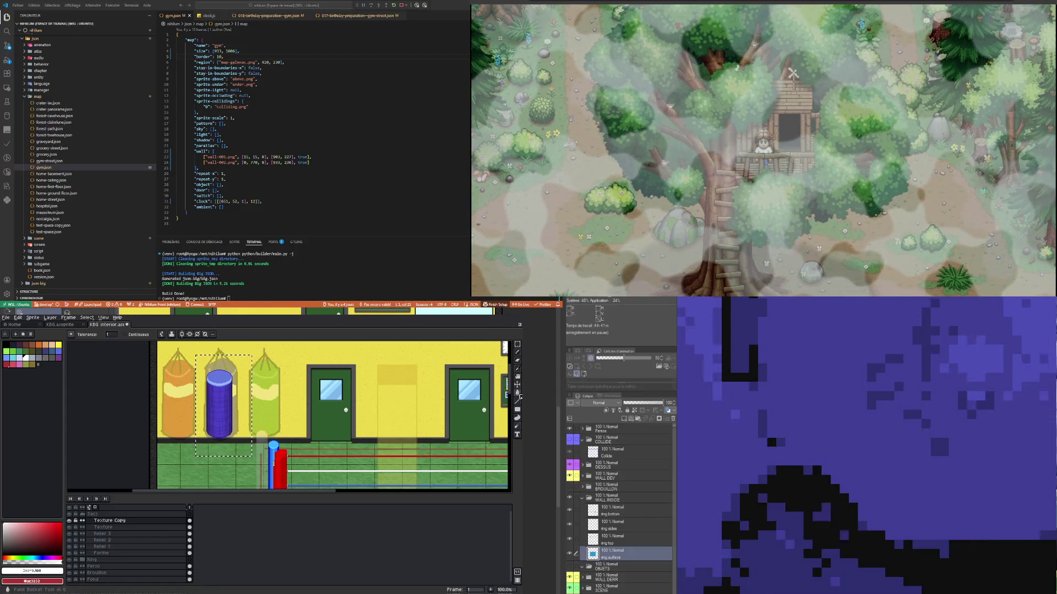
{"action": "scroll", "coordinate": [222, 403], "scroll_direction": "up", "scroll_amount": 5}
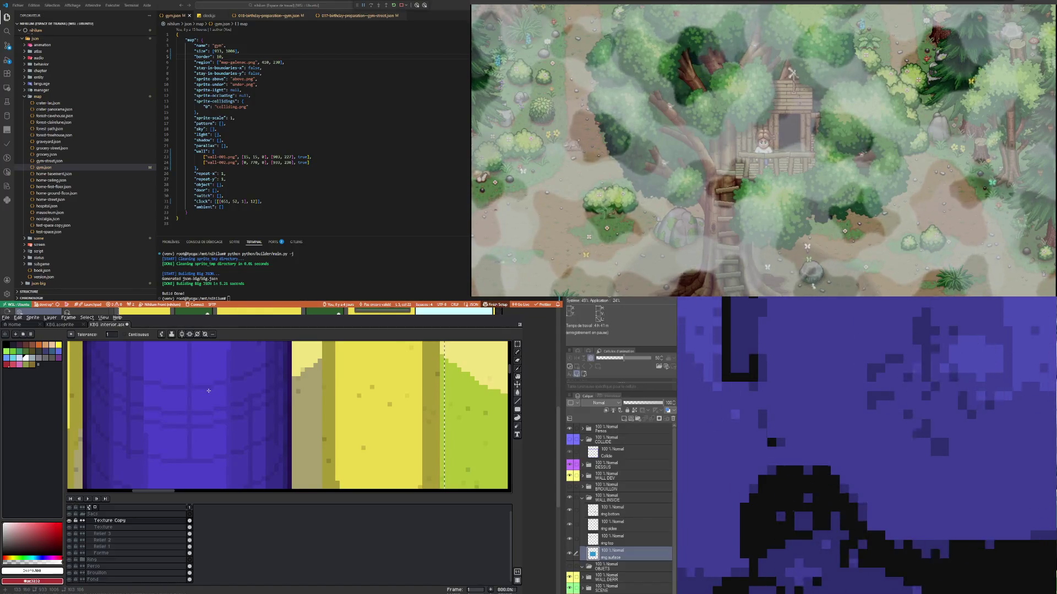
Step: Set the Texture Copy layer back to Normal blending and adjust its opacity
{"action": "double_click", "coordinate": [155, 521]}
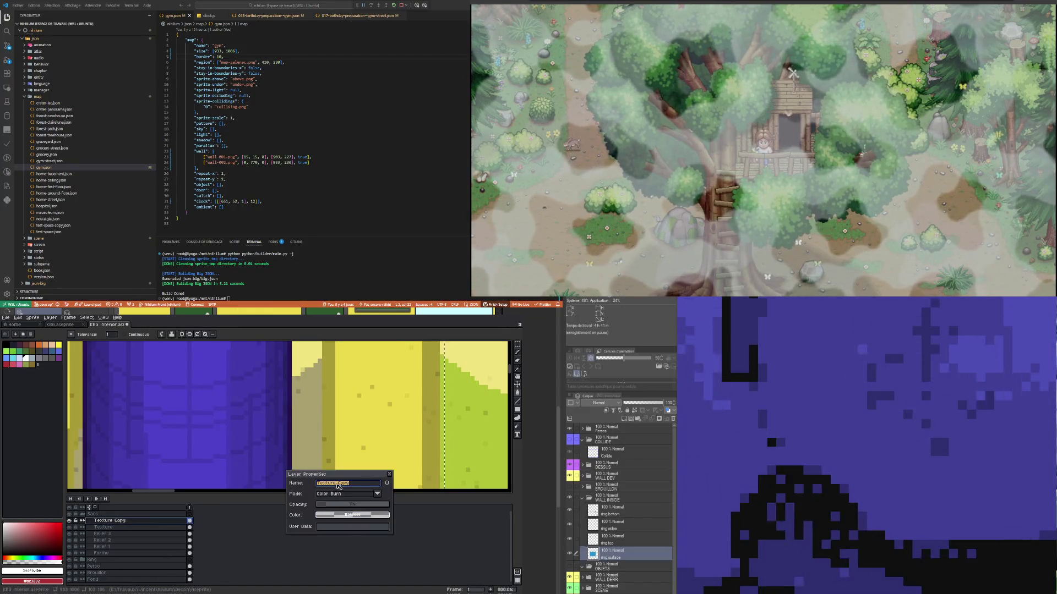
{"action": "left_click", "coordinate": [375, 494]}
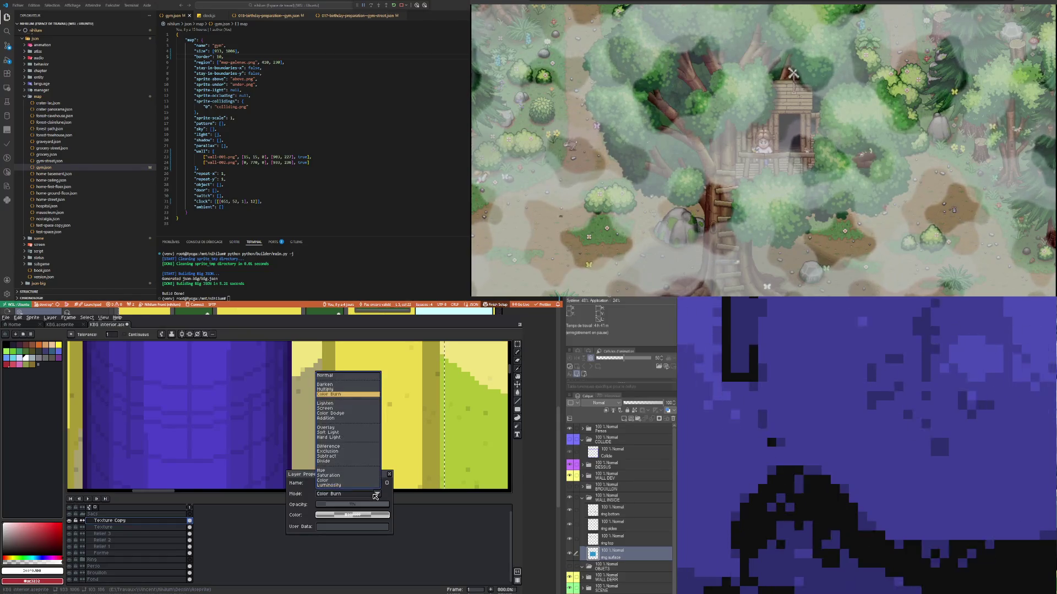
{"action": "left_click", "coordinate": [329, 378]}
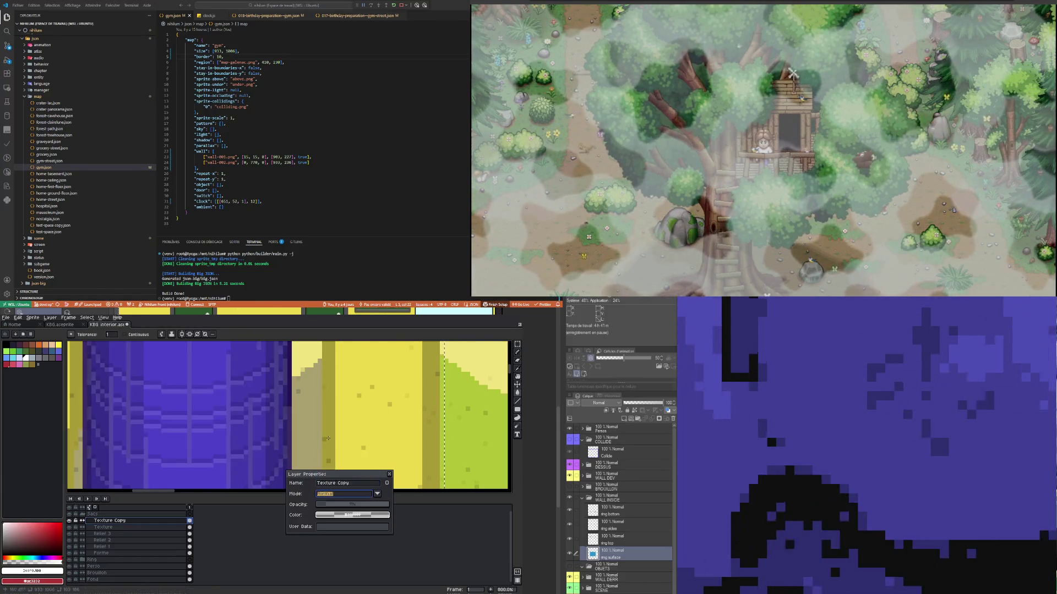
{"action": "scroll", "coordinate": [230, 428], "scroll_direction": "down", "scroll_amount": 4}
{"action": "scroll", "coordinate": [229, 427], "scroll_direction": "down", "scroll_amount": 1}
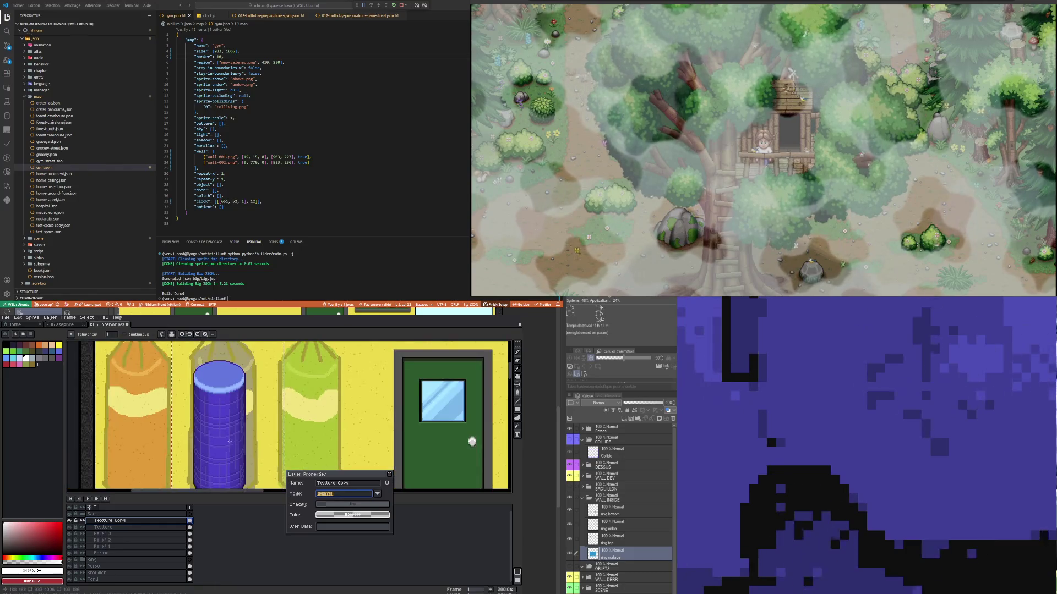
{"action": "scroll", "coordinate": [230, 428], "scroll_direction": "down", "scroll_amount": 1}
{"action": "scroll", "coordinate": [230, 427], "scroll_direction": "up", "scroll_amount": 1}
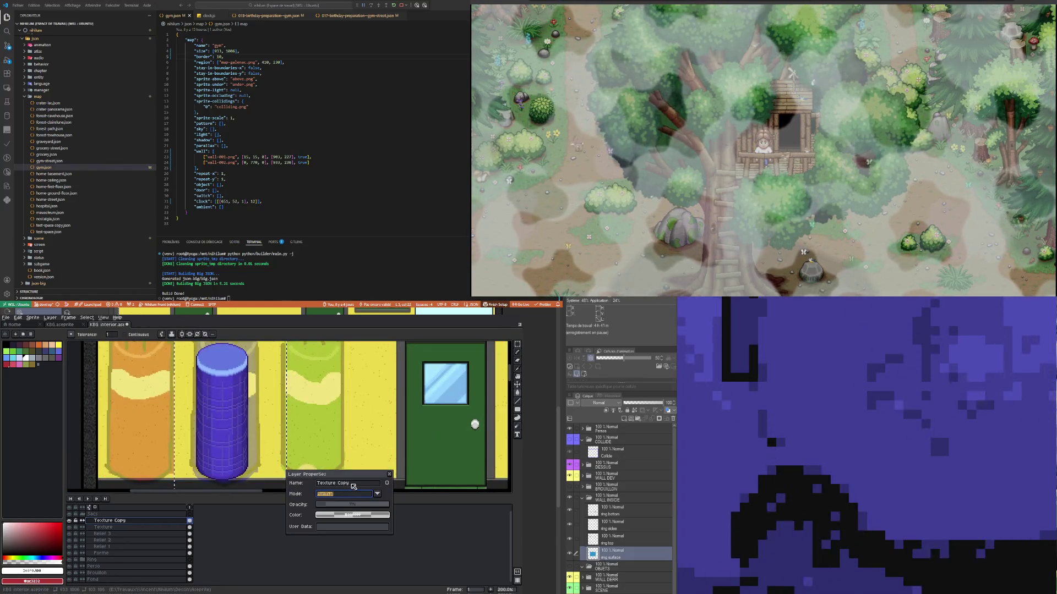
{"action": "left_click_drag", "start_coordinate": [329, 506], "coordinate": [317, 508]}
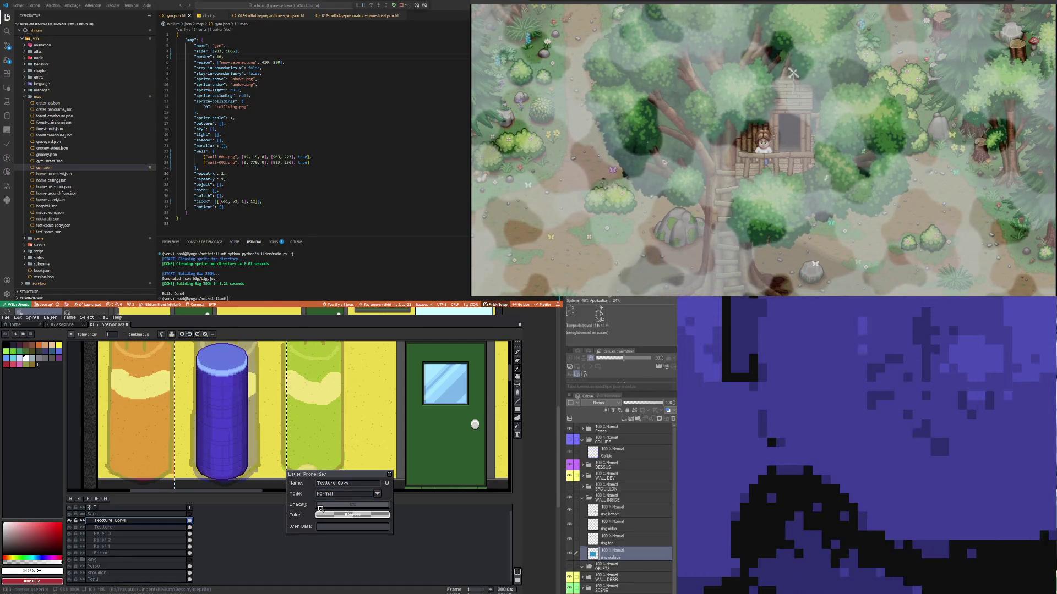
Step: Switch the Texture Copy layer to Luminosity blending
{"action": "scroll", "coordinate": [221, 443], "scroll_direction": "up", "scroll_amount": 1}
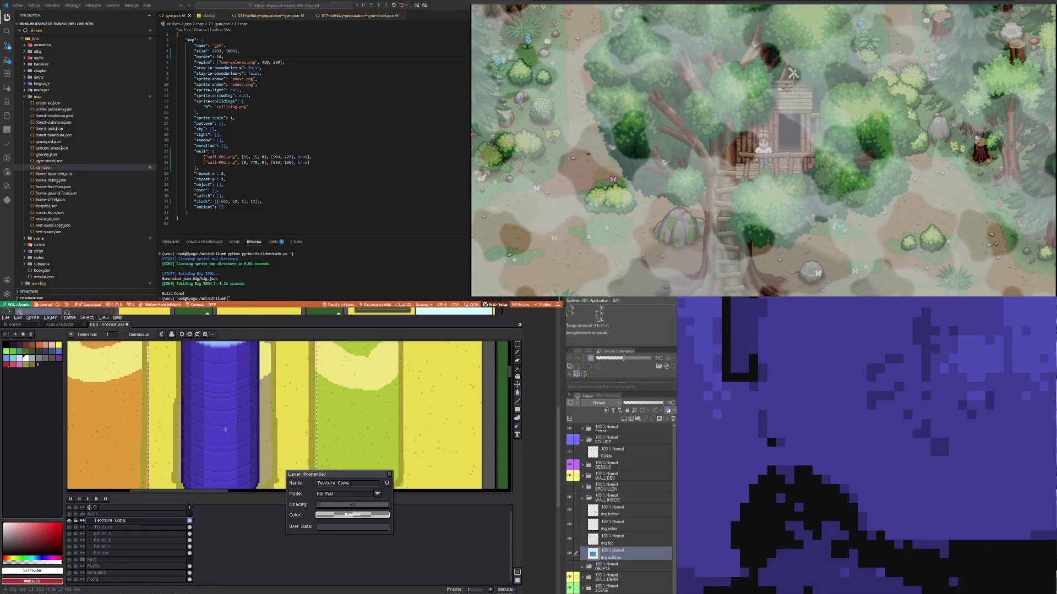
{"action": "scroll", "coordinate": [222, 443], "scroll_direction": "down", "scroll_amount": 3}
{"action": "scroll", "coordinate": [222, 443], "scroll_direction": "up", "scroll_amount": 3}
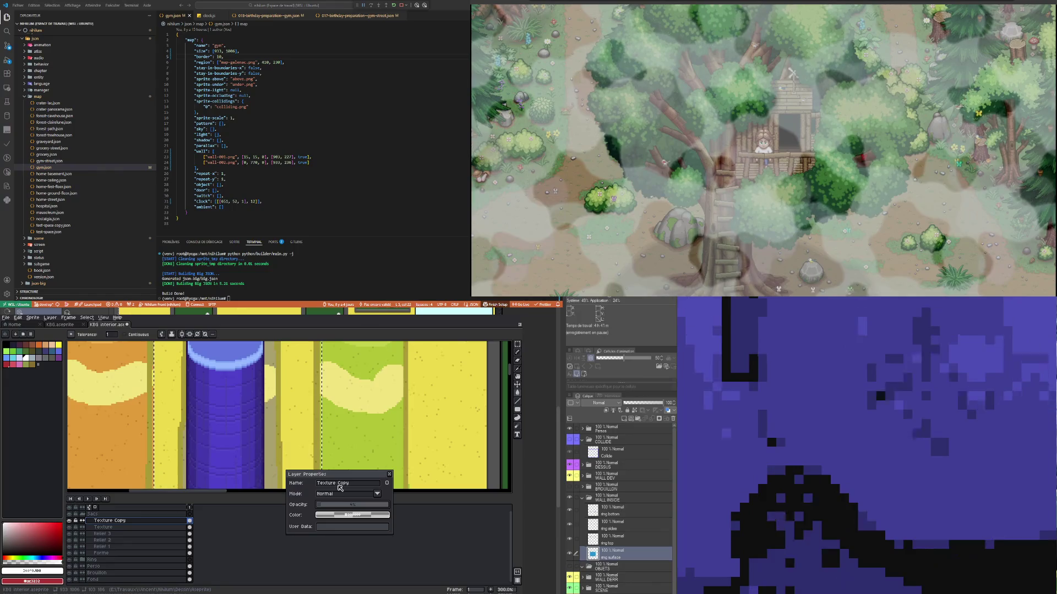
{"action": "left_click", "coordinate": [344, 496]}
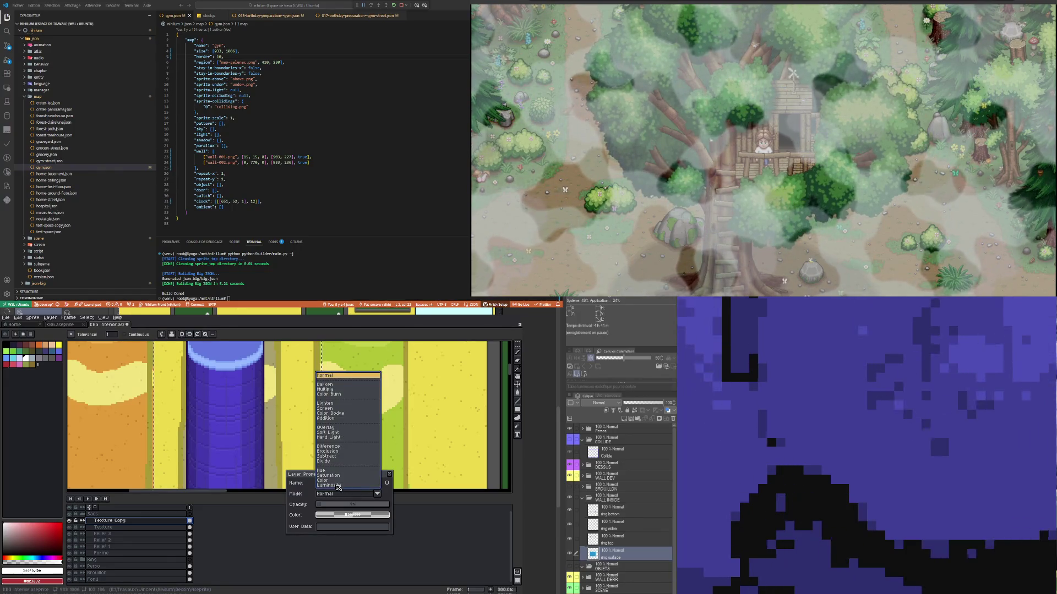
{"action": "left_click", "coordinate": [344, 485]}
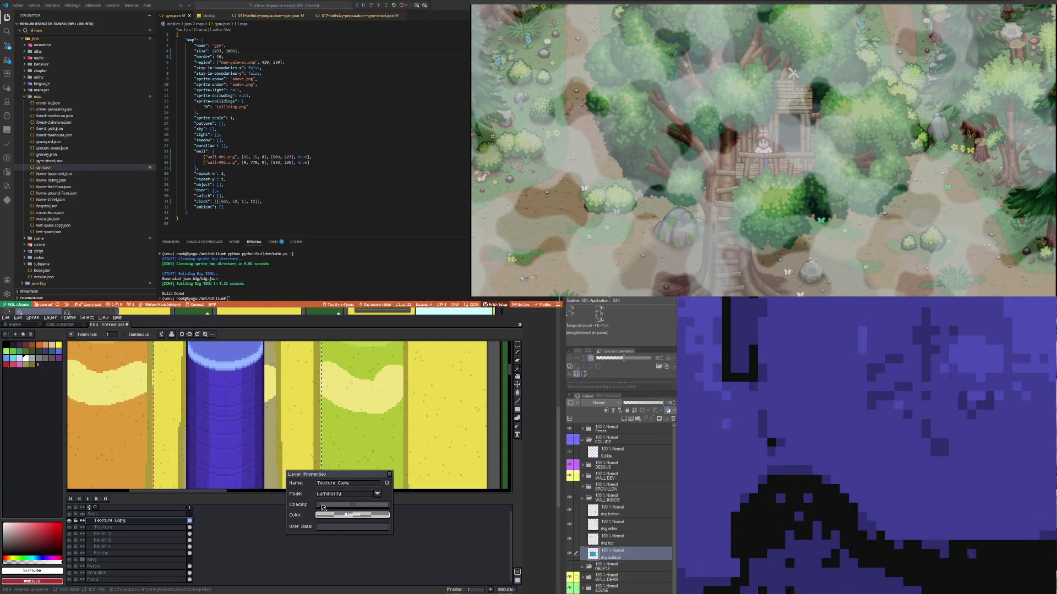
{"action": "scroll", "coordinate": [238, 436], "scroll_direction": "up", "scroll_amount": 2}
{"action": "scroll", "coordinate": [238, 436], "scroll_direction": "down", "scroll_amount": 3}
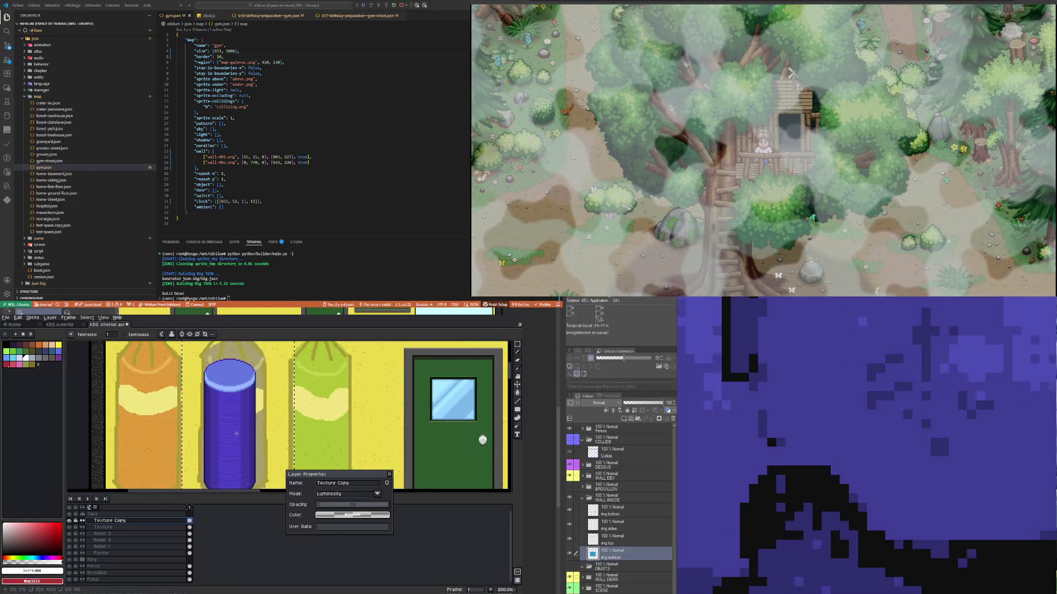
{"action": "scroll", "coordinate": [238, 436], "scroll_direction": "down", "scroll_amount": 1}
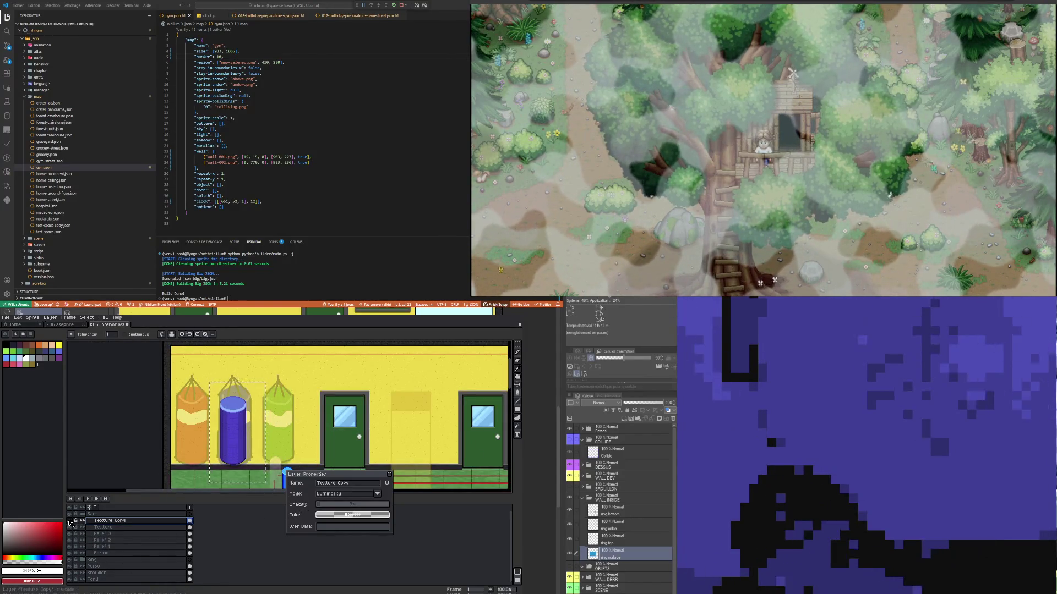
Step: Hide Texture Copy, close its properties, and bring up its layer context menu
{"action": "left_click", "coordinate": [70, 522]}
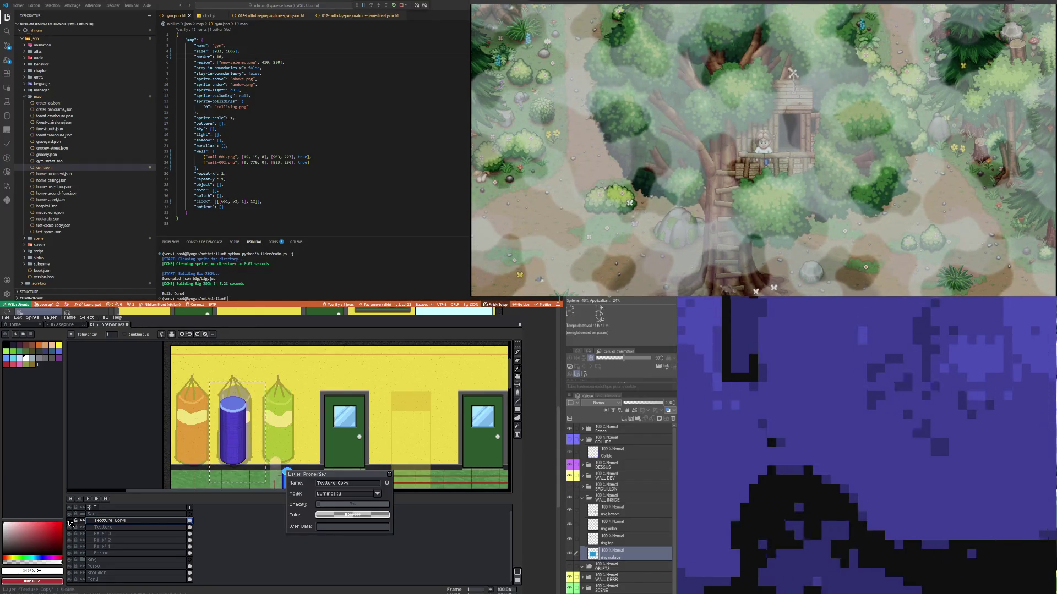
{"action": "left_click", "coordinate": [391, 474]}
{"action": "right_click", "coordinate": [103, 521]}
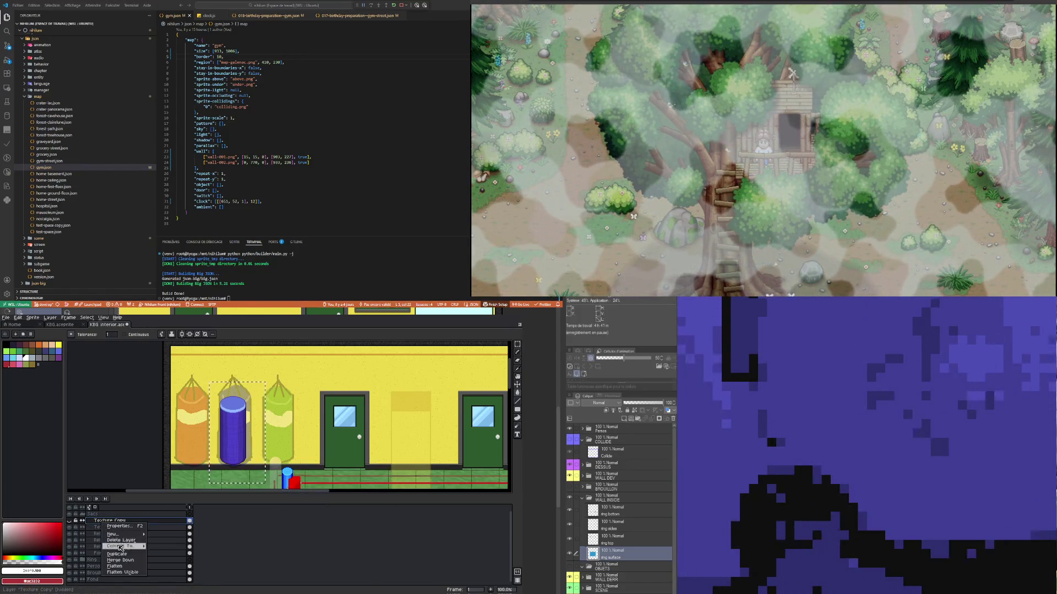
Step: Delete the Texture Copy layer, then deselect with Ctrl+D
{"action": "left_click", "coordinate": [120, 541]}
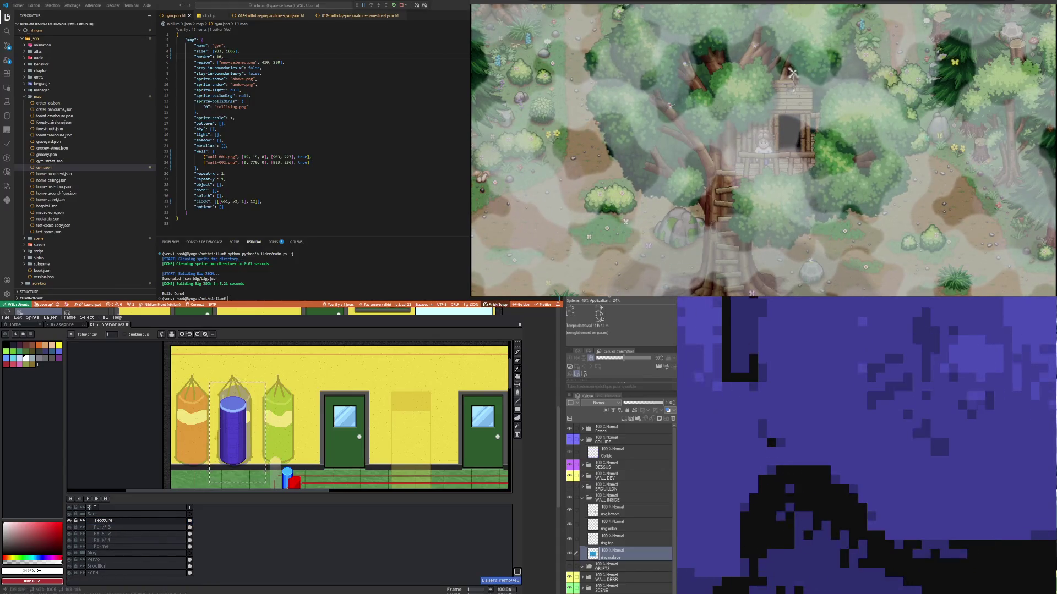
{"action": "key", "text": "ctrl+d"}
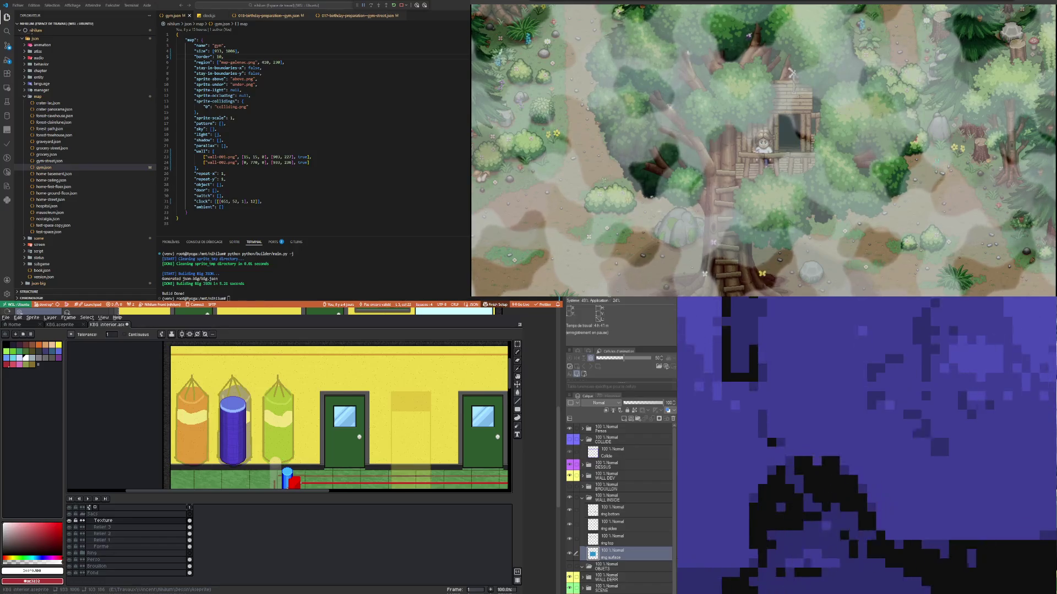
Step: Add a new layer directly above the Texture layer
{"action": "scroll", "coordinate": [243, 393], "scroll_direction": "up", "scroll_amount": 1}
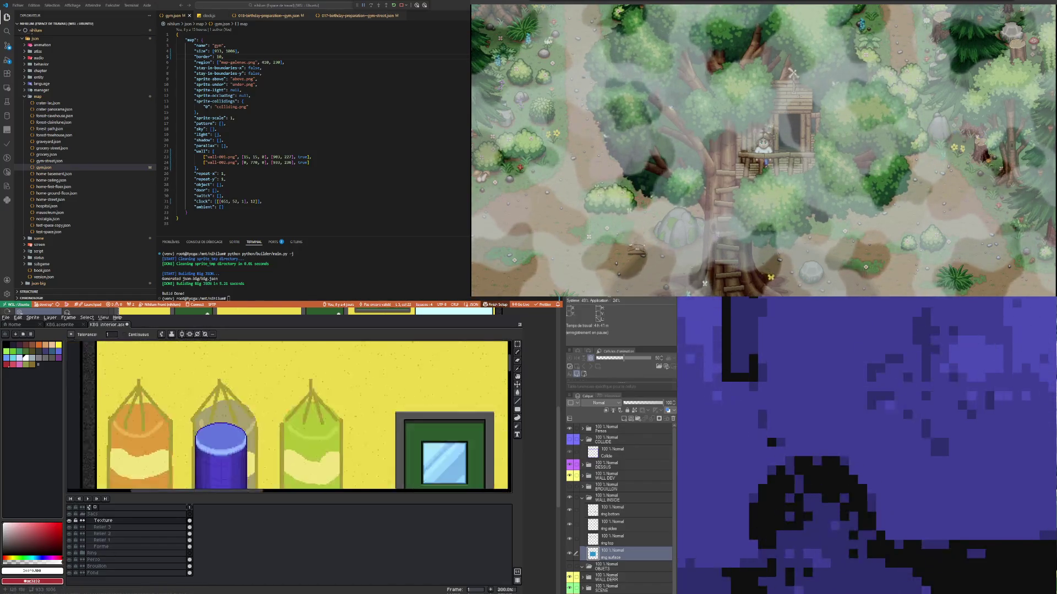
{"action": "scroll", "coordinate": [218, 460], "scroll_direction": "up", "scroll_amount": 4}
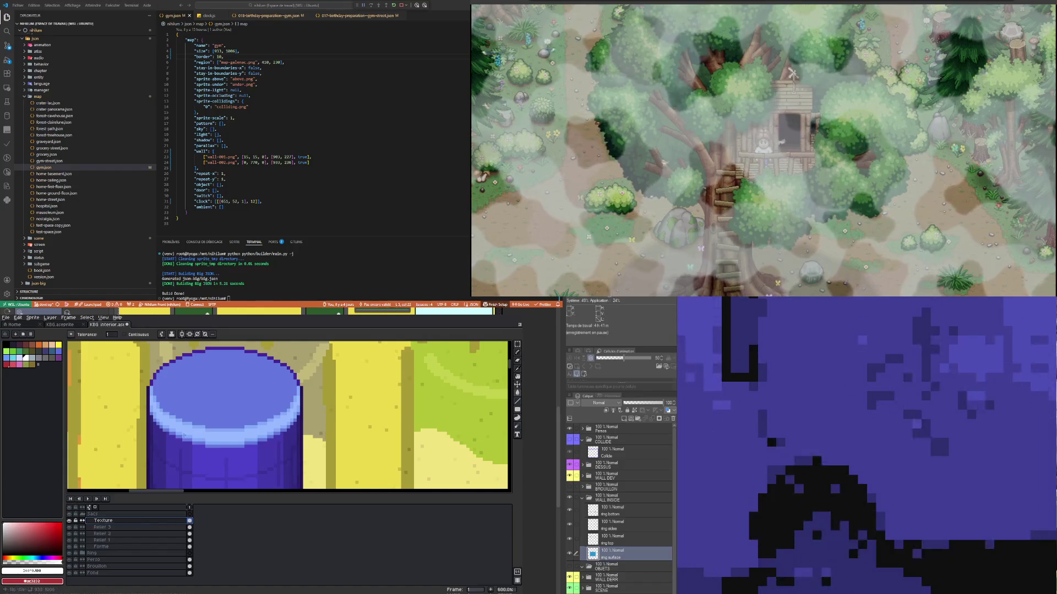
{"action": "scroll", "coordinate": [169, 459], "scroll_direction": "down", "scroll_amount": 2}
{"action": "scroll", "coordinate": [121, 468], "scroll_direction": "up", "scroll_amount": 2}
{"action": "right_click", "coordinate": [149, 524]}
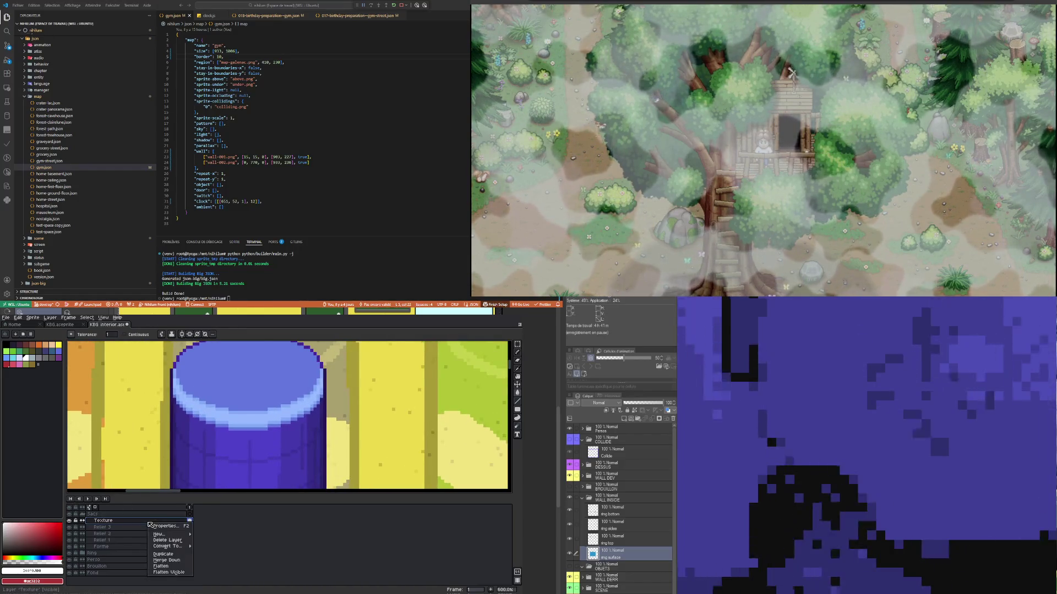
{"action": "key", "text": "Escape"}
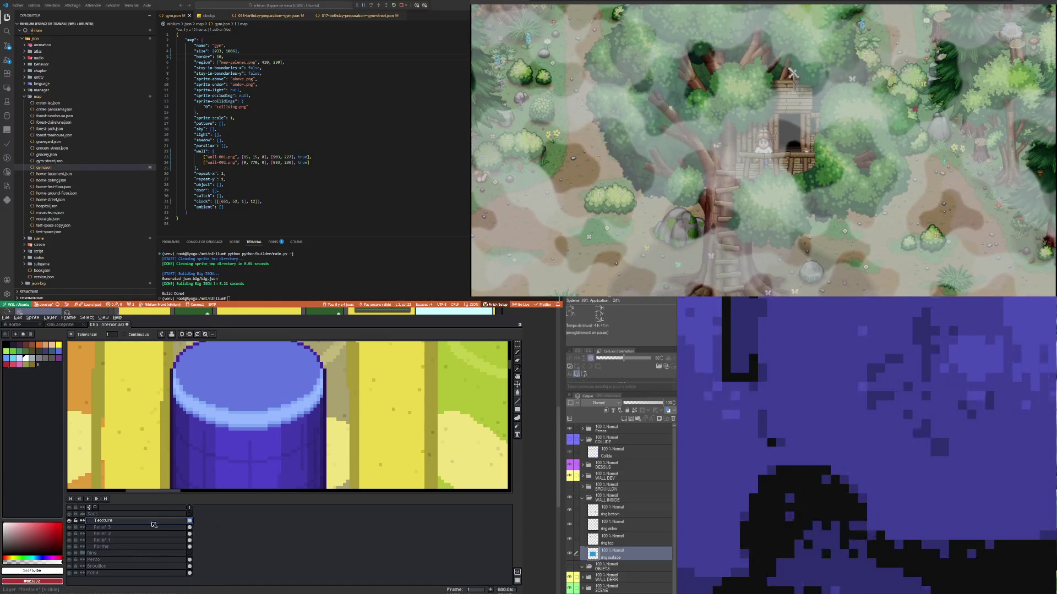
{"action": "right_click", "coordinate": [154, 524]}
{"action": "mouse_move", "coordinate": [171, 531]}
{"action": "left_click", "coordinate": [237, 536]}
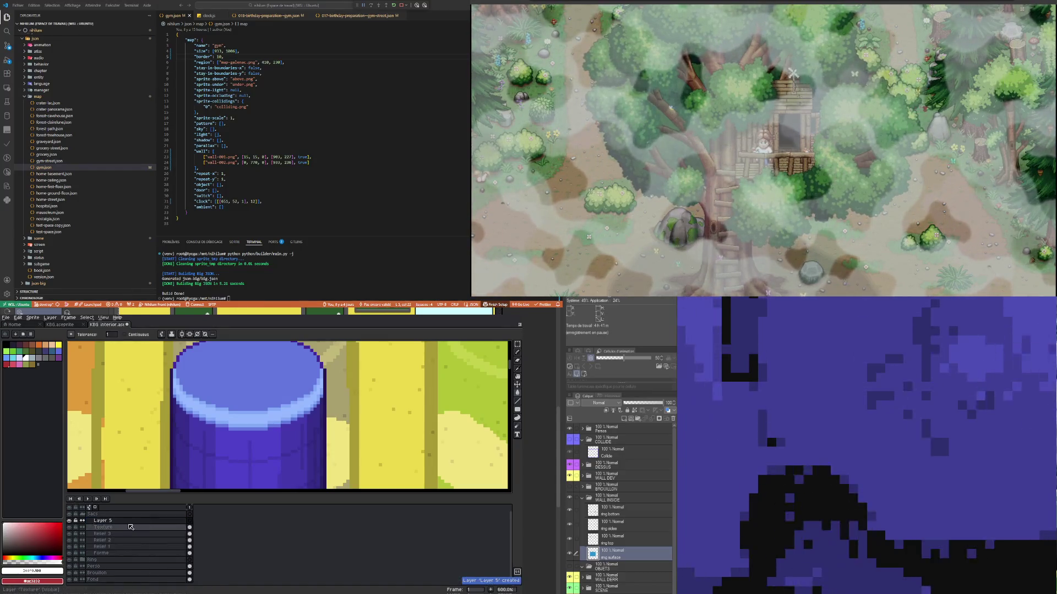
Step: Rename the new layer to 'Plis'
{"action": "double_click", "coordinate": [127, 521]}
{"action": "type", "text": "P"}
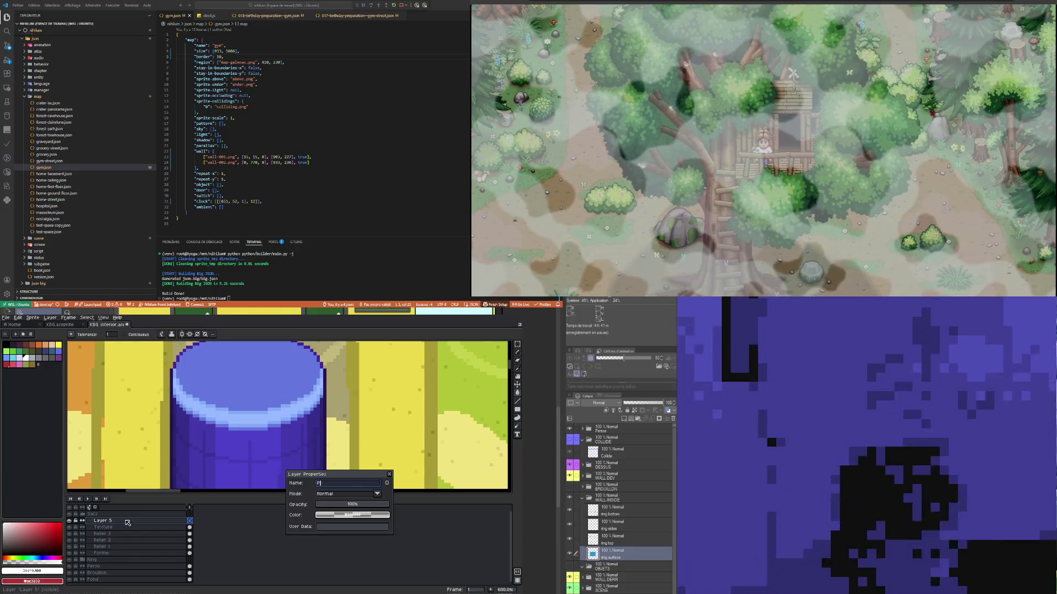
{"action": "type", "text": "lis"}
{"action": "key", "text": "Return"}
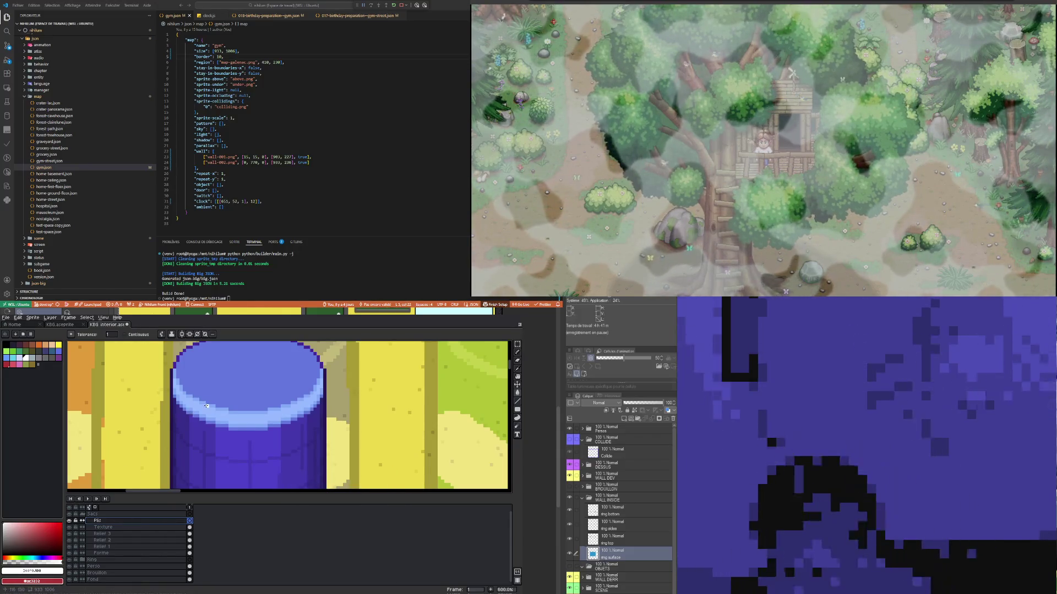
{"action": "scroll", "coordinate": [206, 406], "scroll_direction": "up", "scroll_amount": 1}
Step: Sample the punching bag's blue and choose a darker shade for the pencil
{"action": "left_click", "coordinate": [517, 376]}
{"action": "left_click", "coordinate": [323, 436]}
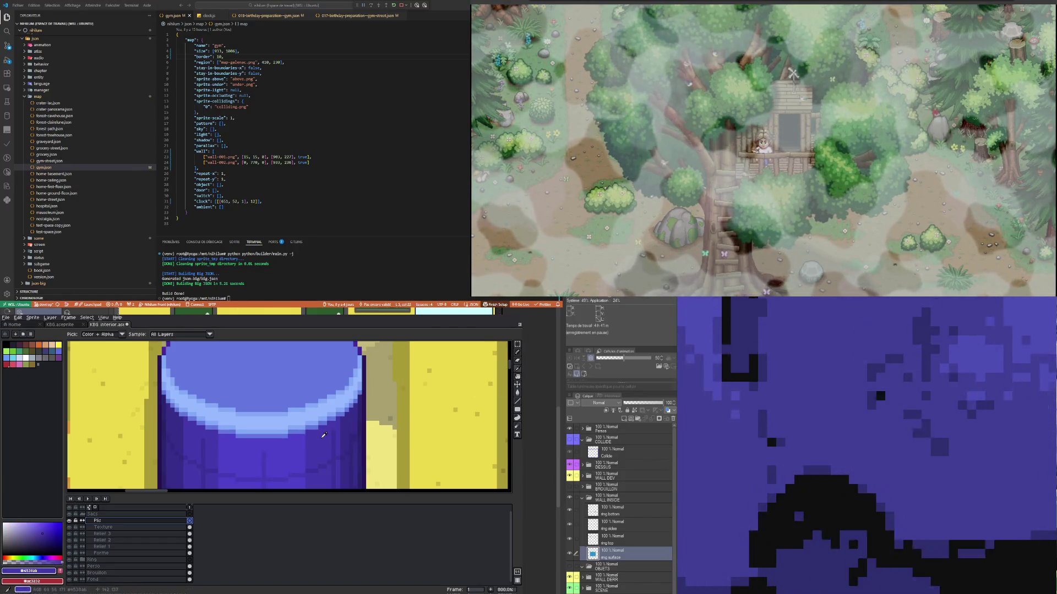
{"action": "left_click", "coordinate": [516, 353]}
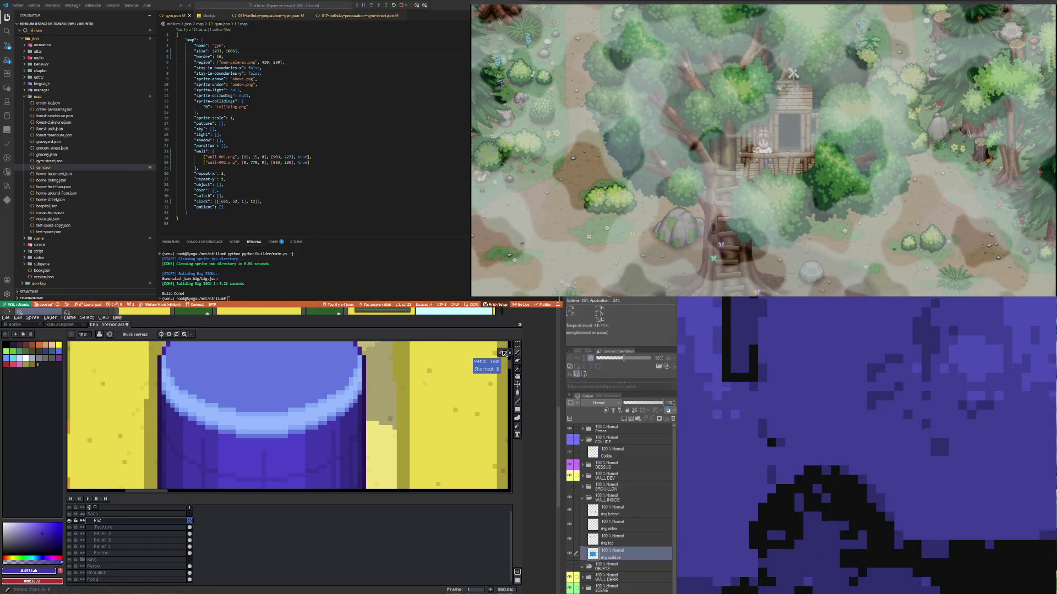
{"action": "left_click", "coordinate": [54, 549]}
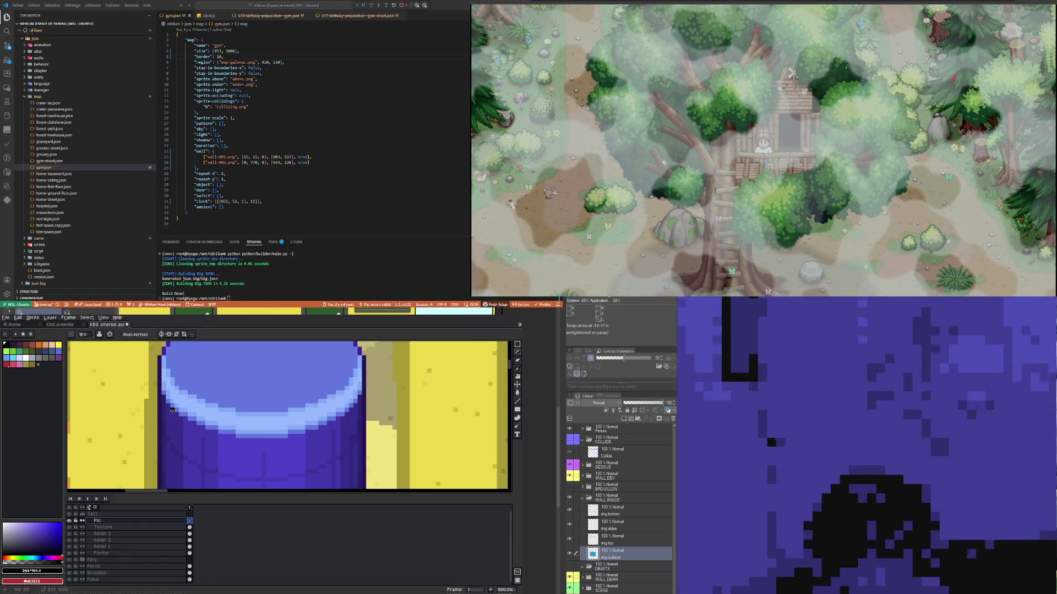
Step: Draw several dark vertical fold lines across the bag's rim, redrawing the third
{"action": "left_click_drag", "start_coordinate": [172, 411], "coordinate": [176, 374]}
{"action": "left_click_drag", "start_coordinate": [197, 427], "coordinate": [207, 388]}
{"action": "left_click_drag", "start_coordinate": [223, 435], "coordinate": [238, 396]}
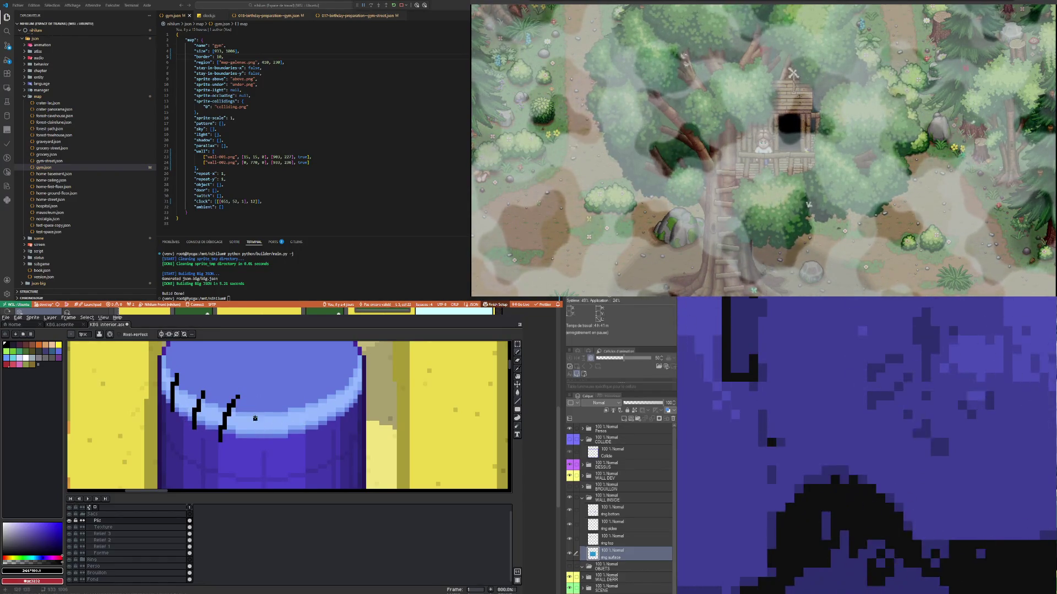
{"action": "key", "text": "ctrl+z"}
{"action": "left_click_drag", "start_coordinate": [221, 439], "coordinate": [228, 398]}
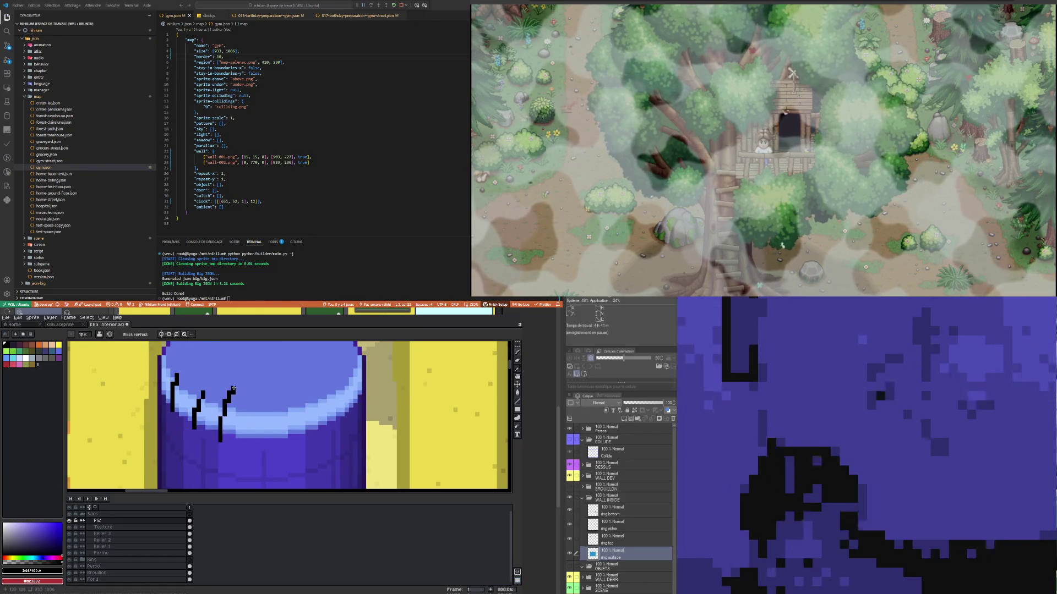
{"action": "mouse_move", "coordinate": [259, 445]}
{"action": "left_mouse_down"}
{"action": "mouse_move", "coordinate": [259, 395]}
{"action": "mouse_move", "coordinate": [301, 444]}
{"action": "left_mouse_up"}
{"action": "left_click_drag", "start_coordinate": [320, 384], "coordinate": [330, 429]}
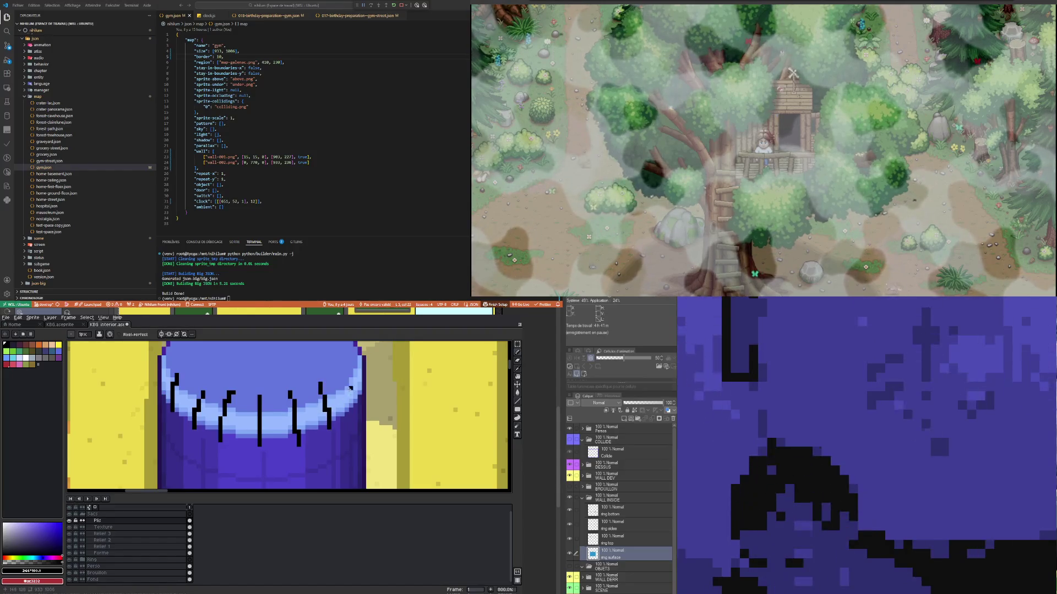
{"action": "mouse_move", "coordinate": [355, 386]}
{"action": "left_mouse_down"}
{"action": "mouse_move", "coordinate": [355, 359]}
{"action": "mouse_move", "coordinate": [349, 412]}
{"action": "left_mouse_up"}
Step: Add fold lines along the rim's right edge, top-left, and upper-right edge
{"action": "key", "text": "ctrl+z"}
{"action": "key", "text": "v"}
{"action": "key", "text": "b"}
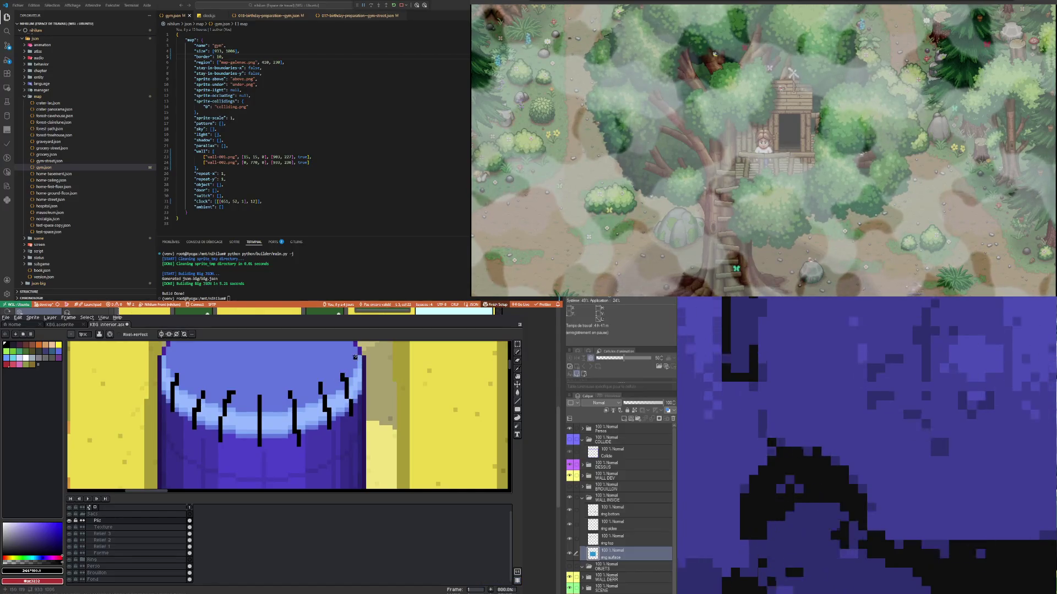
{"action": "left_click_drag", "start_coordinate": [355, 358], "coordinate": [359, 388]}
{"action": "left_click_drag", "start_coordinate": [160, 369], "coordinate": [178, 352]}
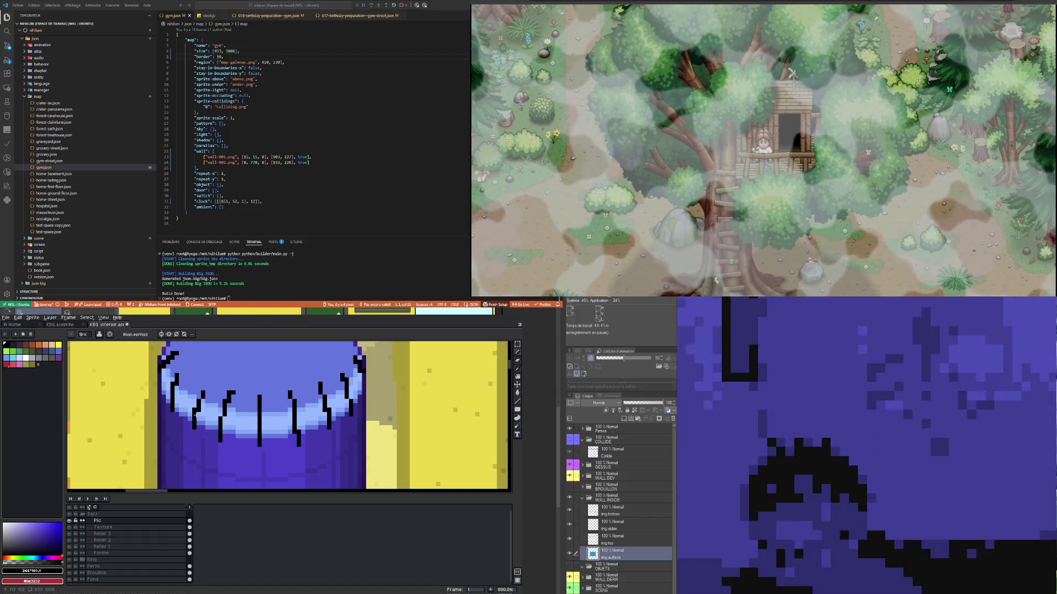
{"action": "scroll", "coordinate": [227, 378], "scroll_direction": "down", "scroll_amount": 4}
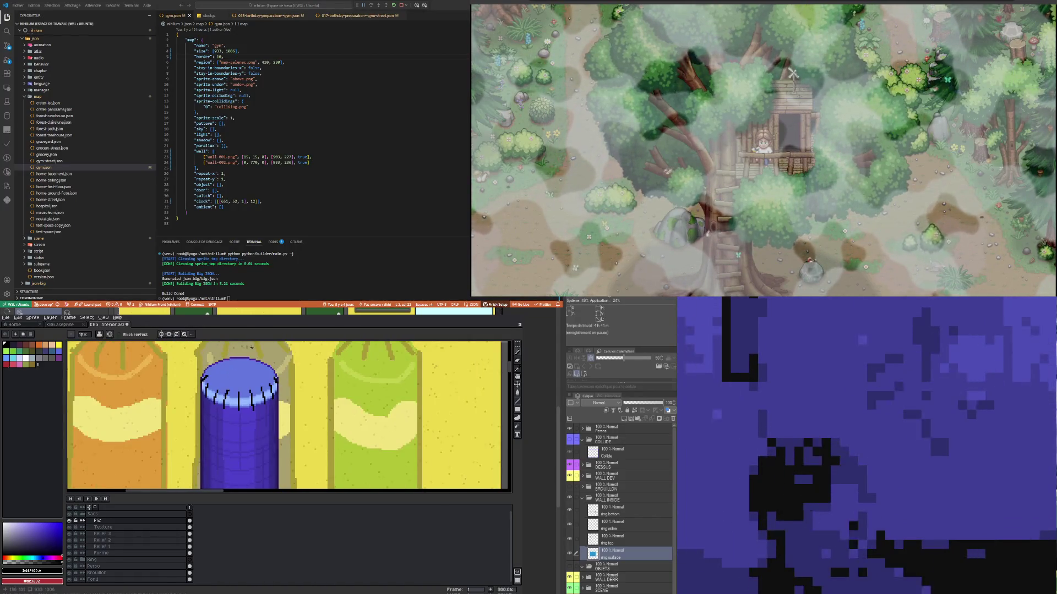
{"action": "scroll", "coordinate": [252, 342], "scroll_direction": "up", "scroll_amount": 3}
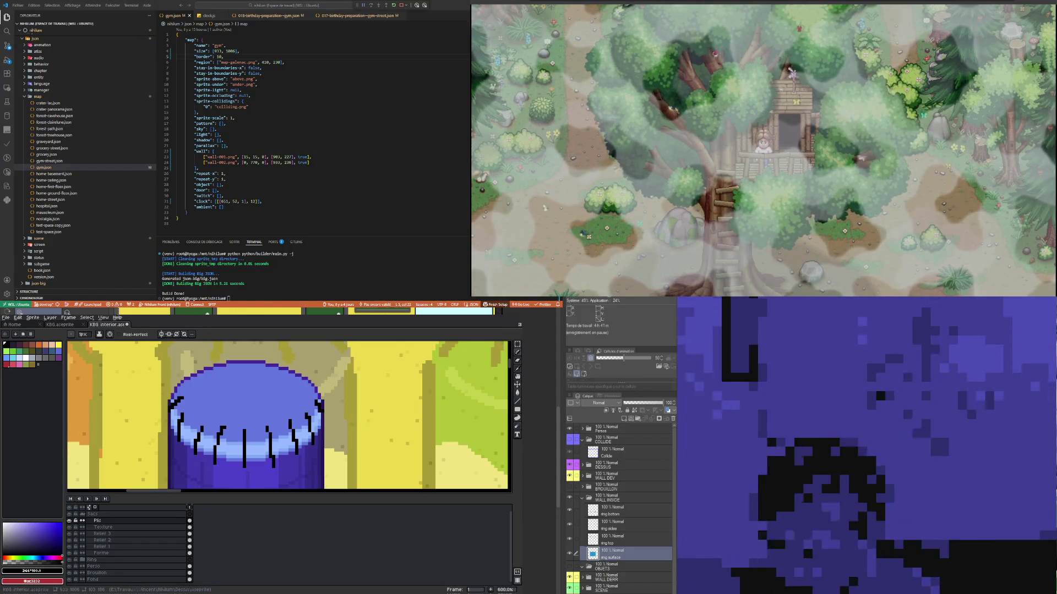
{"action": "scroll", "coordinate": [201, 380], "scroll_direction": "up", "scroll_amount": 1}
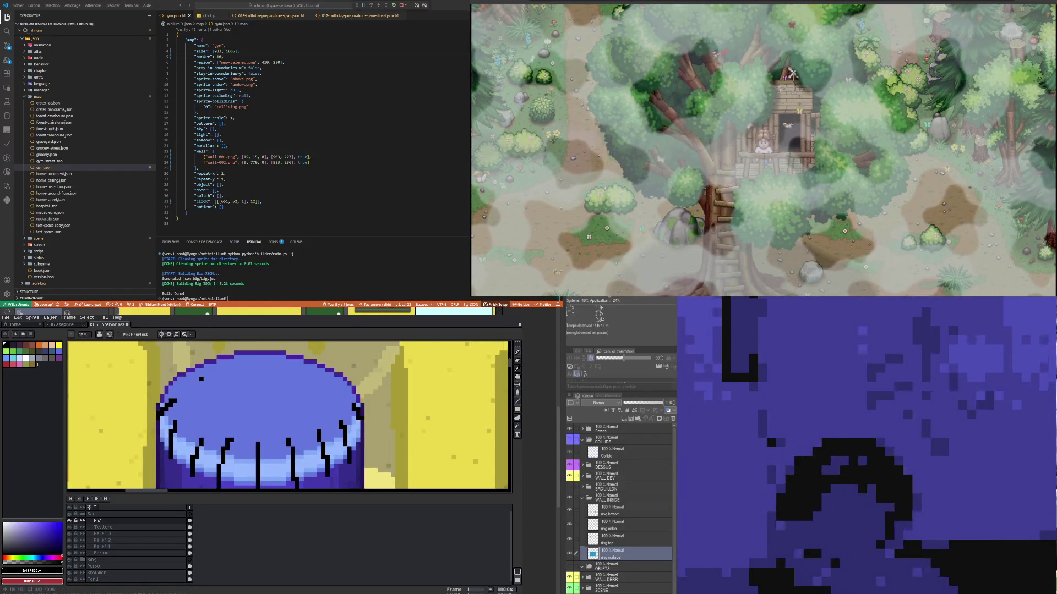
{"action": "left_click_drag", "start_coordinate": [345, 384], "coordinate": [352, 387]}
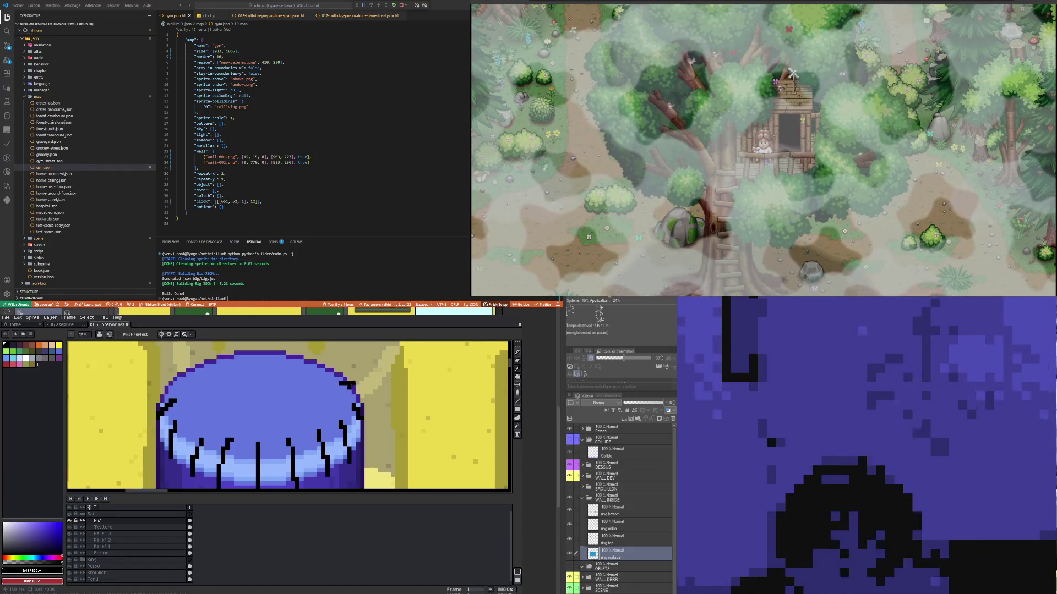
Step: Draw dark fold marks along the bag top's upper-left edge and return to the pencil
{"action": "mouse_move", "coordinate": [180, 375]}
{"action": "left_mouse_down"}
{"action": "mouse_move", "coordinate": [276, 361]}
{"action": "mouse_move", "coordinate": [335, 372]}
{"action": "left_mouse_up"}
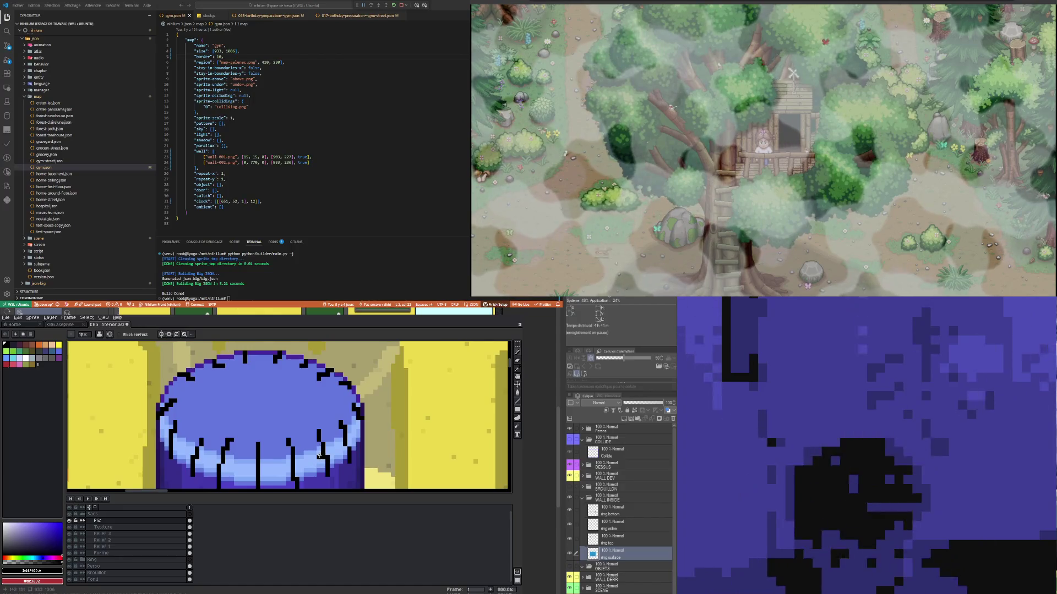
{"action": "key", "text": "b"}
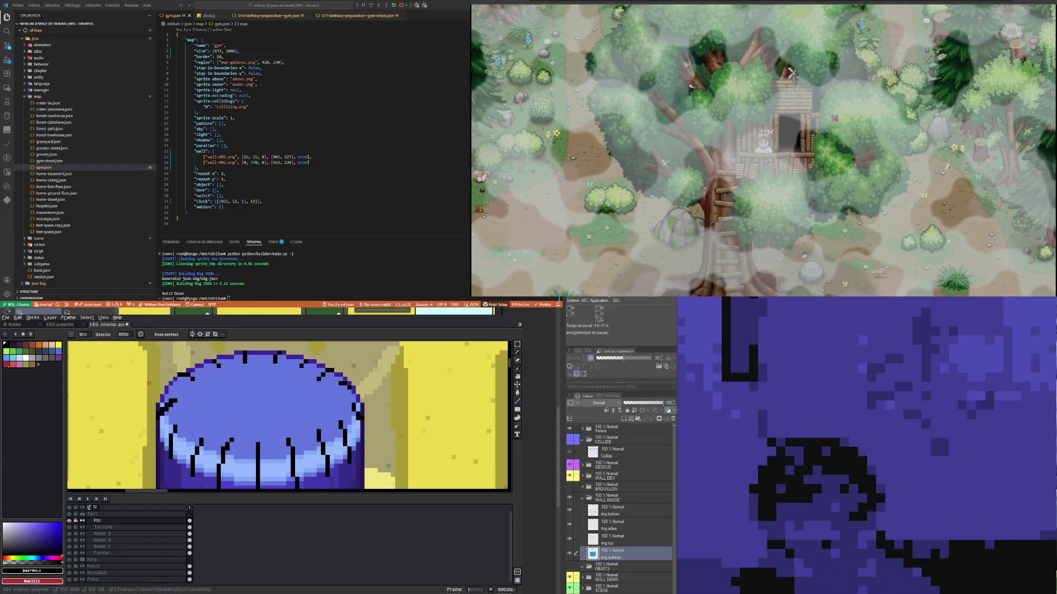
Step: Zoom in and out around the blue bag to inspect the fold lines on its rim
{"action": "scroll", "coordinate": [161, 395], "scroll_direction": "up", "scroll_amount": 5}
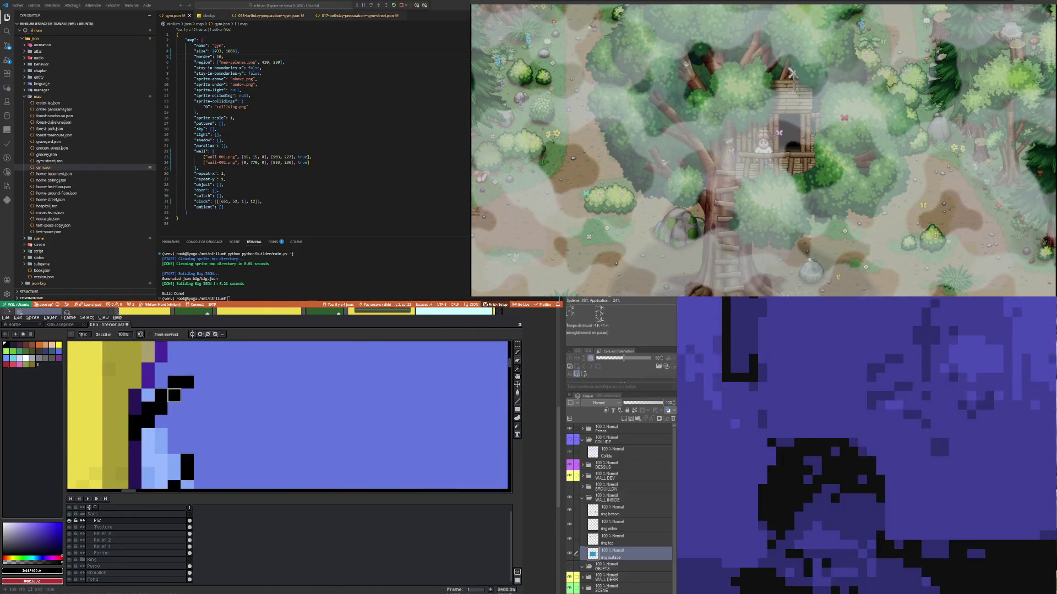
{"action": "scroll", "coordinate": [201, 405], "scroll_direction": "down", "scroll_amount": 5}
{"action": "scroll", "coordinate": [201, 405], "scroll_direction": "down", "scroll_amount": 4}
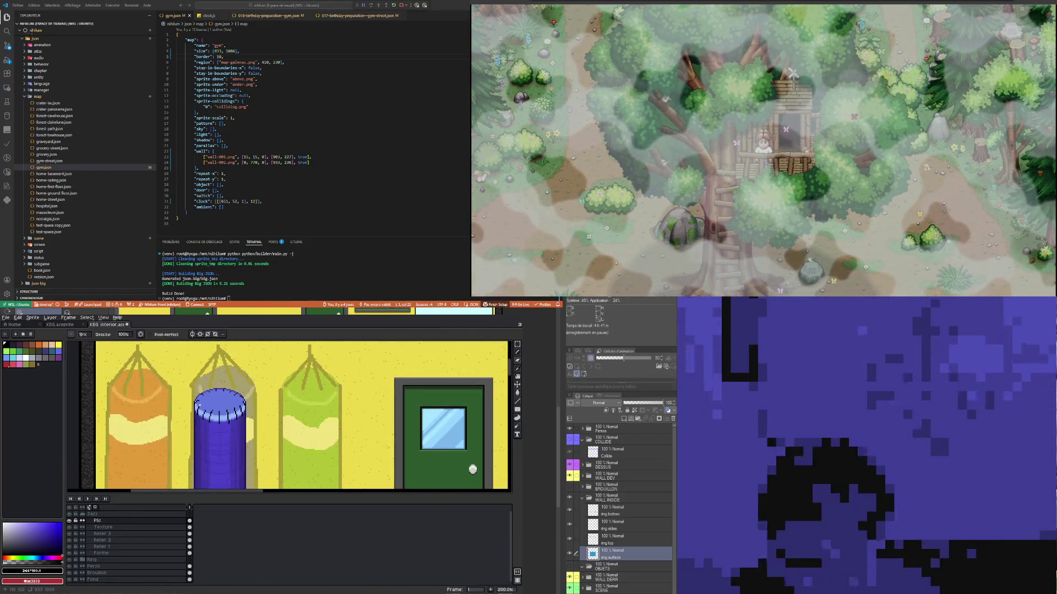
{"action": "scroll", "coordinate": [201, 405], "scroll_direction": "up", "scroll_amount": 3}
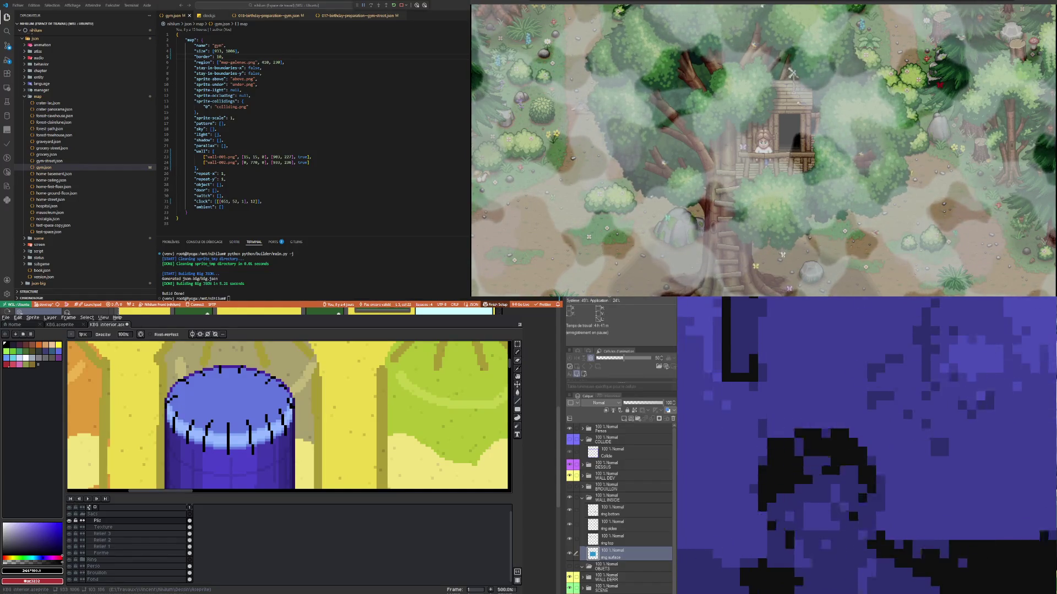
{"action": "scroll", "coordinate": [245, 412], "scroll_direction": "down", "scroll_amount": 3}
{"action": "scroll", "coordinate": [243, 410], "scroll_direction": "up", "scroll_amount": 4}
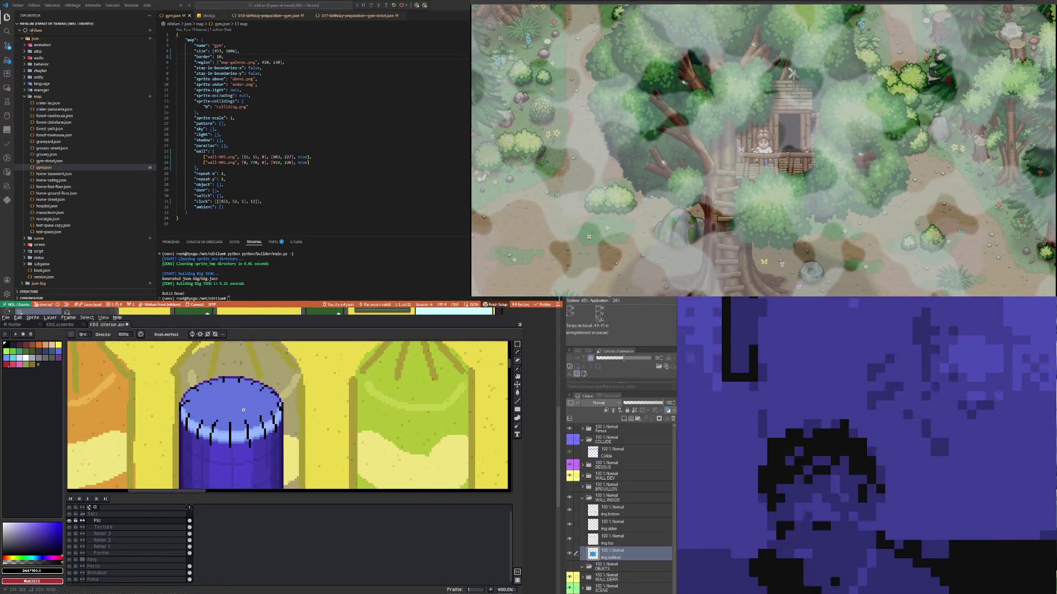
{"action": "scroll", "coordinate": [228, 410], "scroll_direction": "down", "scroll_amount": 4}
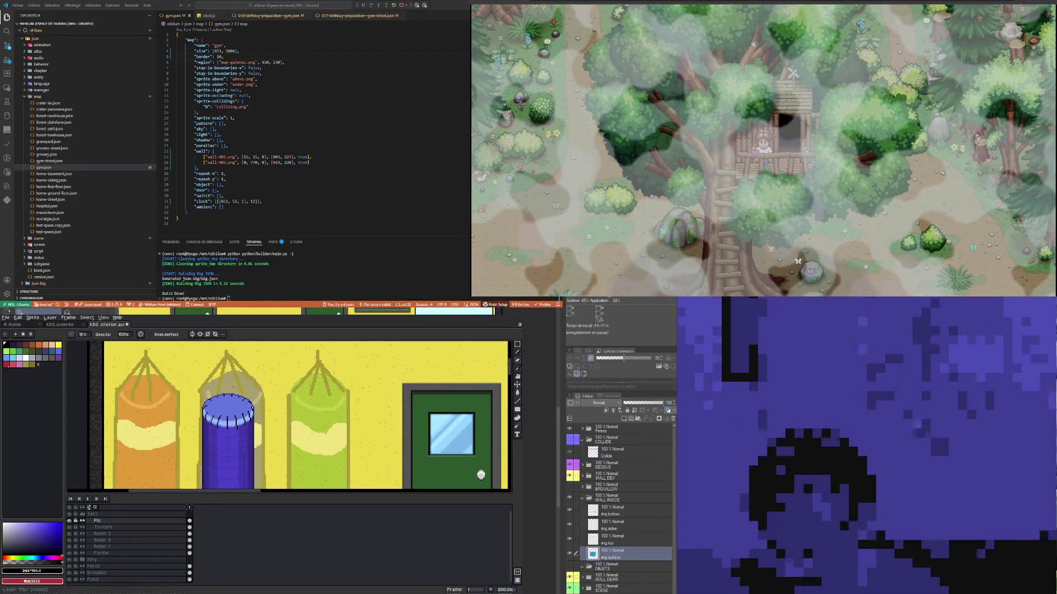
{"action": "scroll", "coordinate": [193, 415], "scroll_direction": "down", "scroll_amount": 2}
{"action": "scroll", "coordinate": [198, 419], "scroll_direction": "up", "scroll_amount": 3}
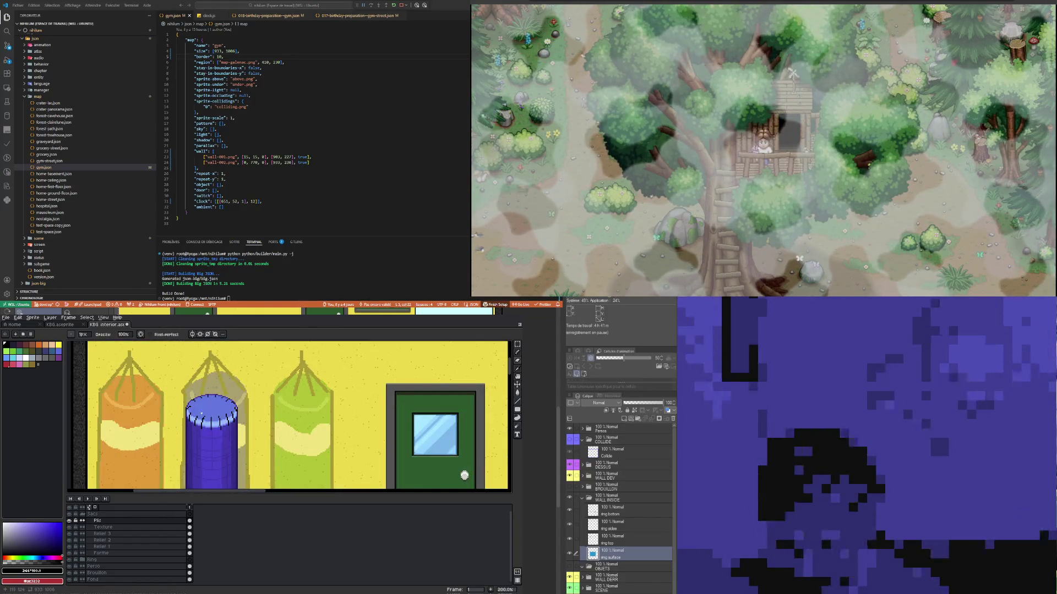
{"action": "scroll", "coordinate": [203, 426], "scroll_direction": "up", "scroll_amount": 4}
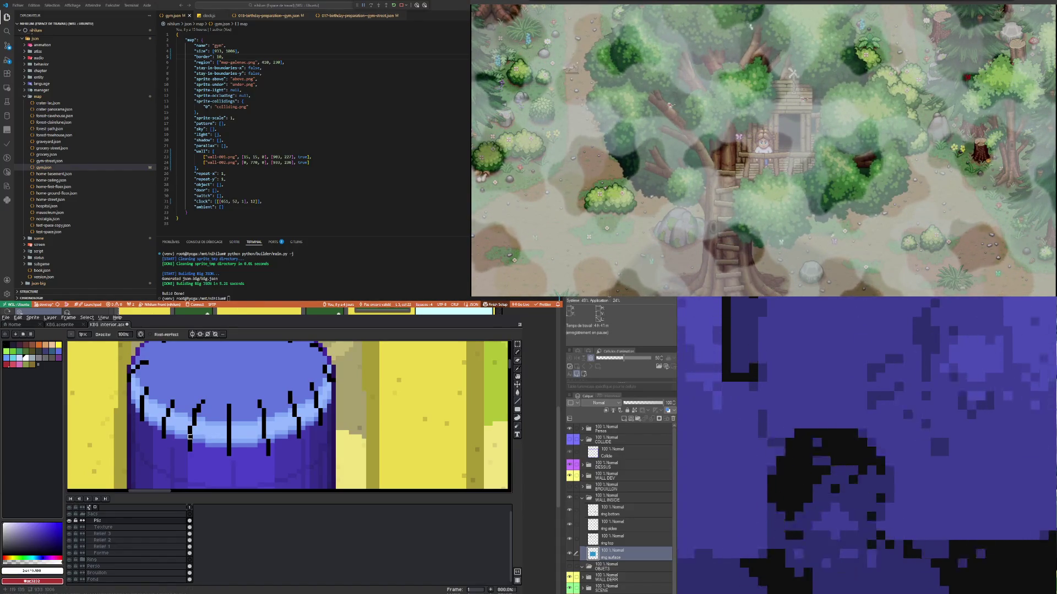
Step: Erase thin light strips beside two rim folds, then zoom out to check the result
{"action": "key", "text": "e"}
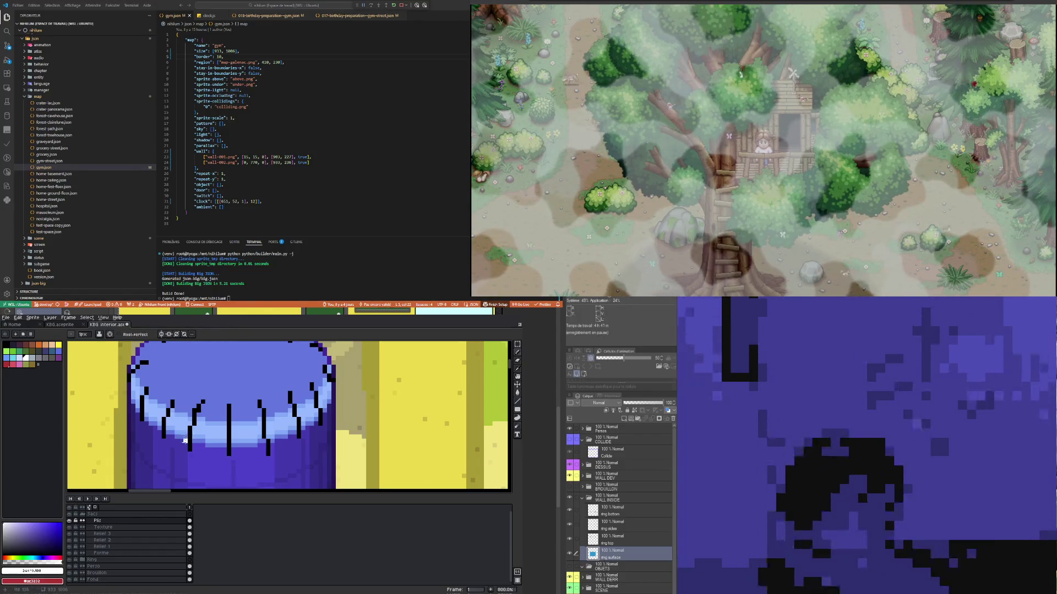
{"action": "left_click_drag", "start_coordinate": [185, 444], "coordinate": [203, 397]}
{"action": "left_click_drag", "start_coordinate": [159, 435], "coordinate": [168, 406]}
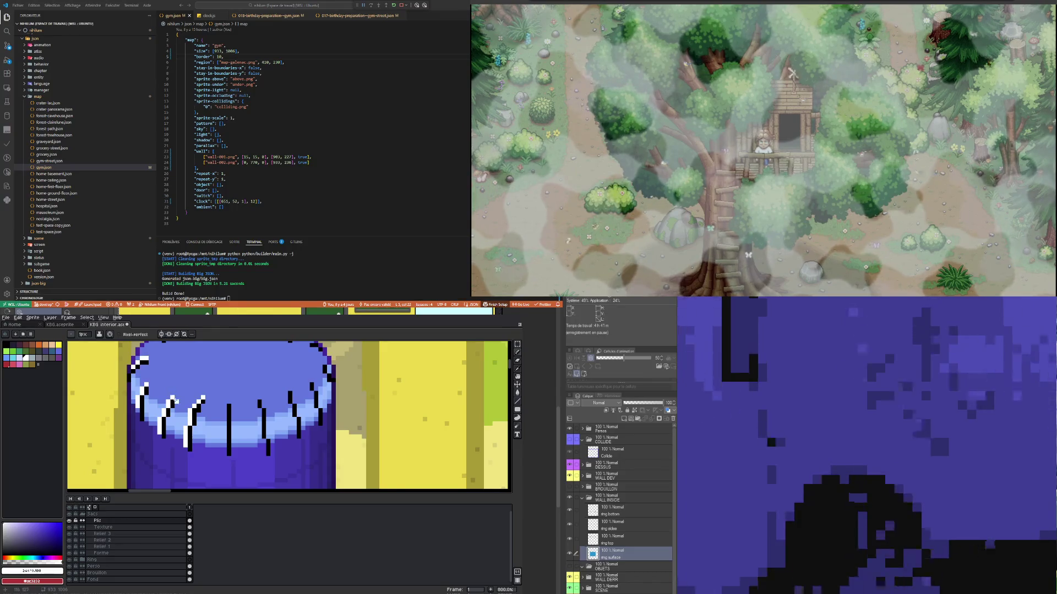
{"action": "scroll", "coordinate": [174, 401], "scroll_direction": "down", "scroll_amount": 3}
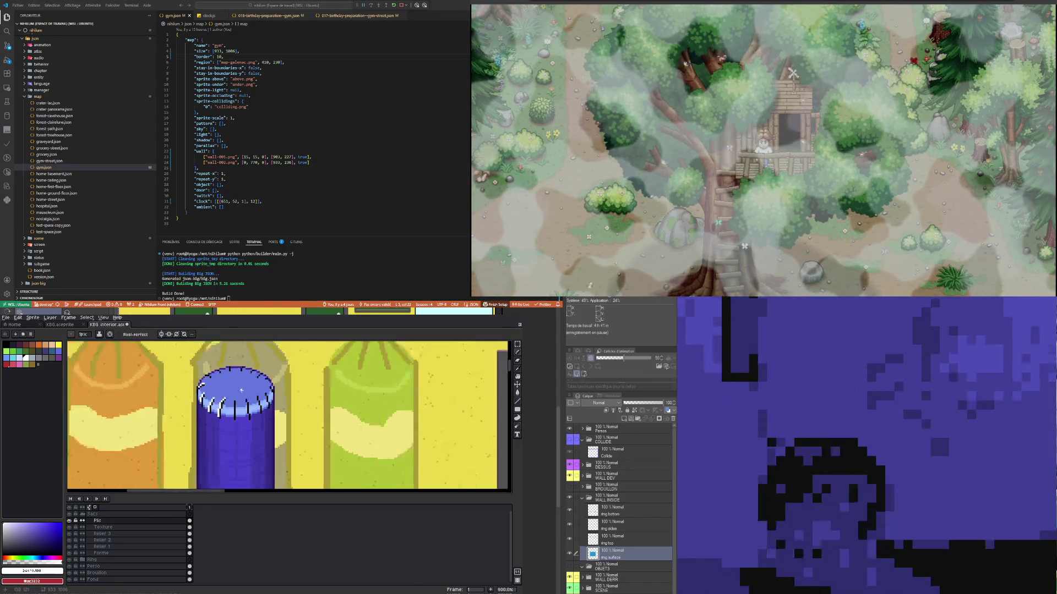
{"action": "scroll", "coordinate": [242, 372], "scroll_direction": "up", "scroll_amount": 2}
{"action": "scroll", "coordinate": [242, 373], "scroll_direction": "up", "scroll_amount": 1}
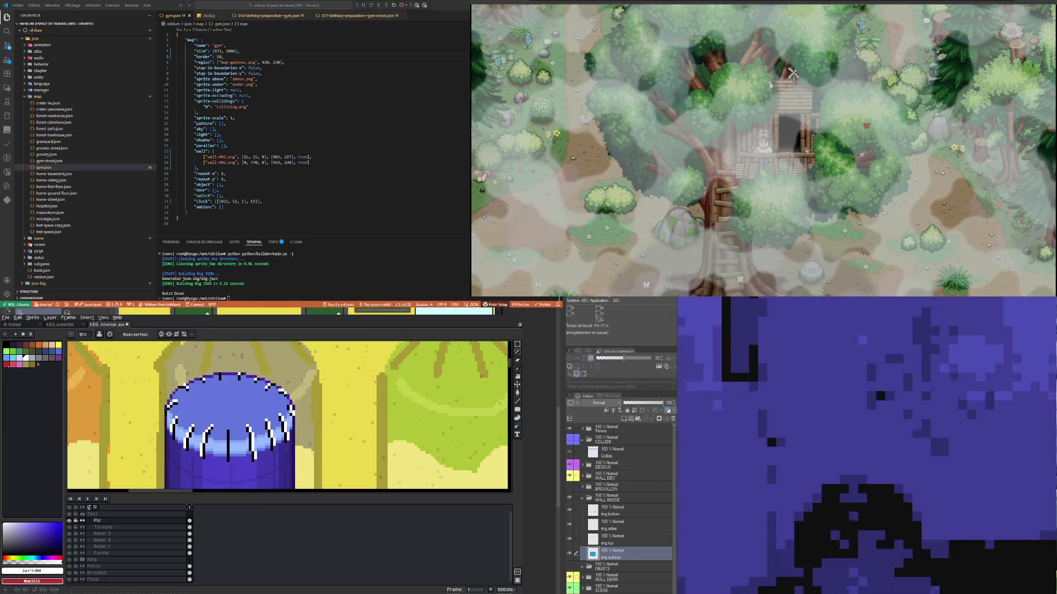
{"action": "scroll", "coordinate": [184, 369], "scroll_direction": "down", "scroll_amount": 3}
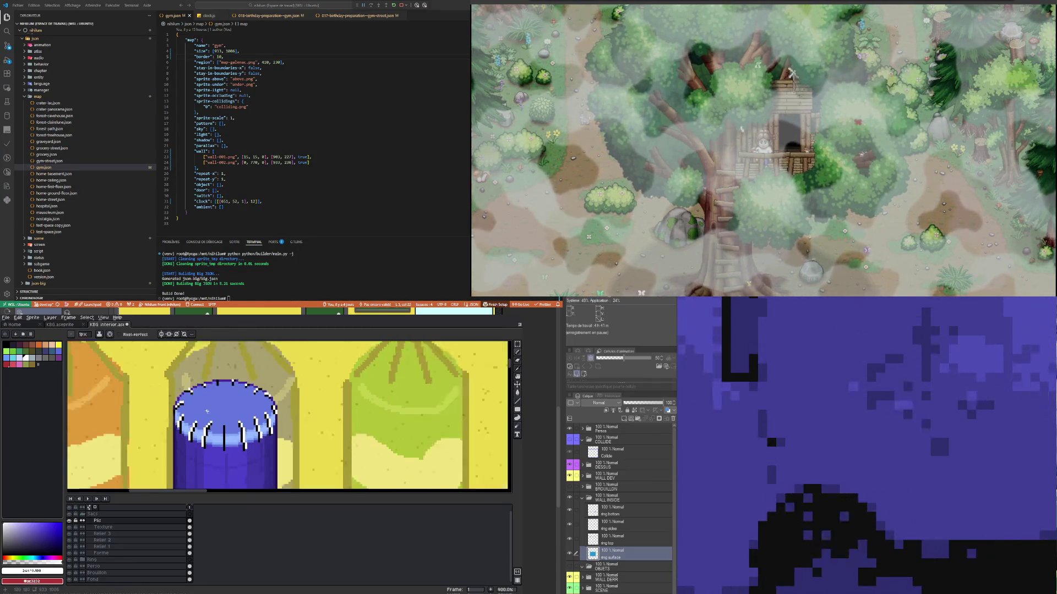
{"action": "scroll", "coordinate": [205, 412], "scroll_direction": "up", "scroll_amount": 2}
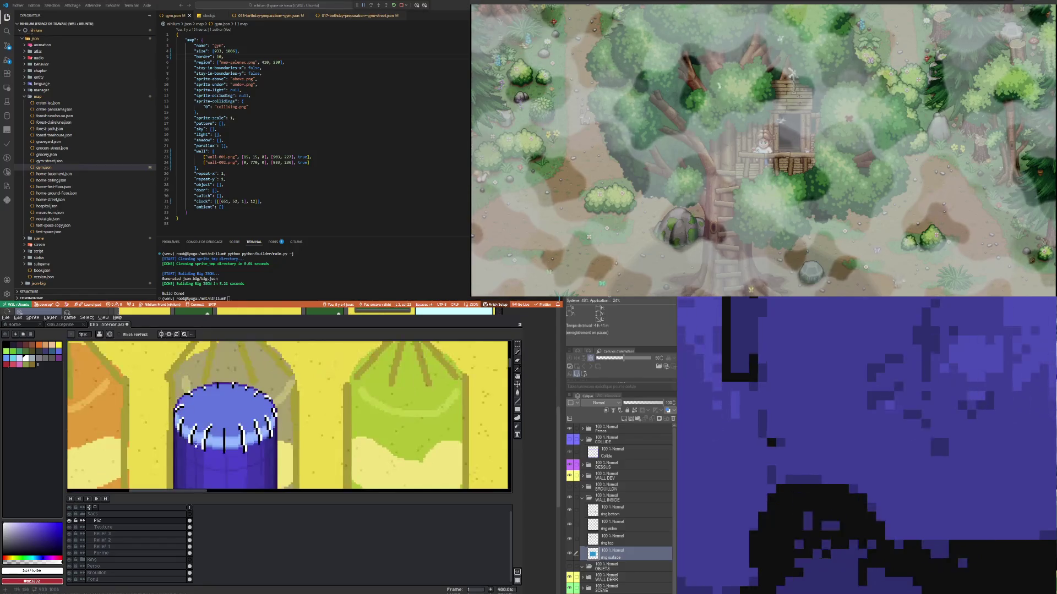
{"action": "scroll", "coordinate": [193, 435], "scroll_direction": "down", "scroll_amount": 2}
{"action": "scroll", "coordinate": [203, 438], "scroll_direction": "up", "scroll_amount": 1}
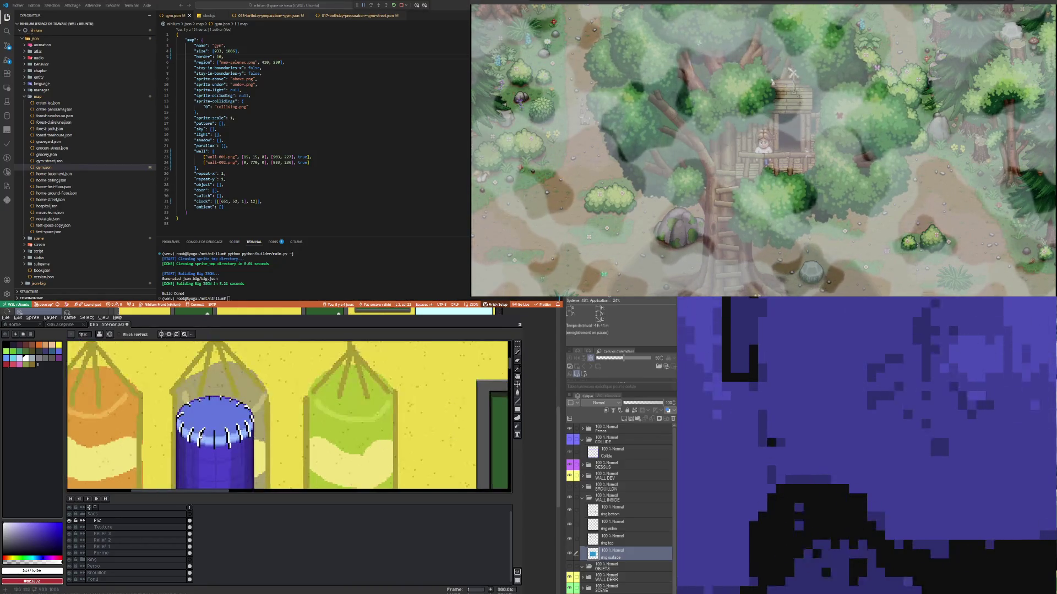
Step: Set the Plis layer to Overlay blending at about half opacity
{"action": "double_click", "coordinate": [135, 521]}
{"action": "left_click", "coordinate": [358, 506]}
{"action": "scroll", "coordinate": [235, 415], "scroll_direction": "down", "scroll_amount": 1}
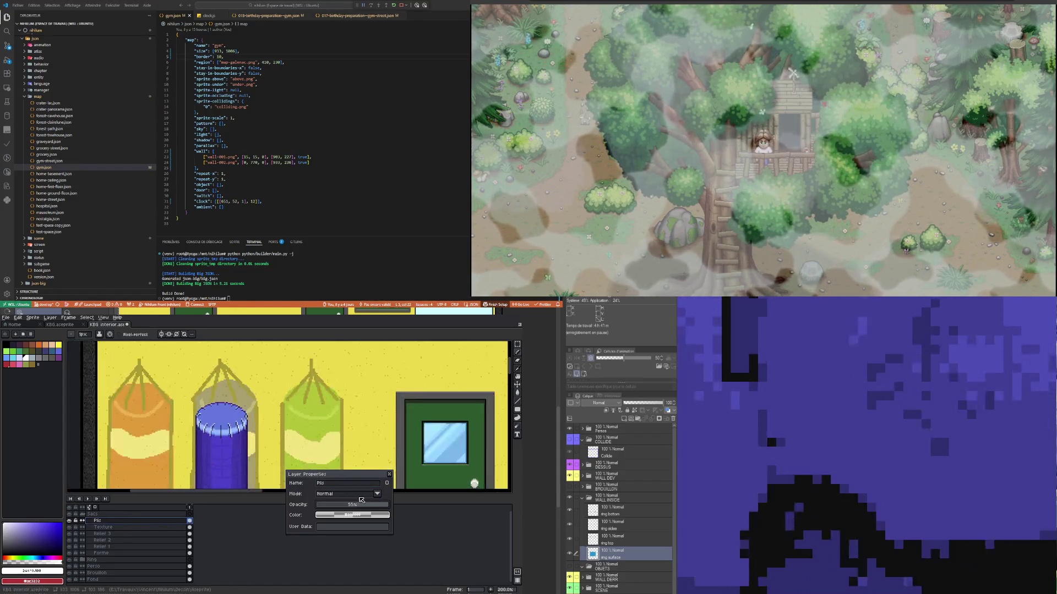
{"action": "left_click", "coordinate": [376, 493]}
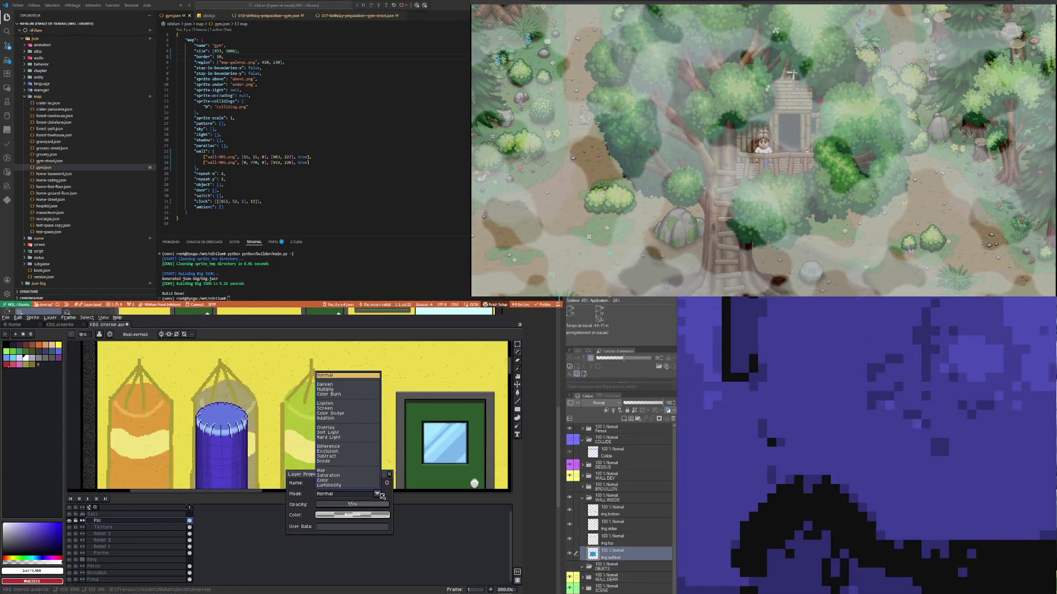
{"action": "left_click", "coordinate": [333, 430]}
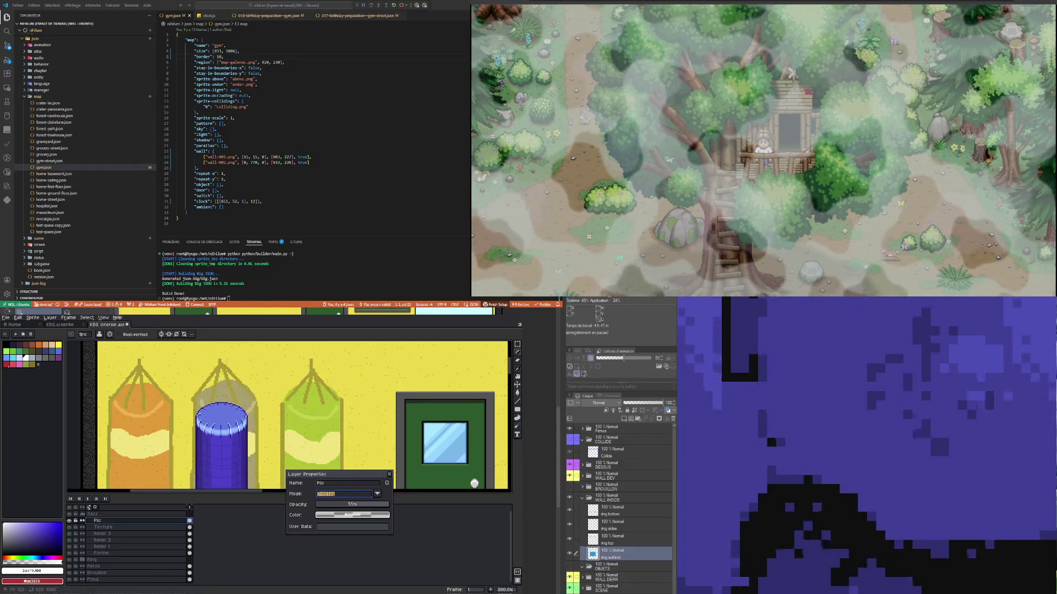
{"action": "scroll", "coordinate": [241, 429], "scroll_direction": "up", "scroll_amount": 2}
{"action": "scroll", "coordinate": [241, 429], "scroll_direction": "down", "scroll_amount": 2}
{"action": "scroll", "coordinate": [315, 456], "scroll_direction": "up", "scroll_amount": 1}
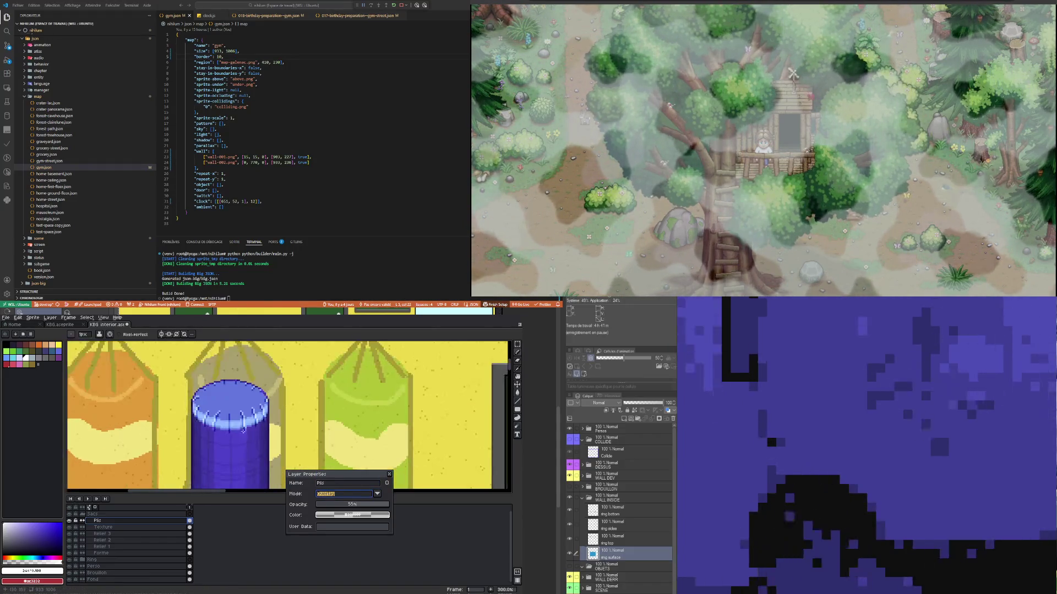
{"action": "left_click_drag", "start_coordinate": [361, 504], "coordinate": [426, 508]}
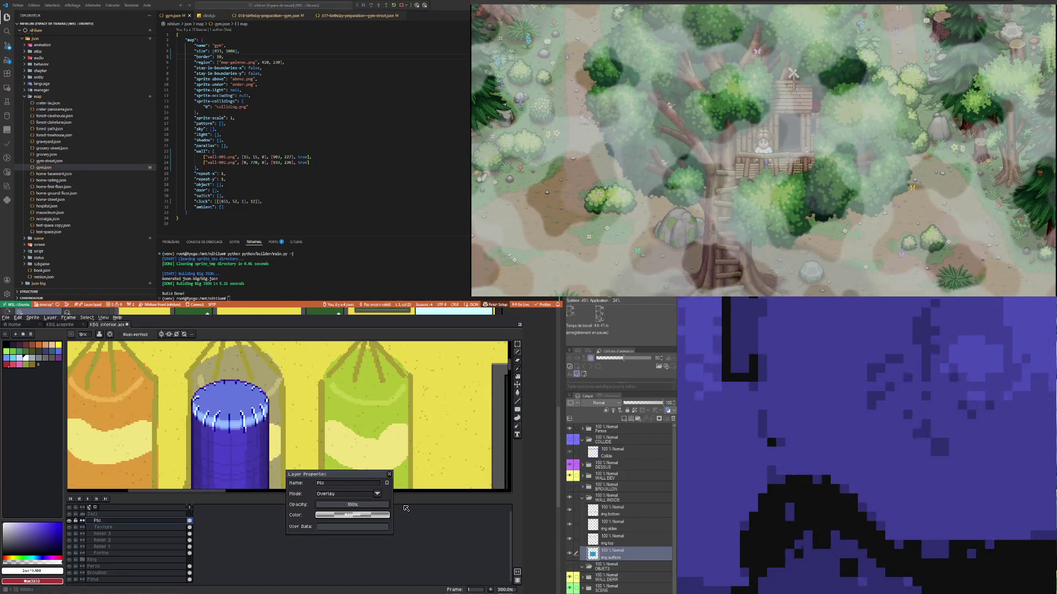
{"action": "mouse_move", "coordinate": [362, 504]}
{"action": "left_mouse_down"}
{"action": "mouse_move", "coordinate": [342, 507]}
{"action": "mouse_move", "coordinate": [357, 508]}
{"action": "left_mouse_up"}
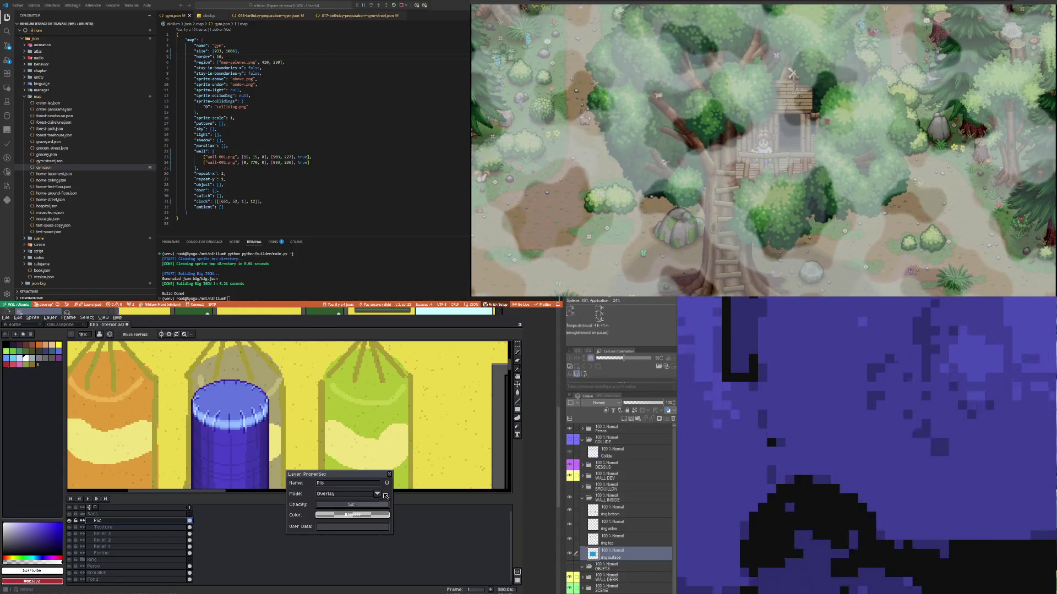
Step: Compare Luminosity, Multiply and Screen, settle on Overlay, and duplicate Plis as Plis Copy
{"action": "left_click", "coordinate": [377, 494]}
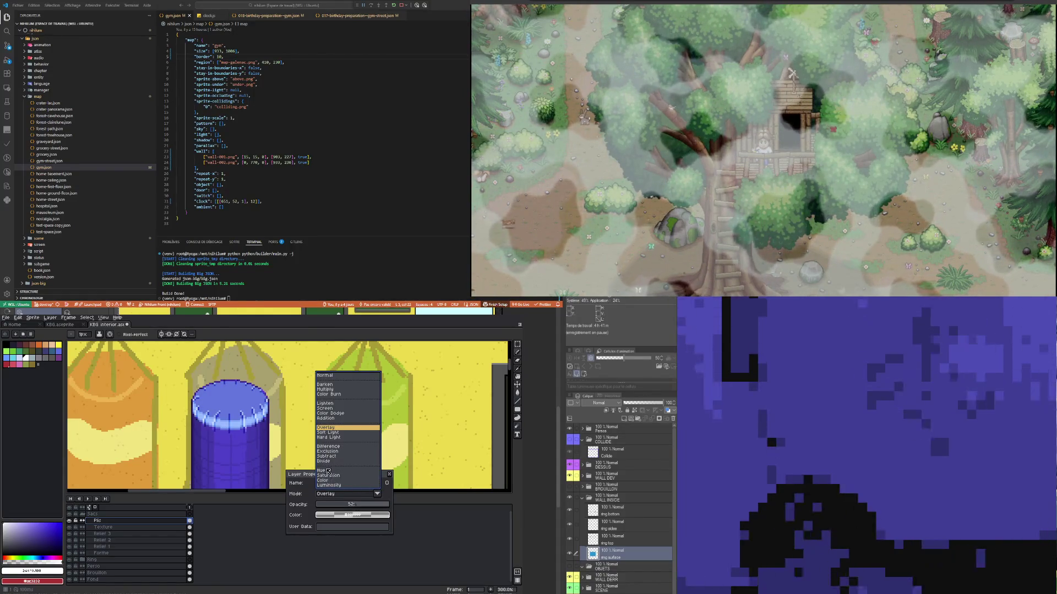
{"action": "left_click", "coordinate": [331, 485]}
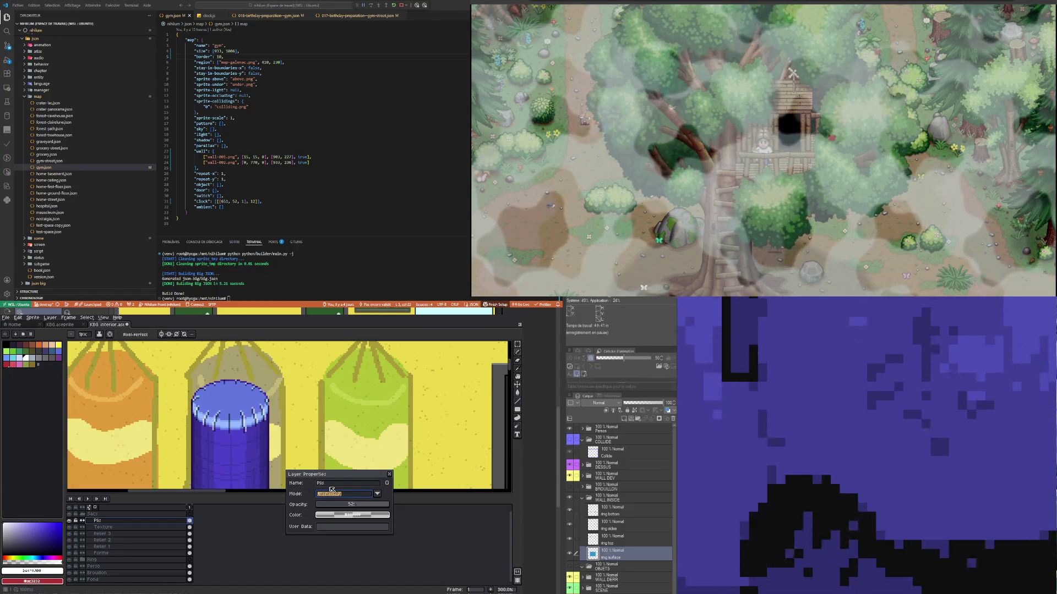
{"action": "left_click", "coordinate": [356, 494]}
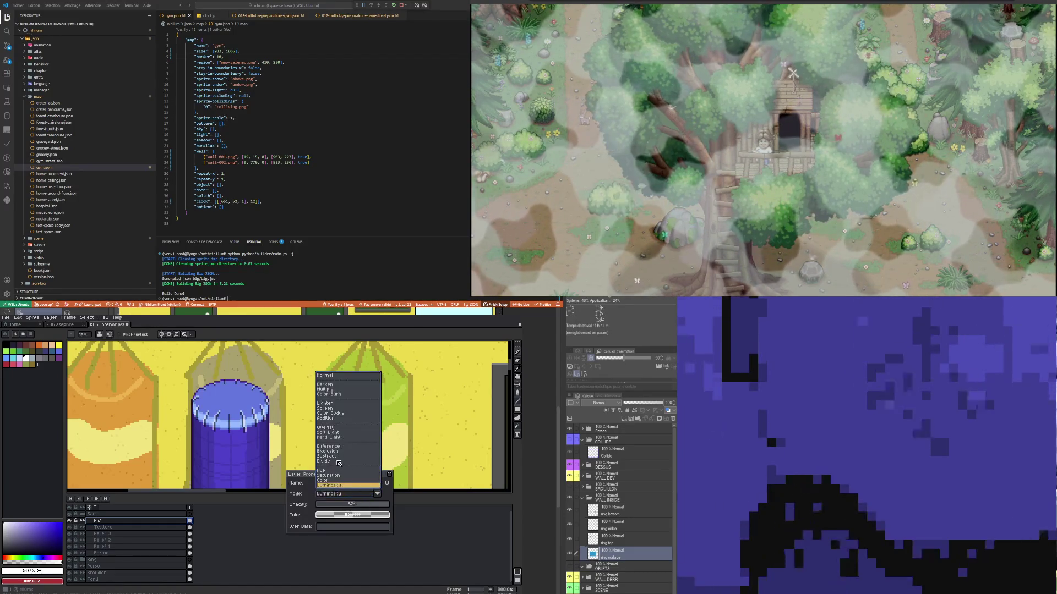
{"action": "left_click", "coordinate": [337, 389]}
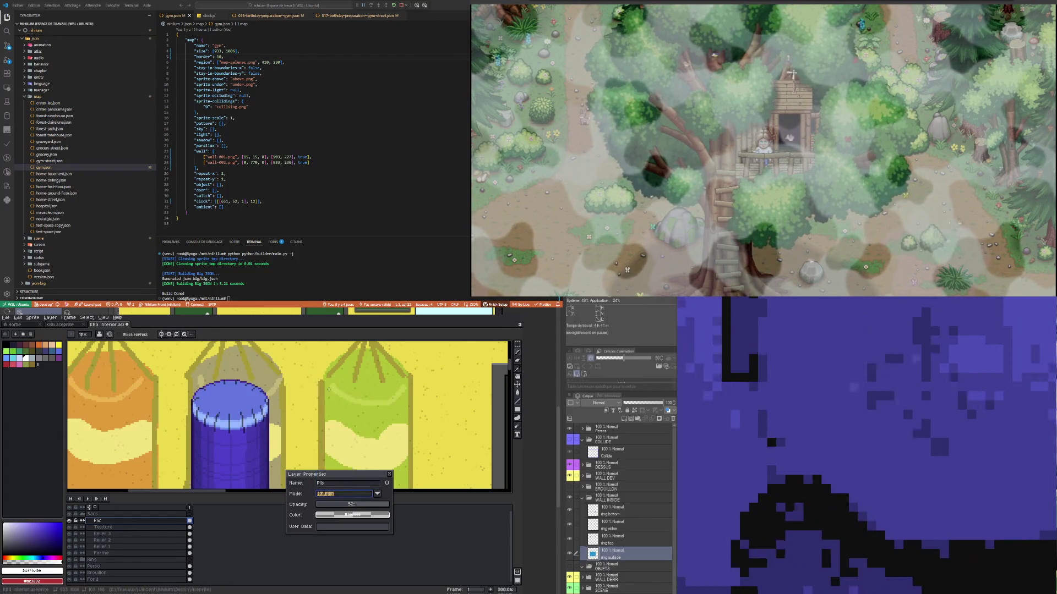
{"action": "left_click", "coordinate": [356, 495]}
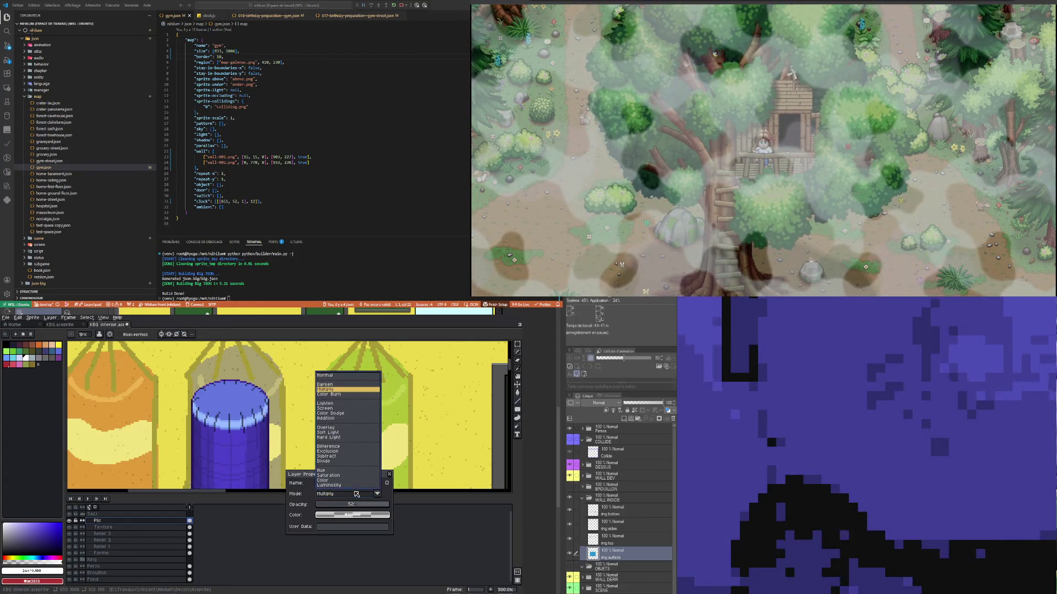
{"action": "left_click", "coordinate": [331, 408]}
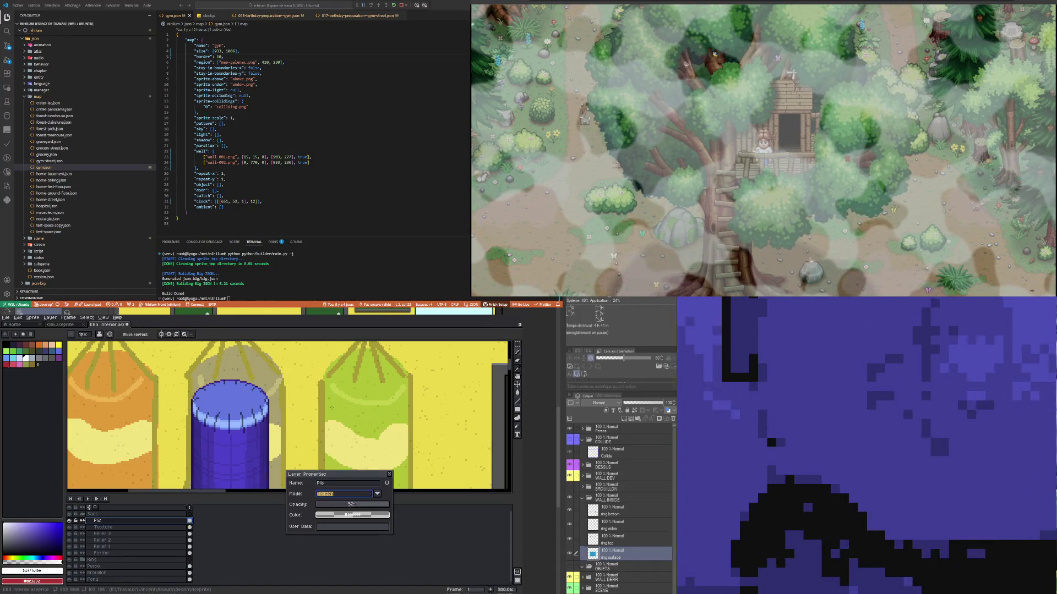
{"action": "left_click", "coordinate": [350, 495]}
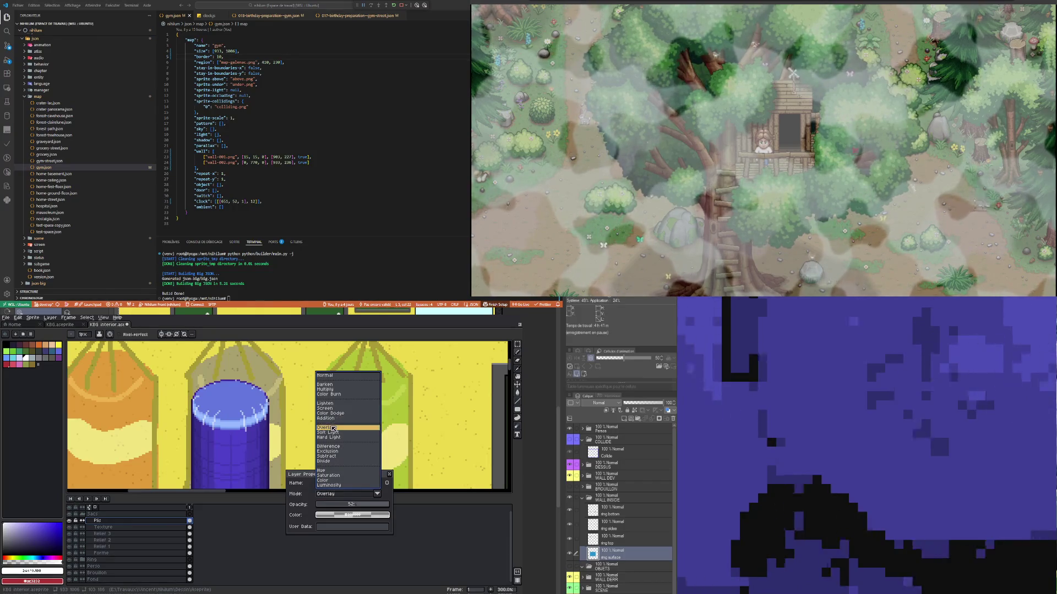
{"action": "left_click", "coordinate": [331, 426]}
{"action": "scroll", "coordinate": [237, 397], "scroll_direction": "down", "scroll_amount": 2}
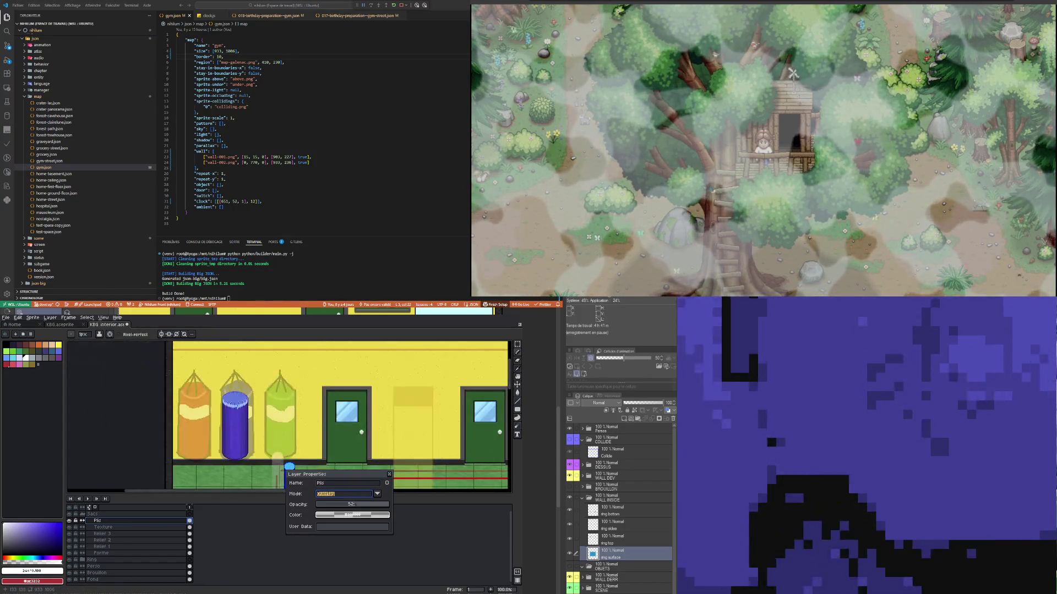
{"action": "scroll", "coordinate": [236, 406], "scroll_direction": "up", "scroll_amount": 1}
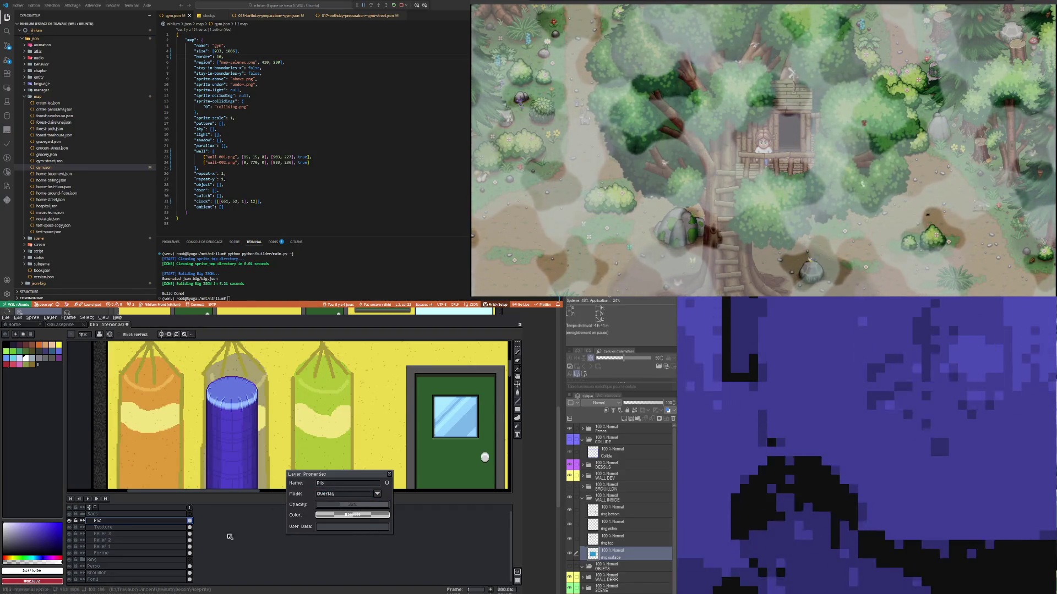
{"action": "mouse_move", "coordinate": [100, 520]}
{"action": "left_mouse_down", "text": "ctrl"}
{"action": "mouse_move", "coordinate": [117, 551]}
{"action": "mouse_move", "coordinate": [122, 530]}
{"action": "left_mouse_up", "text": "ctrl"}
Step: Set Plis Copy to Multiply blending and lower its opacity to a faint level
{"action": "left_click", "coordinate": [126, 524]}
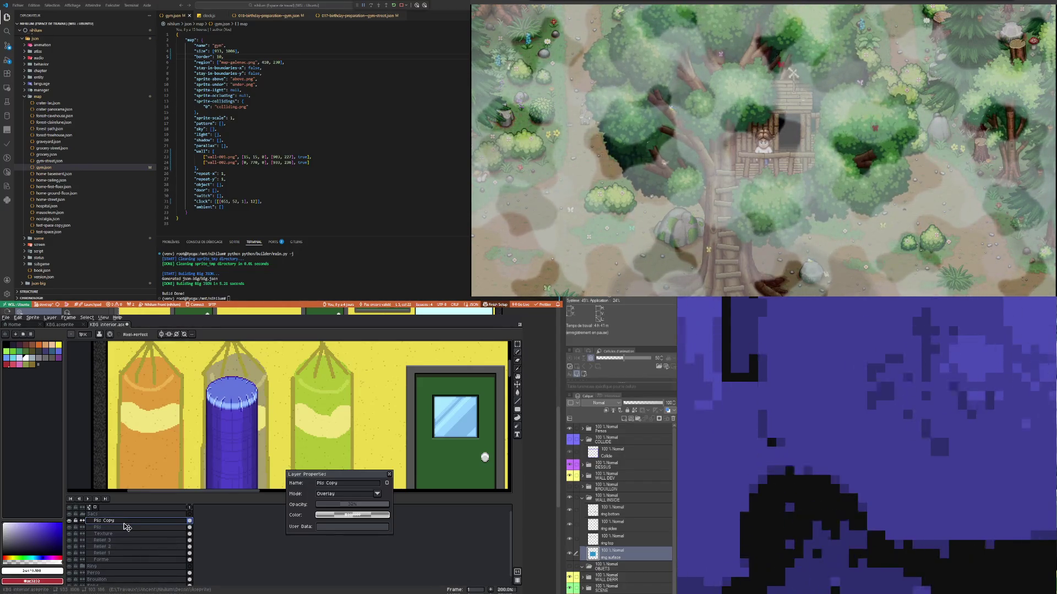
{"action": "left_click", "coordinate": [377, 493]}
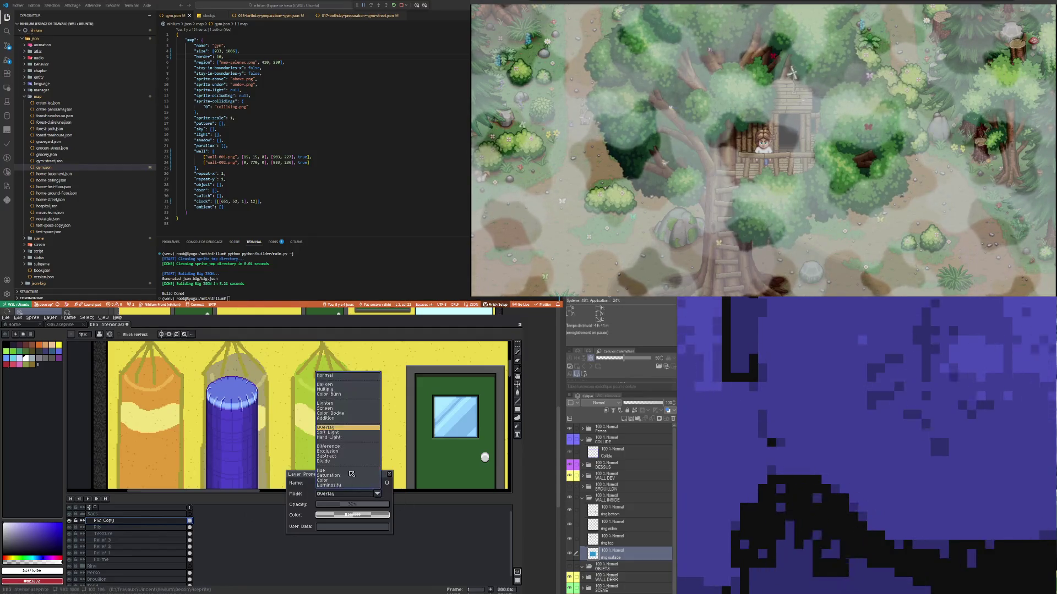
{"action": "left_click", "coordinate": [331, 389]}
{"action": "left_click_drag", "start_coordinate": [353, 505], "coordinate": [325, 506]}
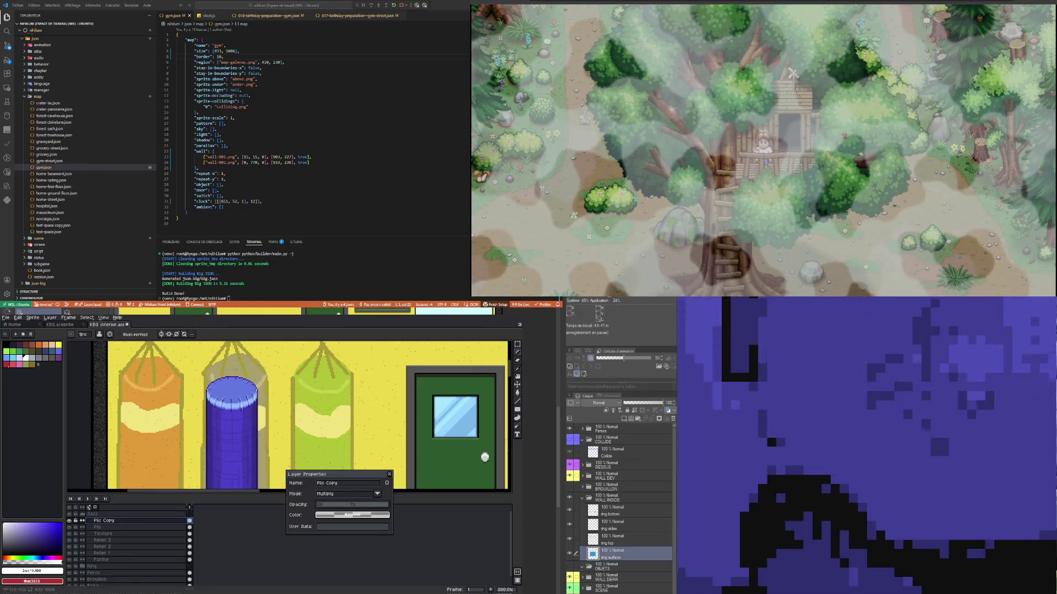
{"action": "scroll", "coordinate": [247, 386], "scroll_direction": "up", "scroll_amount": 2}
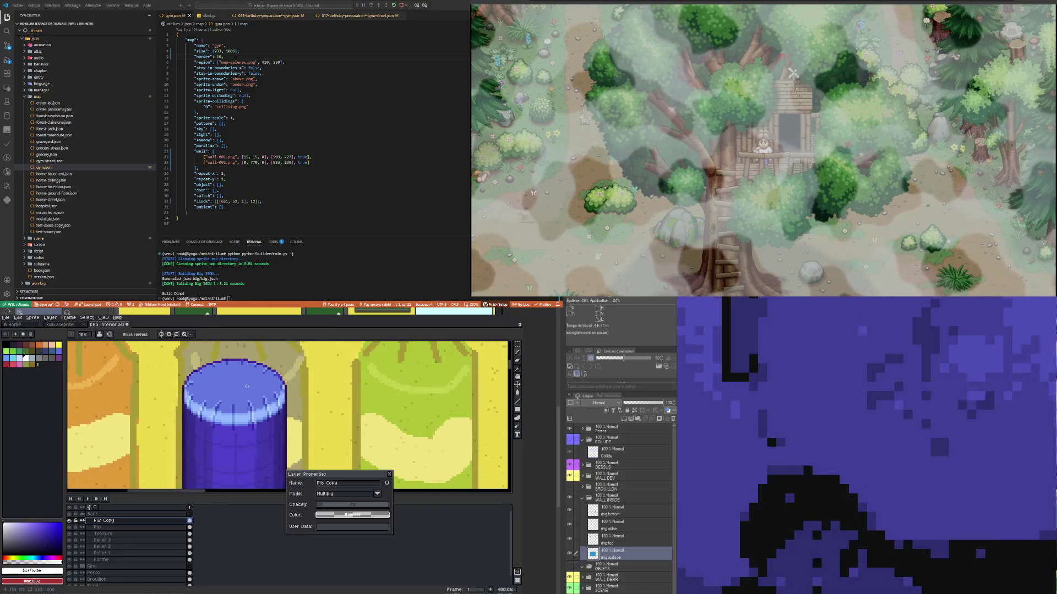
{"action": "scroll", "coordinate": [246, 386], "scroll_direction": "down", "scroll_amount": 5}
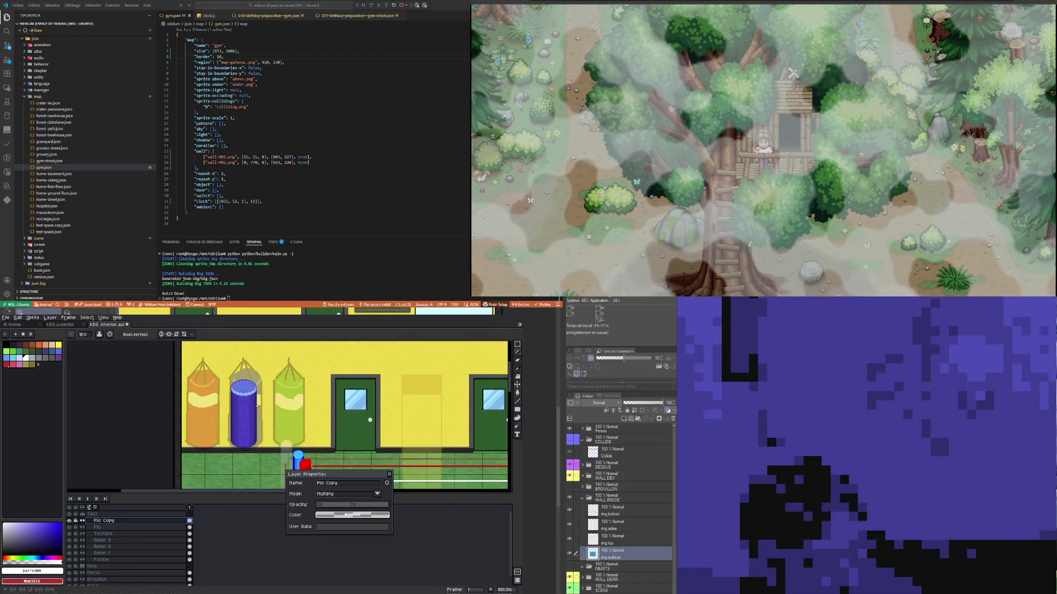
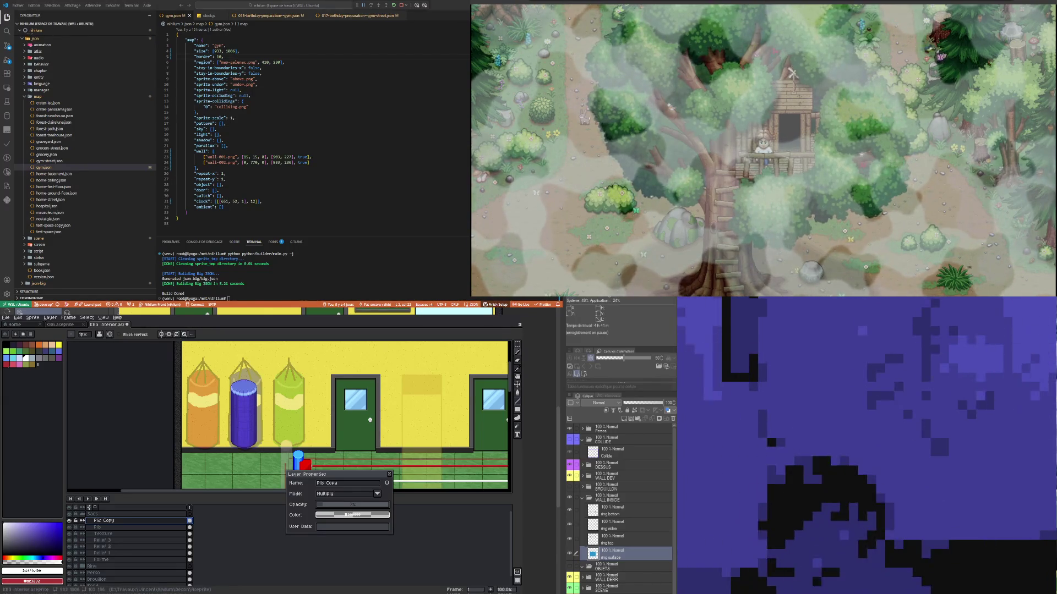
Step: Lower the Plis layer's opacity in its Layer Properties
{"action": "scroll", "coordinate": [251, 388], "scroll_direction": "up", "scroll_amount": 1}
{"action": "scroll", "coordinate": [251, 379], "scroll_direction": "up", "scroll_amount": 1}
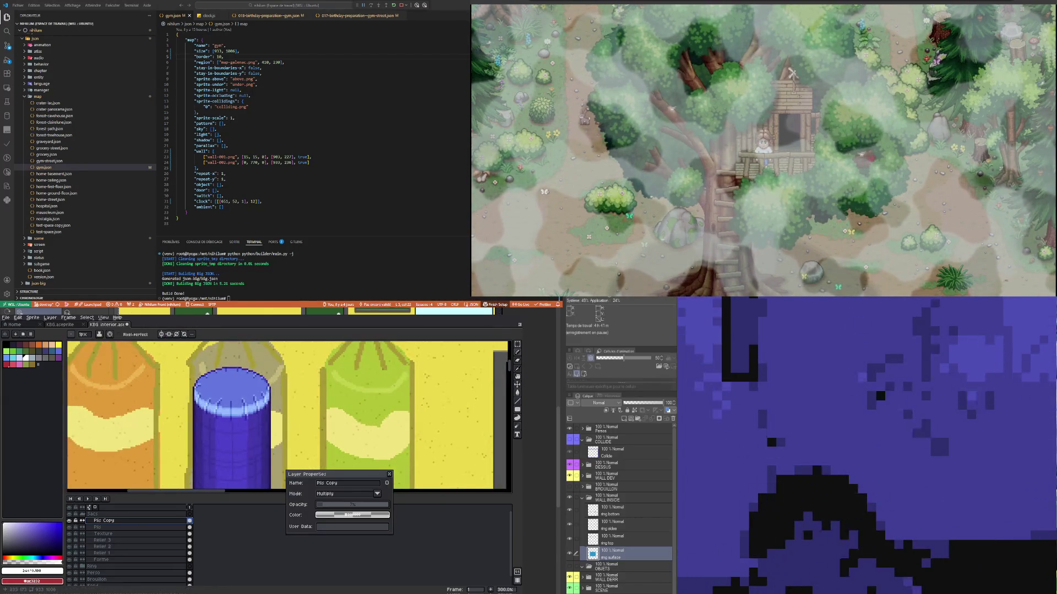
{"action": "key", "text": "Escape"}
{"action": "scroll", "coordinate": [264, 420], "scroll_direction": "down", "scroll_amount": 1}
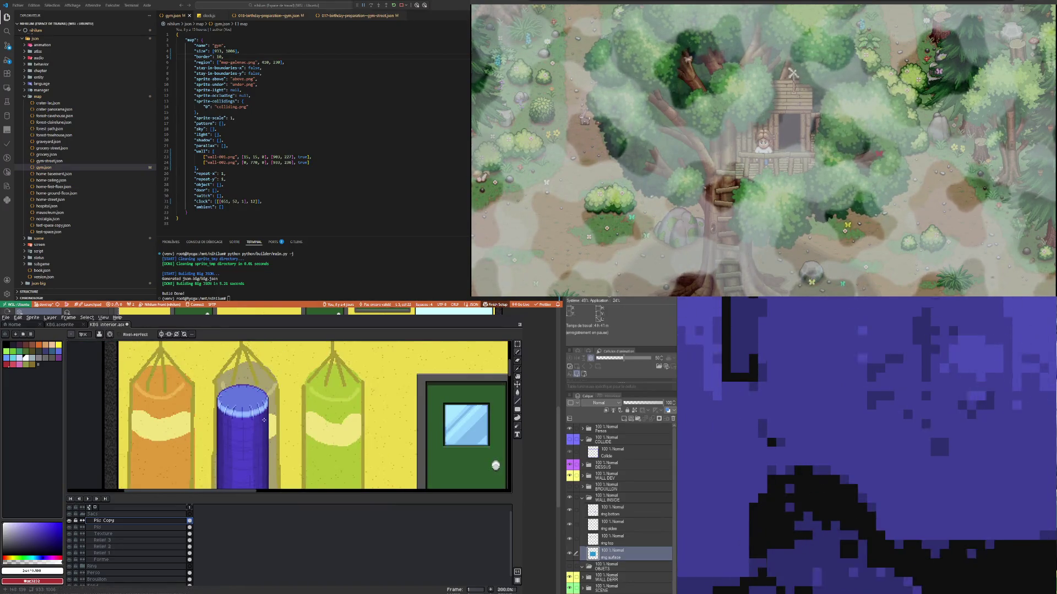
{"action": "double_click", "coordinate": [165, 527]}
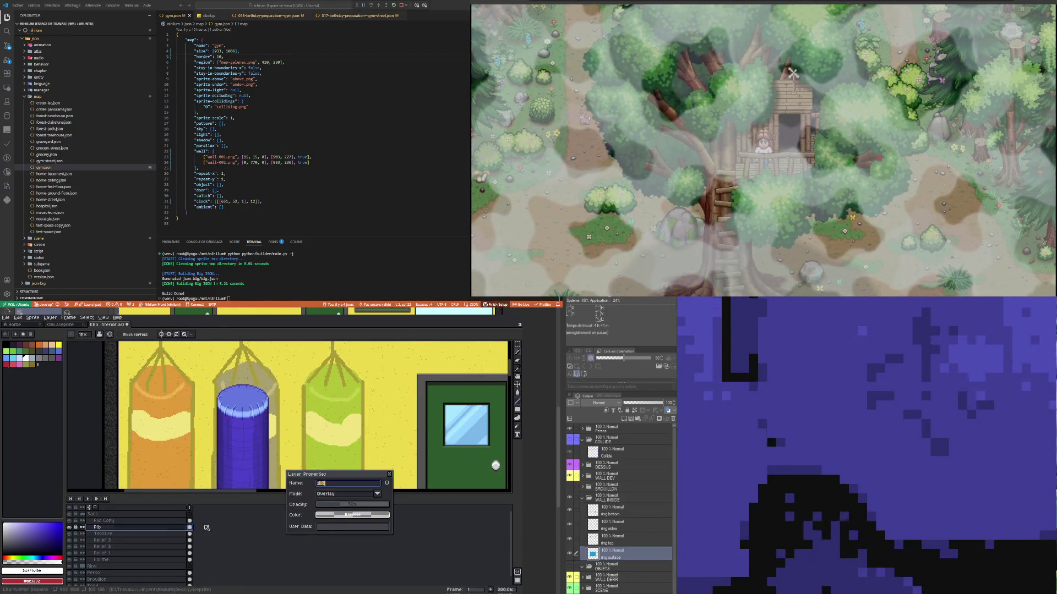
{"action": "left_click_drag", "start_coordinate": [344, 508], "coordinate": [340, 507]}
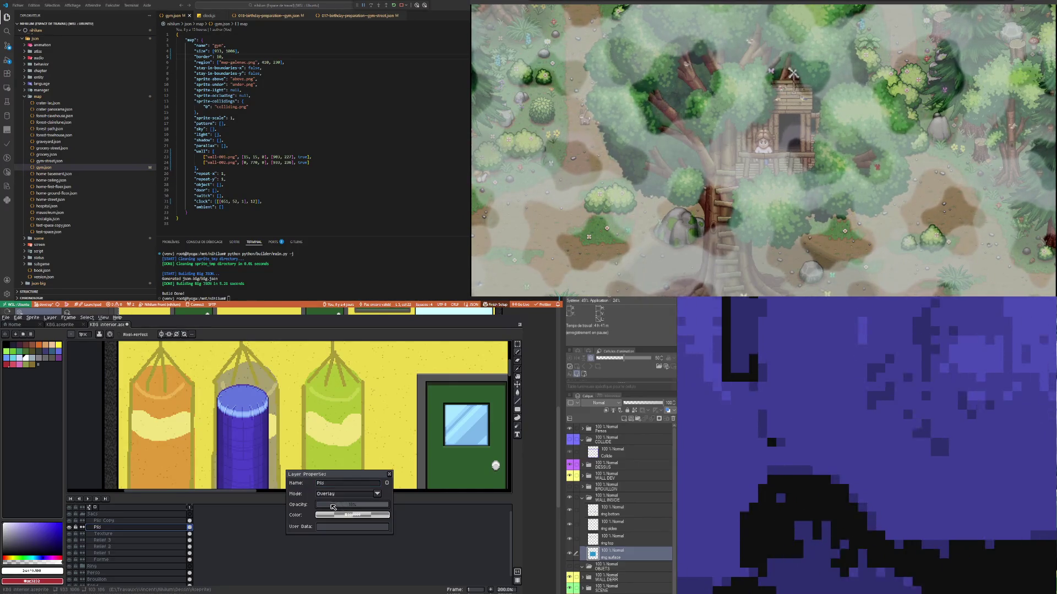
Step: Lower the Plis Copy layer's opacity and fine-tune it
{"action": "key", "text": "Up"}
{"action": "left_click_drag", "start_coordinate": [341, 508], "coordinate": [328, 507]}
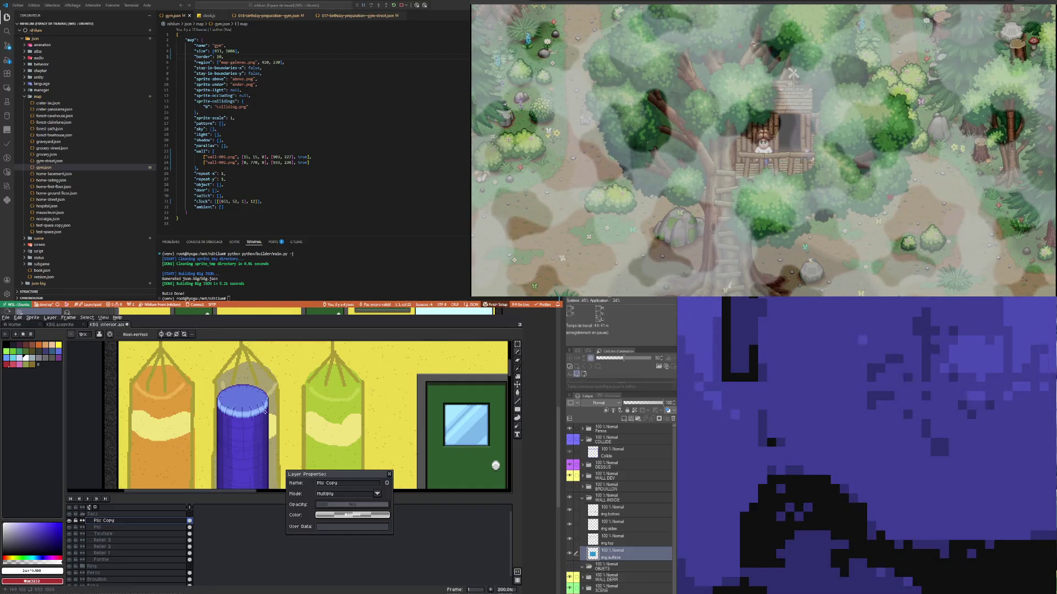
{"action": "mouse_move", "coordinate": [331, 509]}
{"action": "left_mouse_down"}
{"action": "mouse_move", "coordinate": [352, 511]}
{"action": "mouse_move", "coordinate": [335, 508]}
{"action": "left_mouse_up"}
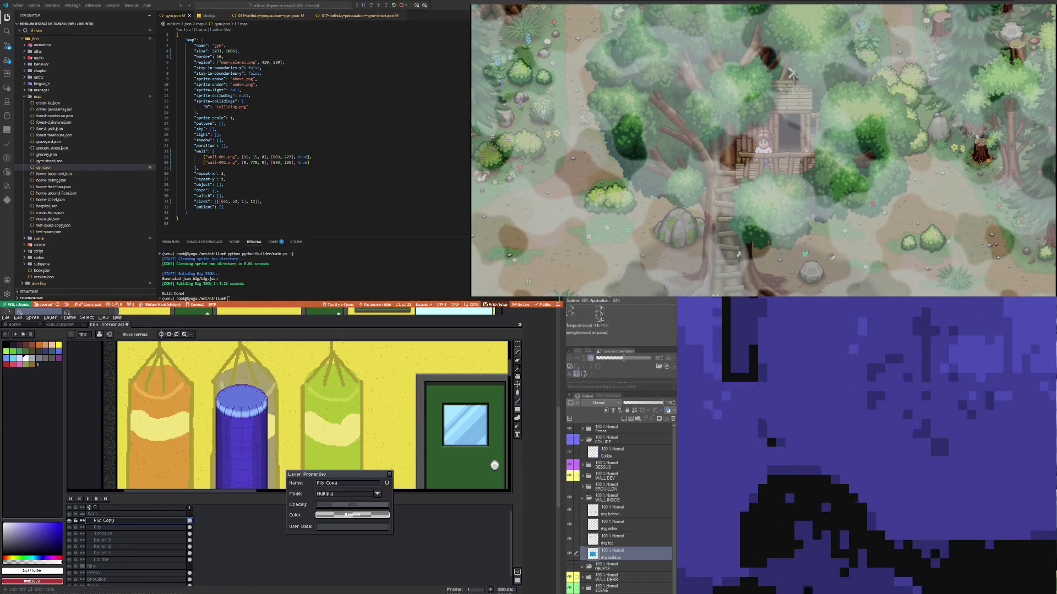
Step: Draw a short mid-grey test stroke on the blue bag's rim
{"action": "scroll", "coordinate": [254, 394], "scroll_direction": "up", "scroll_amount": 4}
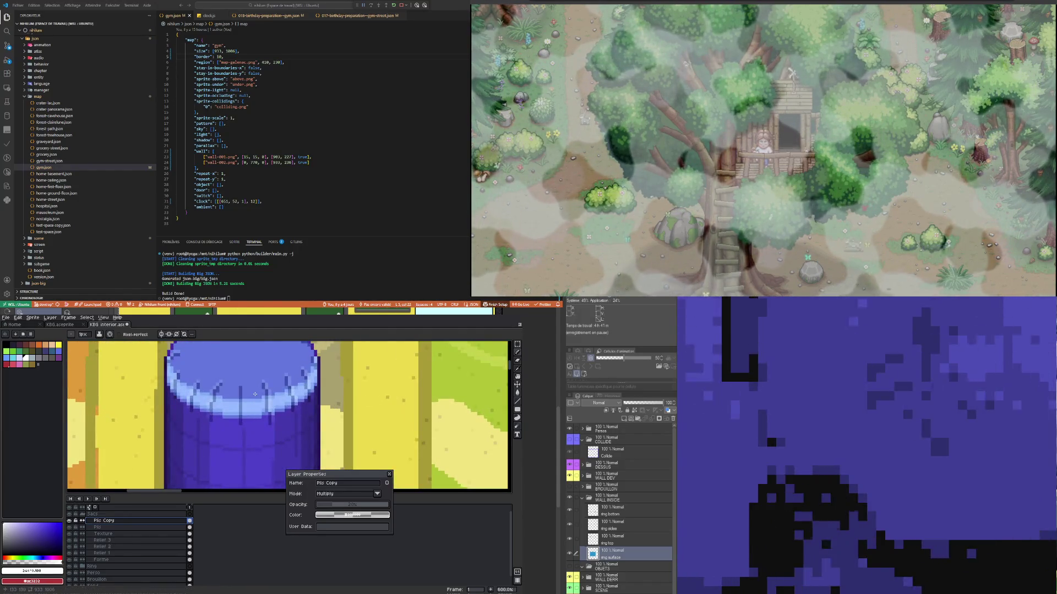
{"action": "left_click", "coordinate": [4, 533]}
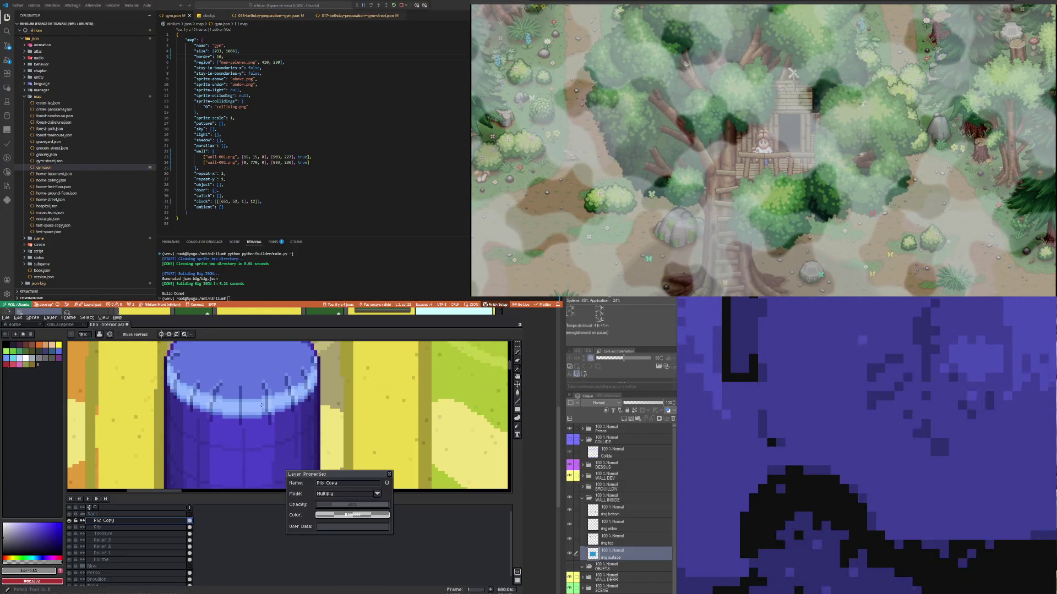
{"action": "scroll", "coordinate": [235, 397], "scroll_direction": "up", "scroll_amount": 3}
{"action": "mouse_move", "coordinate": [226, 399]}
{"action": "left_mouse_down"}
{"action": "mouse_move", "coordinate": [225, 438]}
{"action": "mouse_move", "coordinate": [214, 391]}
{"action": "left_mouse_up"}
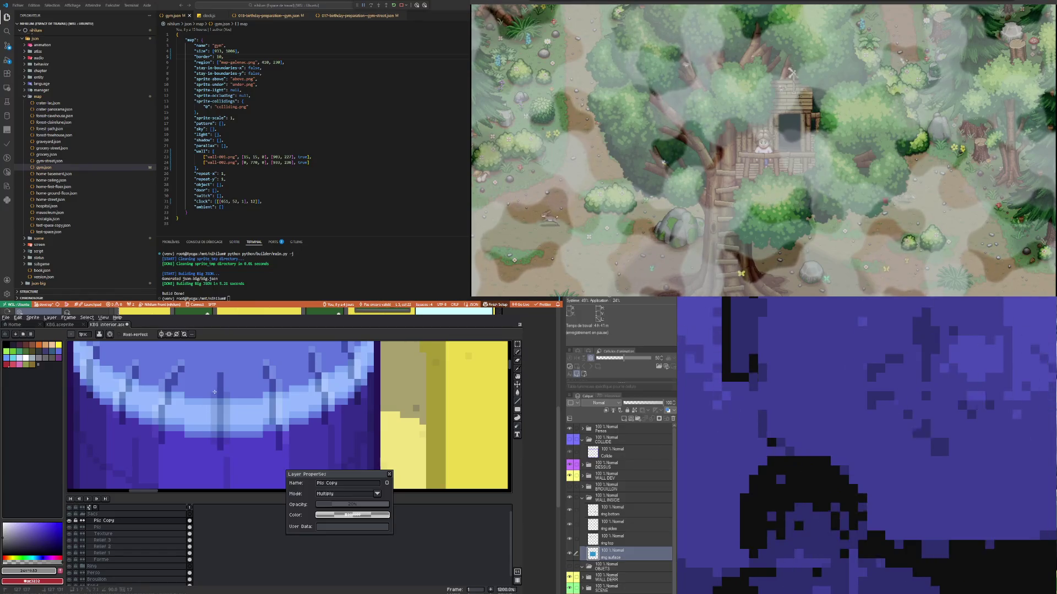
Step: Undo the grey test stroke on the bag's rim
{"action": "scroll", "coordinate": [204, 412], "scroll_direction": "down", "scroll_amount": 3}
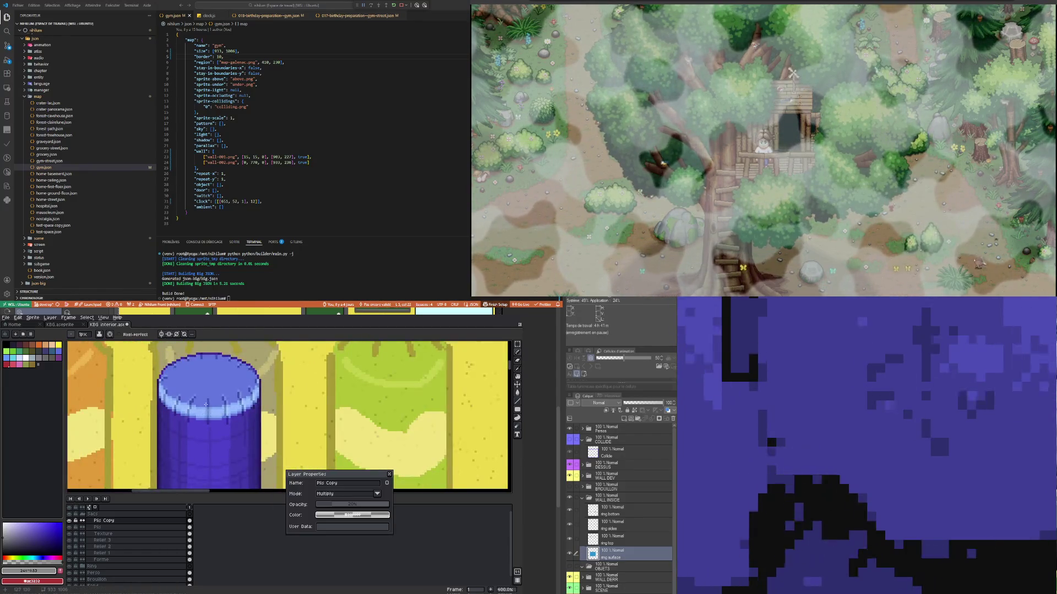
{"action": "scroll", "coordinate": [207, 406], "scroll_direction": "up", "scroll_amount": 1}
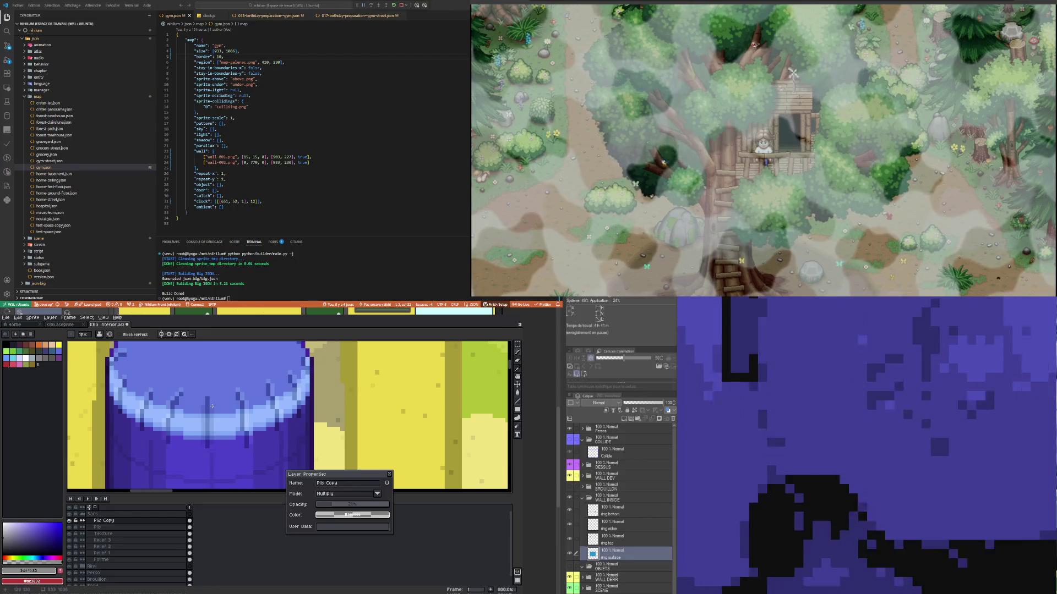
{"action": "scroll", "coordinate": [212, 406], "scroll_direction": "down", "scroll_amount": 3}
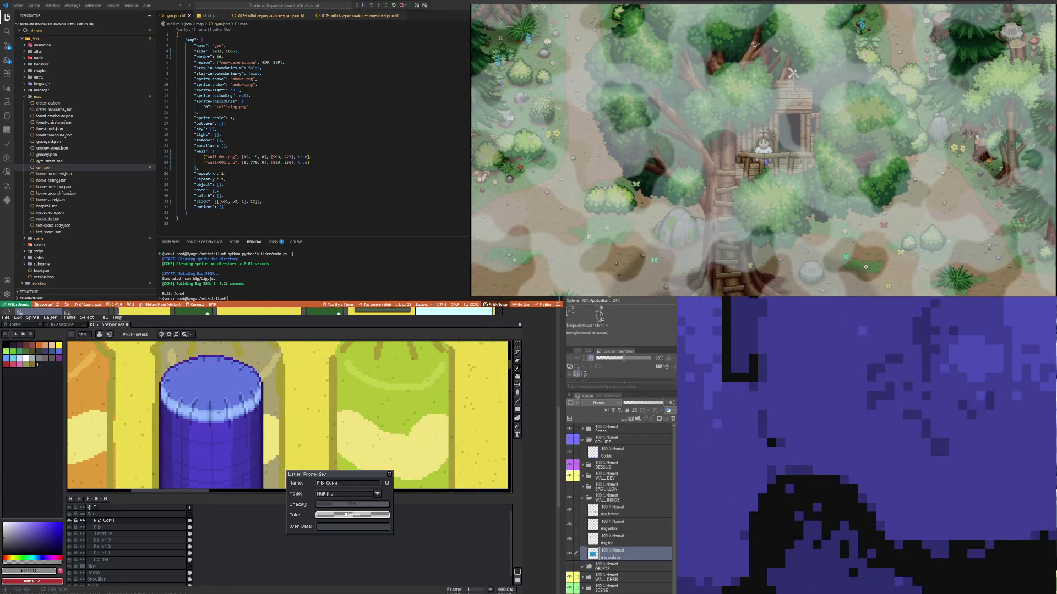
{"action": "scroll", "coordinate": [216, 404], "scroll_direction": "down", "scroll_amount": 1}
{"action": "scroll", "coordinate": [212, 392], "scroll_direction": "down", "scroll_amount": 2}
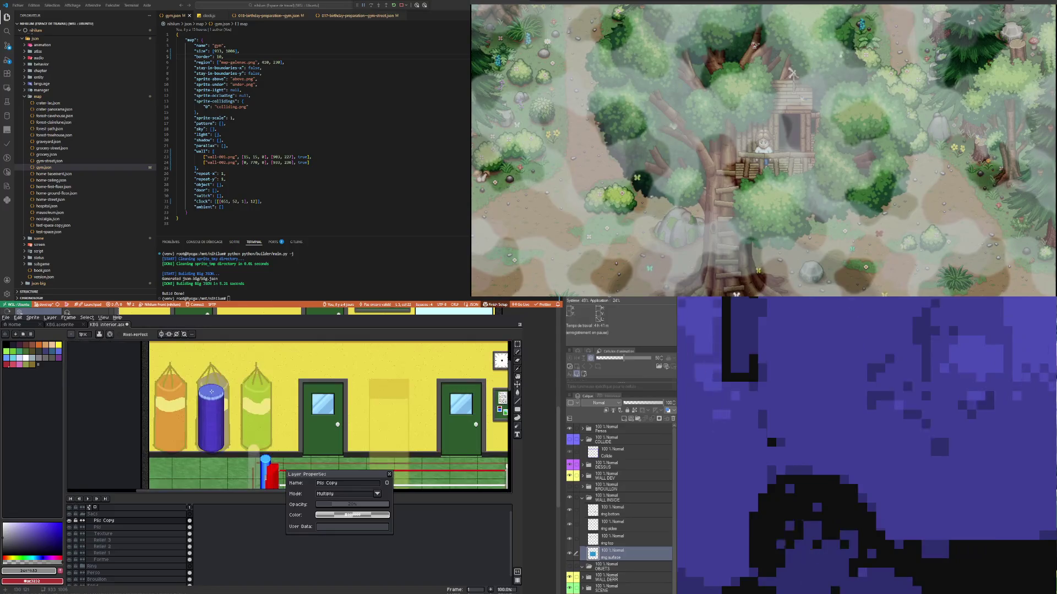
{"action": "scroll", "coordinate": [213, 392], "scroll_direction": "up", "scroll_amount": 4}
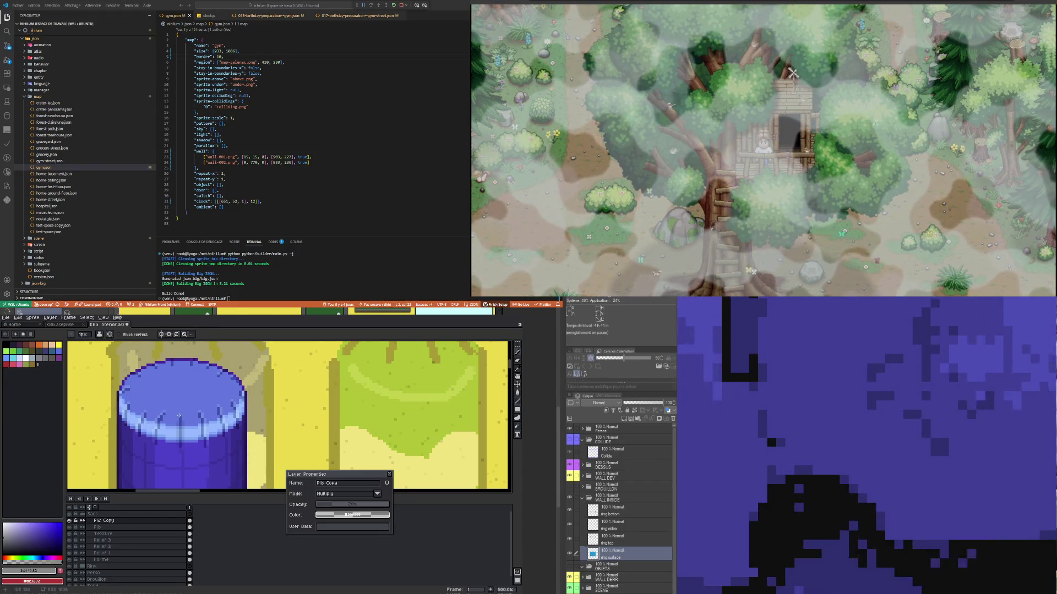
{"action": "scroll", "coordinate": [178, 391], "scroll_direction": "down", "scroll_amount": 2}
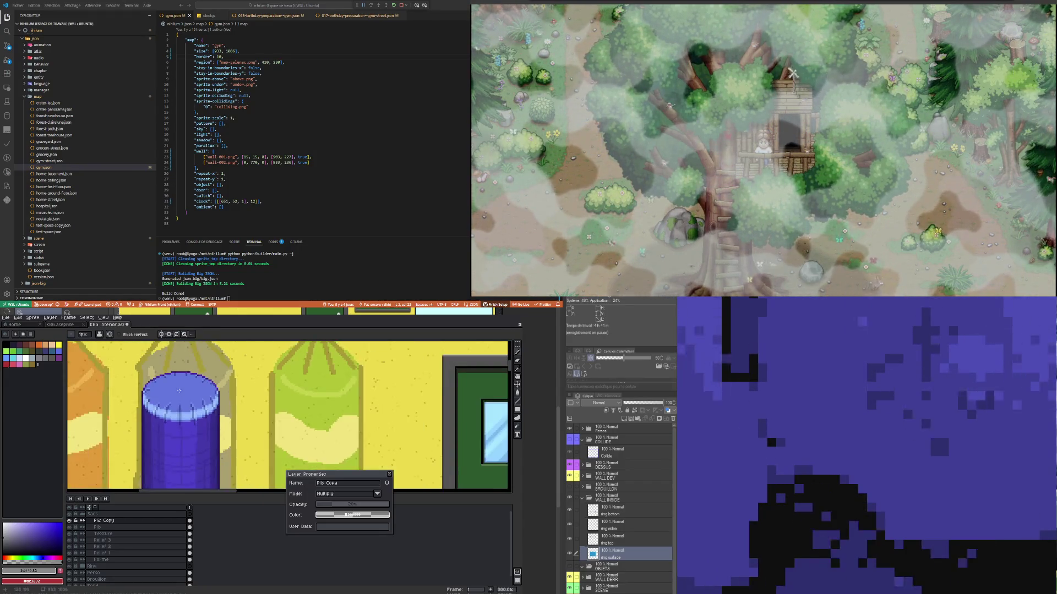
{"action": "scroll", "coordinate": [179, 375], "scroll_direction": "up", "scroll_amount": 3}
{"action": "scroll", "coordinate": [171, 385], "scroll_direction": "down", "scroll_amount": 1}
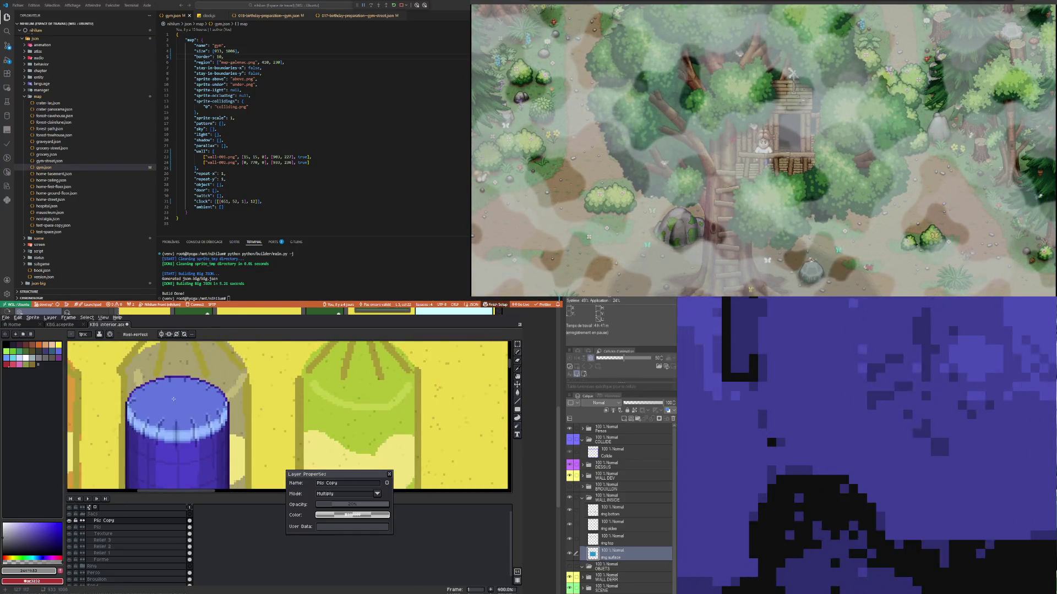
{"action": "scroll", "coordinate": [174, 399], "scroll_direction": "up", "scroll_amount": 5}
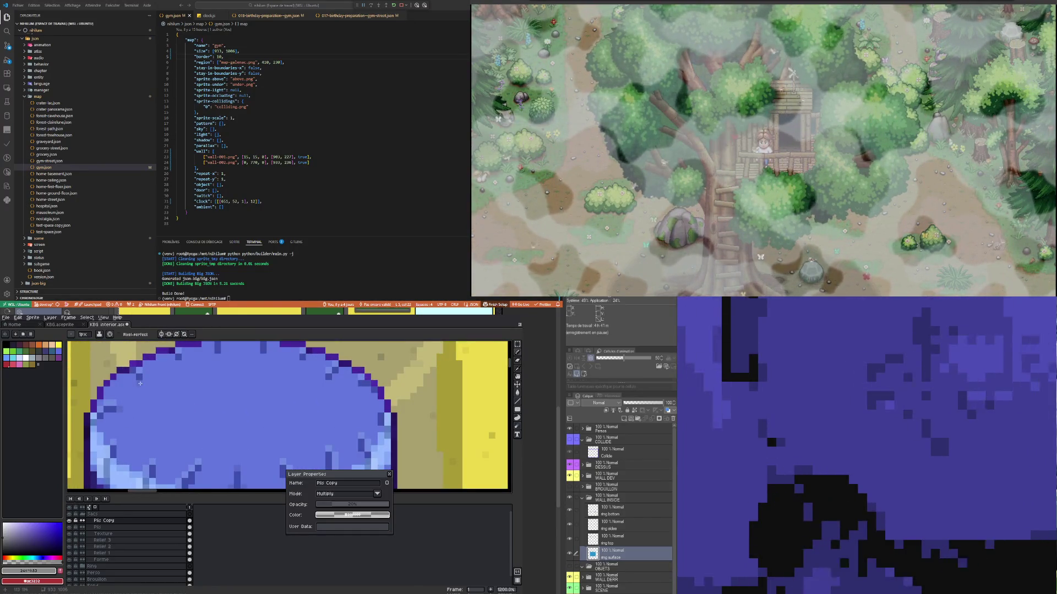
{"action": "scroll", "coordinate": [158, 398], "scroll_direction": "down", "scroll_amount": 3}
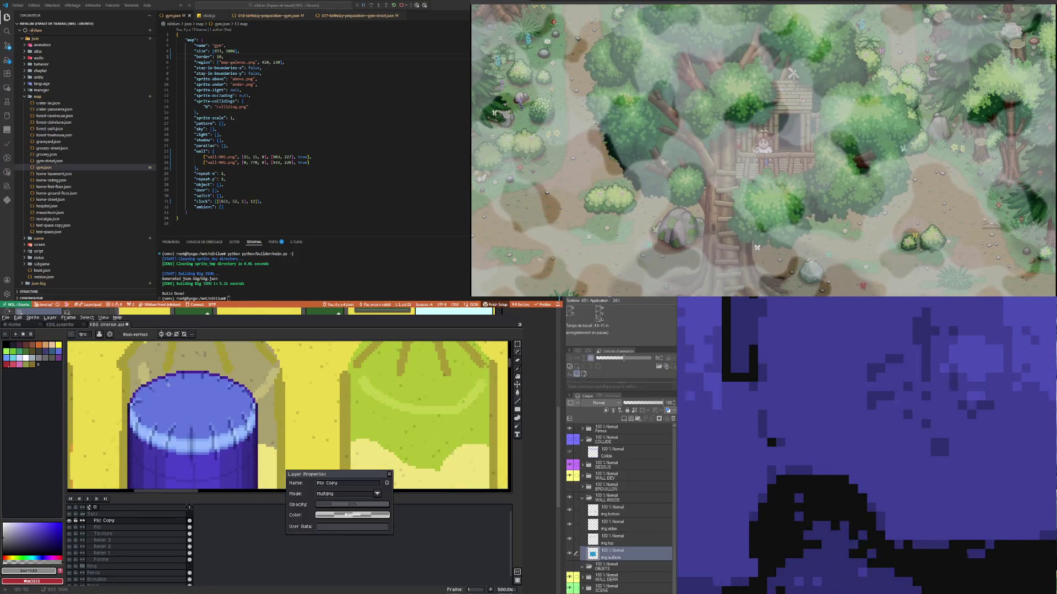
{"action": "key", "text": "ctrl+z"}
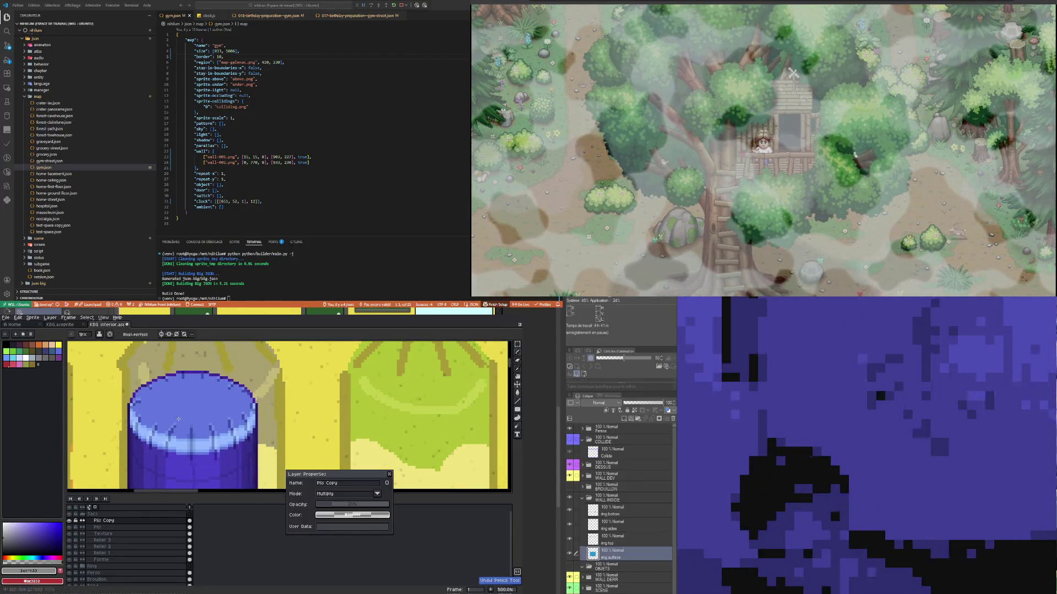
Step: Close the layer properties window
{"action": "scroll", "coordinate": [179, 420], "scroll_direction": "down", "scroll_amount": 3}
{"action": "scroll", "coordinate": [180, 390], "scroll_direction": "down", "scroll_amount": 1}
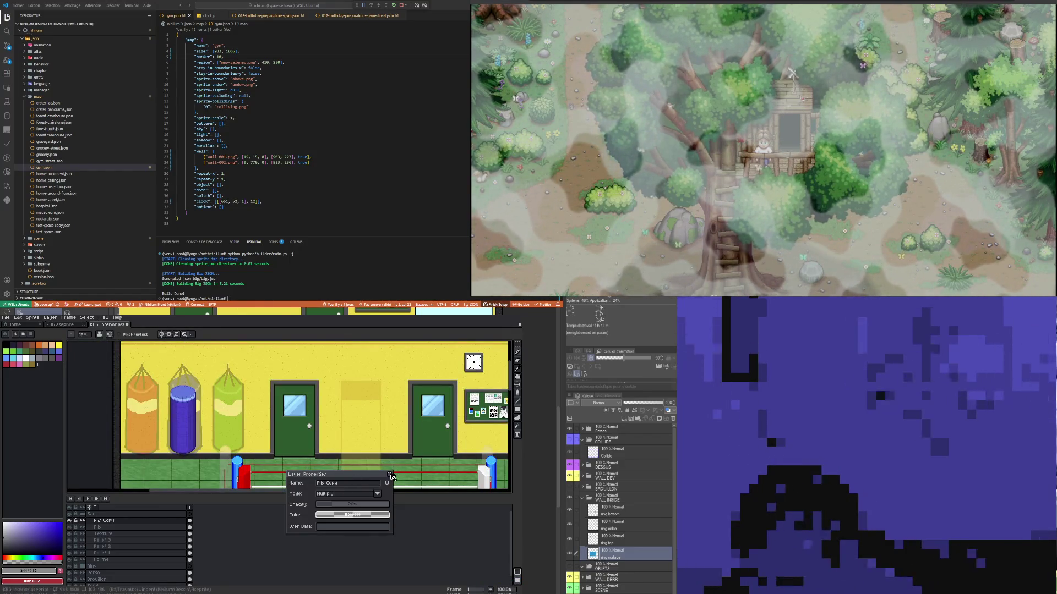
{"action": "key", "text": "Escape"}
{"action": "scroll", "coordinate": [194, 433], "scroll_direction": "up", "scroll_amount": 1}
{"action": "scroll", "coordinate": [185, 429], "scroll_direction": "down", "scroll_amount": 5}
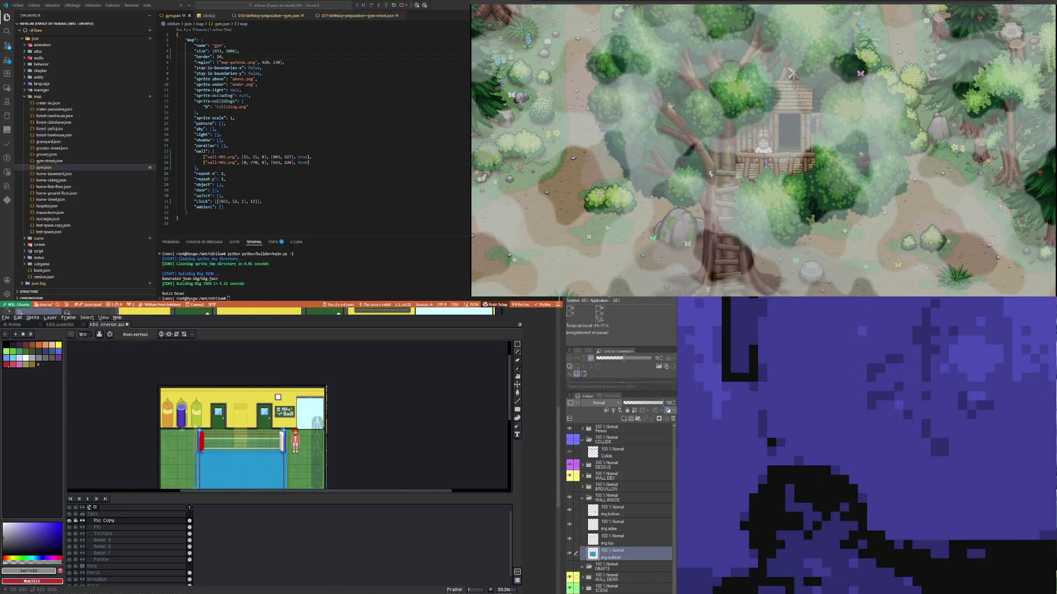
{"action": "scroll", "coordinate": [186, 412], "scroll_direction": "up", "scroll_amount": 3}
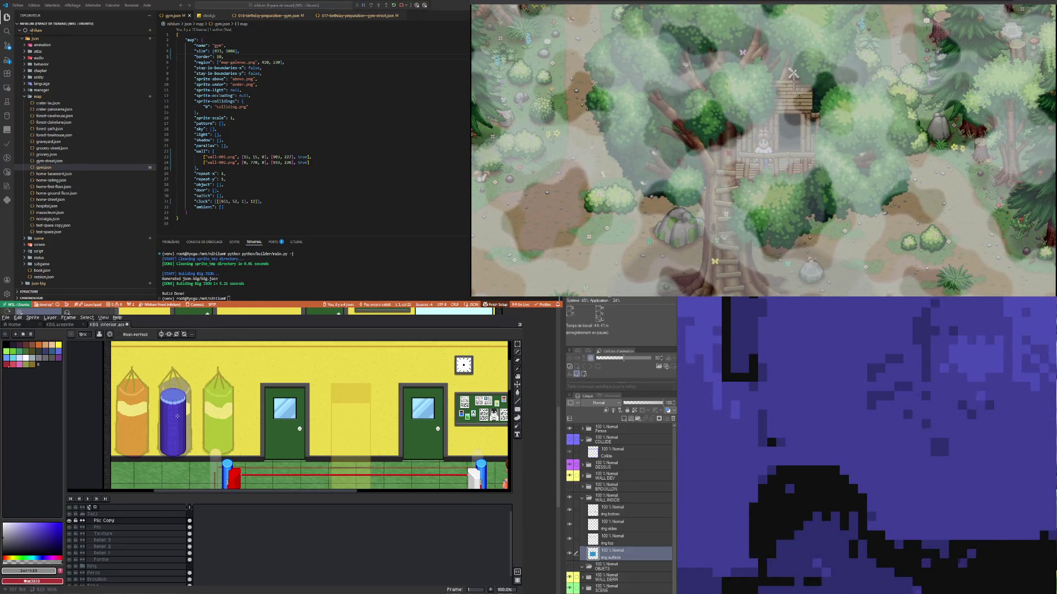
{"action": "scroll", "coordinate": [174, 419], "scroll_direction": "up", "scroll_amount": 1}
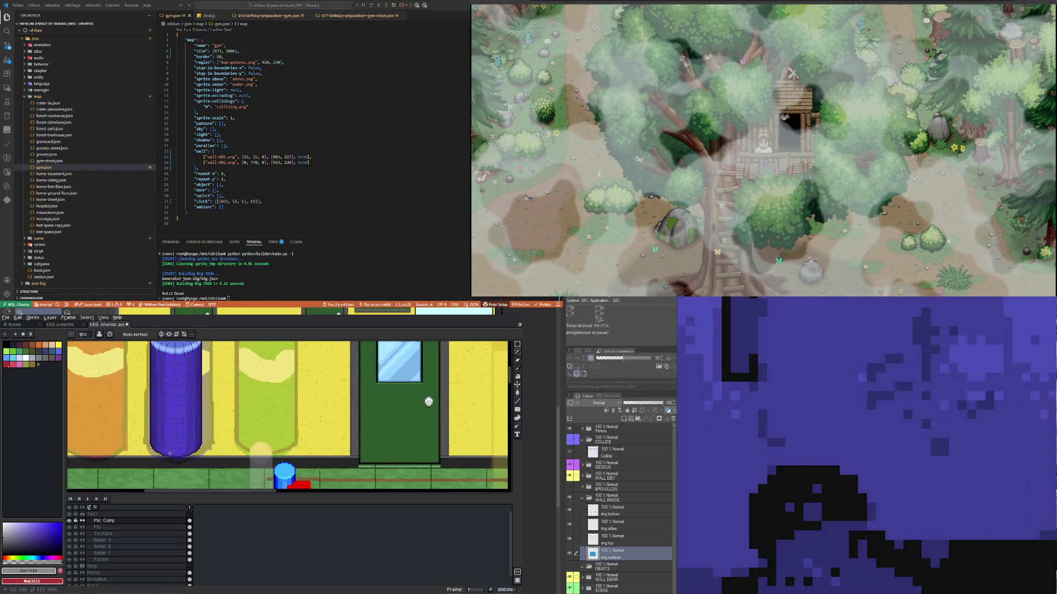
{"action": "scroll", "coordinate": [170, 454], "scroll_direction": "down", "scroll_amount": 1}
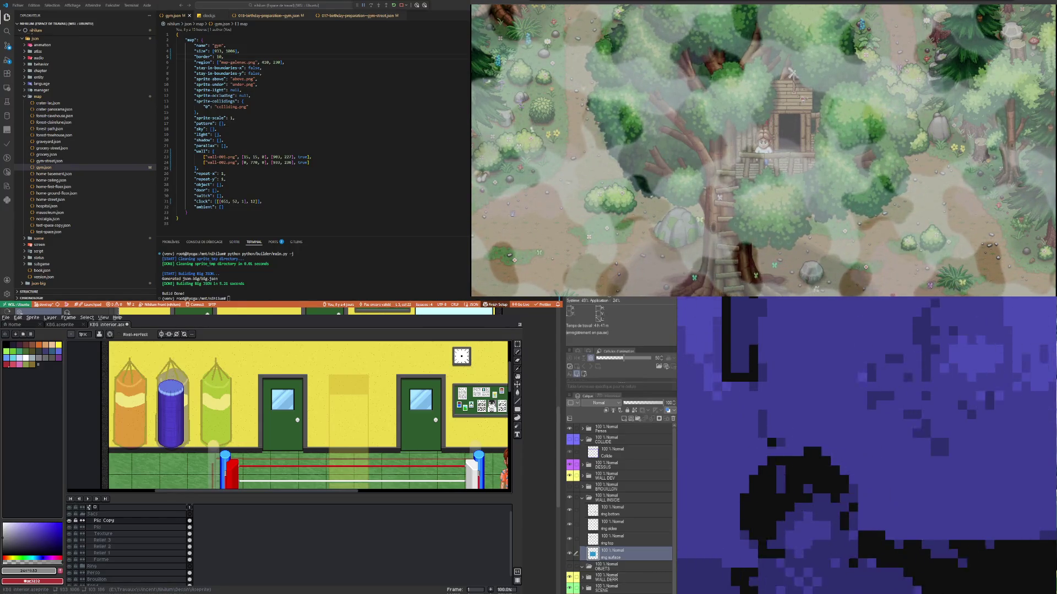
{"action": "scroll", "coordinate": [181, 420], "scroll_direction": "up", "scroll_amount": 1}
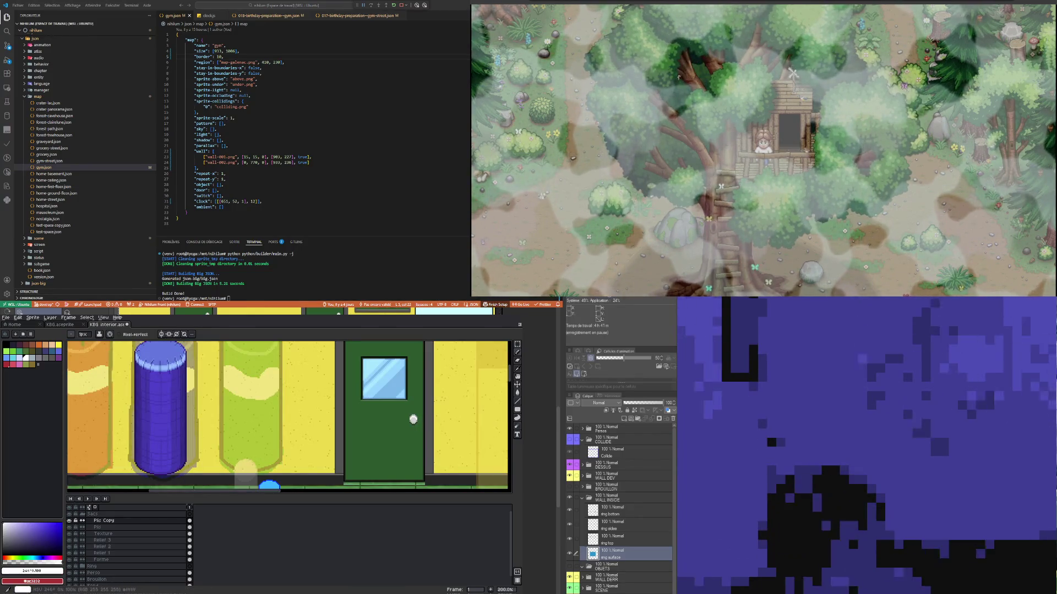
{"action": "right_click", "coordinate": [138, 523]}
{"action": "left_click", "coordinate": [196, 533]}
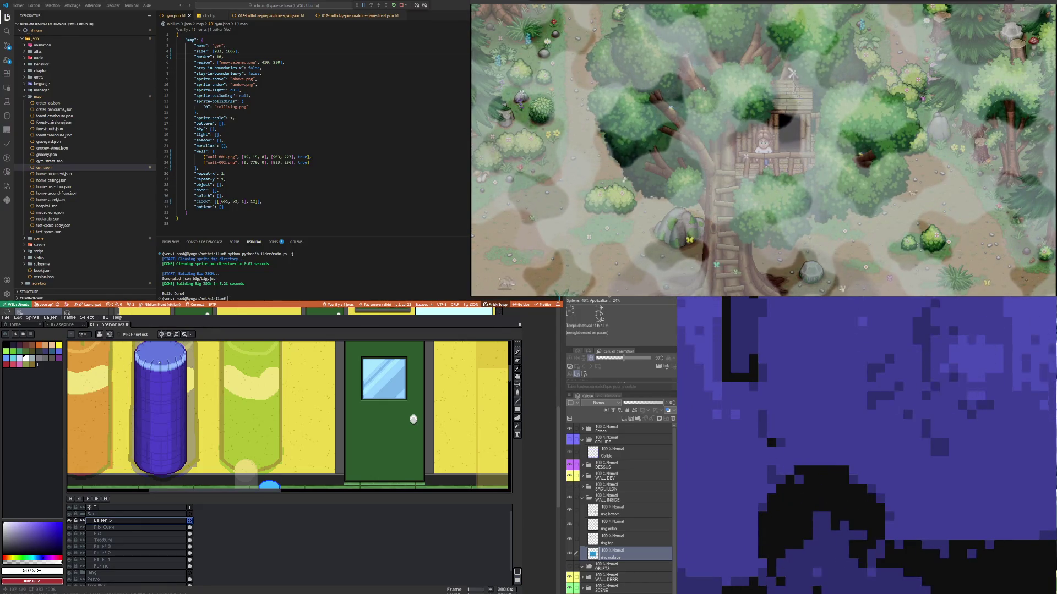
{"action": "scroll", "coordinate": [158, 372], "scroll_direction": "up", "scroll_amount": 2}
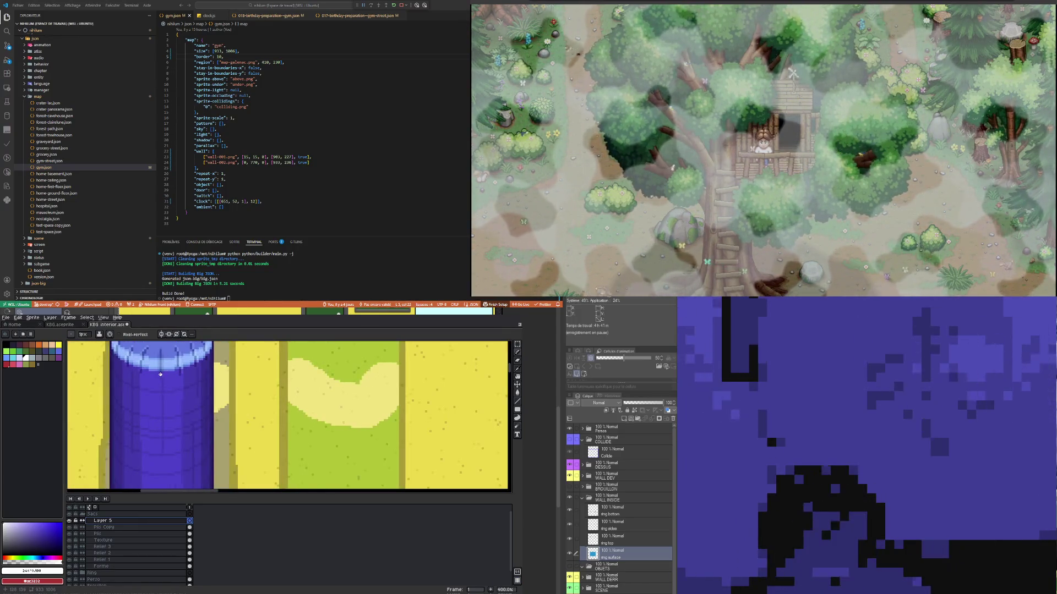
{"action": "scroll", "coordinate": [160, 374], "scroll_direction": "down", "scroll_amount": 2}
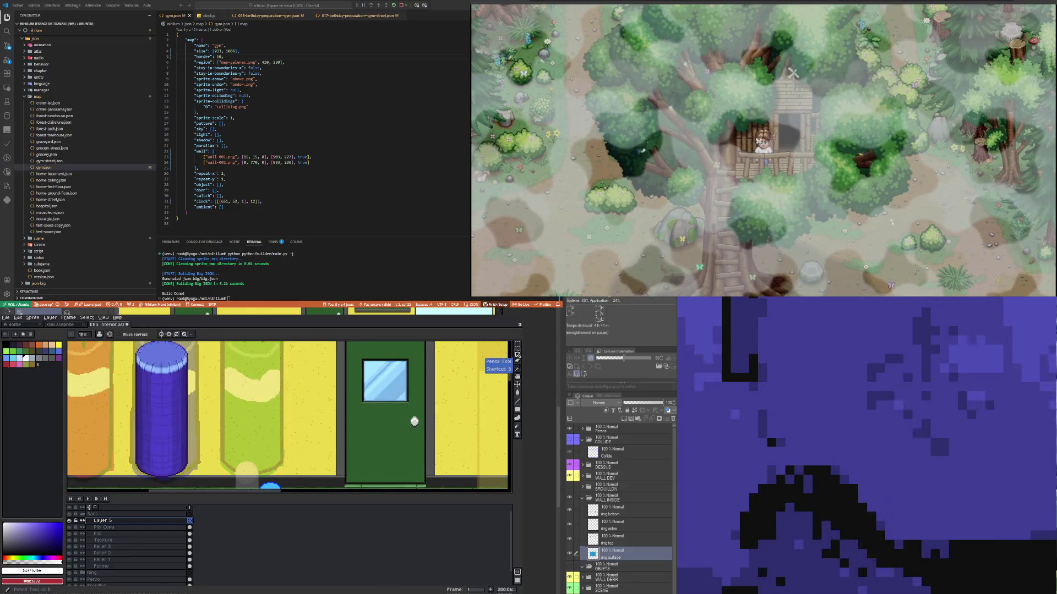
{"action": "scroll", "coordinate": [213, 440], "scroll_direction": "down", "scroll_amount": 1}
{"action": "scroll", "coordinate": [214, 441], "scroll_direction": "up", "scroll_amount": 2}
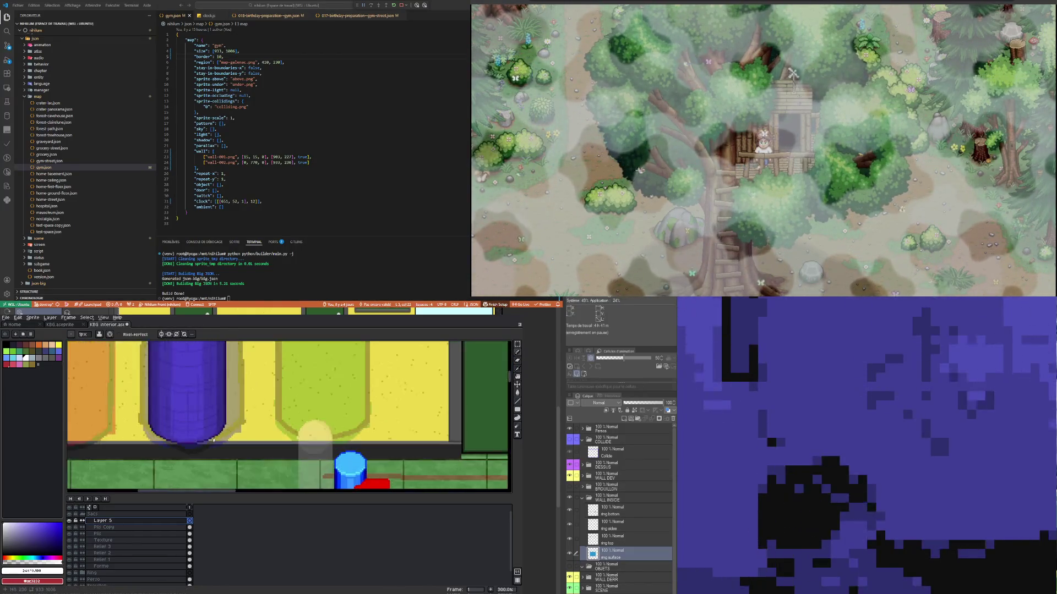
{"action": "scroll", "coordinate": [210, 438], "scroll_direction": "up", "scroll_amount": 1}
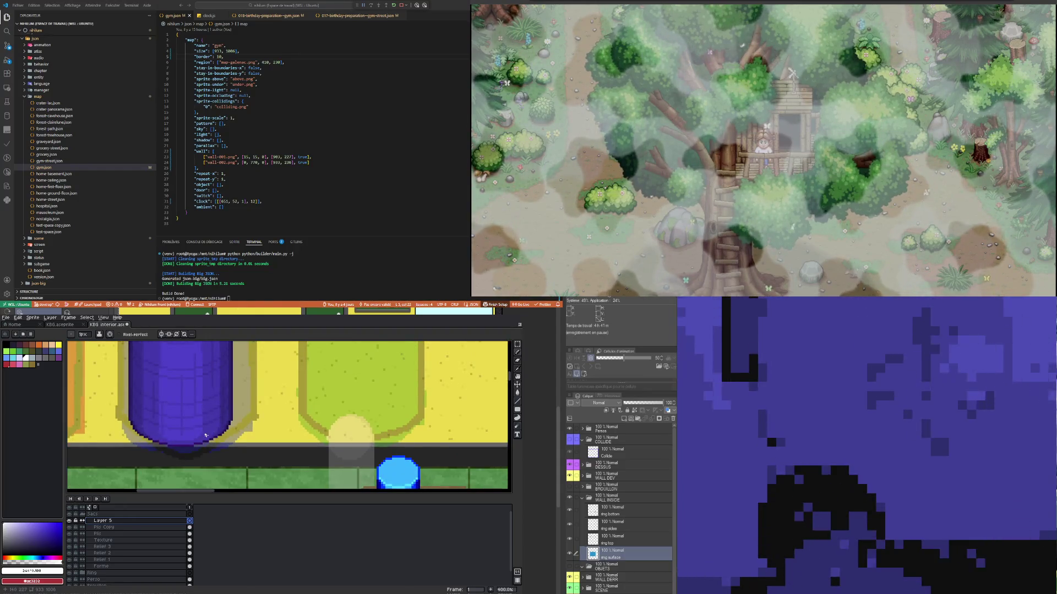
{"action": "scroll", "coordinate": [182, 436], "scroll_direction": "down", "scroll_amount": 4}
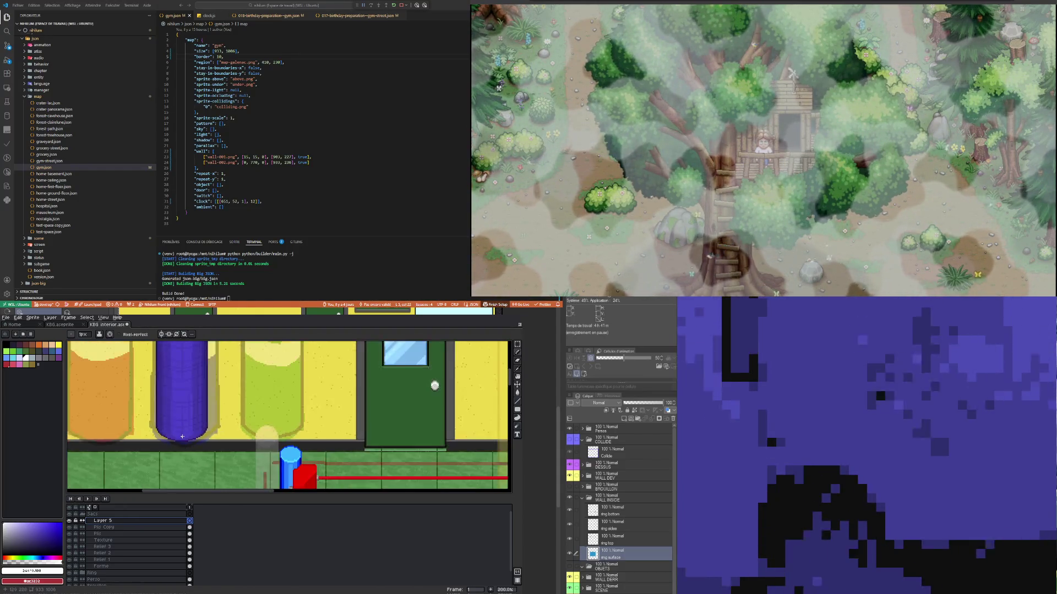
{"action": "scroll", "coordinate": [182, 436], "scroll_direction": "down", "scroll_amount": 3}
{"action": "scroll", "coordinate": [181, 434], "scroll_direction": "up", "scroll_amount": 6}
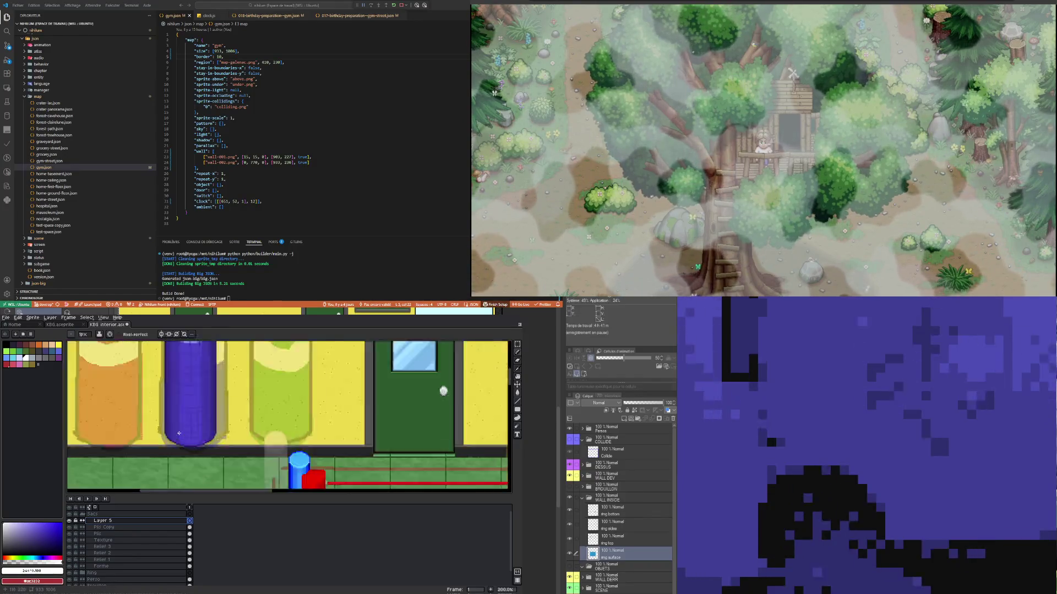
{"action": "left_click", "coordinate": [518, 343]}
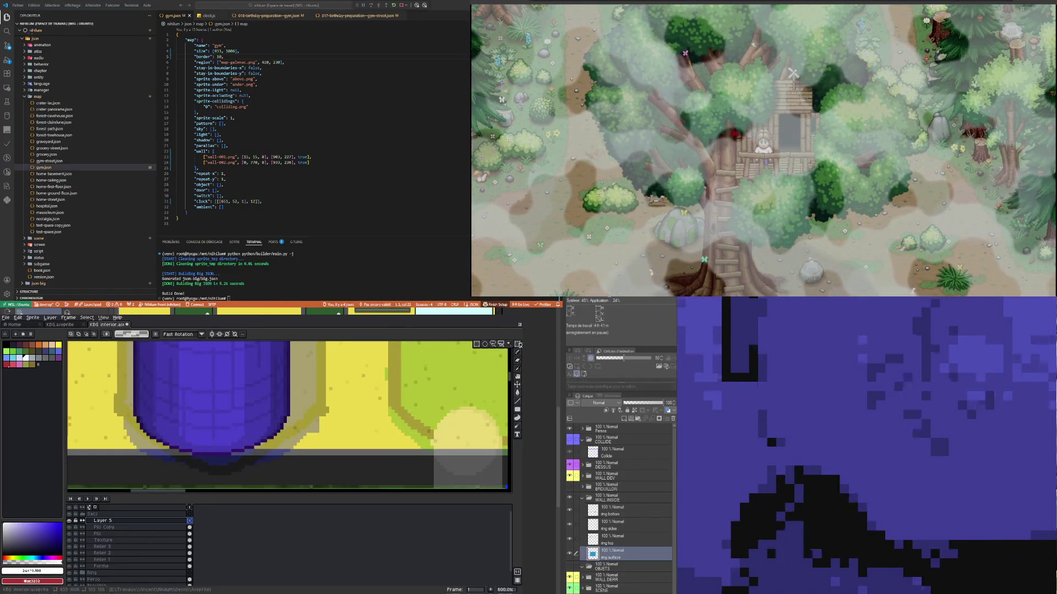
Step: Magic-wand select the bag's curved bottom-edge ring on Layer 5
{"action": "left_click", "coordinate": [511, 344]}
{"action": "left_click", "coordinate": [225, 454]}
{"action": "key", "text": "alt+Down"}
{"action": "key", "text": "alt+Down"}
{"action": "key", "text": "alt+Down"}
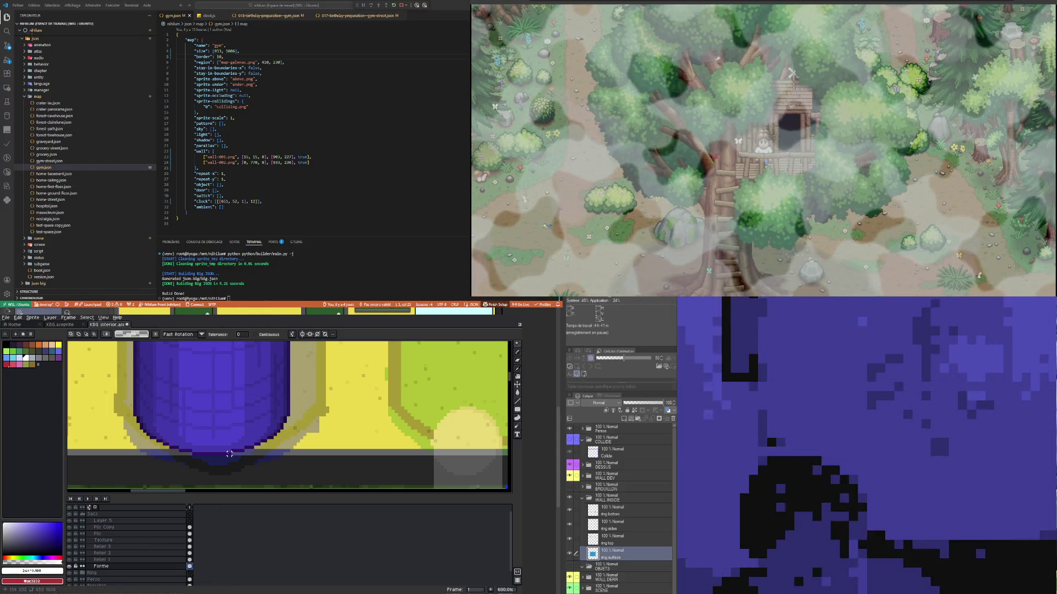
{"action": "scroll", "coordinate": [210, 420], "scroll_direction": "down", "scroll_amount": 6}
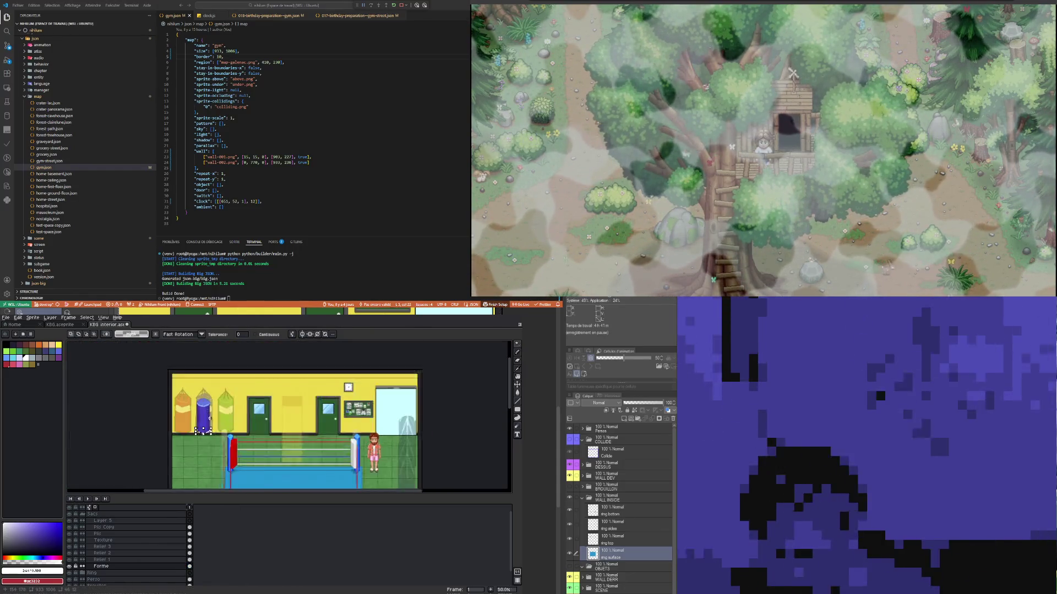
{"action": "scroll", "coordinate": [209, 419], "scroll_direction": "up", "scroll_amount": 1}
{"action": "left_click", "coordinate": [168, 521]}
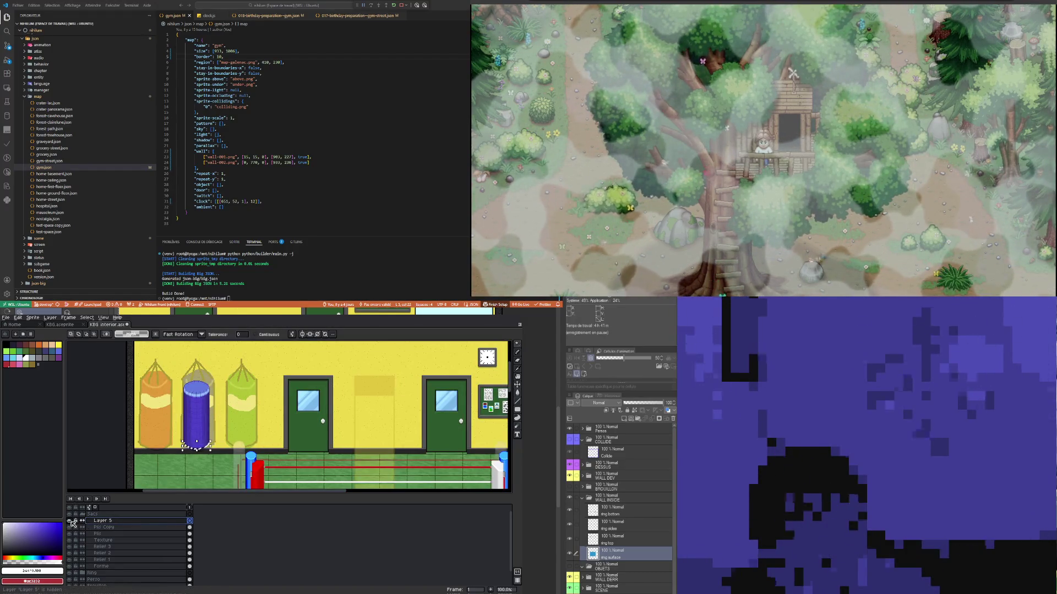
{"action": "scroll", "coordinate": [189, 391], "scroll_direction": "up", "scroll_amount": 2}
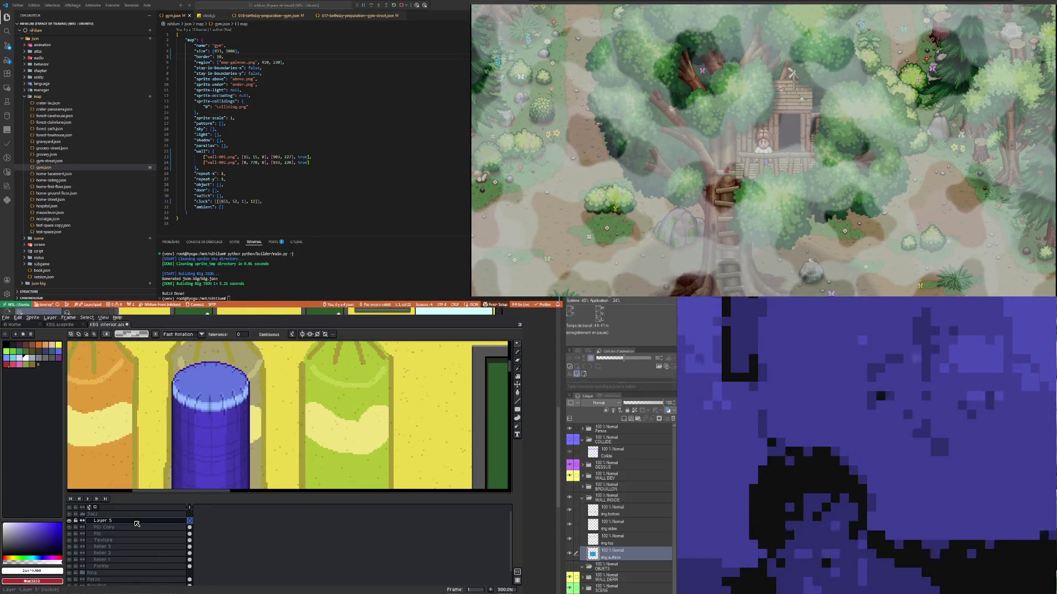
{"action": "scroll", "coordinate": [202, 406], "scroll_direction": "down", "scroll_amount": 2}
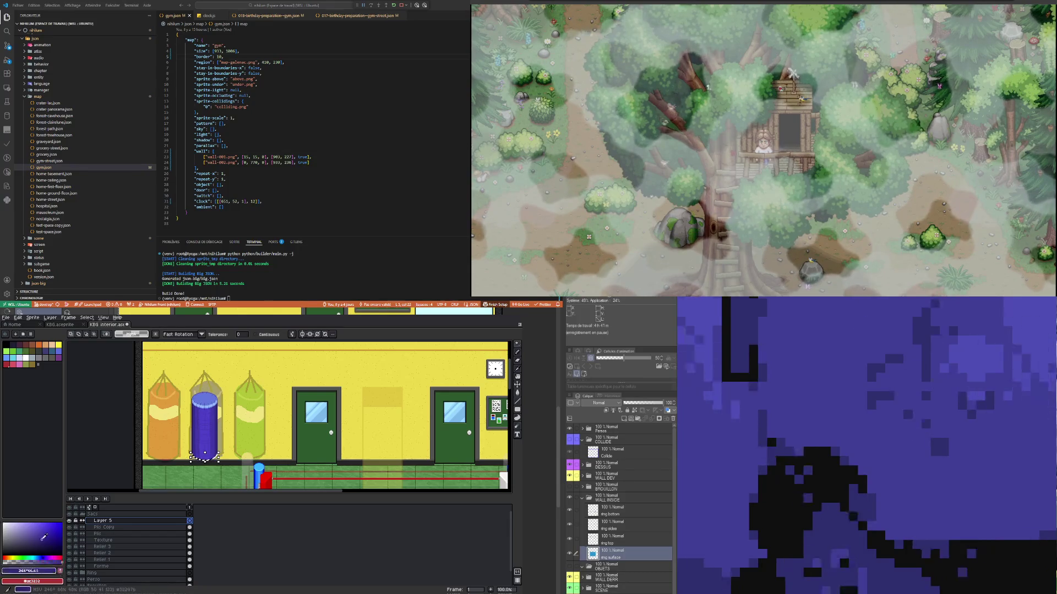
{"action": "left_click", "coordinate": [517, 393]}
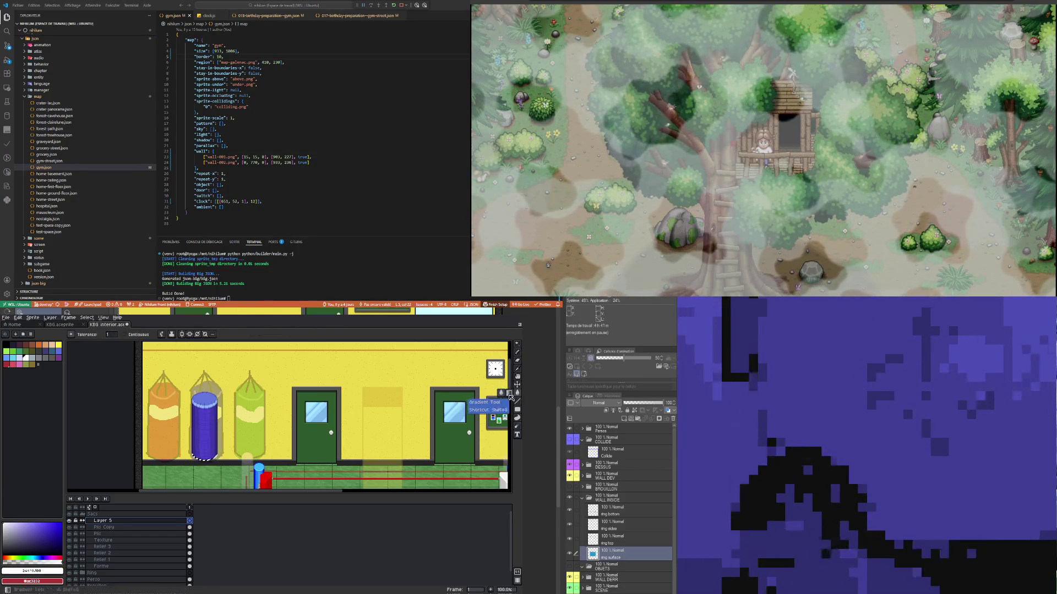
Step: Drag the selected ring up to the bag's middle, nudging it down slightly
{"action": "scroll", "coordinate": [220, 455], "scroll_direction": "up", "scroll_amount": 3}
{"action": "scroll", "coordinate": [223, 453], "scroll_direction": "up", "scroll_amount": 4}
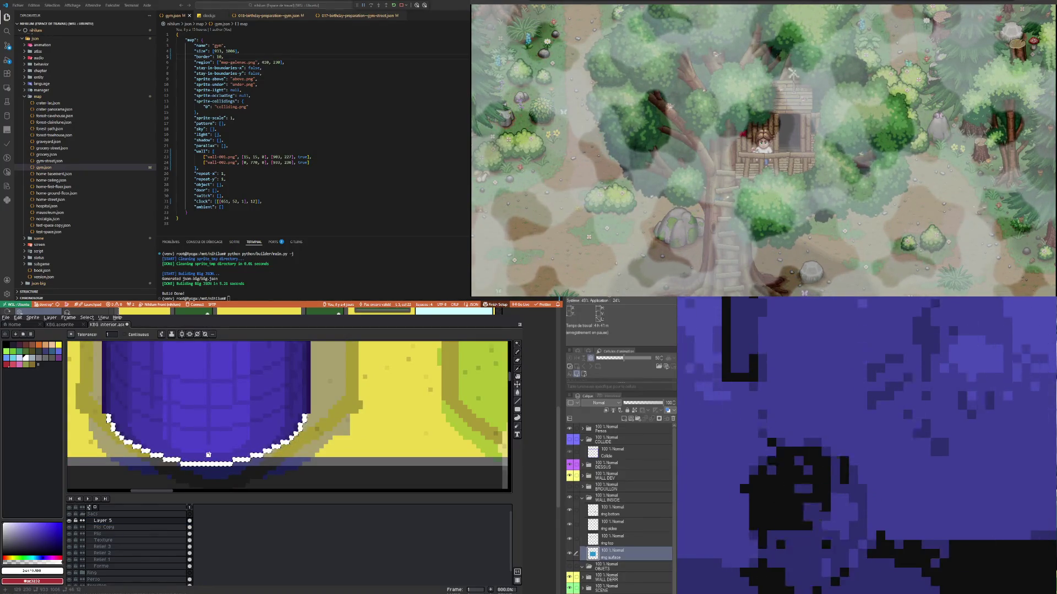
{"action": "scroll", "coordinate": [208, 460], "scroll_direction": "down", "scroll_amount": 6}
{"action": "scroll", "coordinate": [213, 415], "scroll_direction": "up", "scroll_amount": 1}
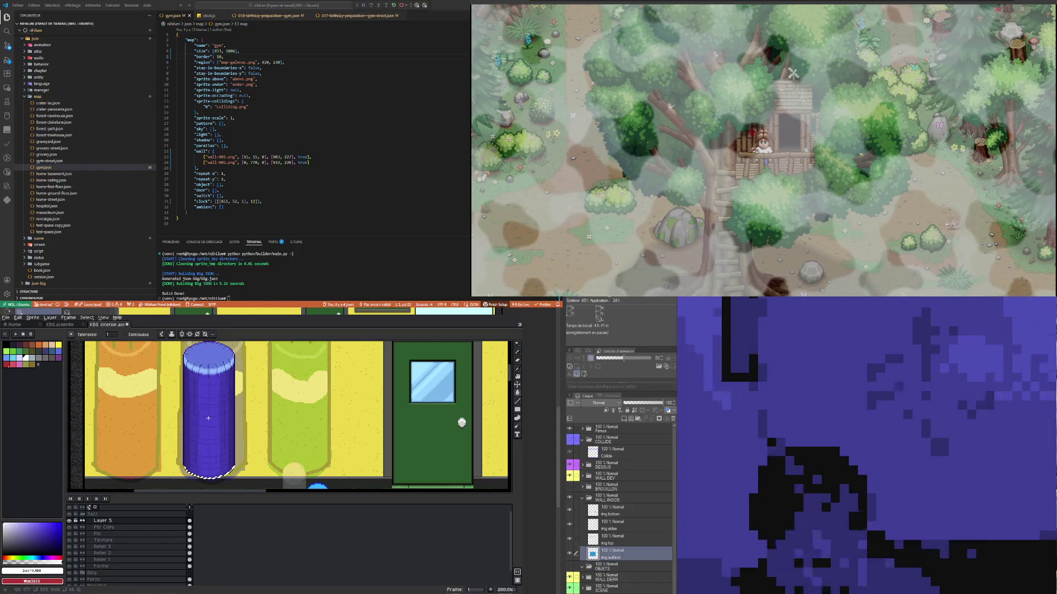
{"action": "left_click_drag", "start_coordinate": [209, 473], "coordinate": [209, 411]}
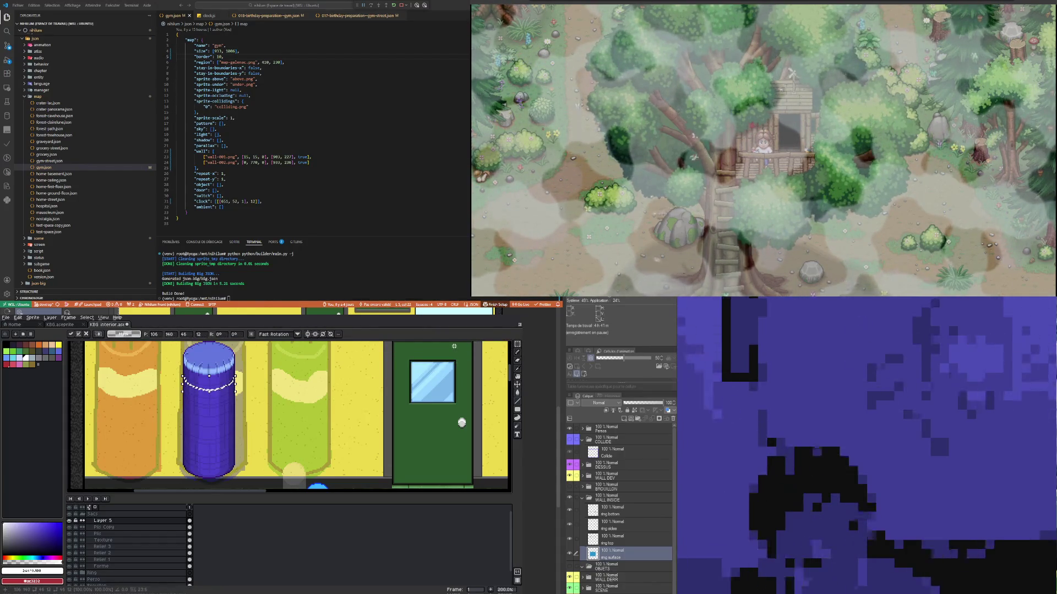
{"action": "left_click_drag", "start_coordinate": [209, 410], "coordinate": [209, 380]}
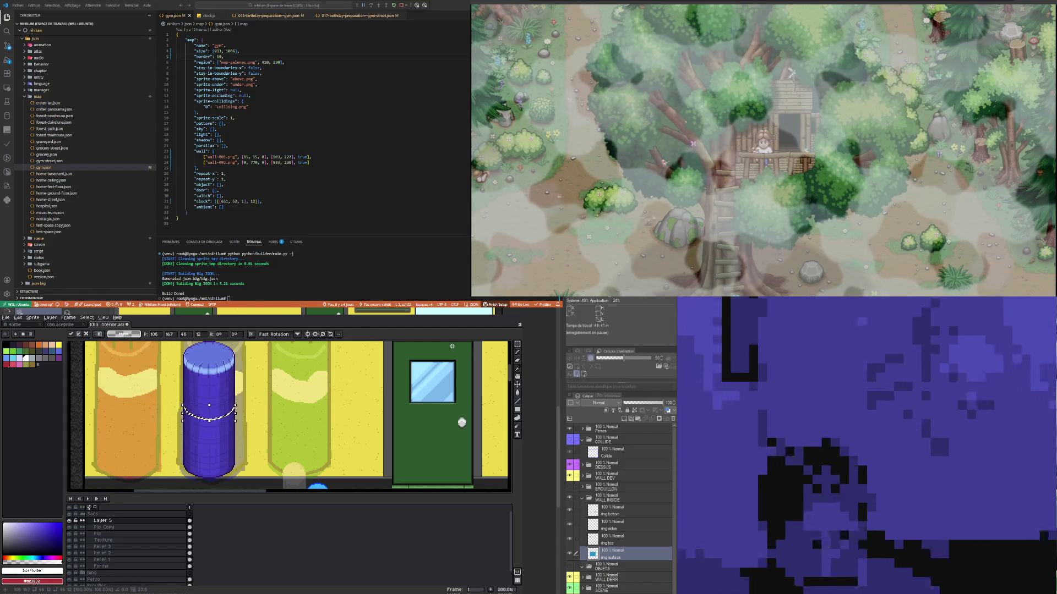
{"action": "key", "text": "Down"}
{"action": "key", "text": "Down"}
{"action": "key", "text": "Down"}
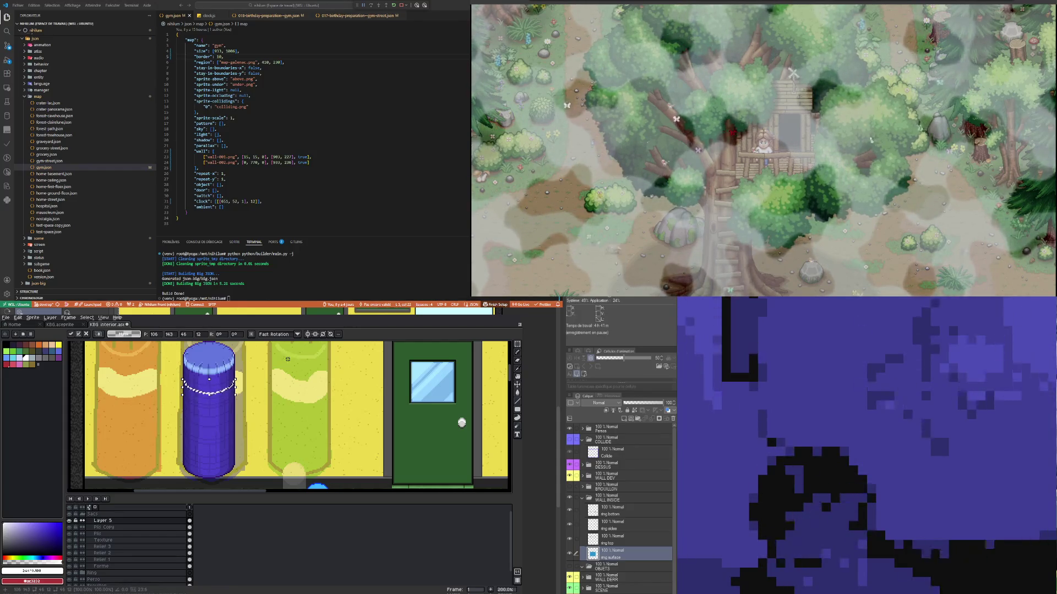
Step: Commit the ring and place a copy lower down as the band's second edge
{"action": "scroll", "coordinate": [219, 393], "scroll_direction": "up", "scroll_amount": 1}
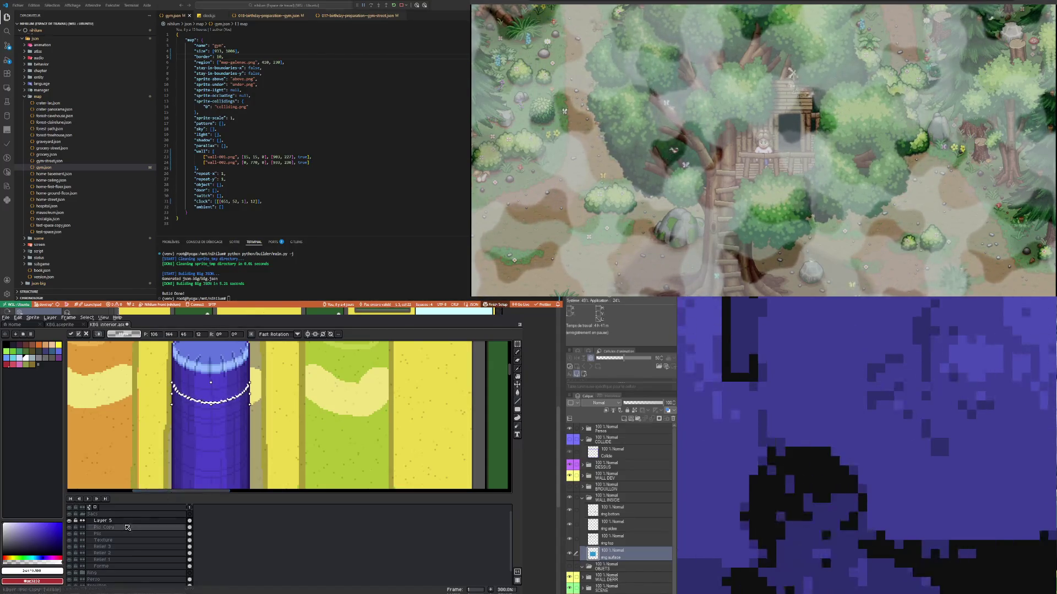
{"action": "key", "text": "Return"}
{"action": "mouse_move", "coordinate": [211, 382]}
{"action": "left_mouse_down"}
{"action": "mouse_move", "coordinate": [211, 425]}
{"action": "mouse_move", "coordinate": [211, 412]}
{"action": "left_mouse_up"}
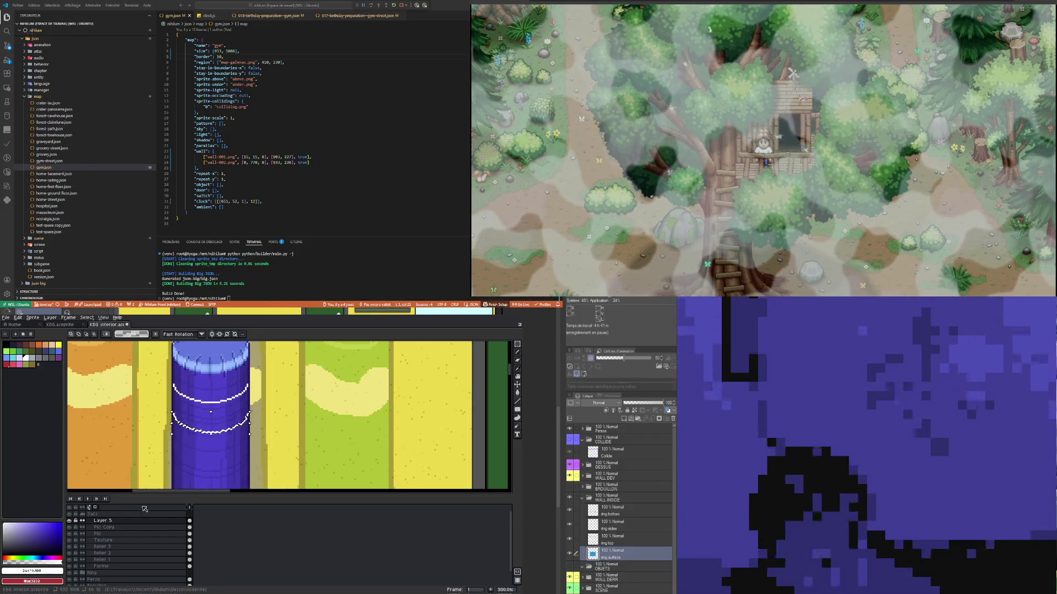
{"action": "scroll", "coordinate": [165, 408], "scroll_direction": "down", "scroll_amount": 1}
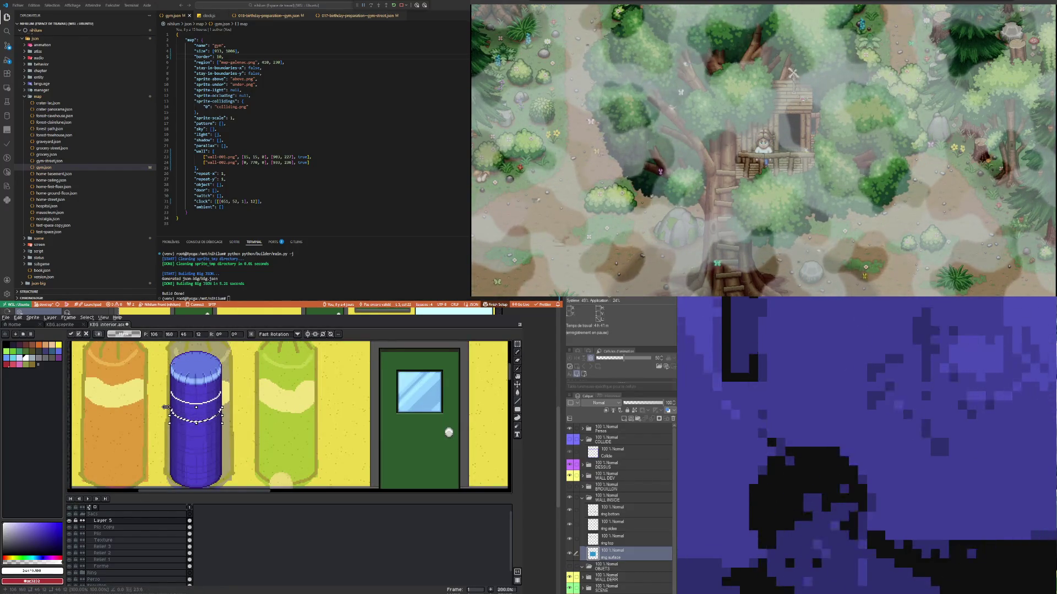
{"action": "key", "text": "Up"}
{"action": "key", "text": "Up"}
{"action": "key", "text": "Up"}
{"action": "scroll", "coordinate": [171, 407], "scroll_direction": "up", "scroll_amount": 3}
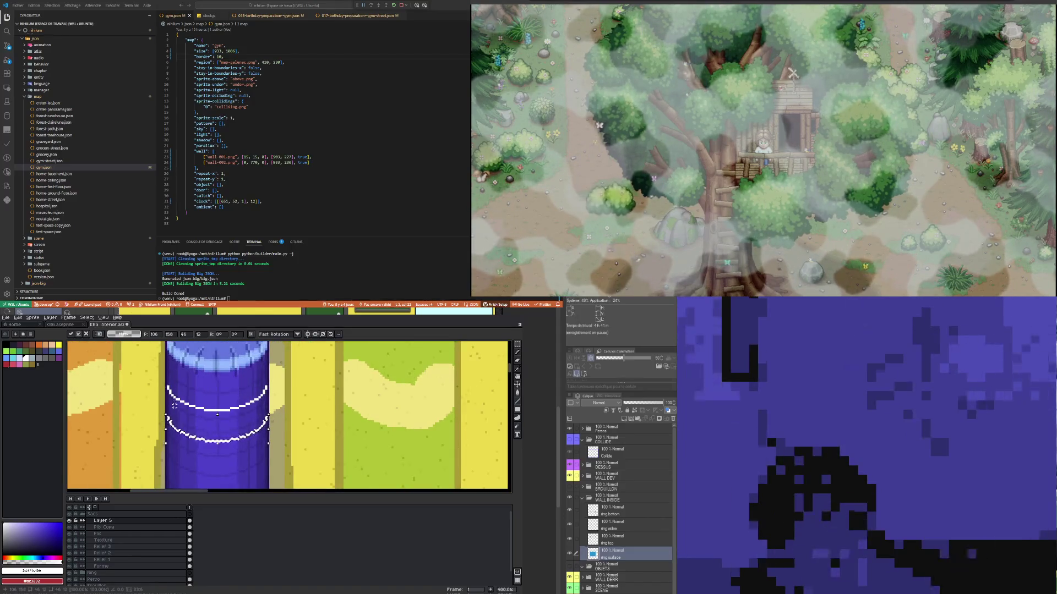
{"action": "key", "text": "Return"}
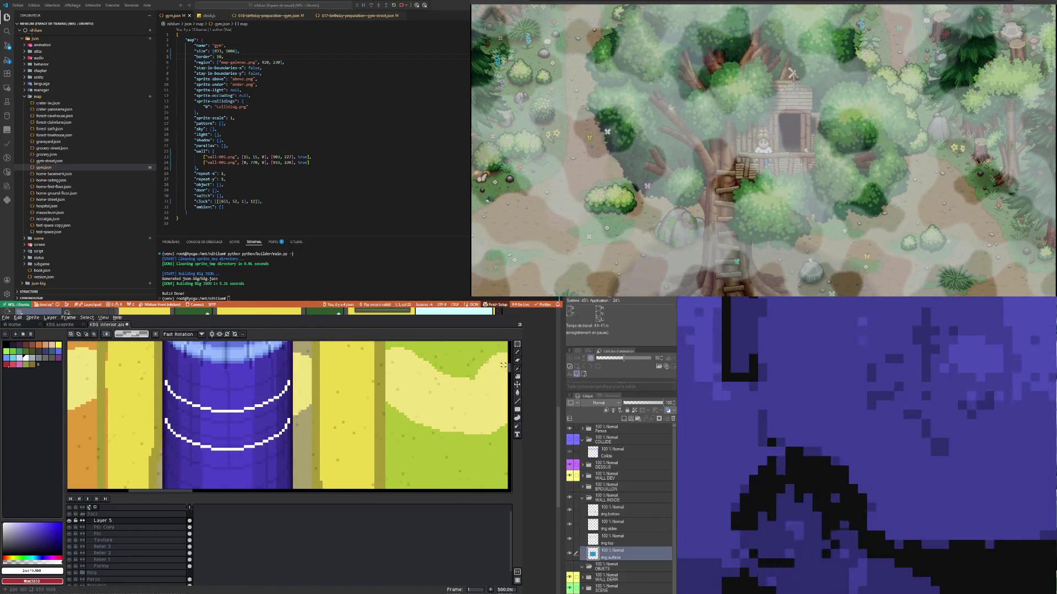
Step: Draw white vertical lines down both sides of the bag with vertical symmetry
{"action": "left_click", "coordinate": [518, 353]}
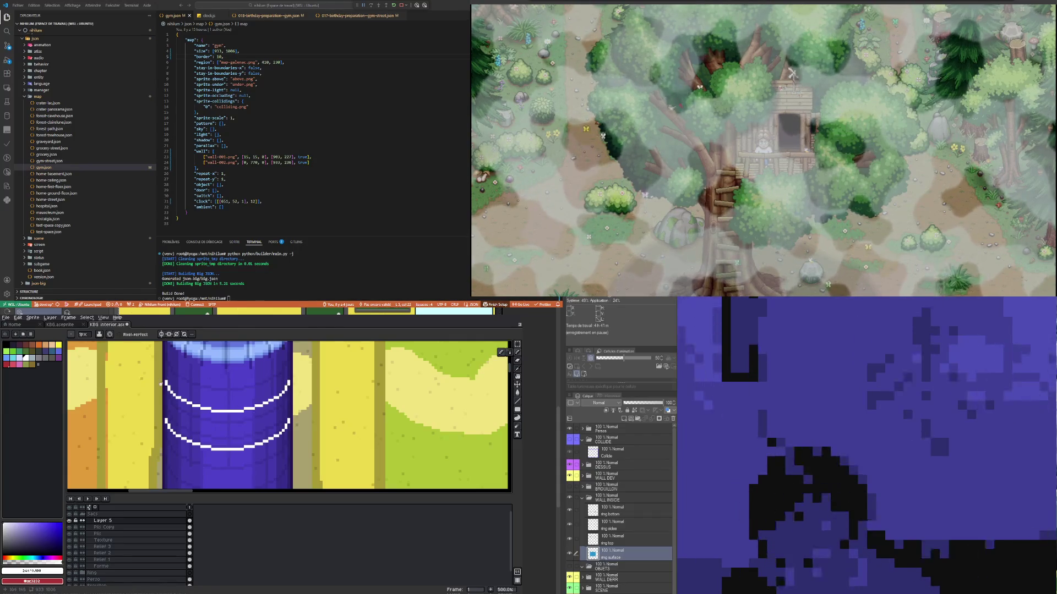
{"action": "scroll", "coordinate": [166, 370], "scroll_direction": "up", "scroll_amount": 1}
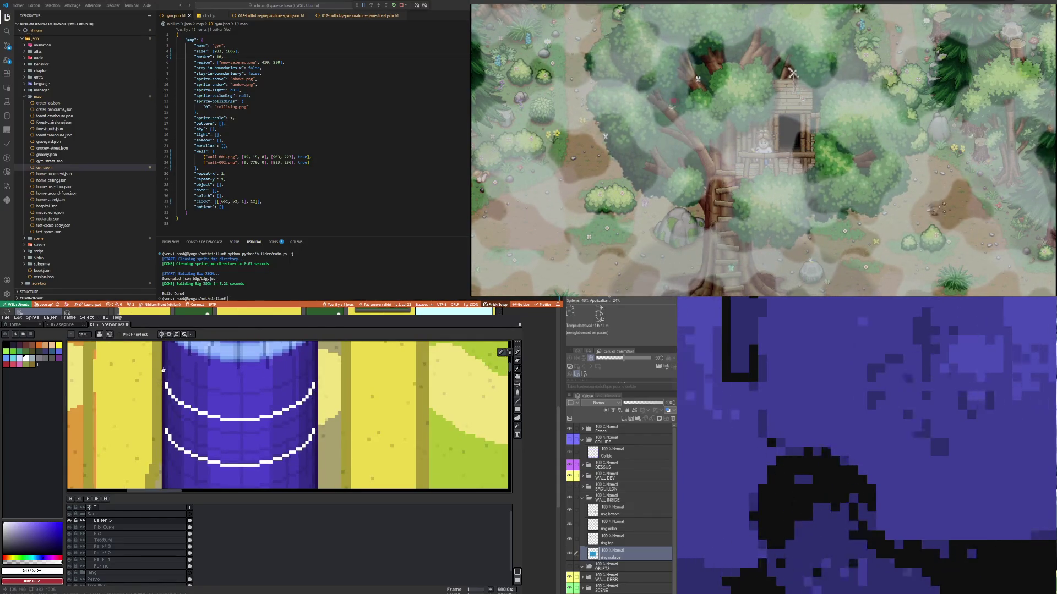
{"action": "left_click_drag", "start_coordinate": [163, 370], "coordinate": [164, 431]}
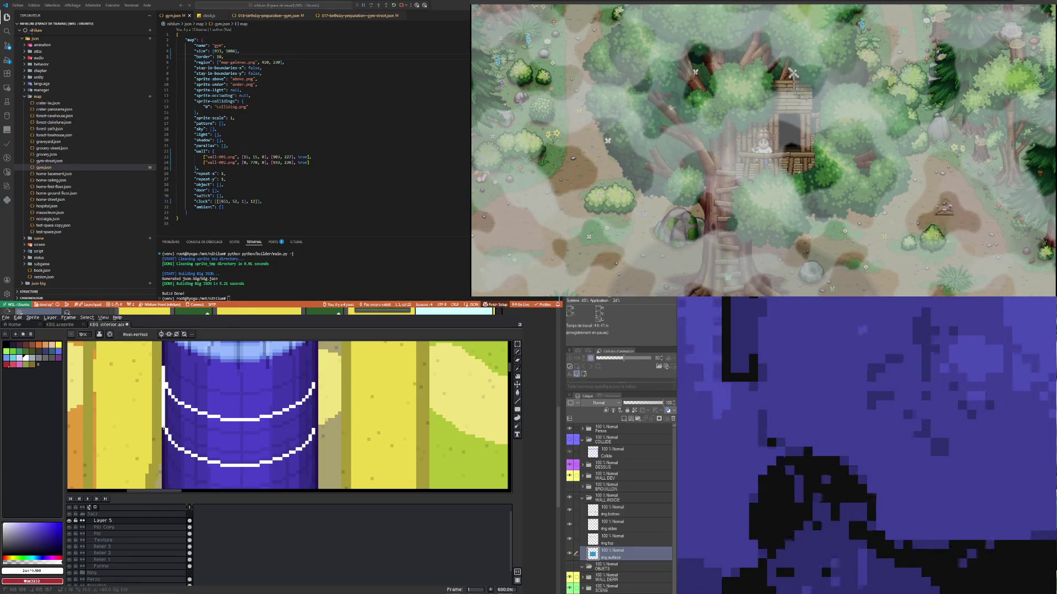
{"action": "left_click", "coordinate": [161, 334]}
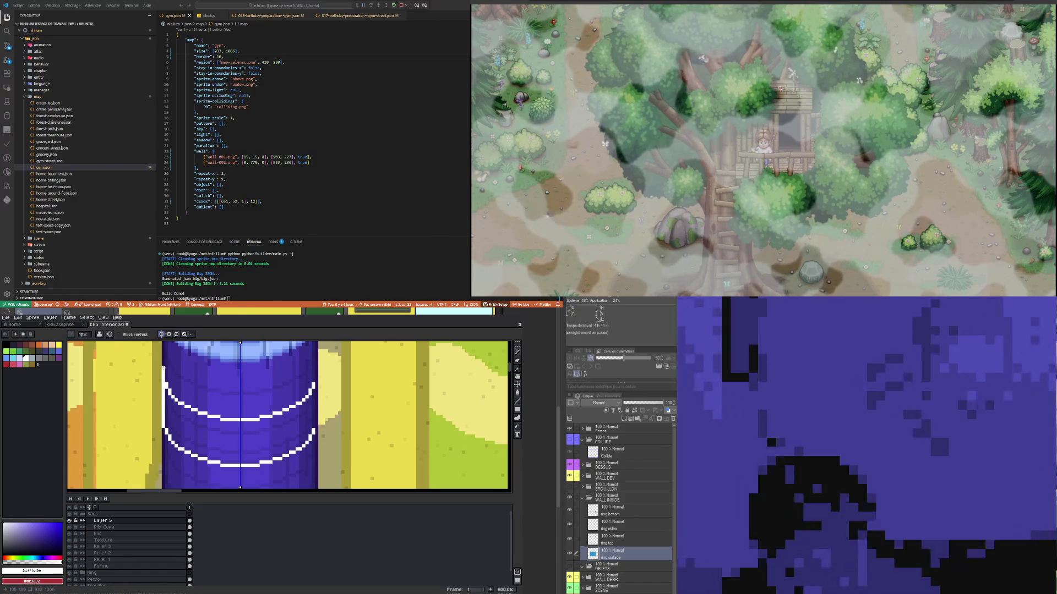
{"action": "left_click_drag", "start_coordinate": [163, 366], "coordinate": [164, 424]}
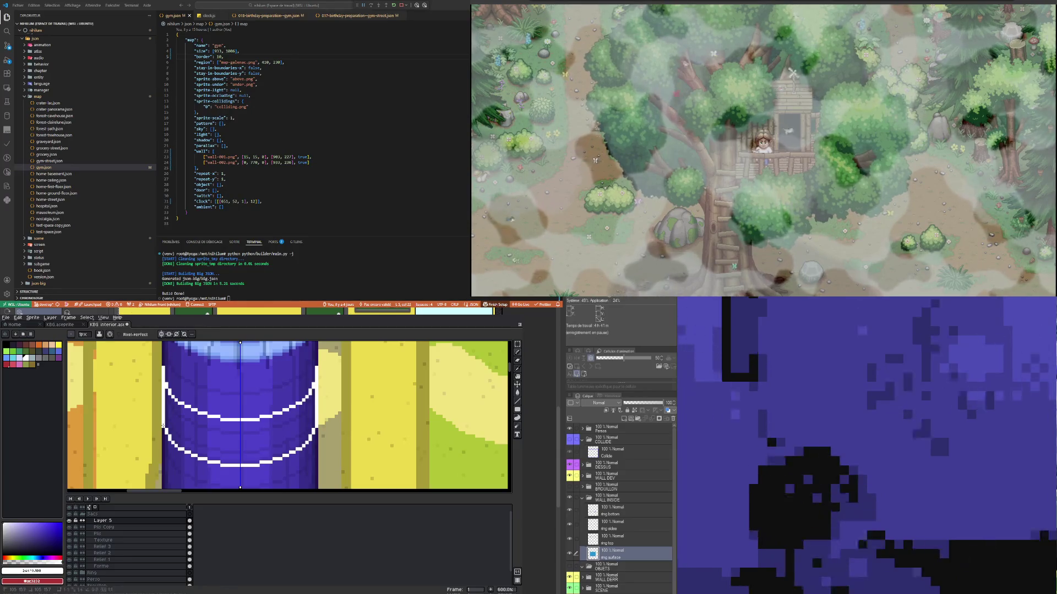
{"action": "key", "text": "e"}
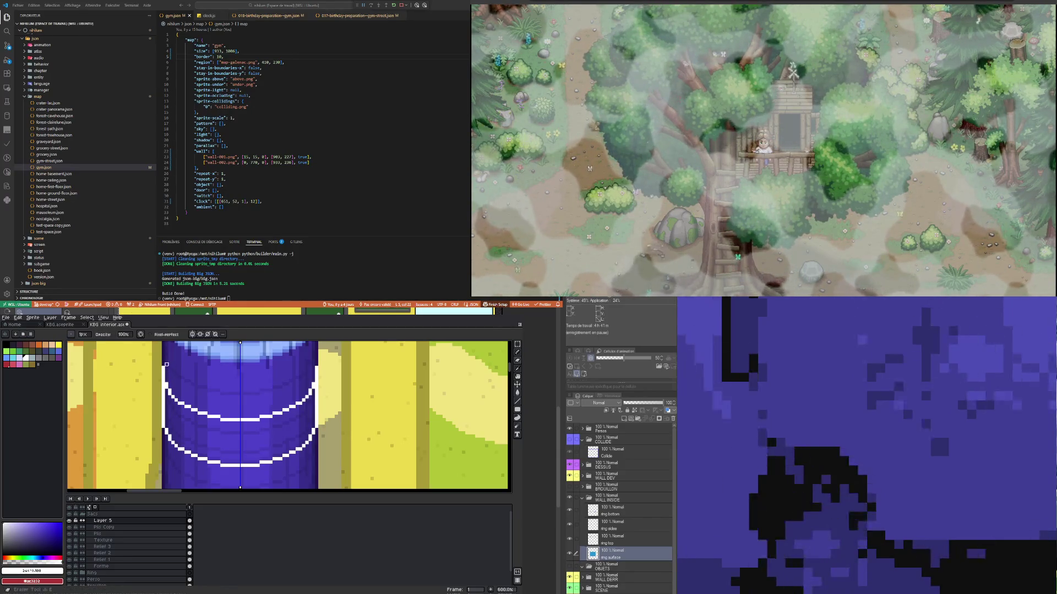
{"action": "scroll", "coordinate": [205, 413], "scroll_direction": "down", "scroll_amount": 4}
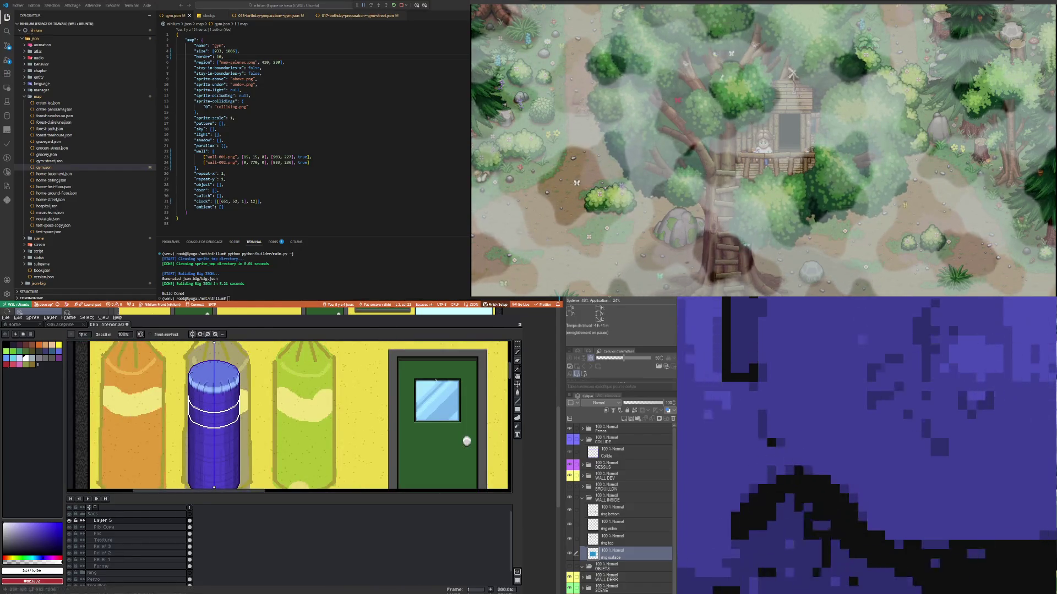
{"action": "left_click", "coordinate": [517, 393]}
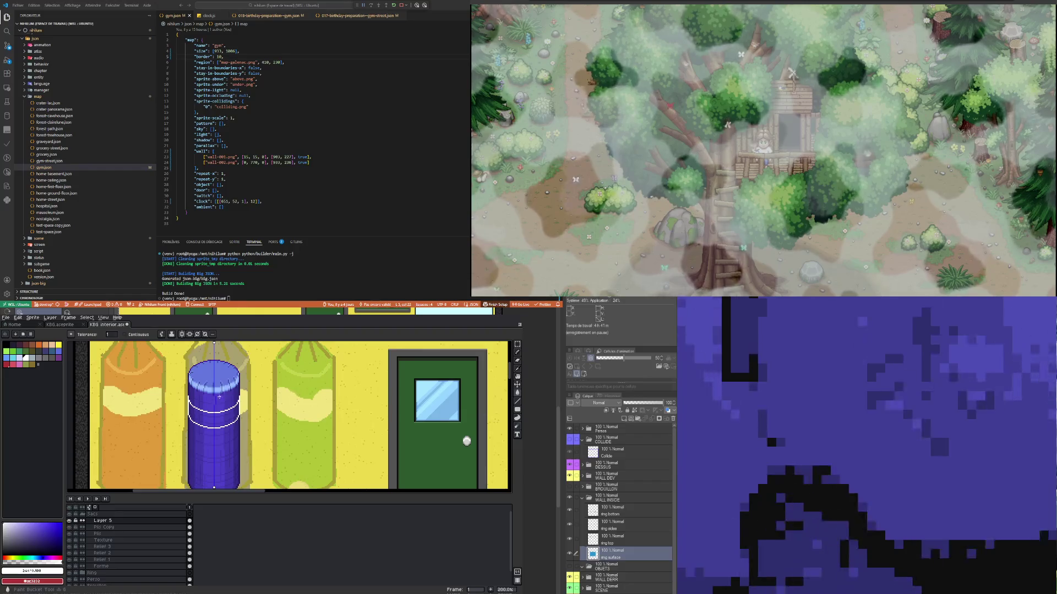
Step: Fill the band white on Layer 5, undoing an accidental full-canvas fill
{"action": "left_click", "coordinate": [206, 417]}
{"action": "key", "text": "ctrl+z"}
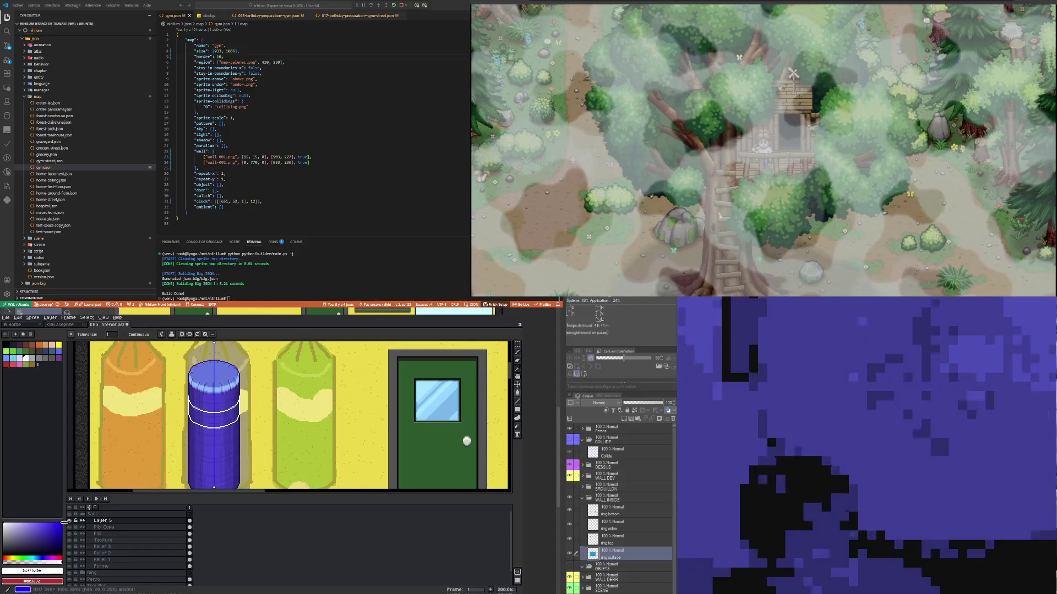
{"action": "left_click", "coordinate": [102, 521]}
{"action": "left_click", "coordinate": [133, 334]}
{"action": "left_click", "coordinate": [200, 413]}
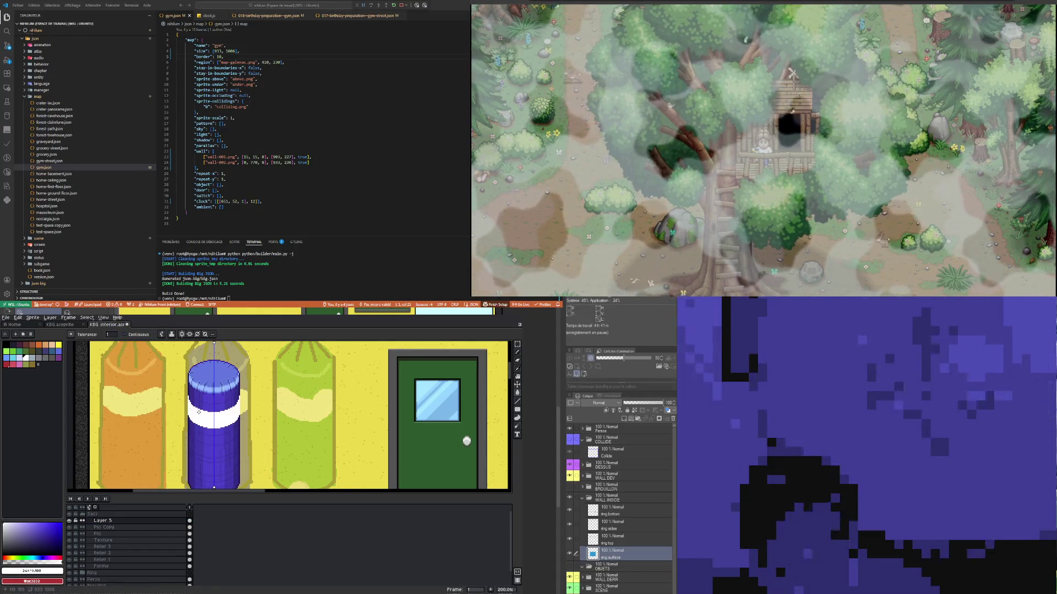
{"action": "scroll", "coordinate": [199, 413], "scroll_direction": "up", "scroll_amount": 4}
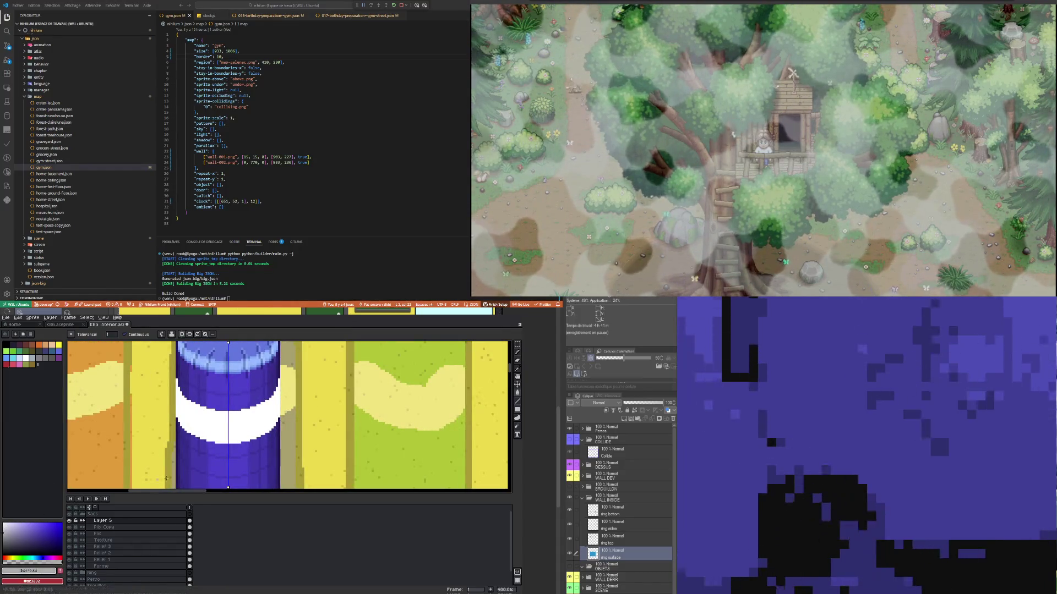
Step: Shade the white band's lower edge with light grey pencil strokes, undoing the last one
{"action": "left_click", "coordinate": [517, 352]}
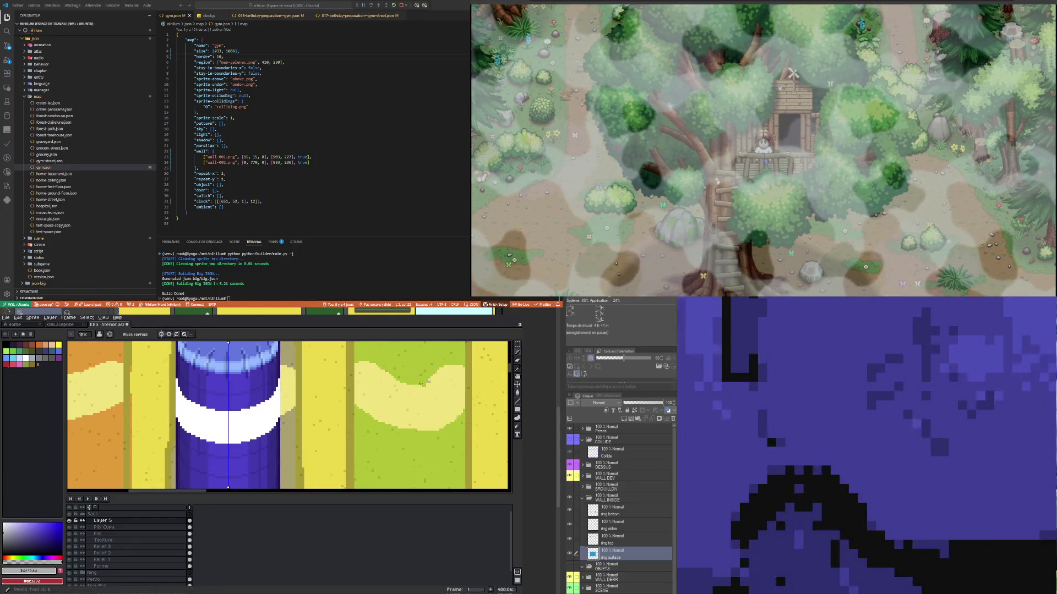
{"action": "scroll", "coordinate": [204, 428], "scroll_direction": "up", "scroll_amount": 2}
{"action": "scroll", "coordinate": [205, 429], "scroll_direction": "up", "scroll_amount": 1}
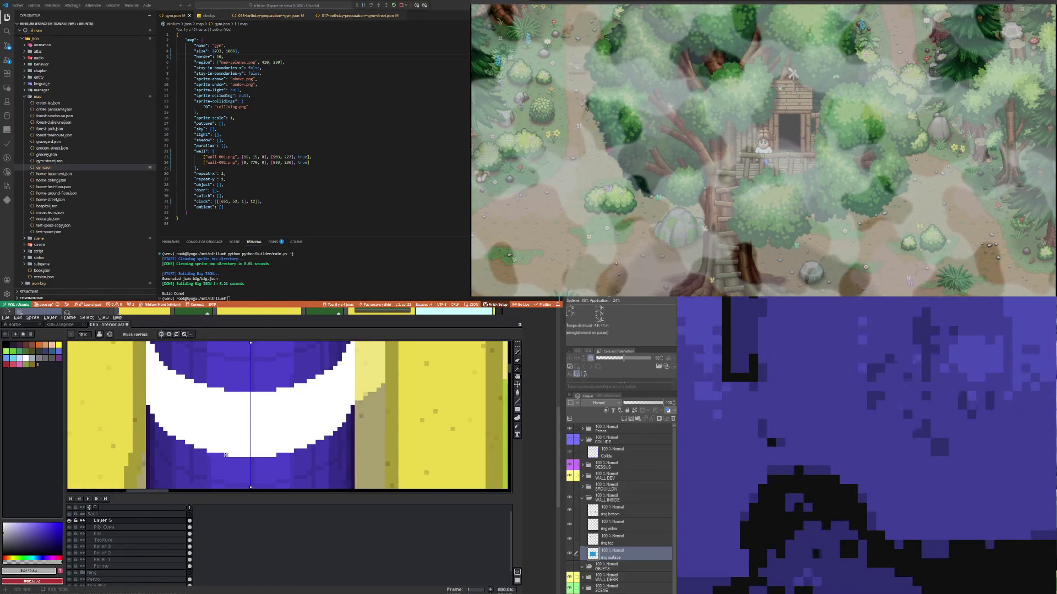
{"action": "left_click", "coordinate": [26, 529]}
{"action": "left_click_drag", "start_coordinate": [26, 529], "coordinate": [2, 526]}
{"action": "left_click", "coordinate": [227, 454]}
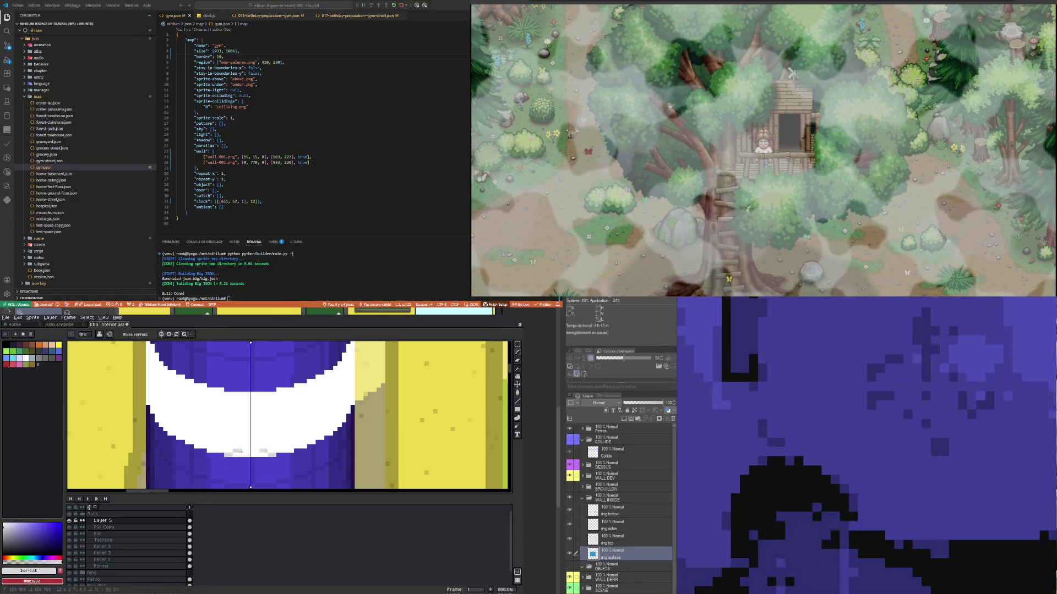
{"action": "left_click_drag", "start_coordinate": [240, 452], "coordinate": [271, 455]}
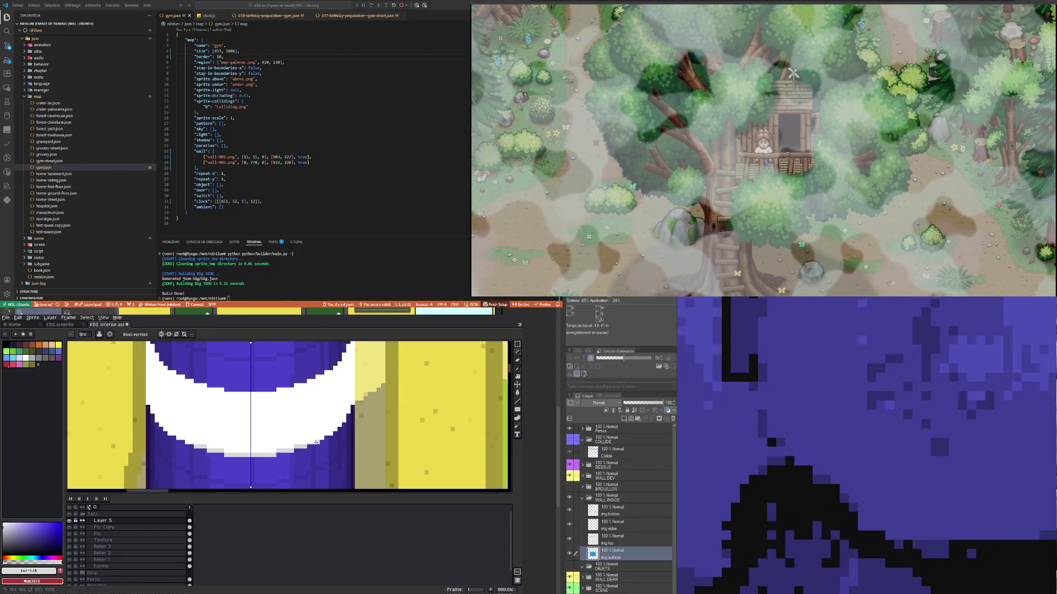
{"action": "left_click", "coordinate": [309, 439]}
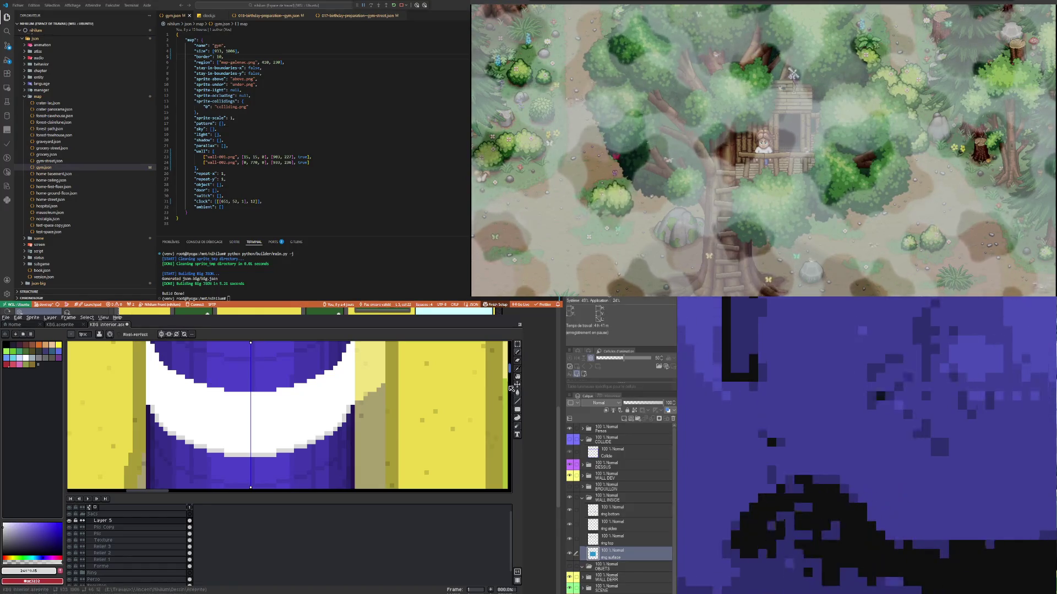
{"action": "scroll", "coordinate": [506, 371], "scroll_direction": "up", "scroll_amount": 2}
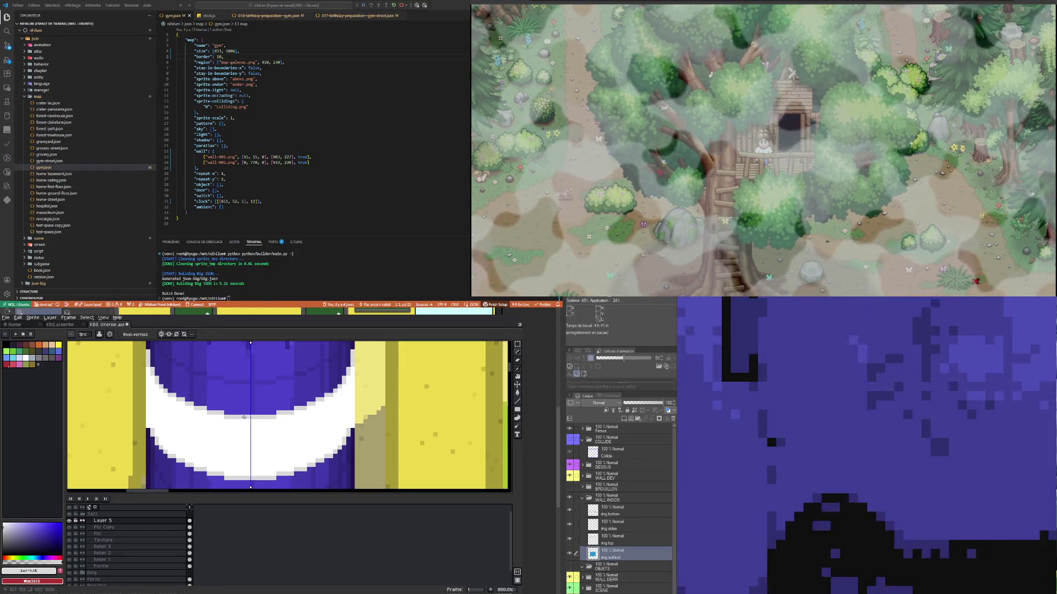
{"action": "scroll", "coordinate": [242, 421], "scroll_direction": "down", "scroll_amount": 4}
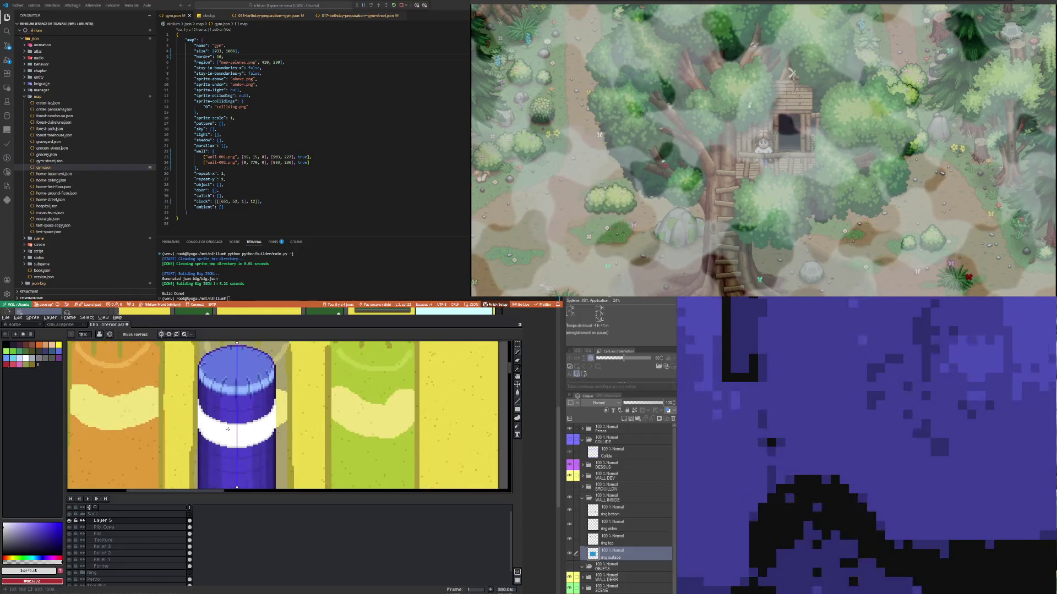
{"action": "scroll", "coordinate": [228, 429], "scroll_direction": "down", "scroll_amount": 1}
{"action": "scroll", "coordinate": [171, 431], "scroll_direction": "up", "scroll_amount": 2}
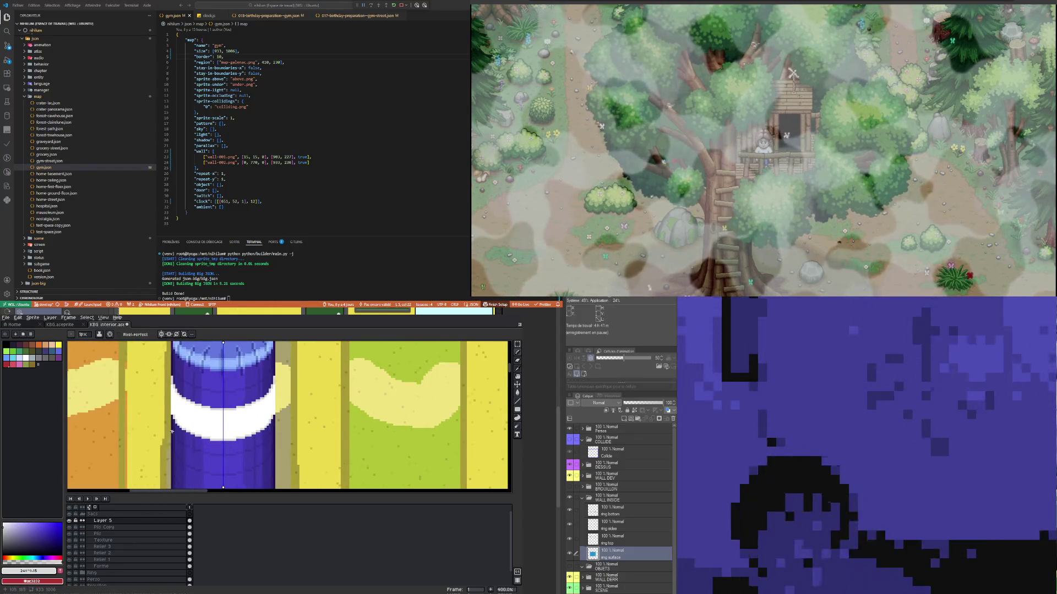
{"action": "key", "text": "ctrl+z"}
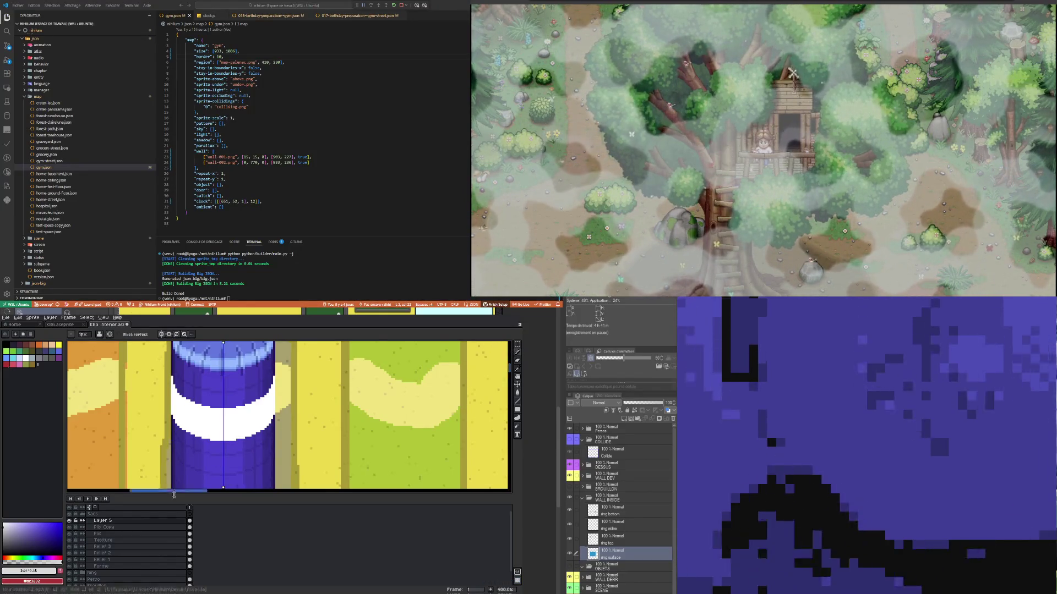
Step: Try Color and Hard Light blending on Layer 5, then revert to Normal
{"action": "double_click", "coordinate": [103, 521]}
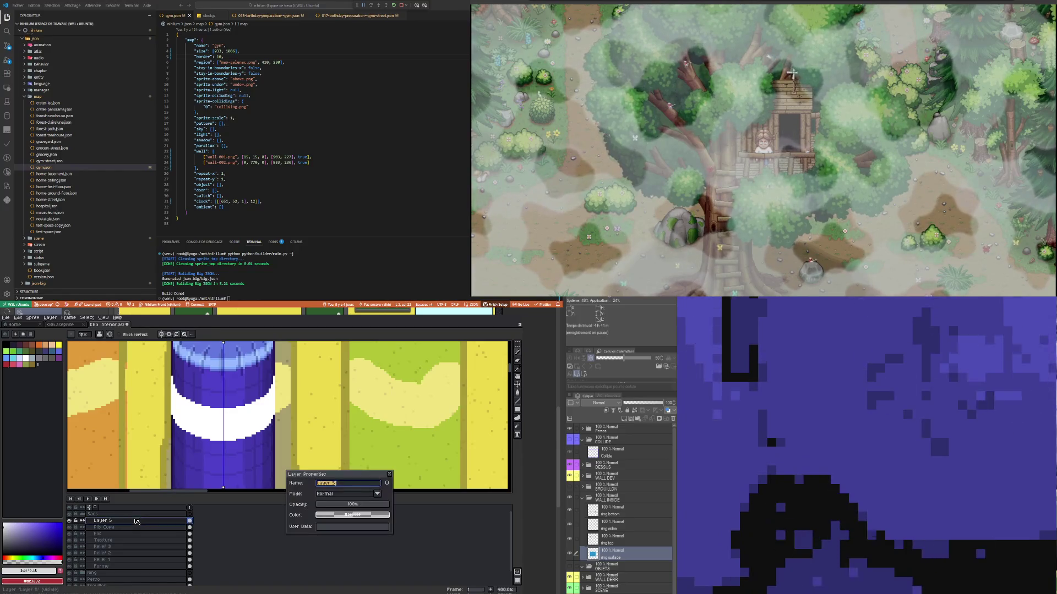
{"action": "left_click", "coordinate": [350, 494]}
{"action": "left_click", "coordinate": [332, 481]}
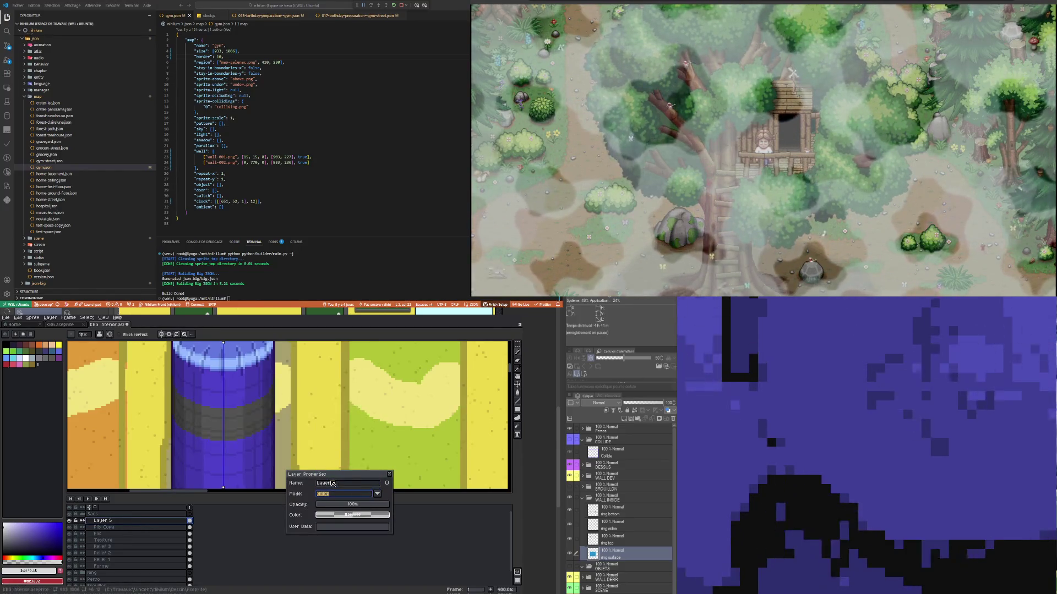
{"action": "left_click", "coordinate": [332, 494]}
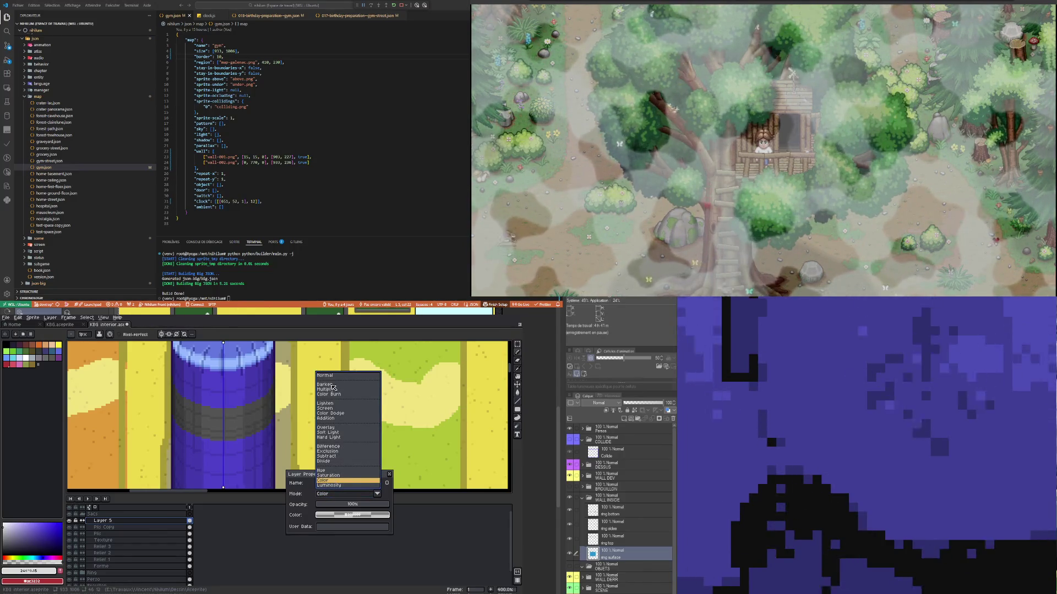
{"action": "left_click", "coordinate": [332, 438]}
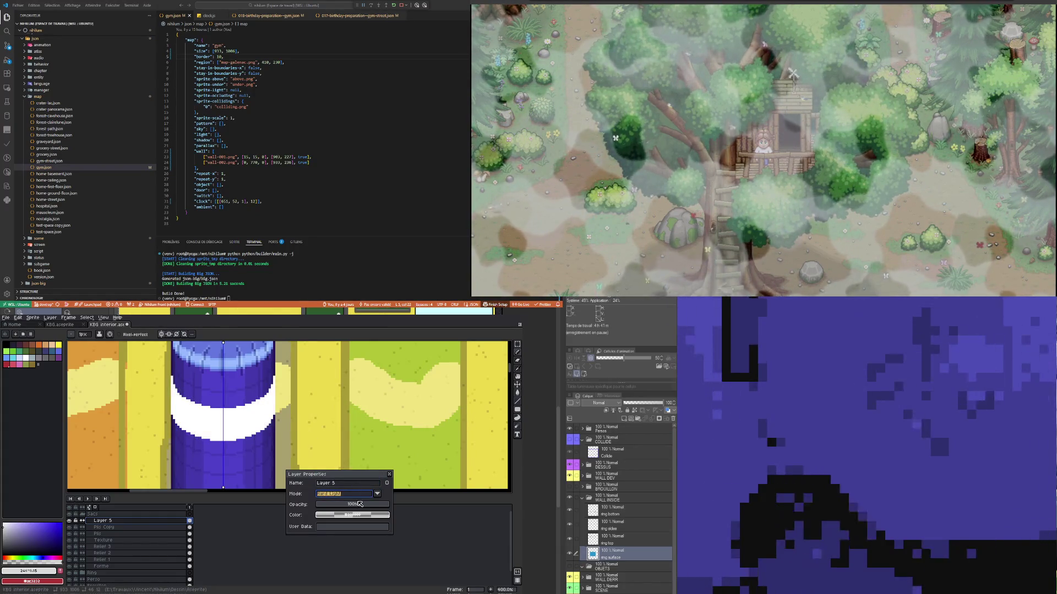
{"action": "left_click", "coordinate": [337, 494]}
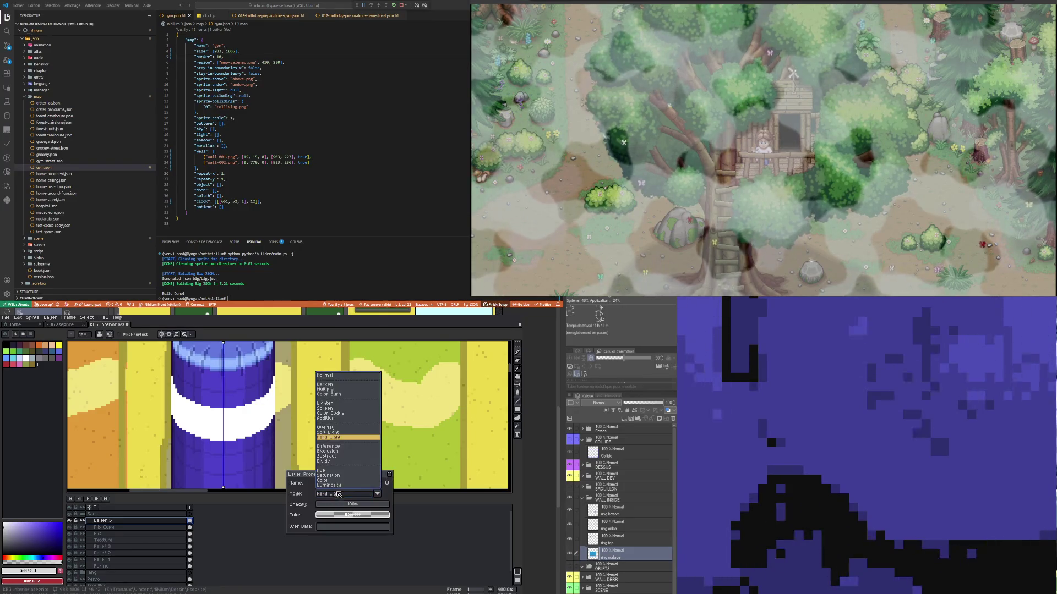
{"action": "left_click", "coordinate": [327, 377]}
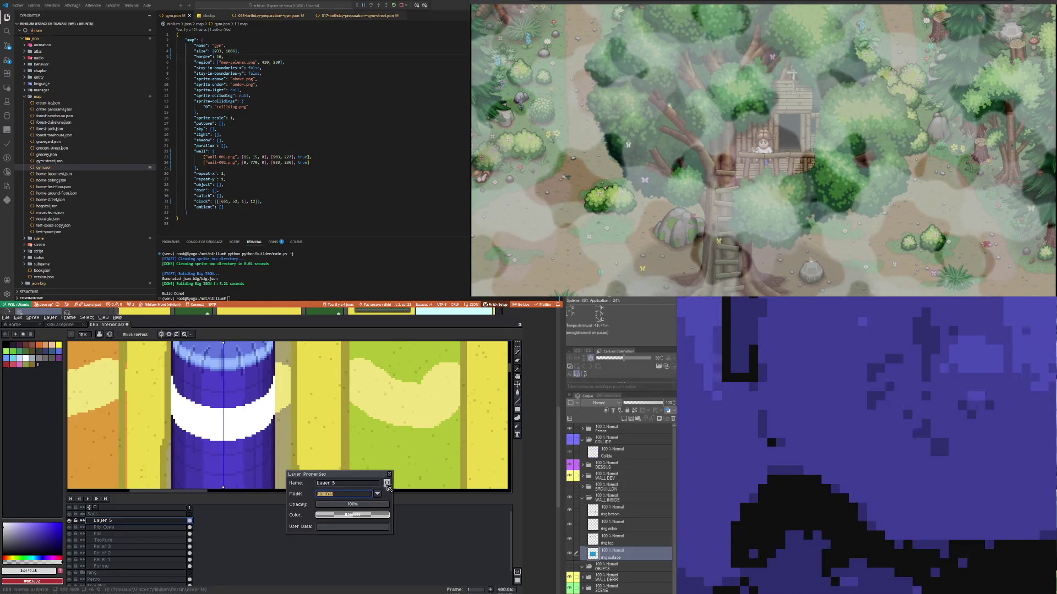
Step: Try Color Burn, set Layer 5 back to Normal, and magic-wand select the white band
{"action": "left_click", "coordinate": [349, 495]}
{"action": "left_click", "coordinate": [327, 394]}
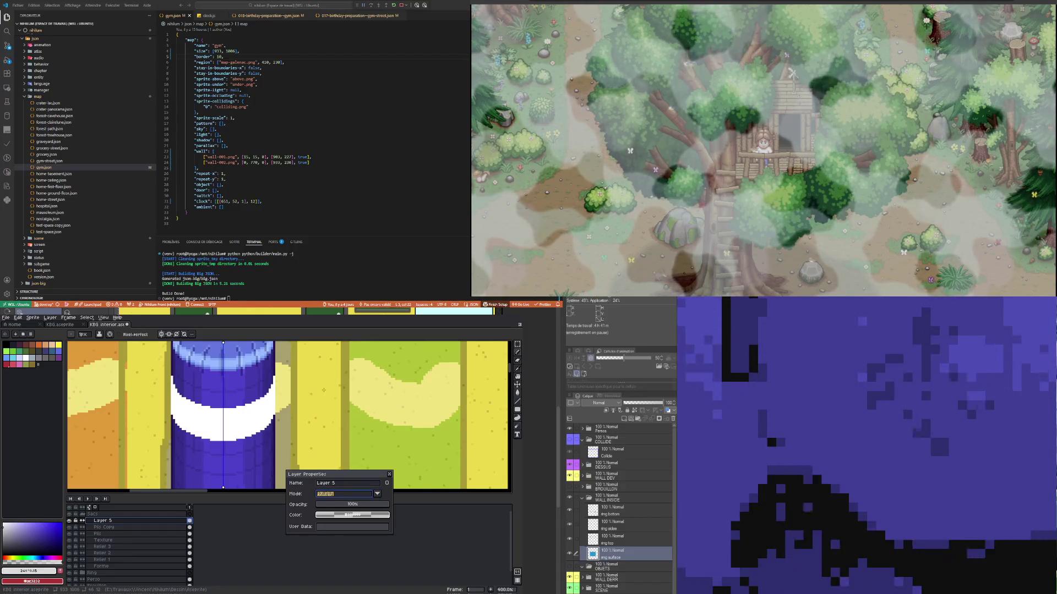
{"action": "left_click", "coordinate": [343, 494]}
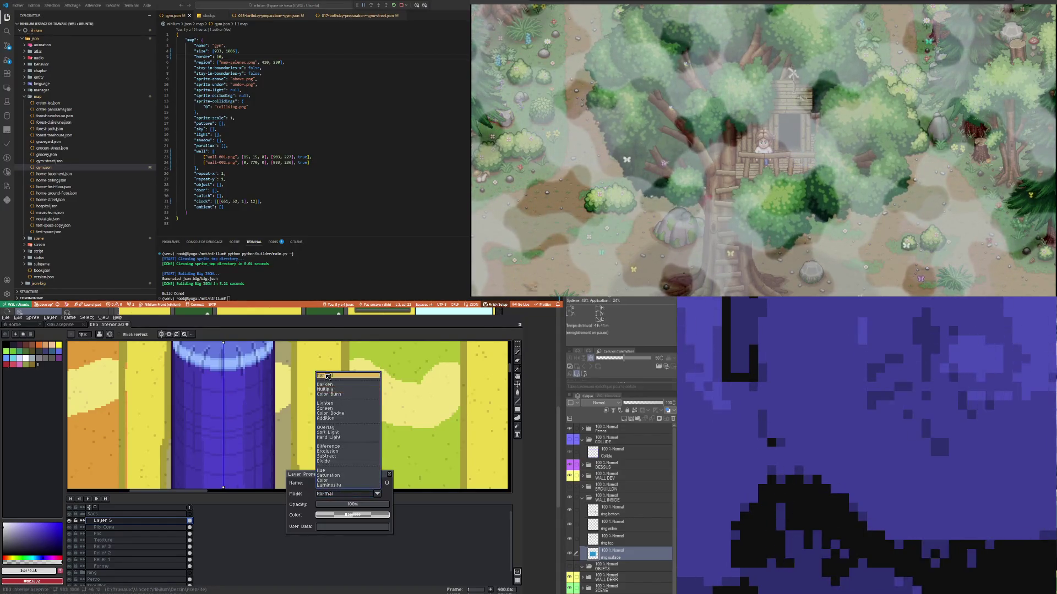
{"action": "left_click", "coordinate": [327, 376]}
{"action": "left_click", "coordinate": [390, 475]}
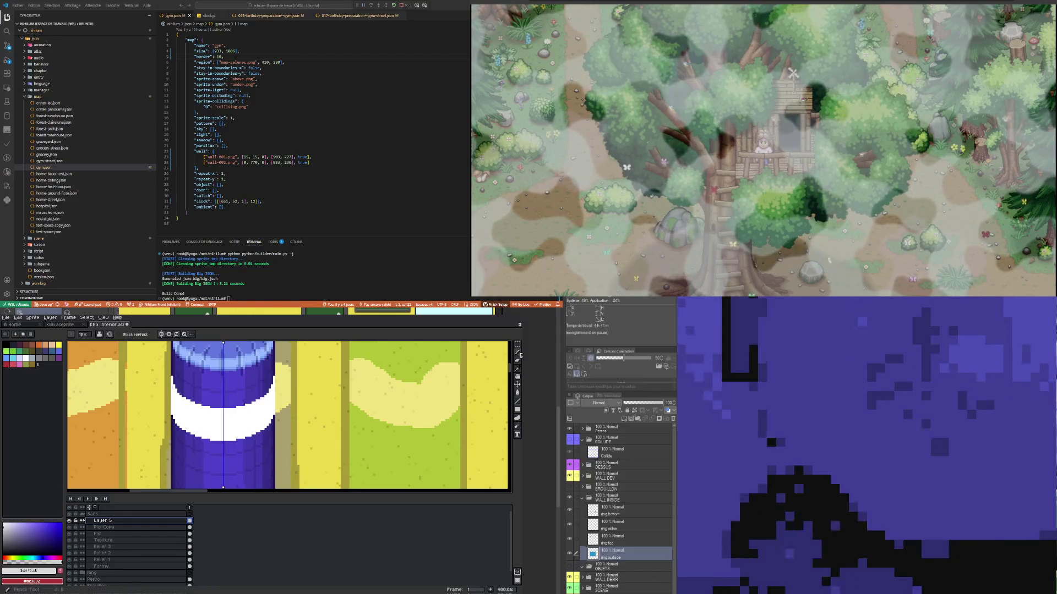
{"action": "left_click", "coordinate": [518, 344]}
{"action": "left_click", "coordinate": [255, 409]}
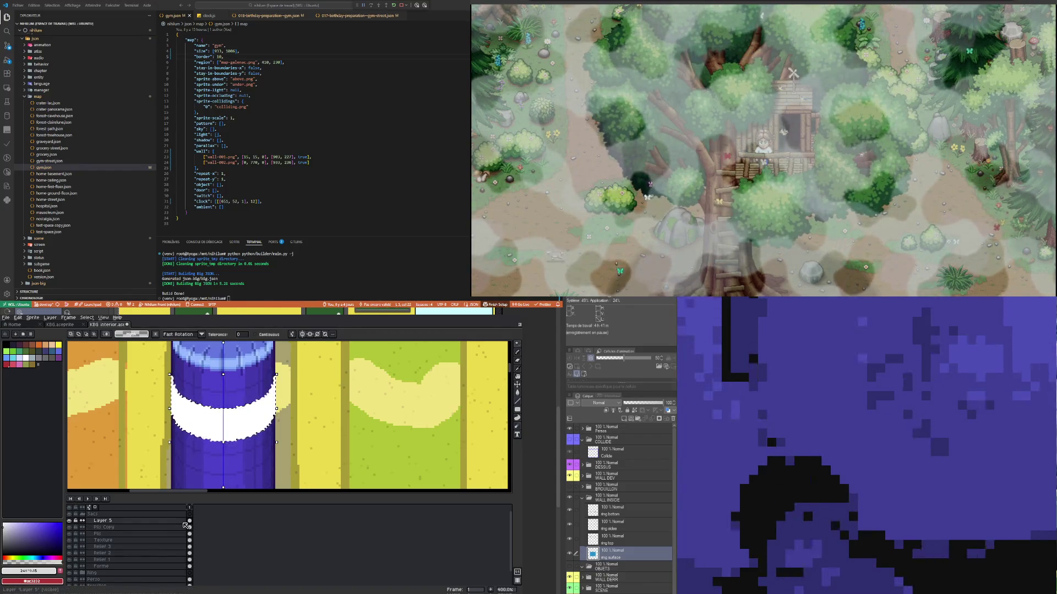
Step: Lower Layer 5's opacity to 93% and compare it across the three cylinders
{"action": "double_click", "coordinate": [104, 521]}
{"action": "left_click_drag", "start_coordinate": [388, 506], "coordinate": [404, 504]}
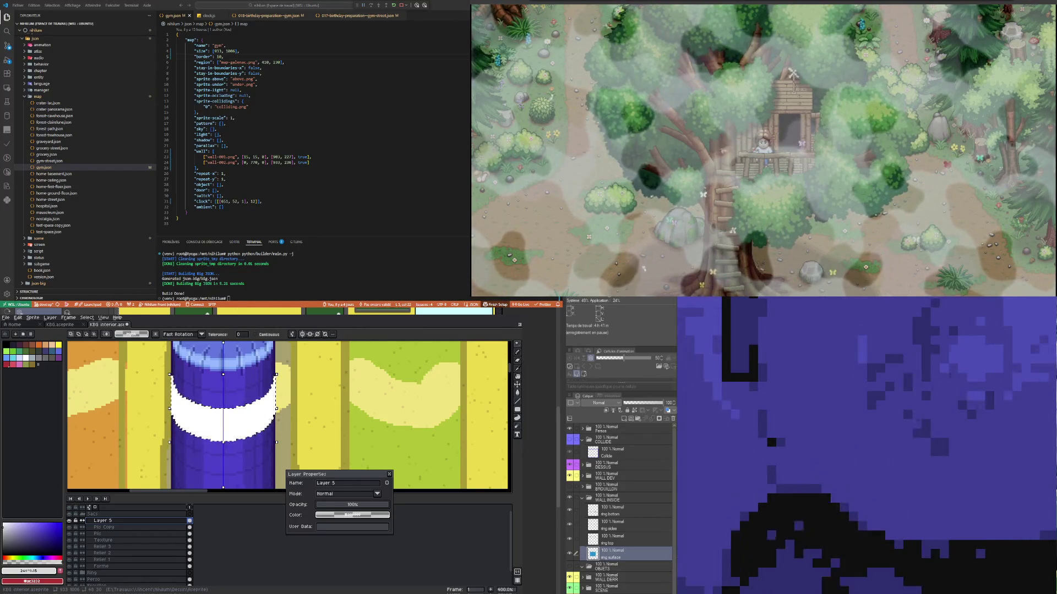
{"action": "key", "text": "minus"}
{"action": "key", "text": "minus"}
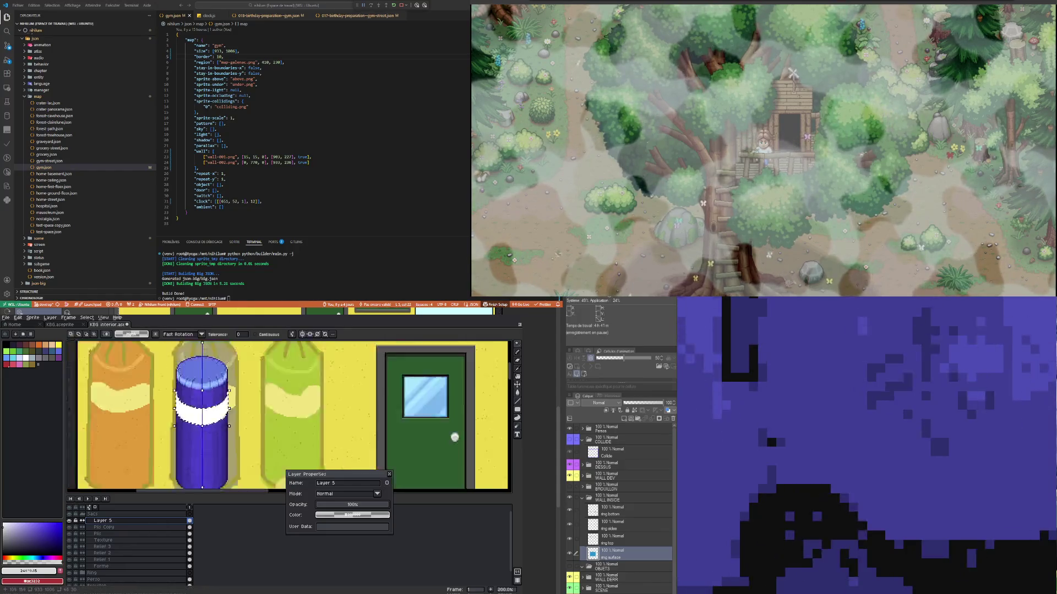
{"action": "key", "text": "plus"}
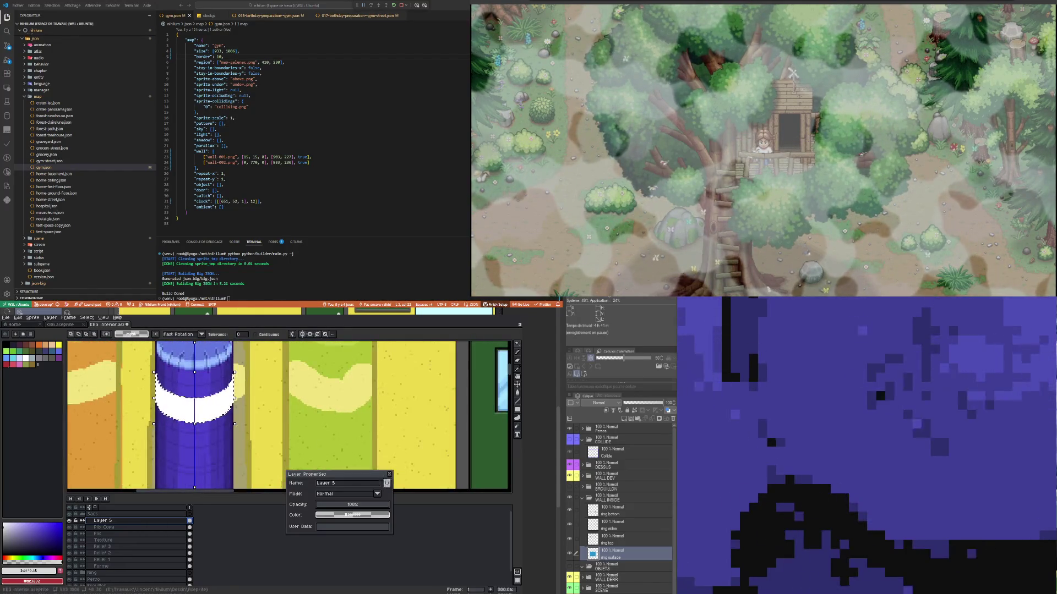
Step: Try Exclusion, Subtract, Divide and Multiply blends on Layer 5, then set Normal
{"action": "left_click", "coordinate": [378, 494]}
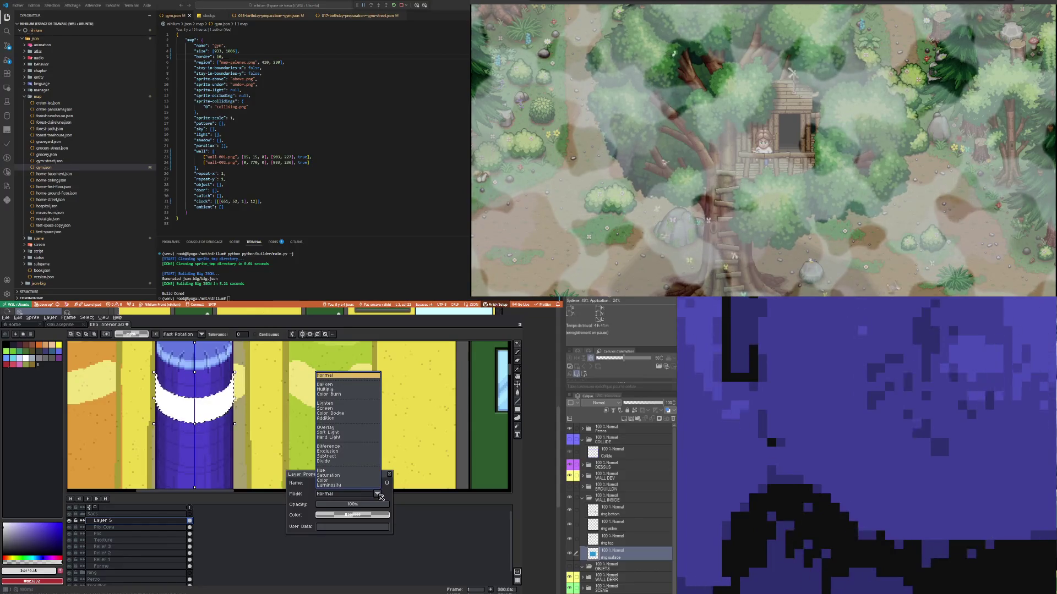
{"action": "left_click", "coordinate": [381, 497]}
{"action": "left_click", "coordinate": [381, 497]}
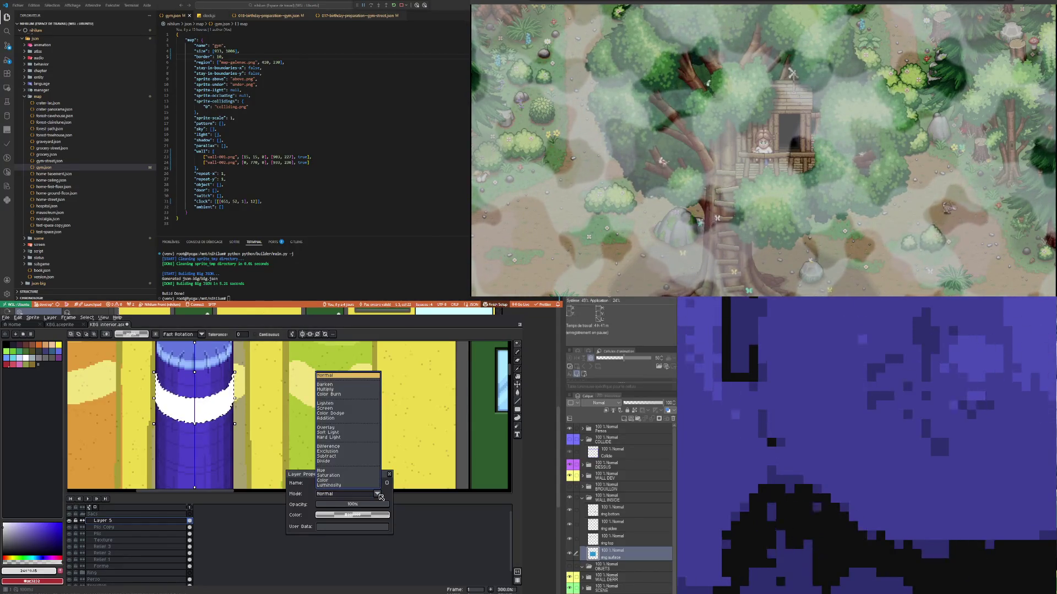
{"action": "left_click", "coordinate": [337, 452]}
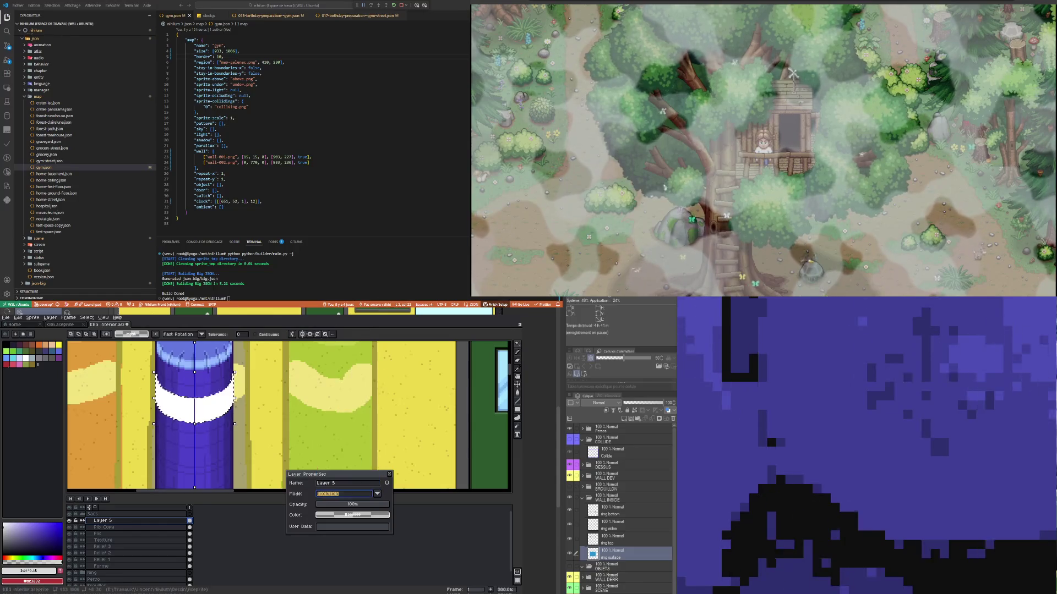
{"action": "left_click", "coordinate": [378, 495]}
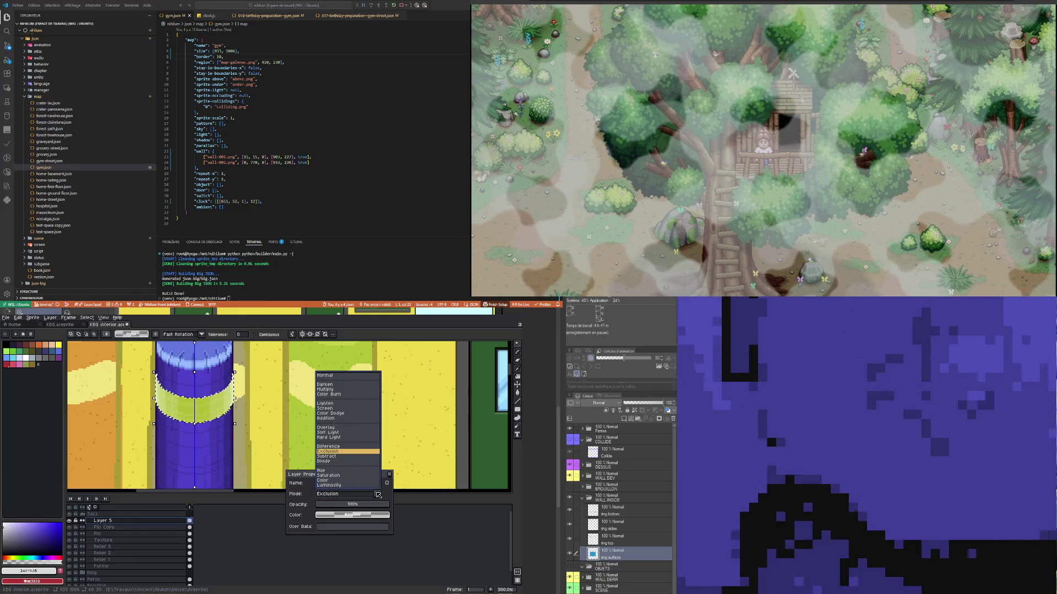
{"action": "left_click", "coordinate": [336, 460]}
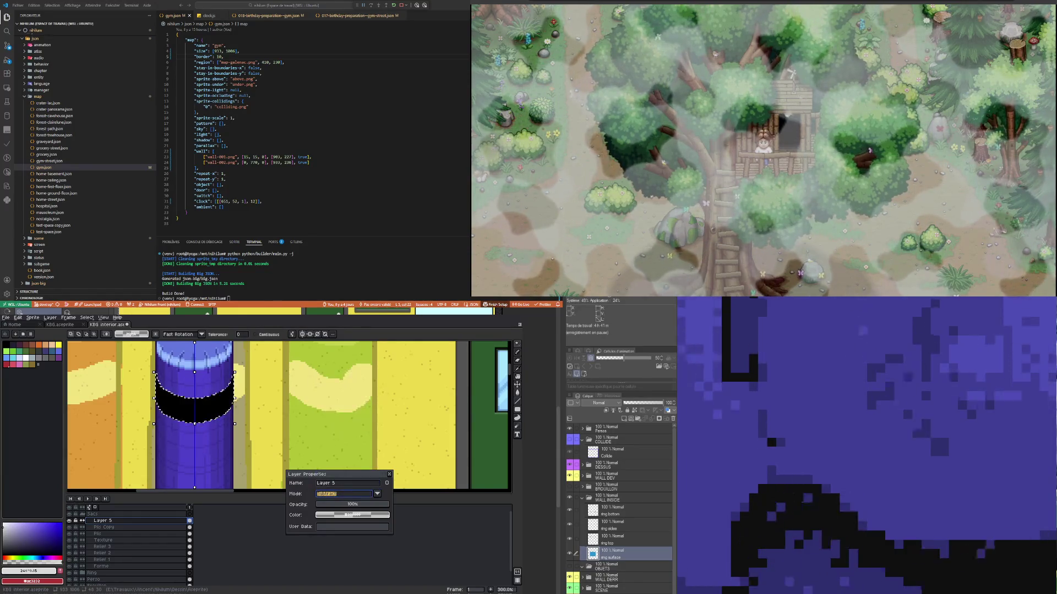
{"action": "left_click", "coordinate": [377, 494]}
{"action": "left_click", "coordinate": [336, 468]}
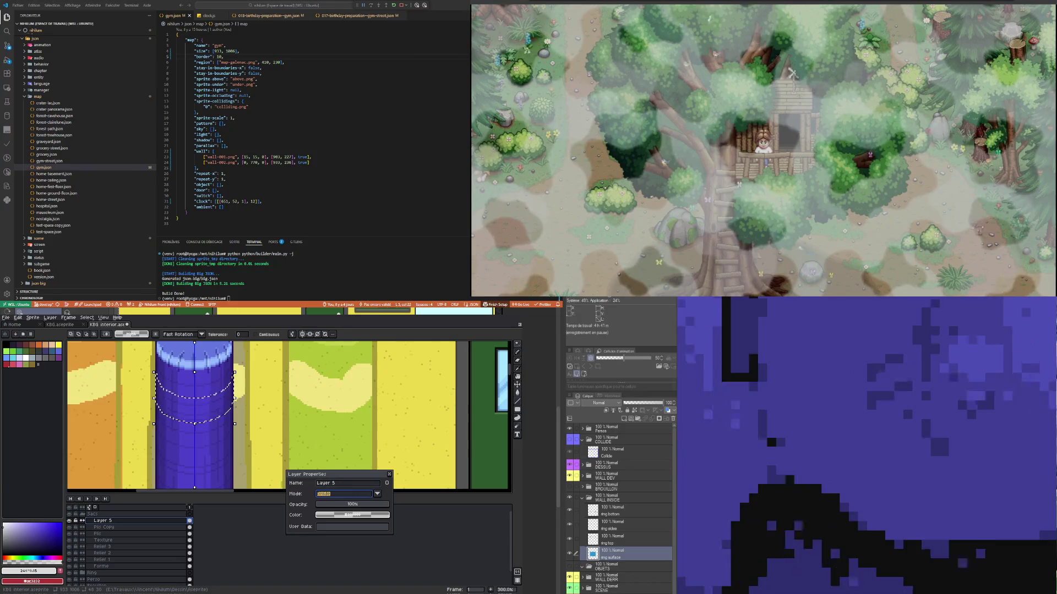
{"action": "left_click", "coordinate": [378, 494]}
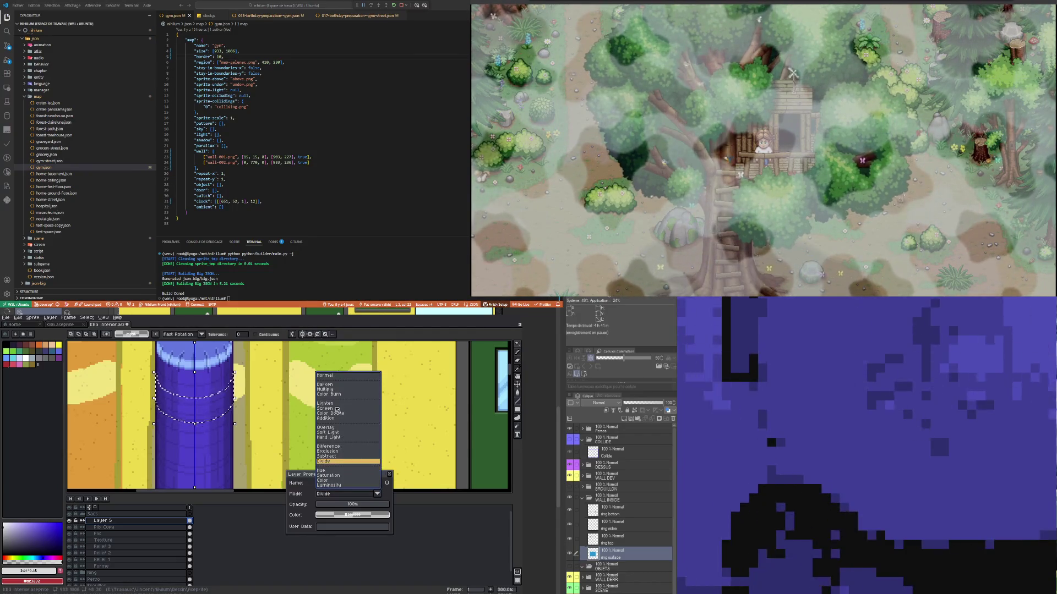
{"action": "left_click", "coordinate": [331, 390]}
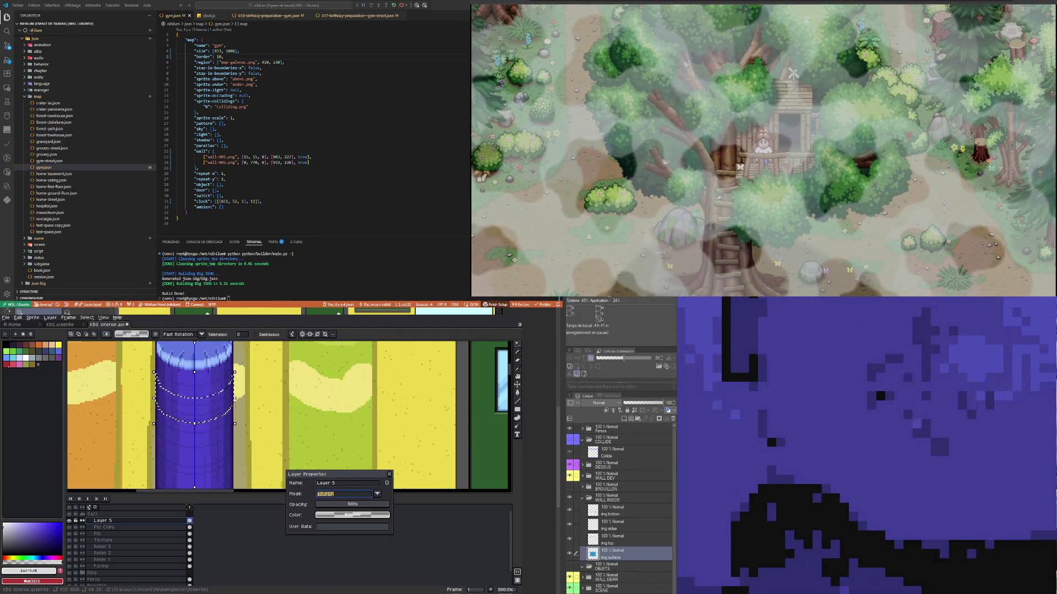
{"action": "left_click", "coordinate": [378, 494]}
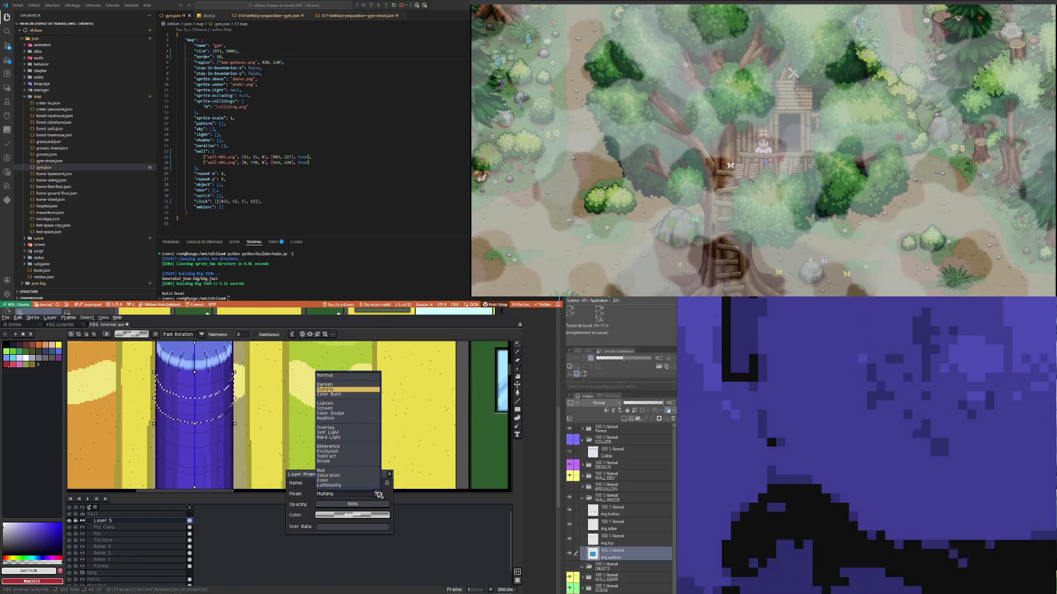
{"action": "left_click", "coordinate": [329, 376]}
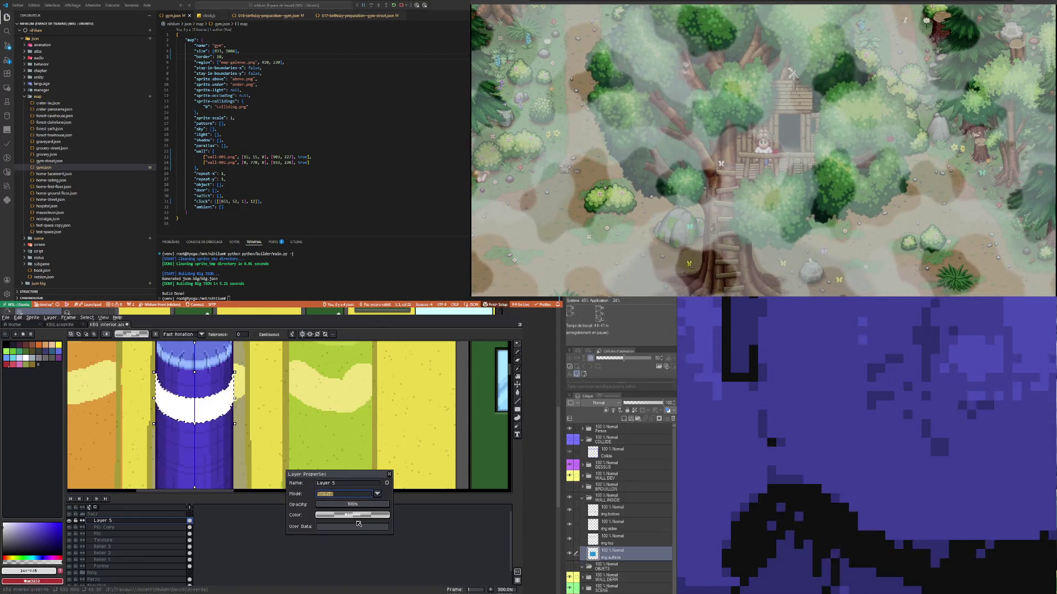
Step: Select the Forme layer and hide Layer 5 to remove the white band
{"action": "left_click", "coordinate": [195, 567]}
{"action": "key", "text": "minus"}
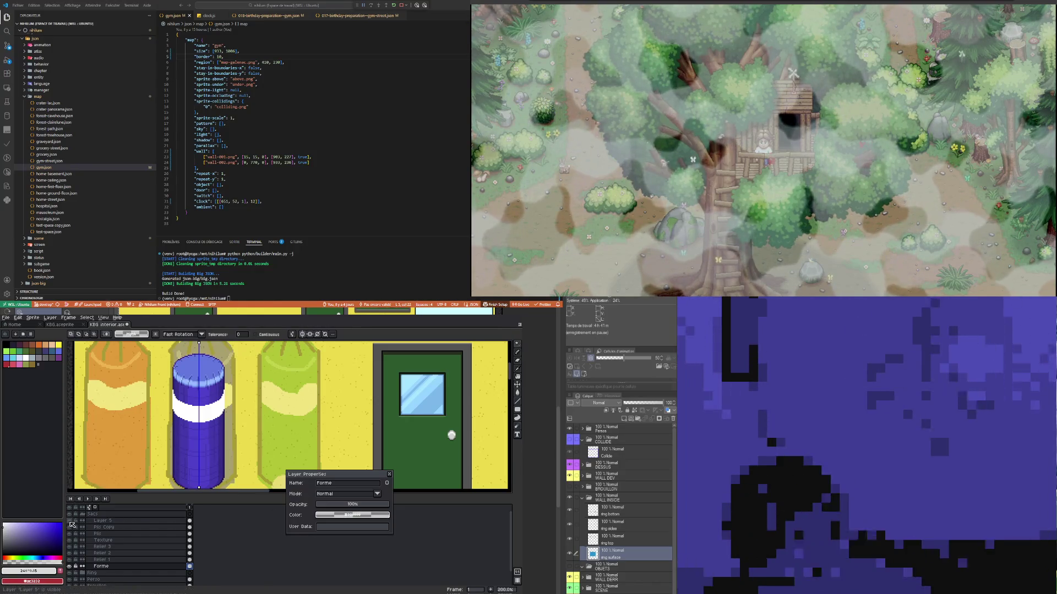
{"action": "left_click", "coordinate": [70, 521]}
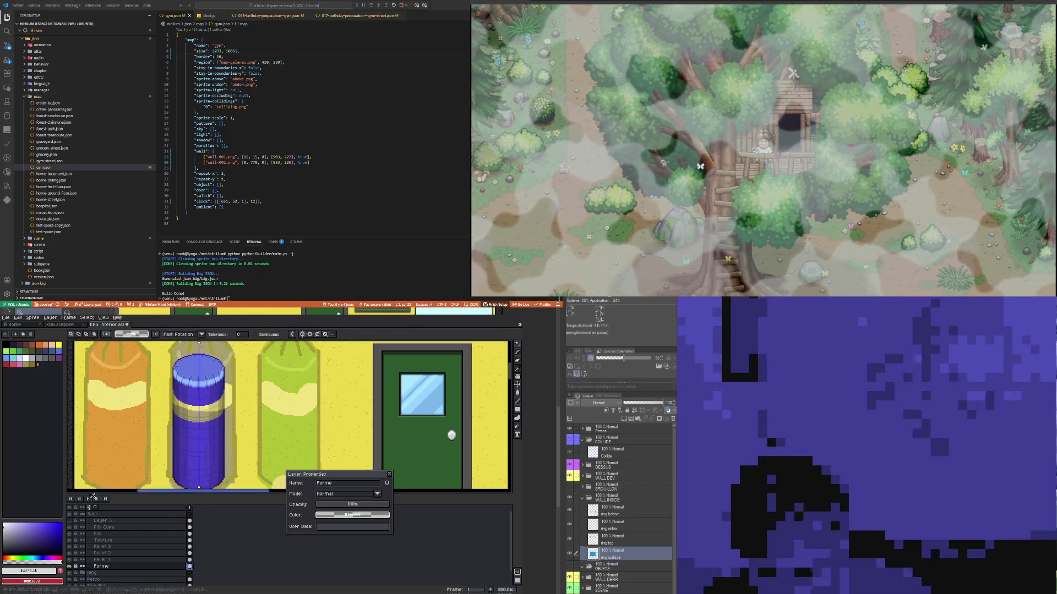
{"action": "right_click", "coordinate": [121, 567]}
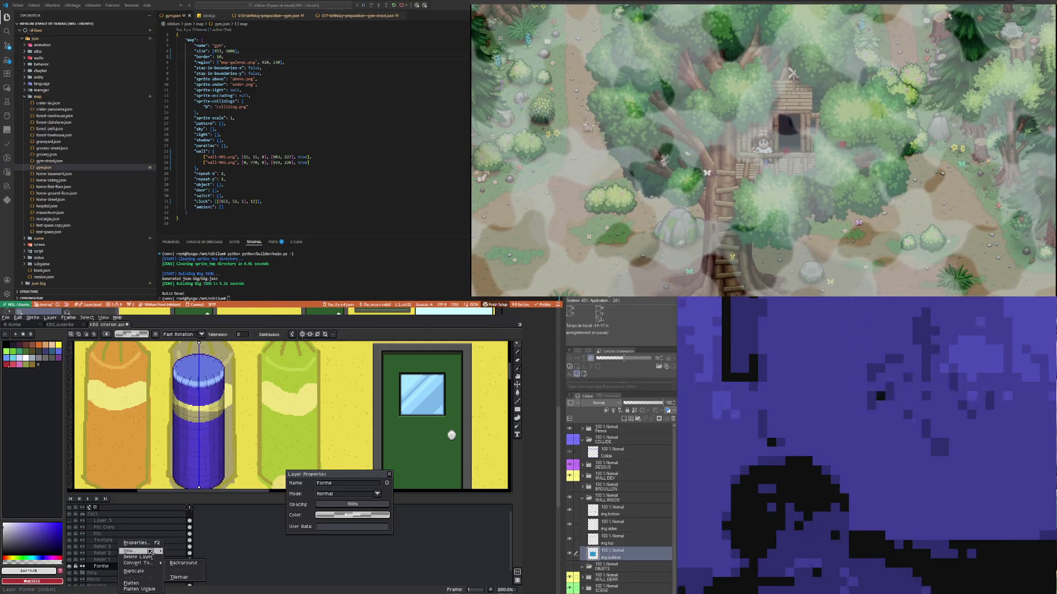
Step: Add a new layer above Forme and paste the copied band onto it
{"action": "left_click", "coordinate": [170, 551]}
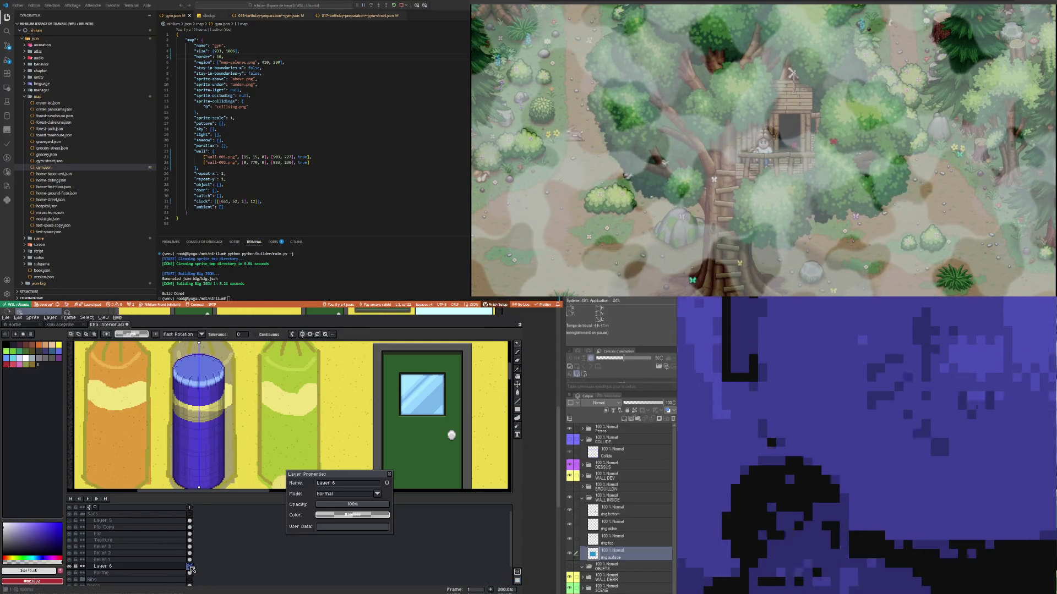
{"action": "key", "text": "ctrl+v"}
{"action": "left_click", "coordinate": [363, 464]}
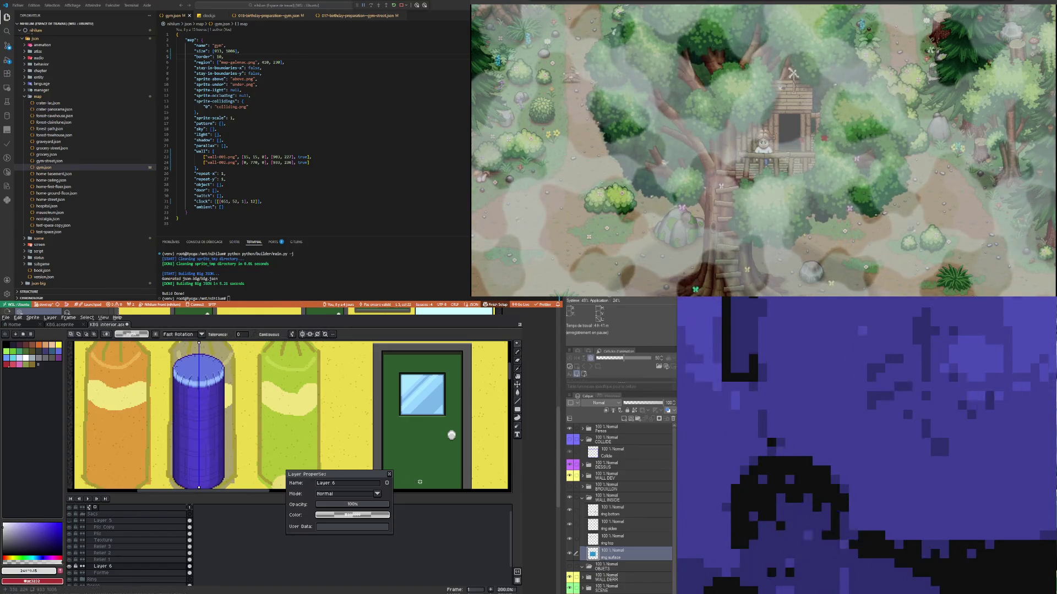
{"action": "left_click", "coordinate": [389, 474]}
Step: Apply Hue/Saturation with saturation -100 and lightness 100 to turn the band white
{"action": "left_click", "coordinate": [21, 318]}
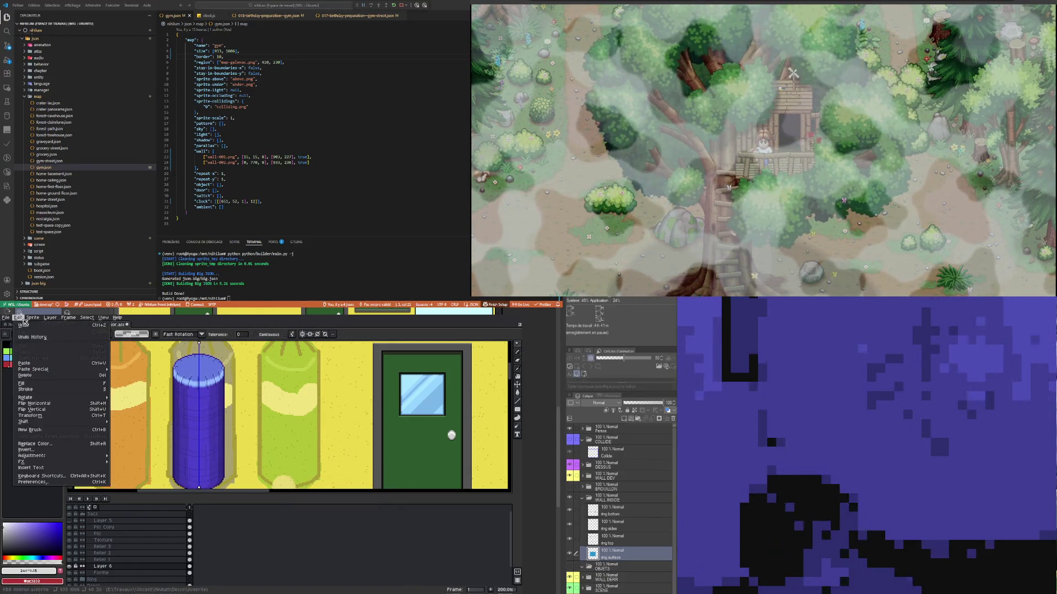
{"action": "mouse_move", "coordinate": [33, 456]}
{"action": "left_click", "coordinate": [135, 463]}
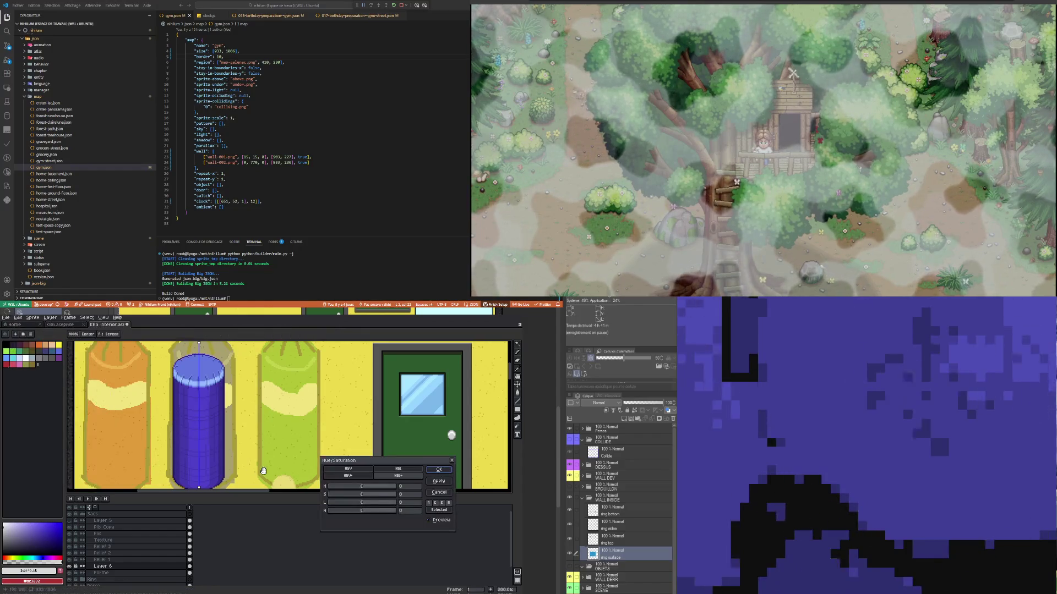
{"action": "left_click_drag", "start_coordinate": [362, 494], "coordinate": [329, 495]}
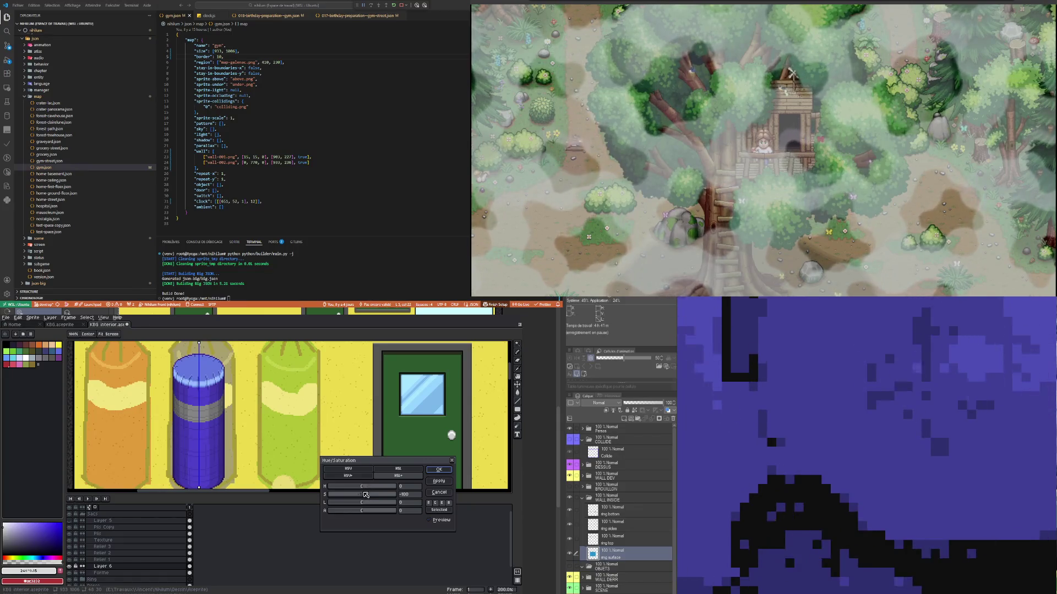
{"action": "left_click_drag", "start_coordinate": [361, 503], "coordinate": [395, 506]}
{"action": "scroll", "coordinate": [187, 415], "scroll_direction": "up", "scroll_amount": 1}
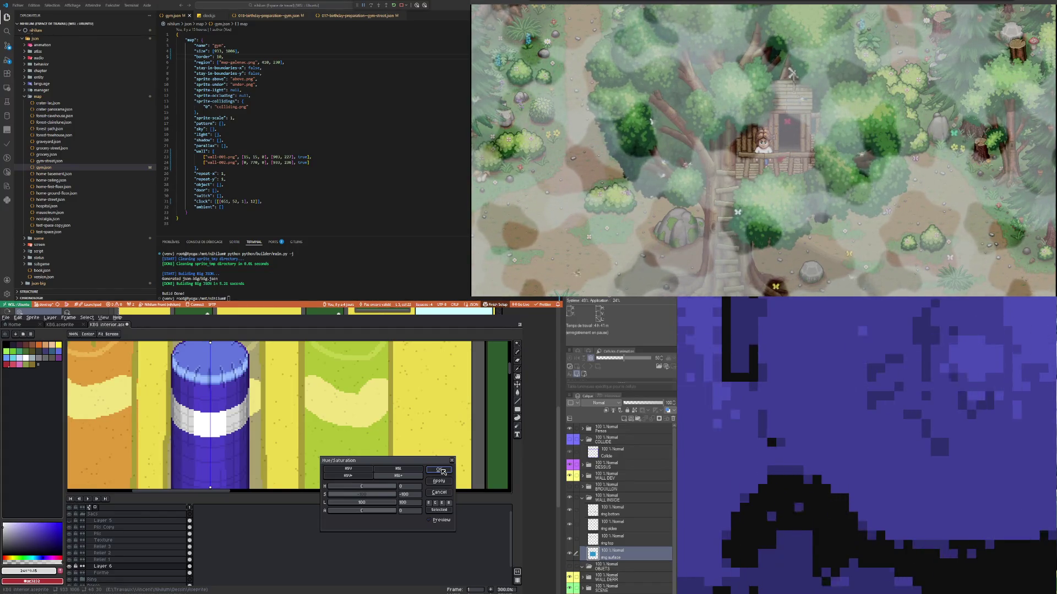
{"action": "left_click", "coordinate": [440, 470]}
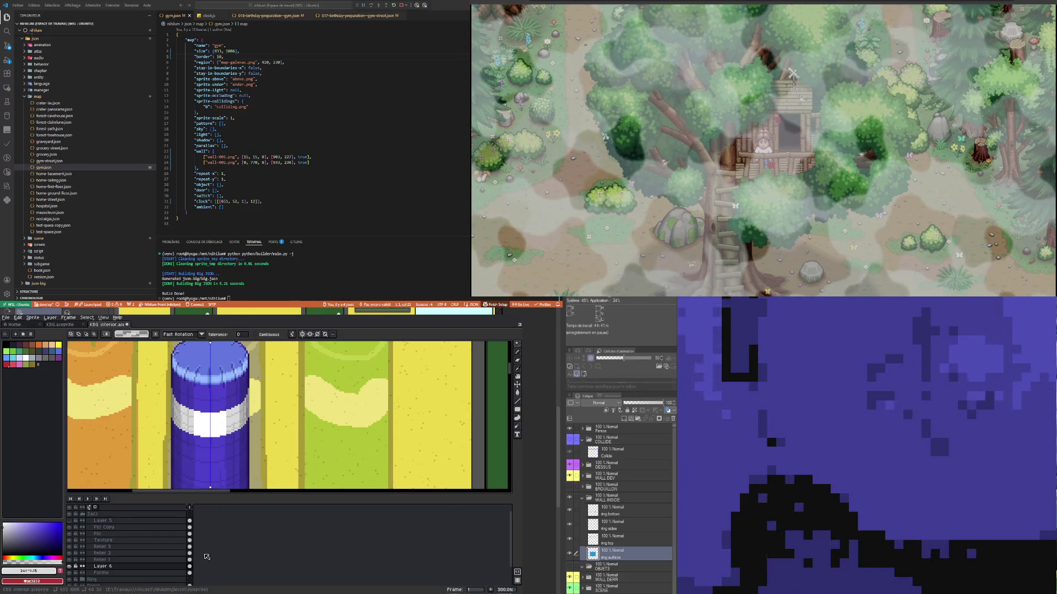
Step: Darken the band's outer edge pixels to purple with the Pencil
{"action": "scroll", "coordinate": [204, 421], "scroll_direction": "up", "scroll_amount": 3}
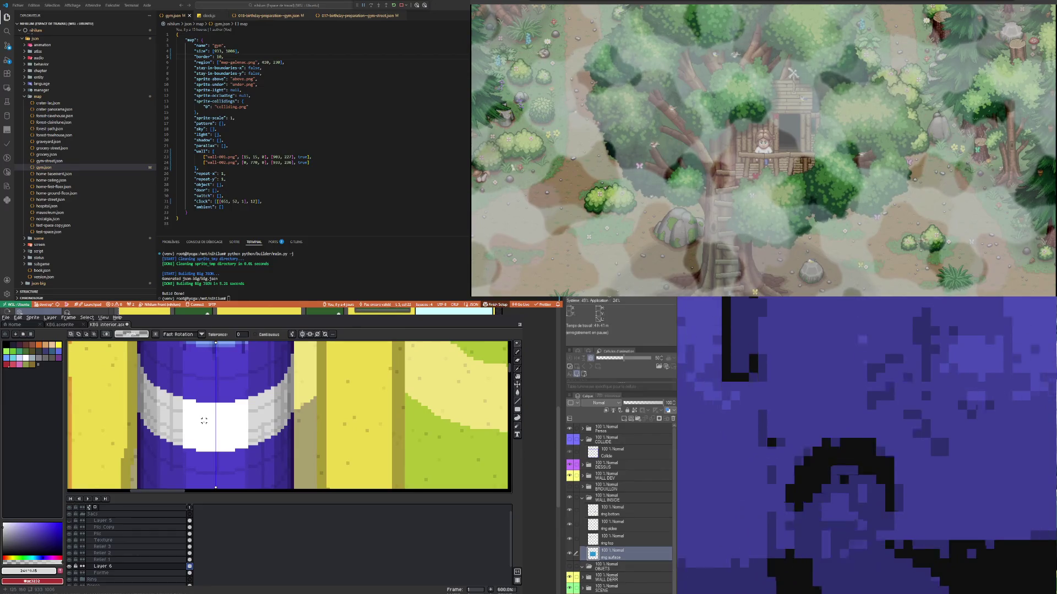
{"action": "left_click", "coordinate": [517, 352]}
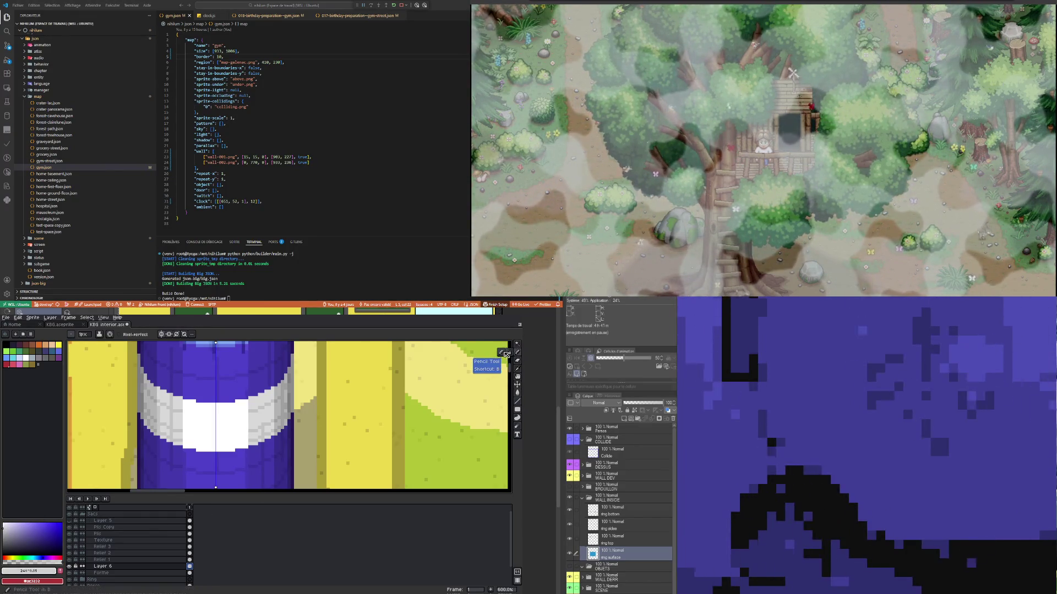
{"action": "scroll", "coordinate": [143, 469], "scroll_direction": "up", "scroll_amount": 4}
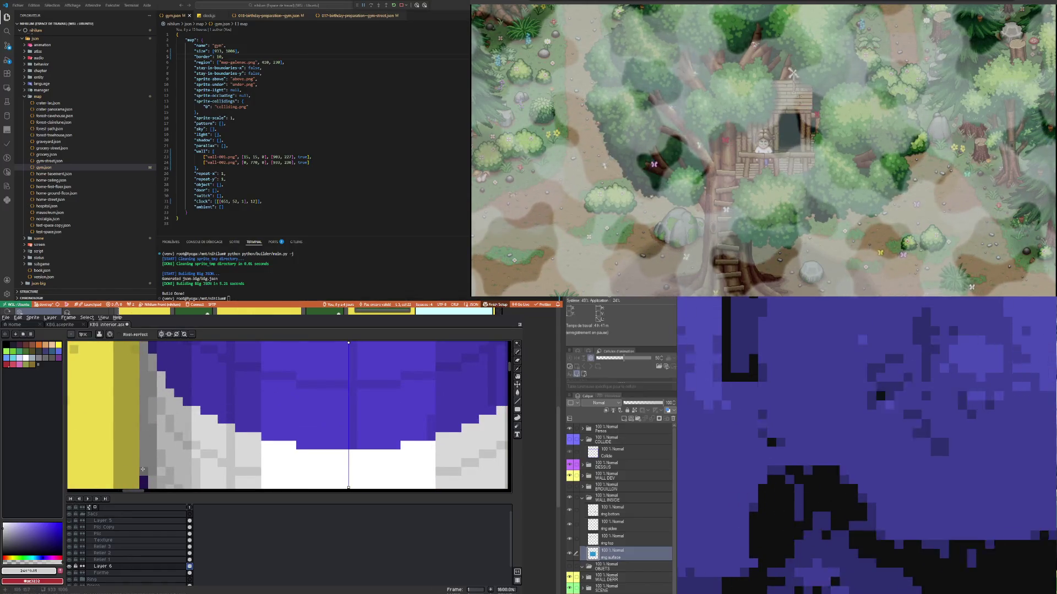
{"action": "scroll", "coordinate": [142, 350], "scroll_direction": "down", "scroll_amount": 3}
{"action": "scroll", "coordinate": [141, 351], "scroll_direction": "up", "scroll_amount": 5}
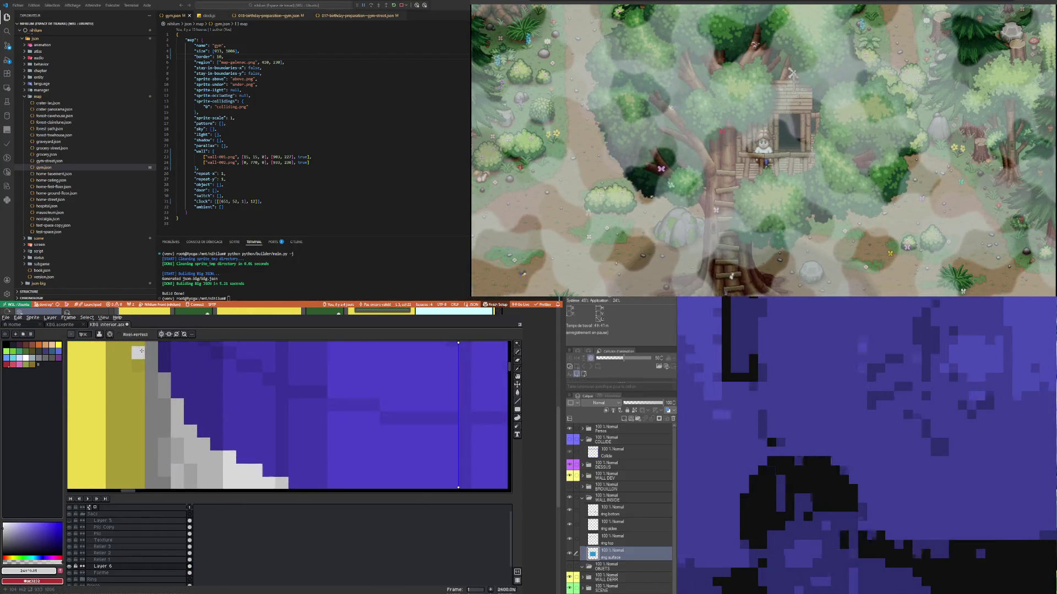
{"action": "scroll", "coordinate": [142, 351], "scroll_direction": "down", "scroll_amount": 3}
{"action": "scroll", "coordinate": [137, 403], "scroll_direction": "down", "scroll_amount": 2}
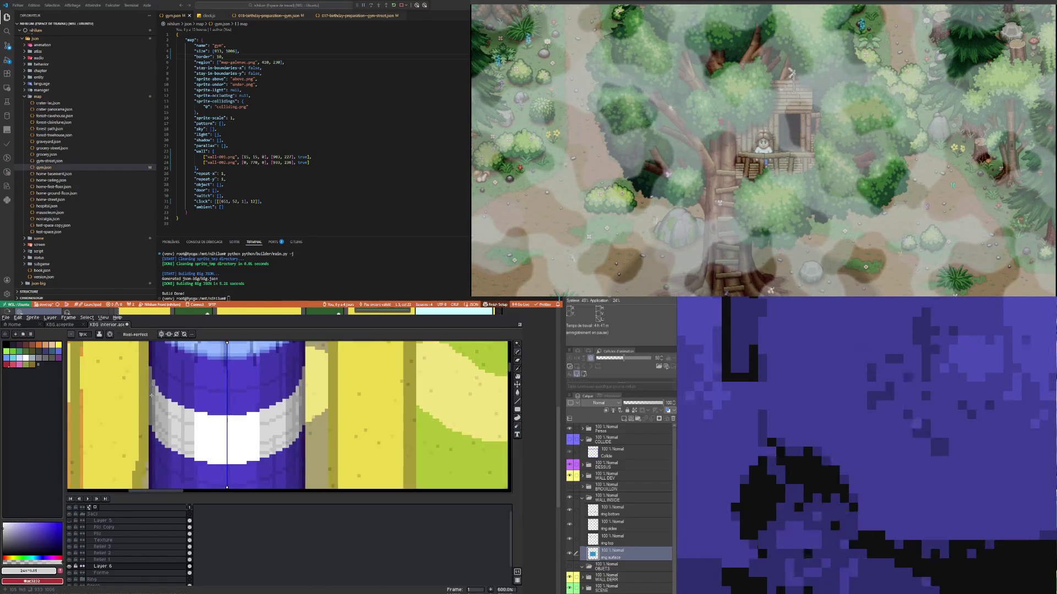
{"action": "scroll", "coordinate": [142, 406], "scroll_direction": "up", "scroll_amount": 2}
{"action": "mouse_move", "coordinate": [144, 406]}
{"action": "left_mouse_down"}
{"action": "mouse_move", "coordinate": [182, 448]}
{"action": "mouse_move", "coordinate": [286, 475]}
{"action": "left_mouse_up"}
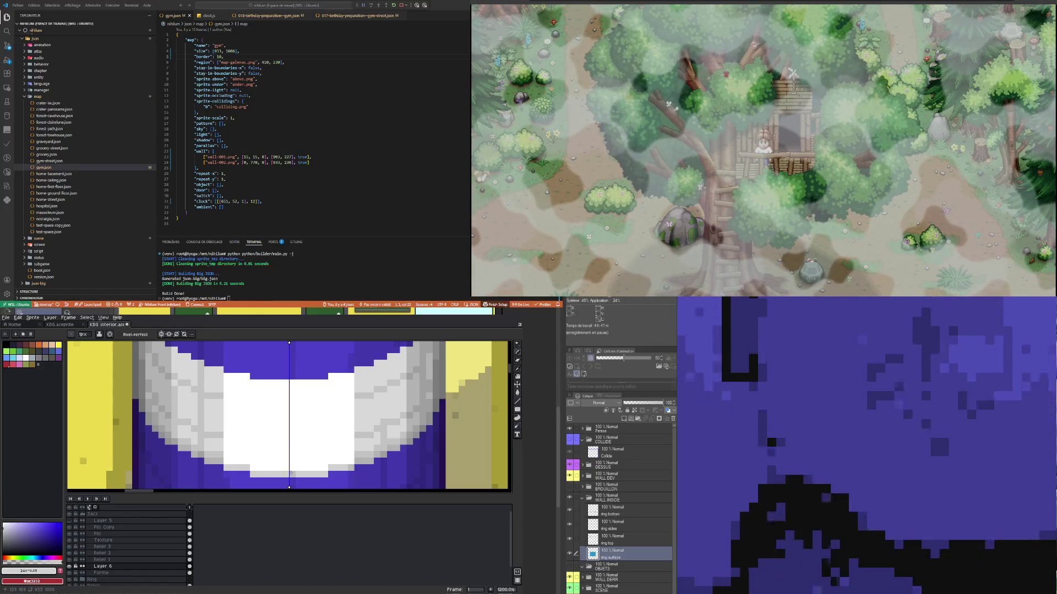
Step: Paint the band's top centre row light grey
{"action": "left_click_drag", "start_coordinate": [253, 382], "coordinate": [279, 386]}
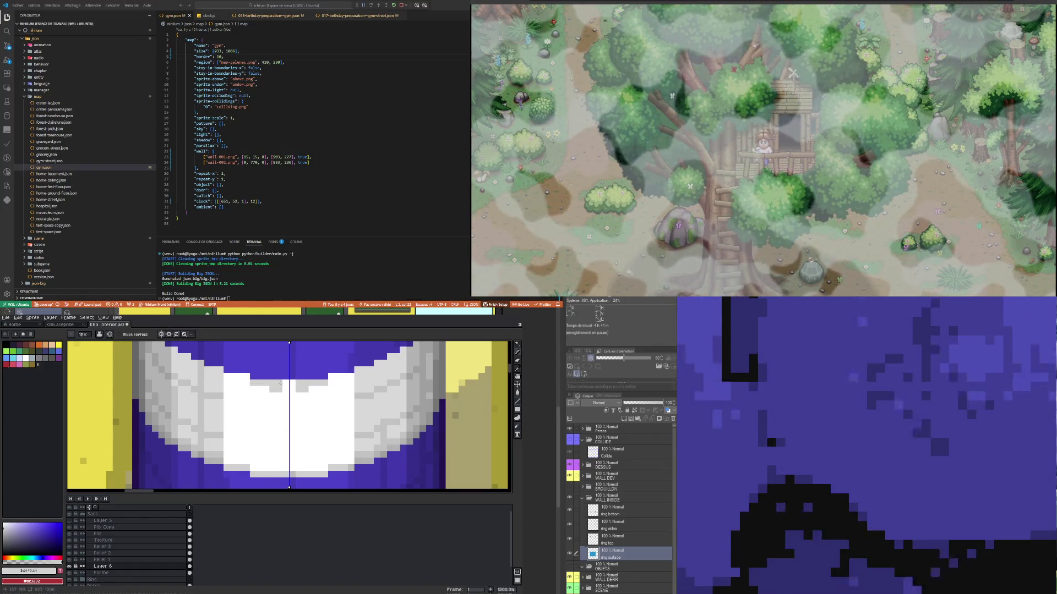
{"action": "key", "text": "v"}
{"action": "key", "text": "b"}
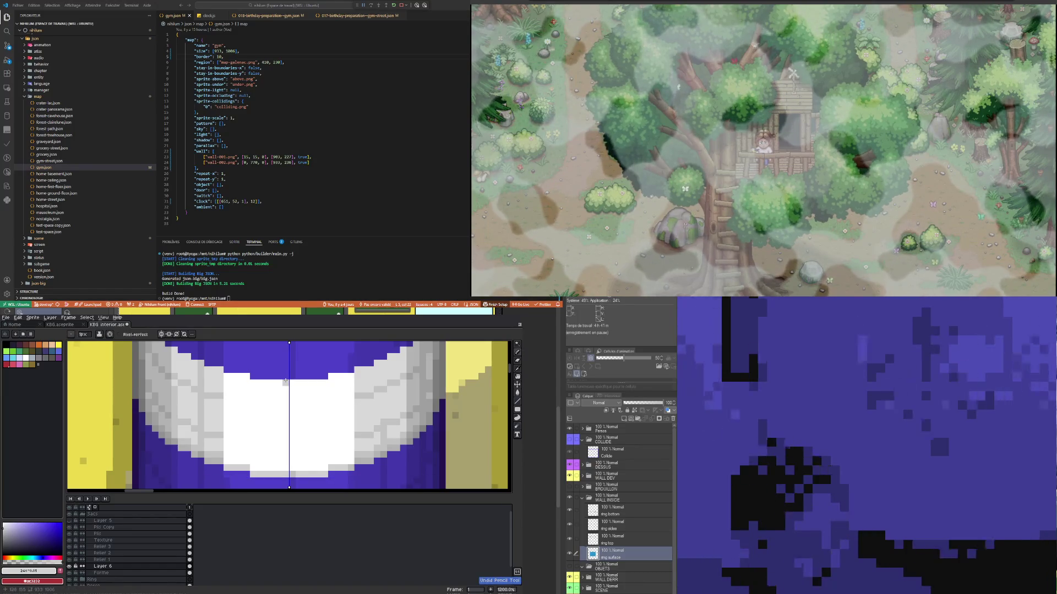
{"action": "mouse_move", "coordinate": [252, 384]}
{"action": "left_mouse_down"}
{"action": "mouse_move", "coordinate": [286, 385]}
{"action": "mouse_move", "coordinate": [225, 376]}
{"action": "left_mouse_up"}
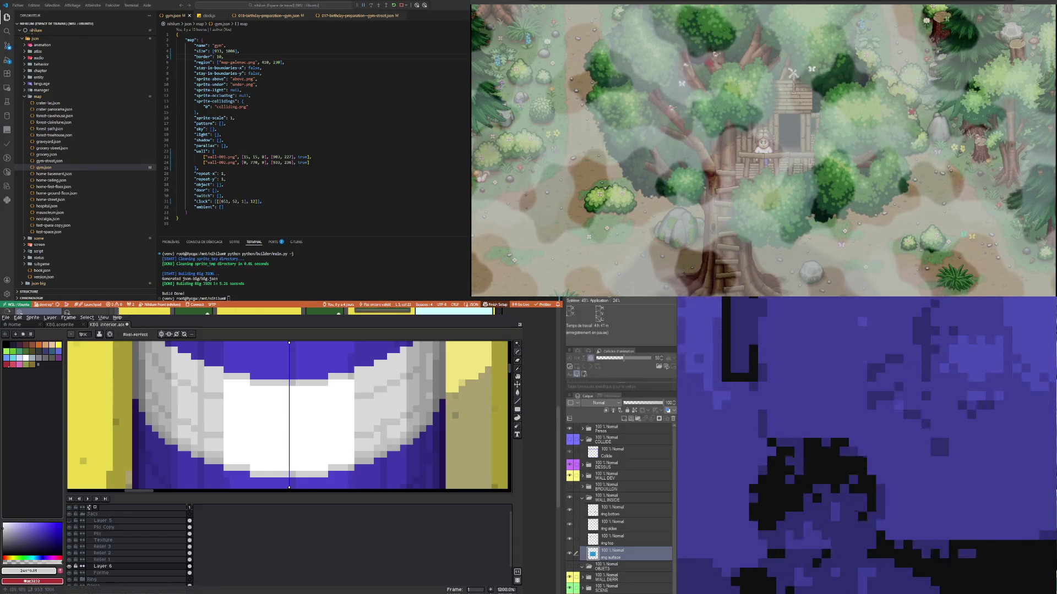
Step: Make Layer 5 the active layer in the timeline
{"action": "scroll", "coordinate": [298, 482], "scroll_direction": "down", "scroll_amount": 1}
{"action": "scroll", "coordinate": [298, 482], "scroll_direction": "up", "scroll_amount": 2}
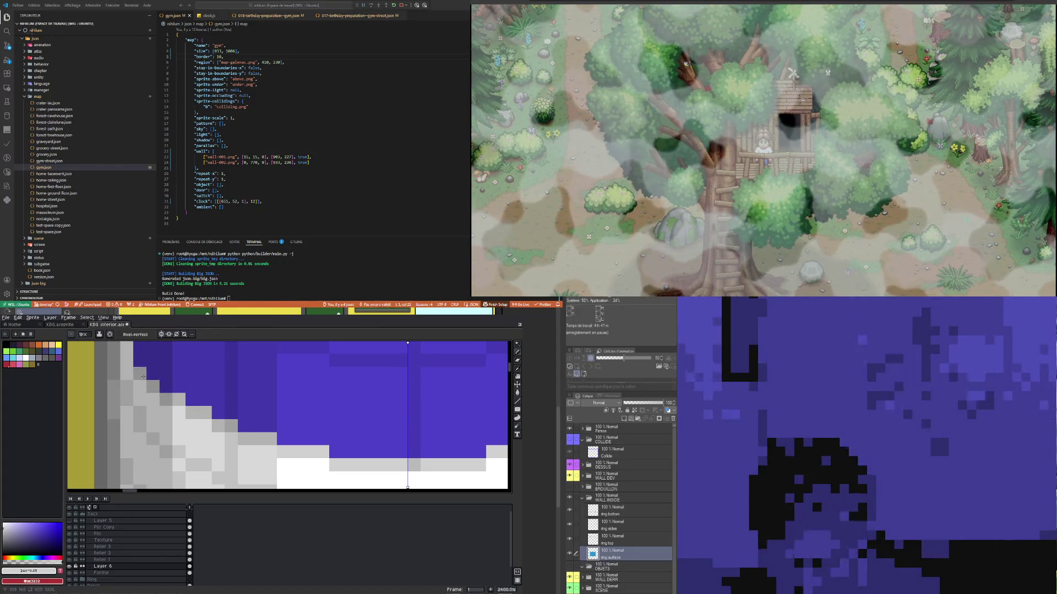
{"action": "scroll", "coordinate": [131, 379], "scroll_direction": "down", "scroll_amount": 1}
{"action": "scroll", "coordinate": [130, 378], "scroll_direction": "up", "scroll_amount": 1}
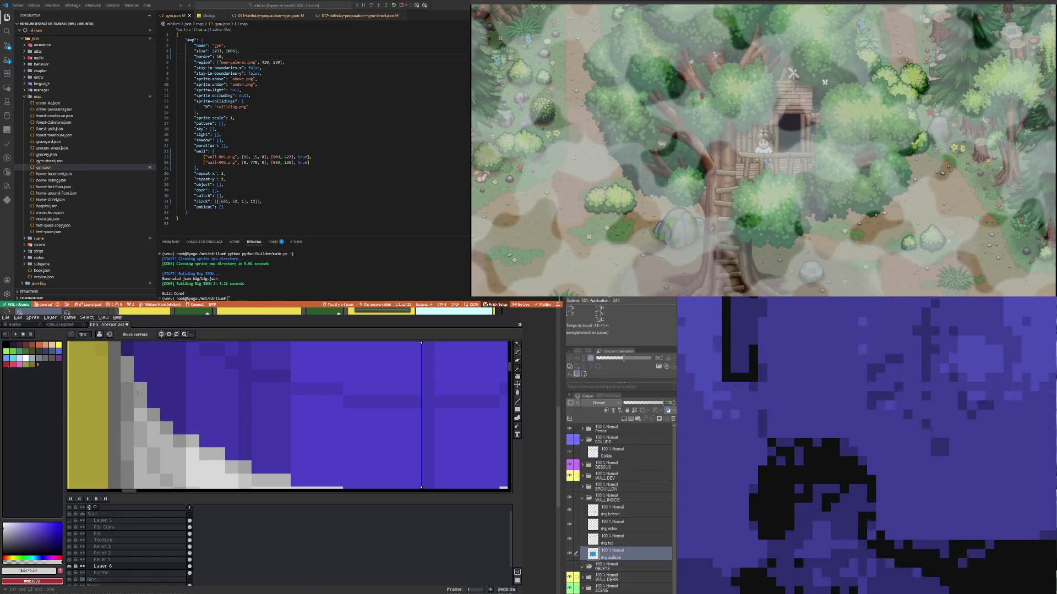
{"action": "scroll", "coordinate": [132, 378], "scroll_direction": "down", "scroll_amount": 3}
{"action": "scroll", "coordinate": [132, 379], "scroll_direction": "up", "scroll_amount": 3}
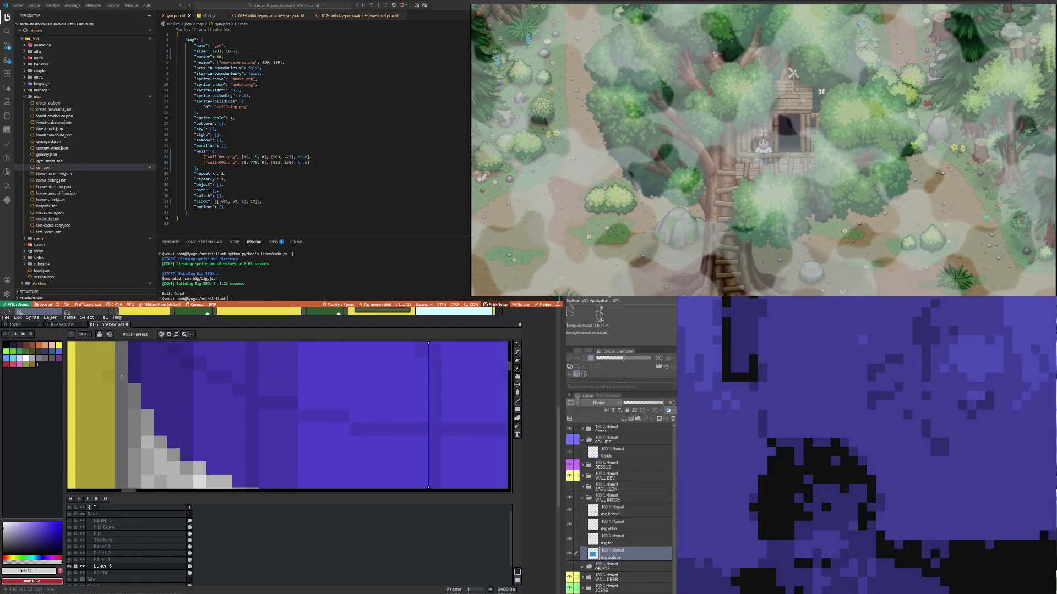
{"action": "scroll", "coordinate": [122, 377], "scroll_direction": "down", "scroll_amount": 3}
{"action": "scroll", "coordinate": [121, 355], "scroll_direction": "up", "scroll_amount": 3}
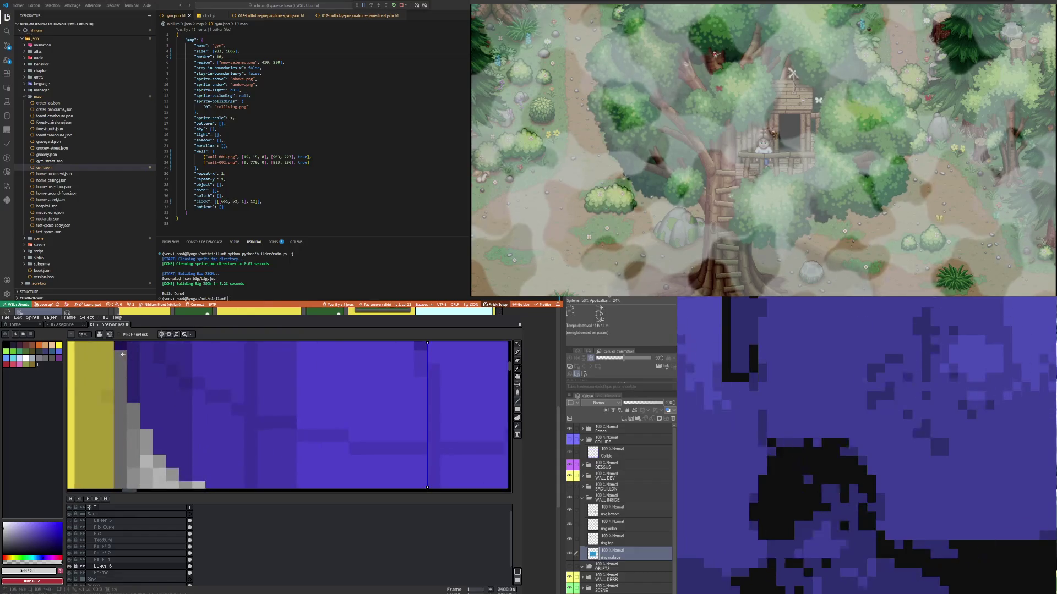
{"action": "scroll", "coordinate": [121, 355], "scroll_direction": "down", "scroll_amount": 10}
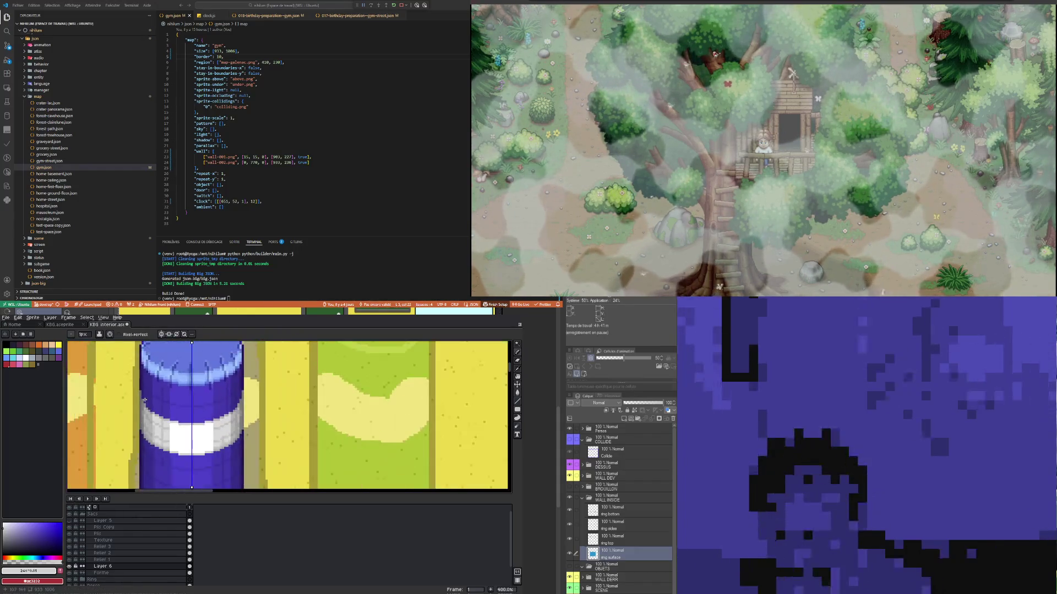
{"action": "scroll", "coordinate": [155, 403], "scroll_direction": "up", "scroll_amount": 1}
{"action": "scroll", "coordinate": [155, 404], "scroll_direction": "down", "scroll_amount": 2}
{"action": "scroll", "coordinate": [160, 385], "scroll_direction": "up", "scroll_amount": 2}
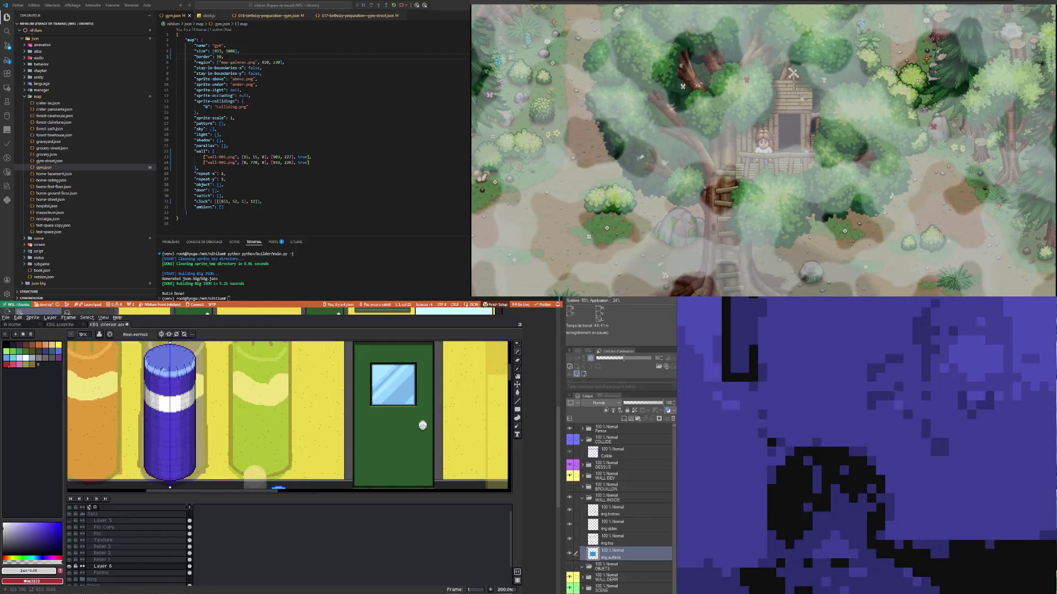
{"action": "scroll", "coordinate": [201, 421], "scroll_direction": "down", "scroll_amount": 1}
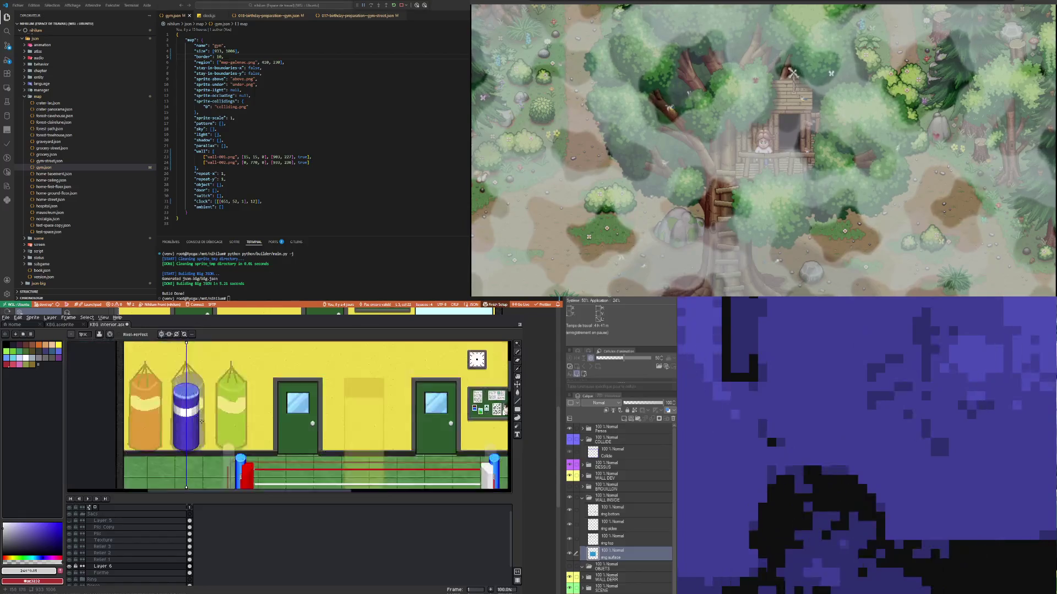
{"action": "scroll", "coordinate": [187, 417], "scroll_direction": "up", "scroll_amount": 1}
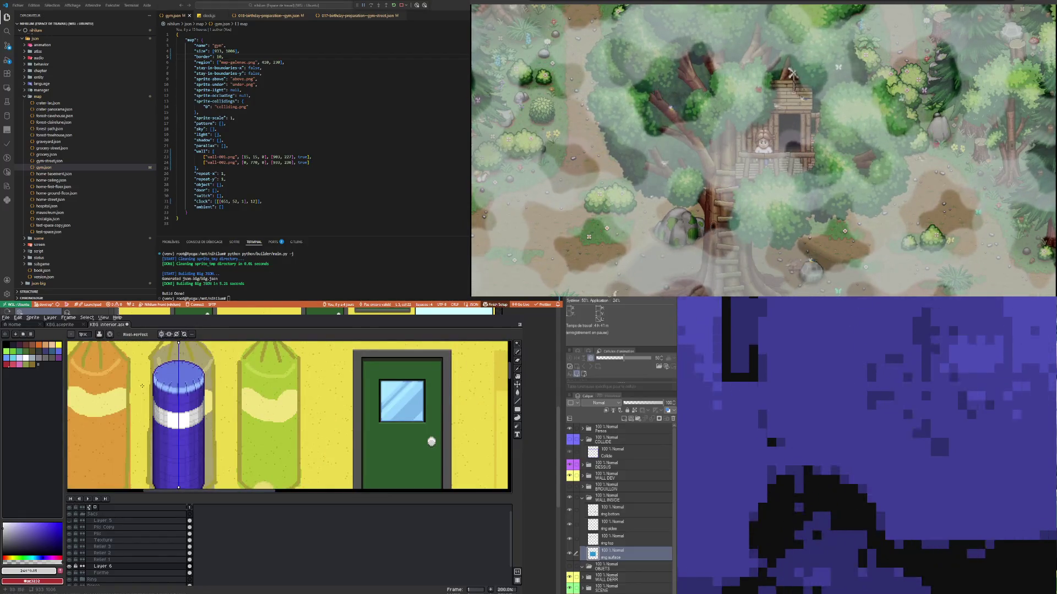
{"action": "left_click", "coordinate": [103, 520]}
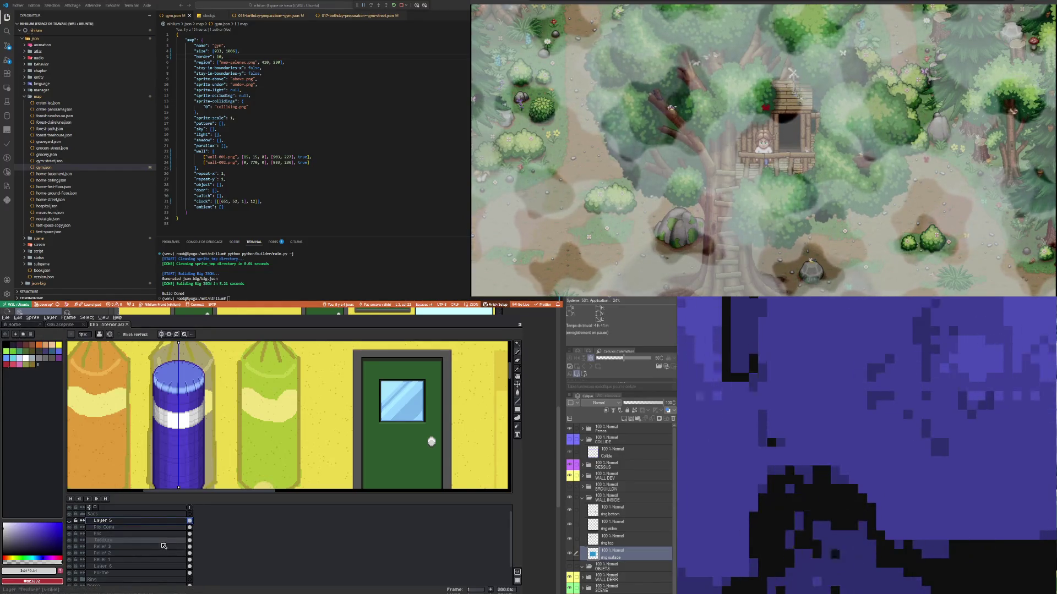
Step: Hide the Brouillon draft layer so the orange and green sketch bags disappear
{"action": "scroll", "coordinate": [179, 451], "scroll_direction": "down", "scroll_amount": 1}
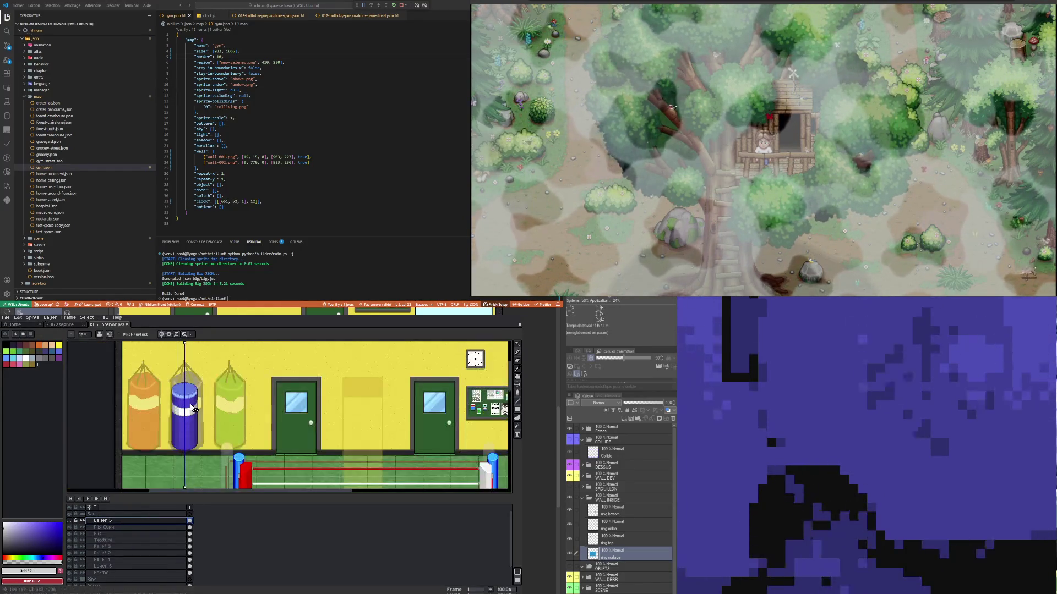
{"action": "scroll", "coordinate": [188, 421], "scroll_direction": "up", "scroll_amount": 1}
{"action": "scroll", "coordinate": [187, 418], "scroll_direction": "down", "scroll_amount": 1}
{"action": "scroll", "coordinate": [187, 418], "scroll_direction": "up", "scroll_amount": 1}
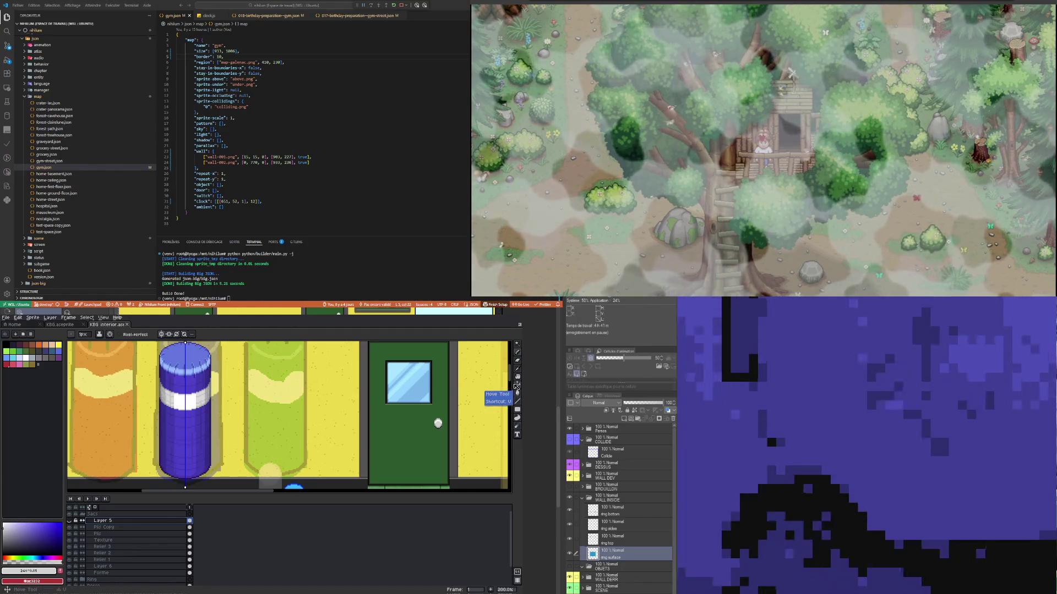
{"action": "scroll", "coordinate": [285, 420], "scroll_direction": "down", "scroll_amount": 3}
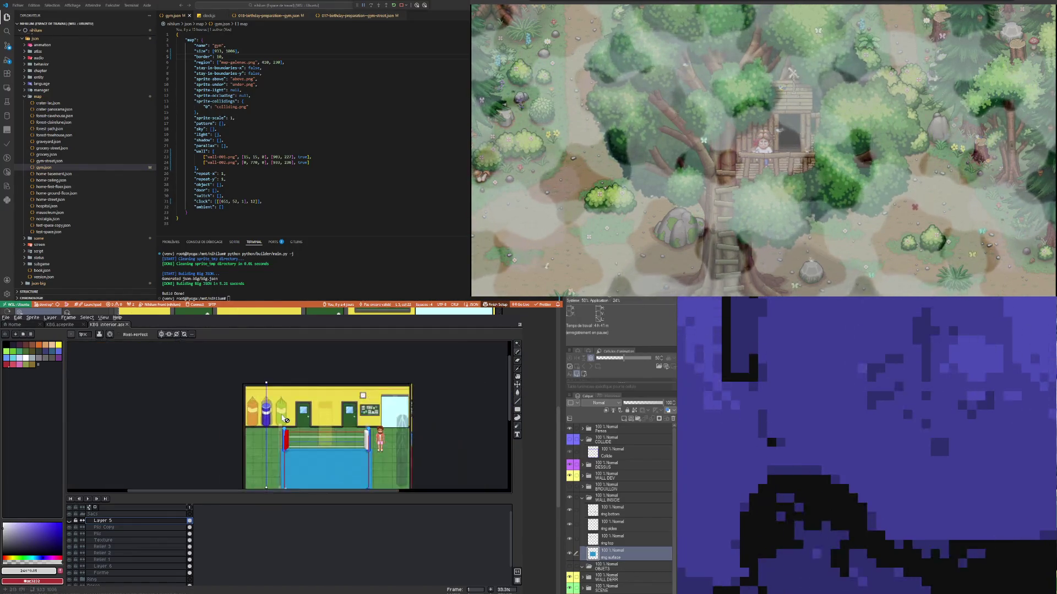
{"action": "scroll", "coordinate": [285, 420], "scroll_direction": "up", "scroll_amount": 2}
{"action": "scroll", "coordinate": [137, 570], "scroll_direction": "down", "scroll_amount": 2}
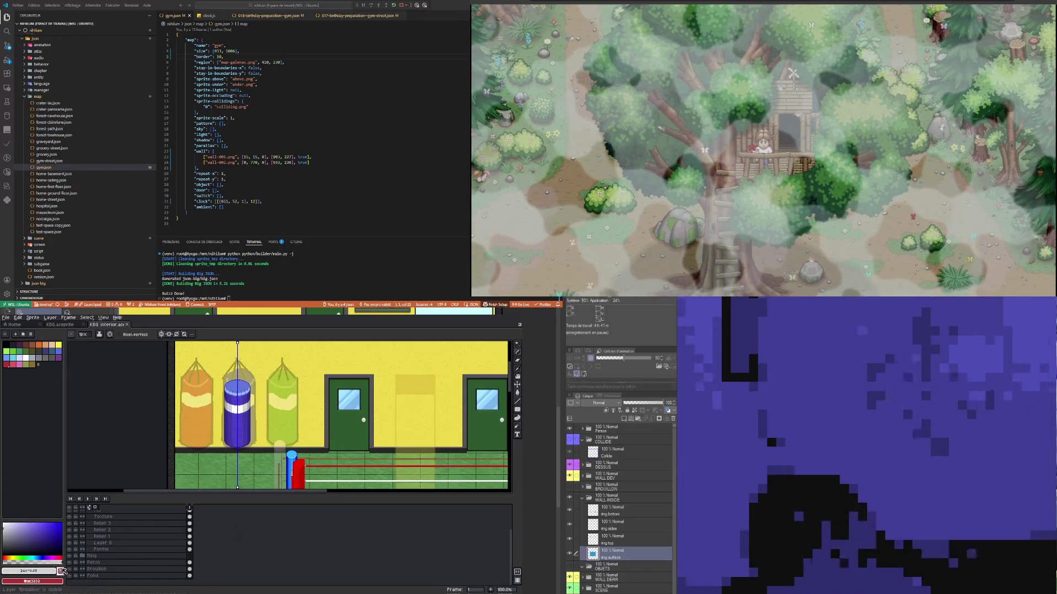
{"action": "left_click", "coordinate": [70, 569]}
{"action": "scroll", "coordinate": [240, 421], "scroll_direction": "up", "scroll_amount": 1}
{"action": "scroll", "coordinate": [242, 419], "scroll_direction": "down", "scroll_amount": 1}
{"action": "scroll", "coordinate": [240, 417], "scroll_direction": "up", "scroll_amount": 1}
{"action": "scroll", "coordinate": [245, 413], "scroll_direction": "down", "scroll_amount": 1}
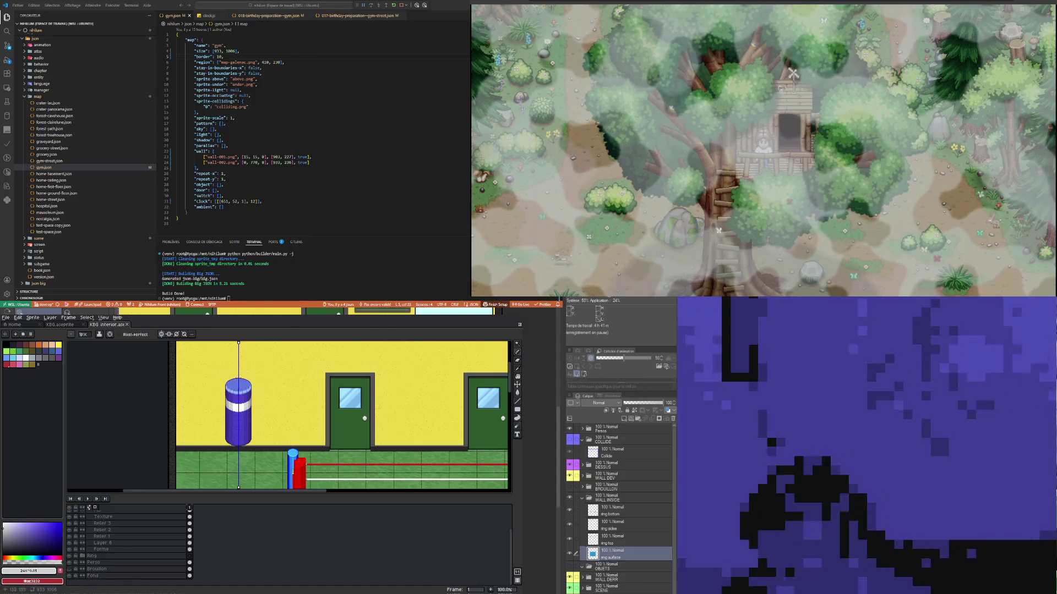
Step: Bring up the Layer 5 context menu showing its New layer choices
{"action": "scroll", "coordinate": [250, 413], "scroll_direction": "up", "scroll_amount": 1}
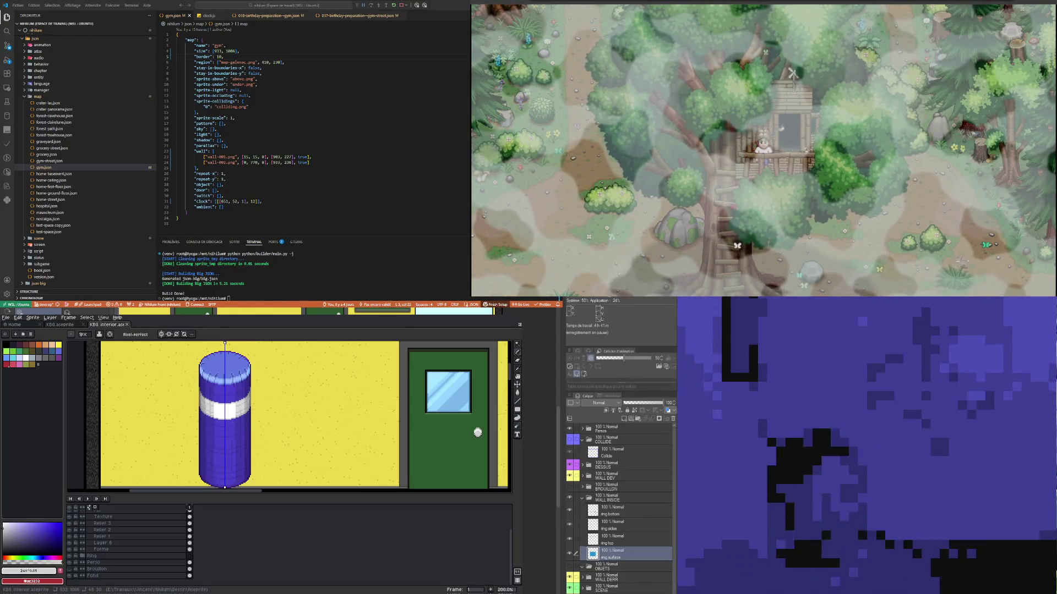
{"action": "right_click", "coordinate": [102, 521]}
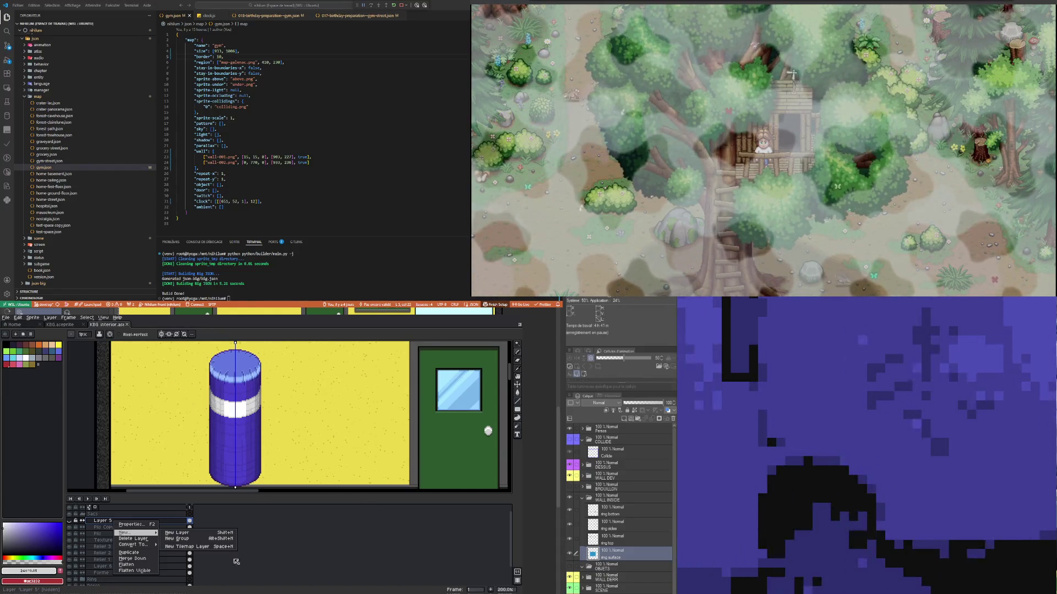
Step: Close the Layer 5 context menu without adding a layer
{"action": "left_click", "coordinate": [341, 559]}
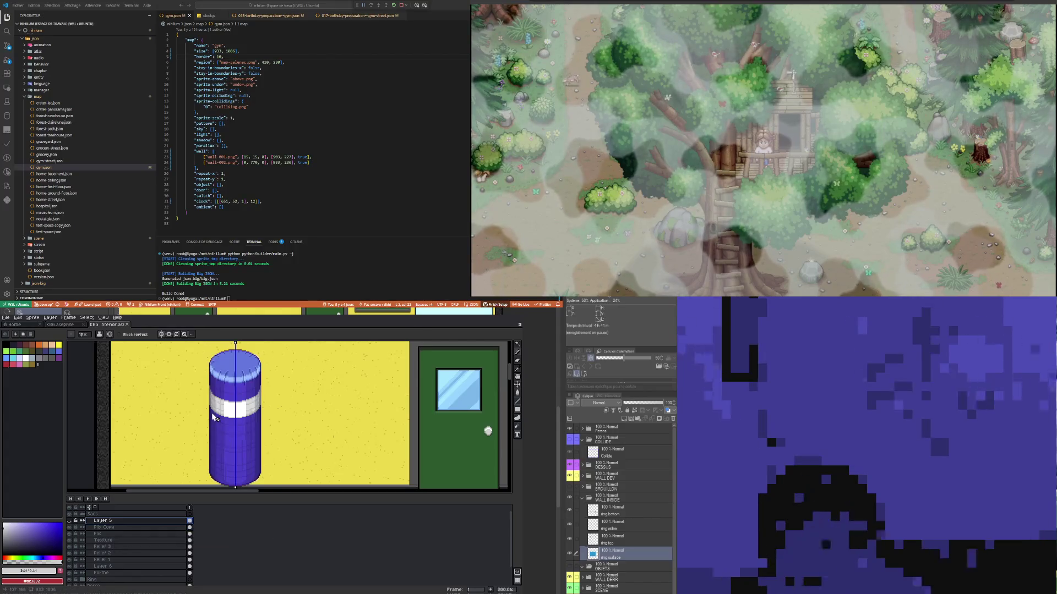
{"action": "scroll", "coordinate": [214, 417], "scroll_direction": "up", "scroll_amount": 1}
{"action": "scroll", "coordinate": [238, 460], "scroll_direction": "down", "scroll_amount": 2}
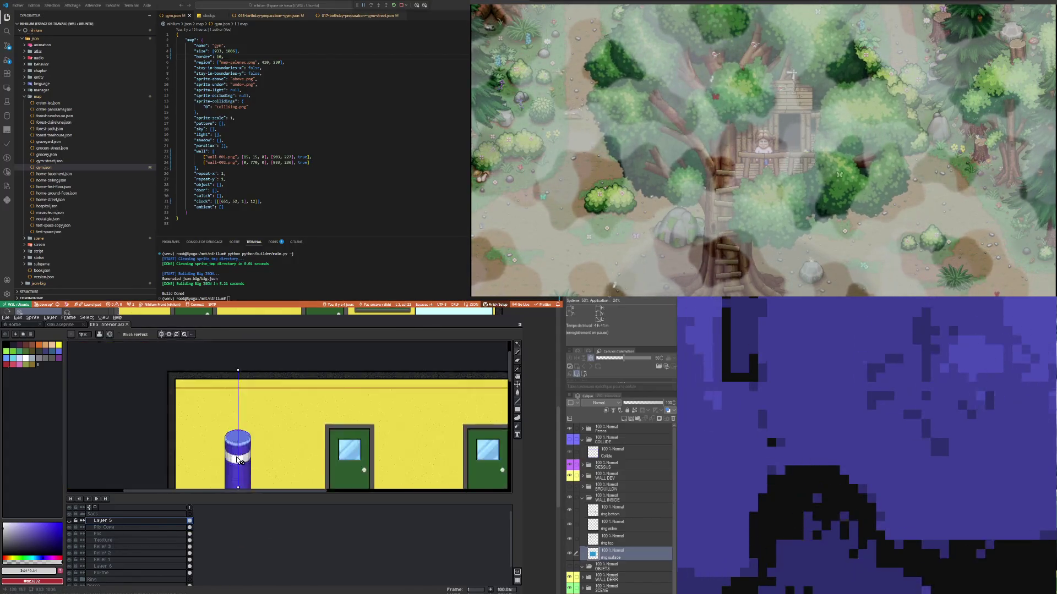
{"action": "scroll", "coordinate": [239, 460], "scroll_direction": "up", "scroll_amount": 1}
{"action": "scroll", "coordinate": [242, 456], "scroll_direction": "down", "scroll_amount": 1}
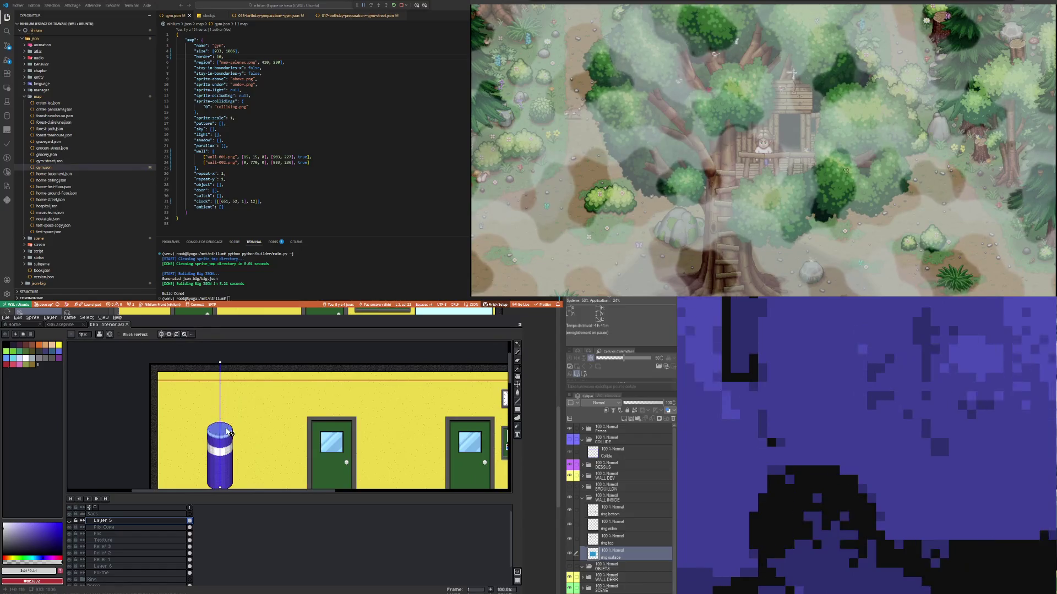
{"action": "scroll", "coordinate": [226, 431], "scroll_direction": "up", "scroll_amount": 2}
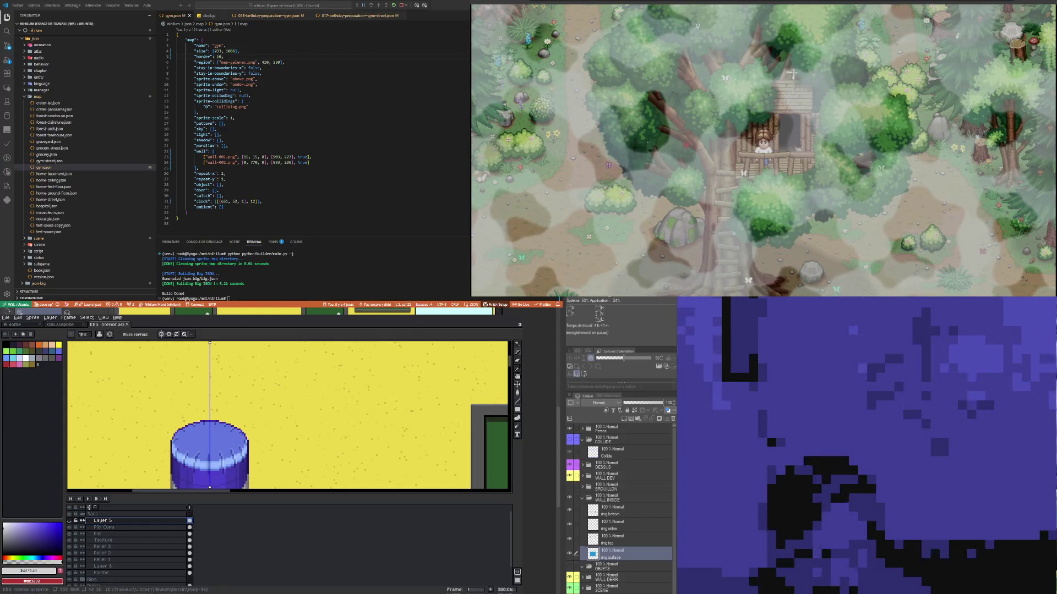
Step: Zoom in on the punching bag and make the Forme layer active
{"action": "scroll", "coordinate": [218, 397], "scroll_direction": "down", "scroll_amount": 1}
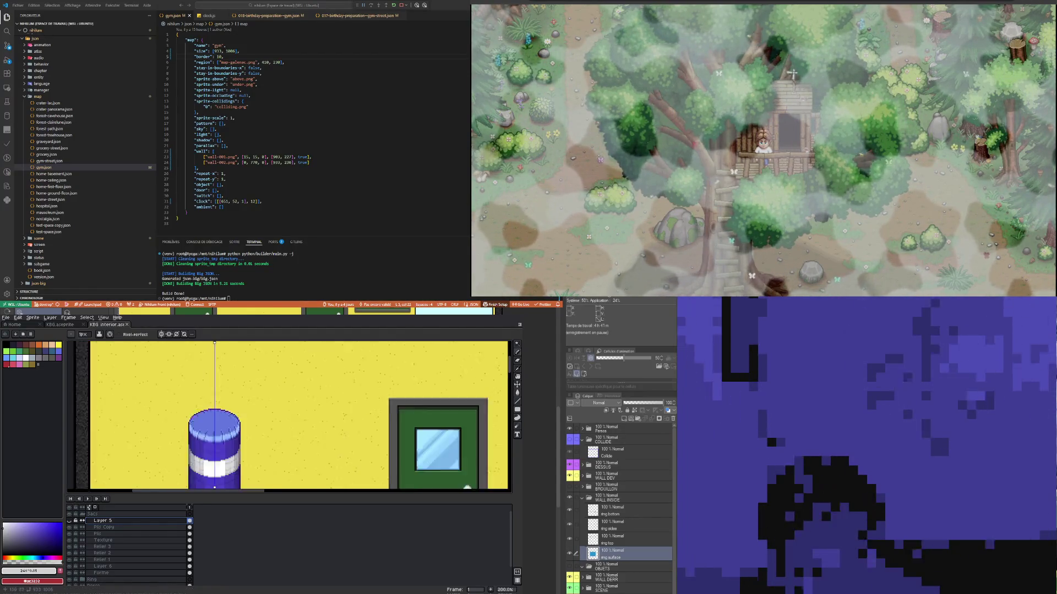
{"action": "scroll", "coordinate": [220, 413], "scroll_direction": "up", "scroll_amount": 1}
{"action": "scroll", "coordinate": [220, 380], "scroll_direction": "up", "scroll_amount": 1}
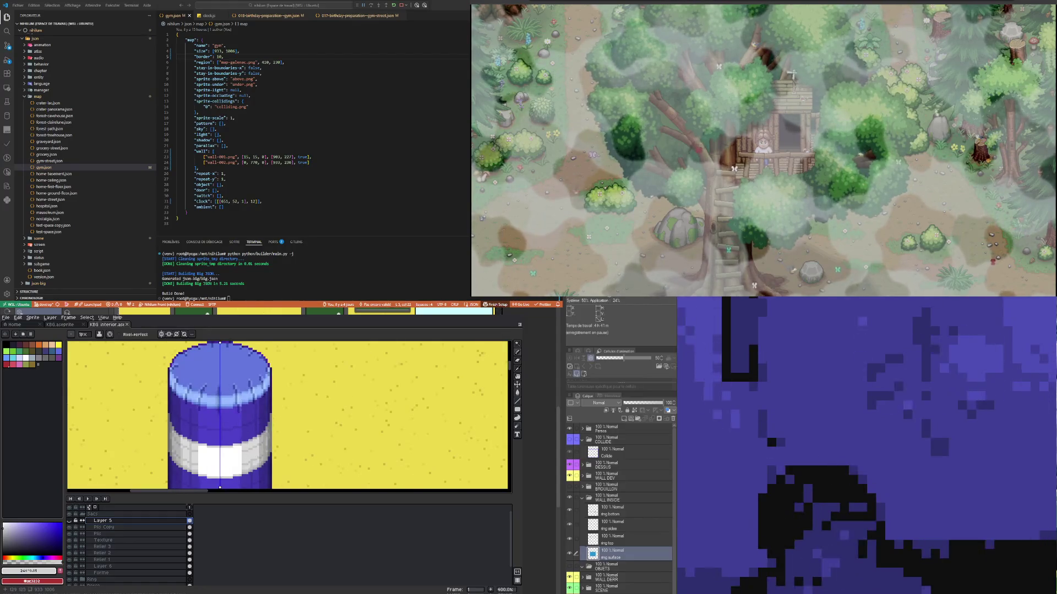
{"action": "scroll", "coordinate": [220, 413], "scroll_direction": "up", "scroll_amount": 1}
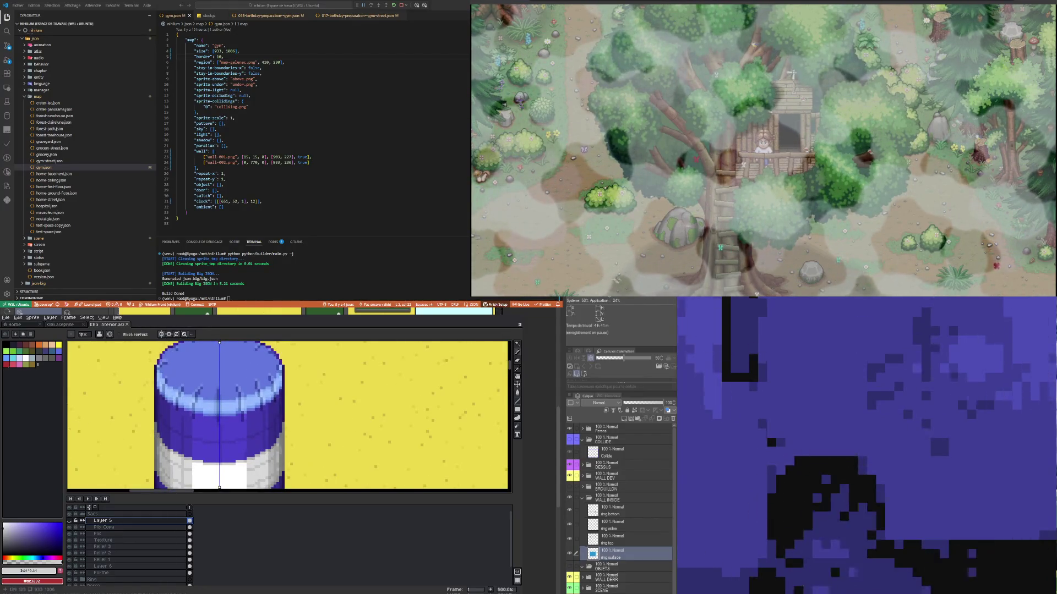
{"action": "scroll", "coordinate": [221, 412], "scroll_direction": "down", "scroll_amount": 1}
{"action": "scroll", "coordinate": [220, 413], "scroll_direction": "up", "scroll_amount": 1}
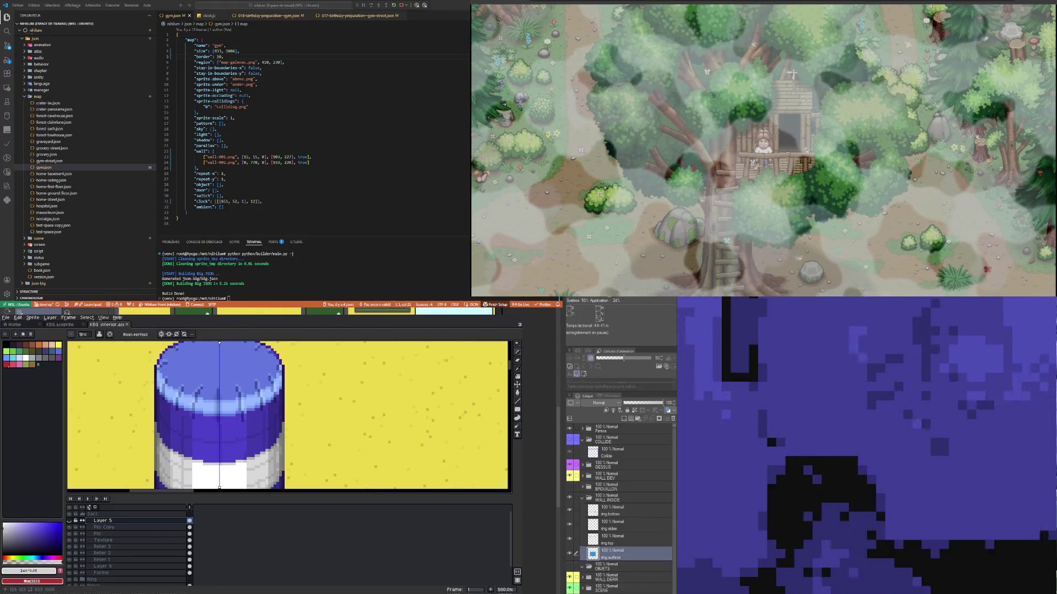
{"action": "scroll", "coordinate": [220, 412], "scroll_direction": "down", "scroll_amount": 1}
{"action": "scroll", "coordinate": [220, 413], "scroll_direction": "down", "scroll_amount": 2}
{"action": "scroll", "coordinate": [220, 413], "scroll_direction": "up", "scroll_amount": 2}
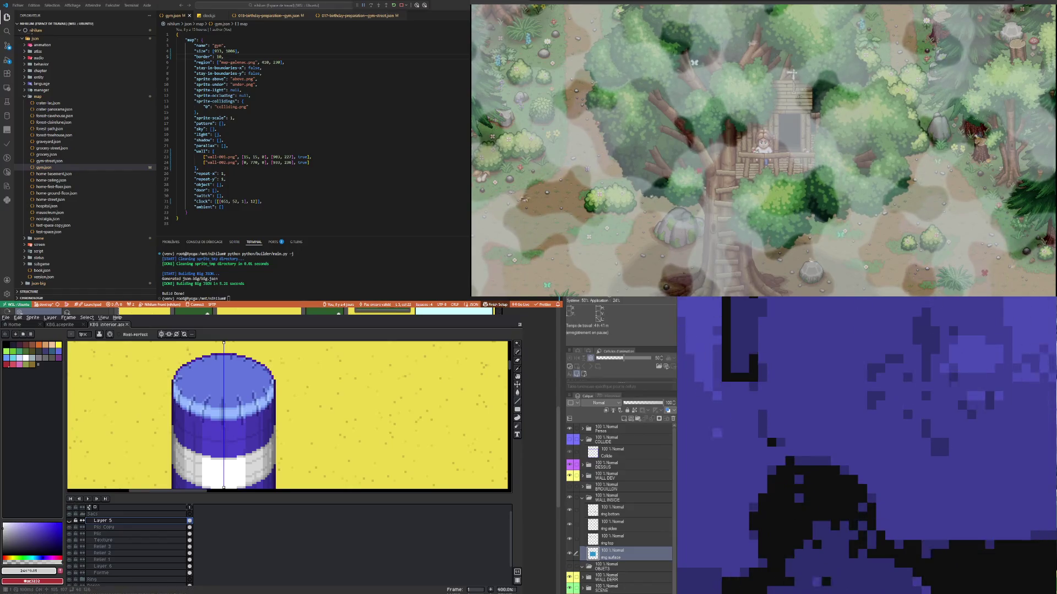
{"action": "left_click", "coordinate": [238, 428], "text": "ctrl"}
{"action": "scroll", "coordinate": [237, 427], "scroll_direction": "up", "scroll_amount": 2}
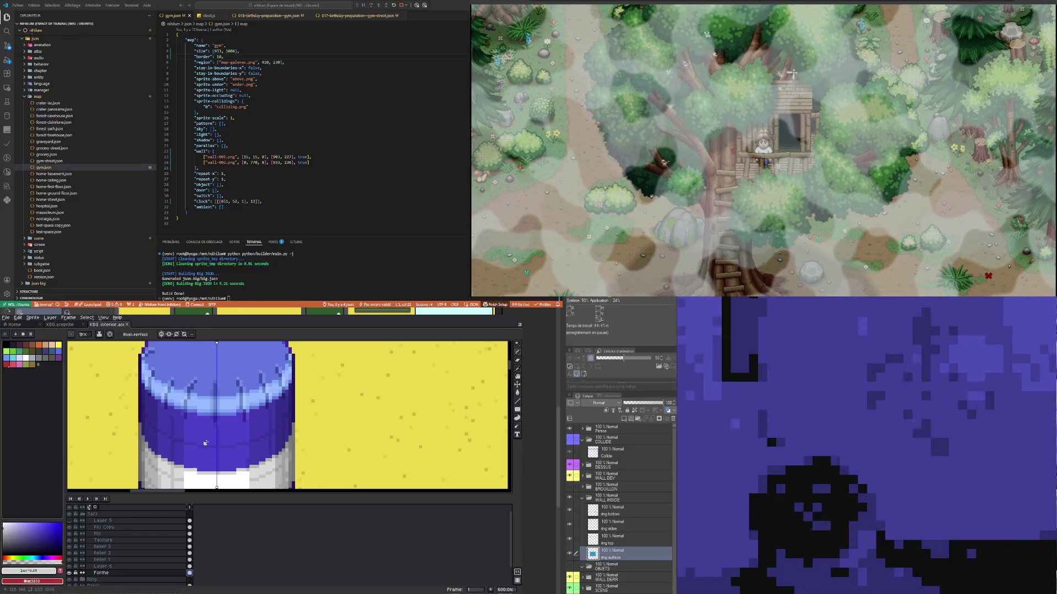
{"action": "key", "text": "i"}
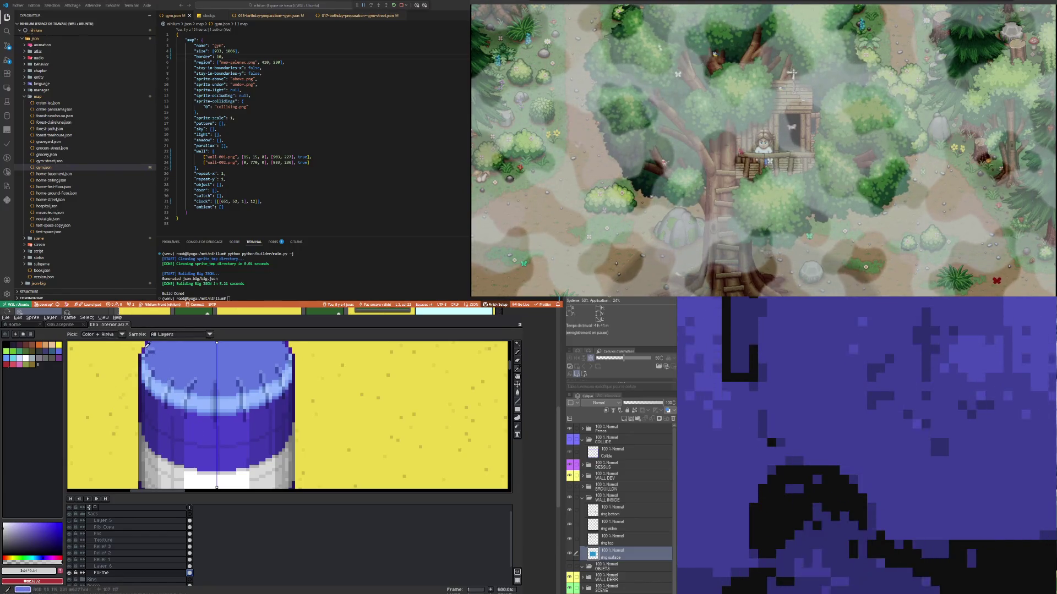
Step: Sample the bag's dark purple and pencil a dark emblem mark onto the bag's front
{"action": "left_click", "coordinate": [198, 424]}
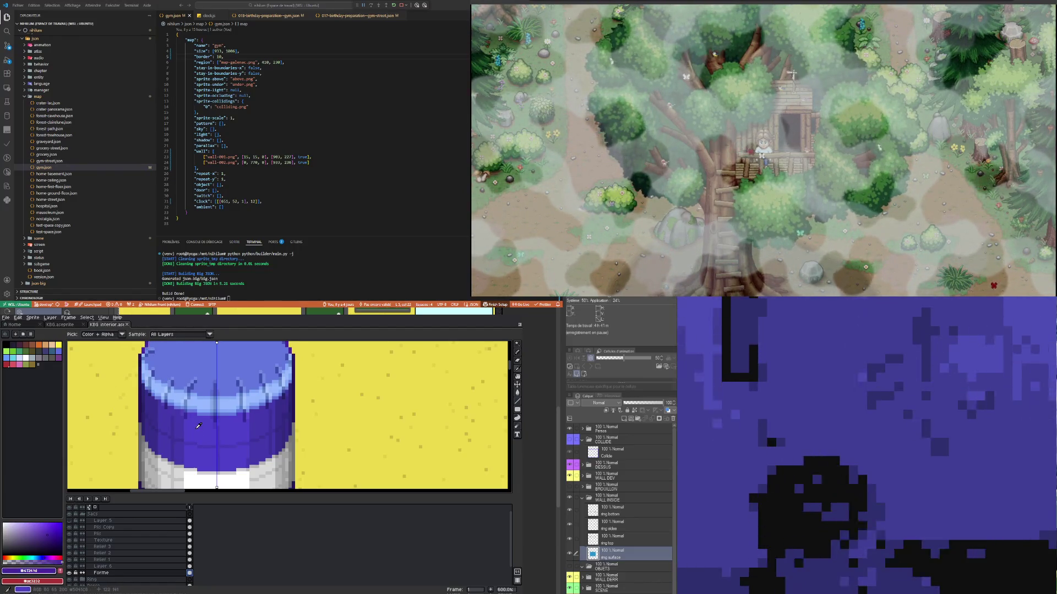
{"action": "key", "text": "b"}
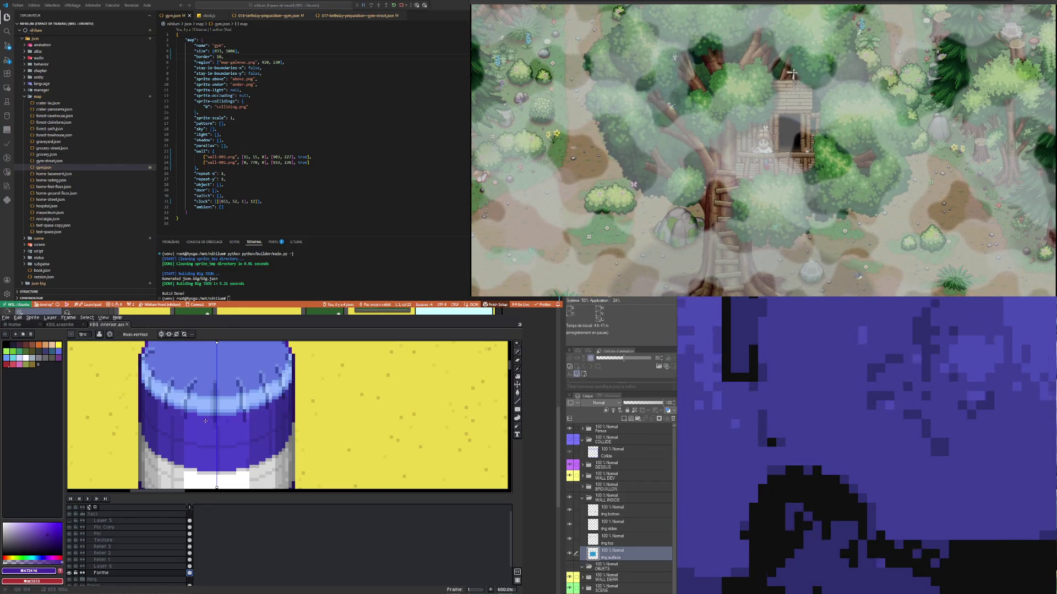
{"action": "left_click_drag", "start_coordinate": [206, 421], "coordinate": [204, 433]}
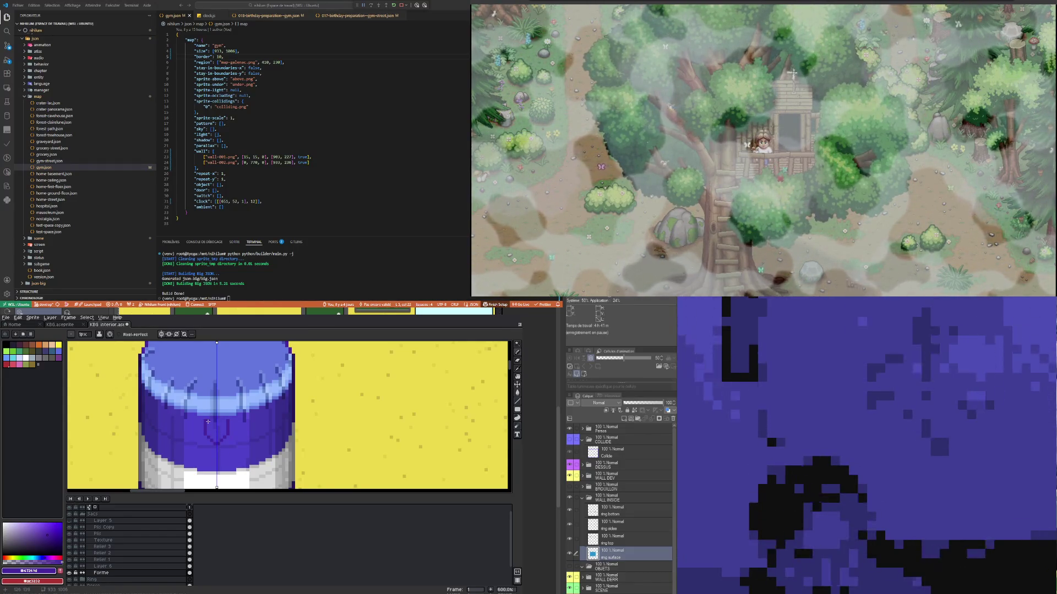
{"action": "key", "text": "ctrl+z"}
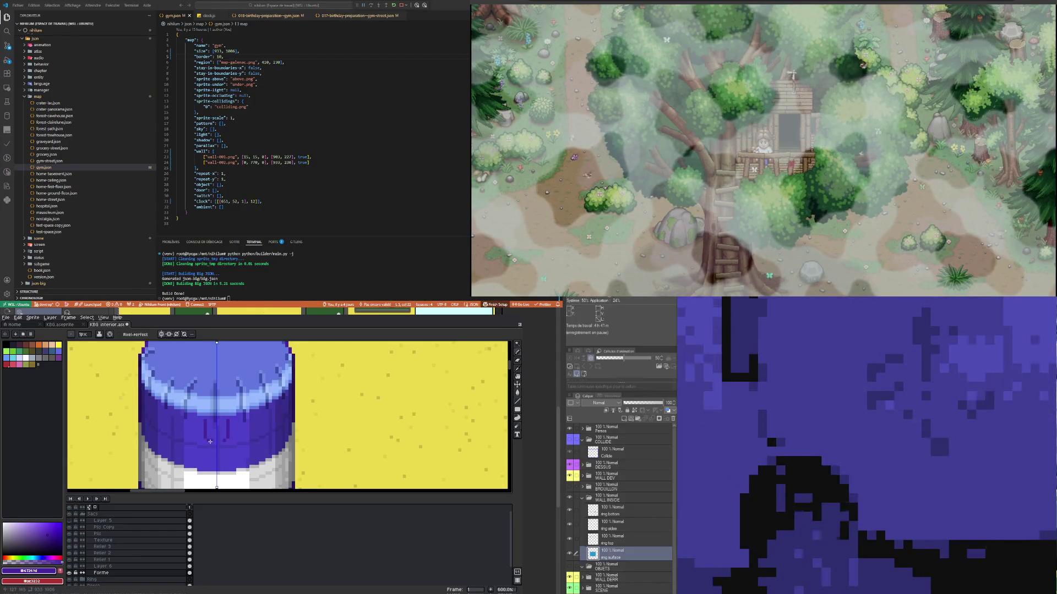
{"action": "key", "text": "ctrl+z"}
{"action": "left_click_drag", "start_coordinate": [206, 439], "coordinate": [214, 438]}
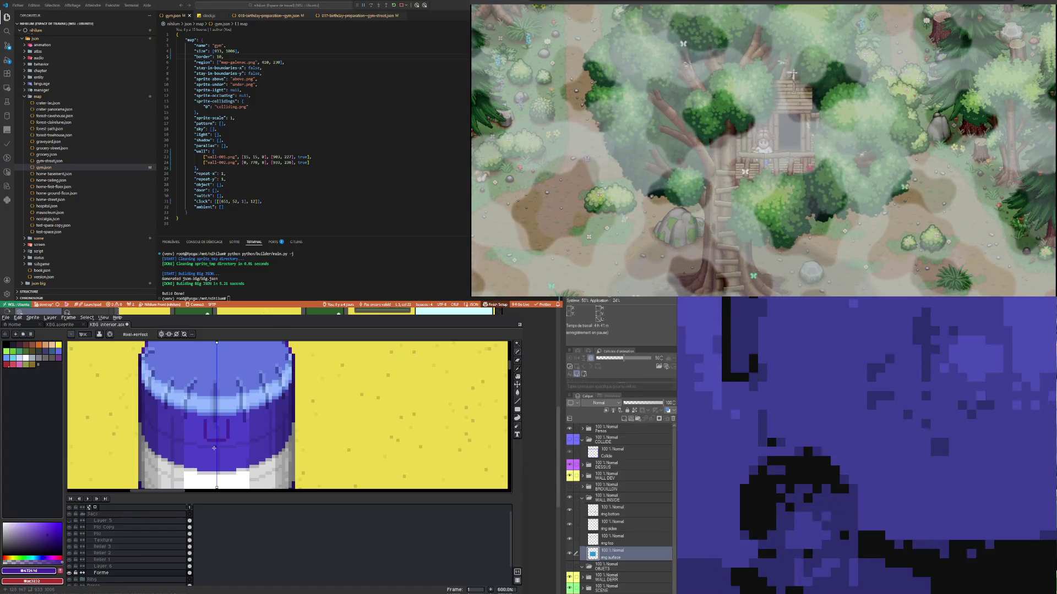
{"action": "key", "text": "ctrl+z"}
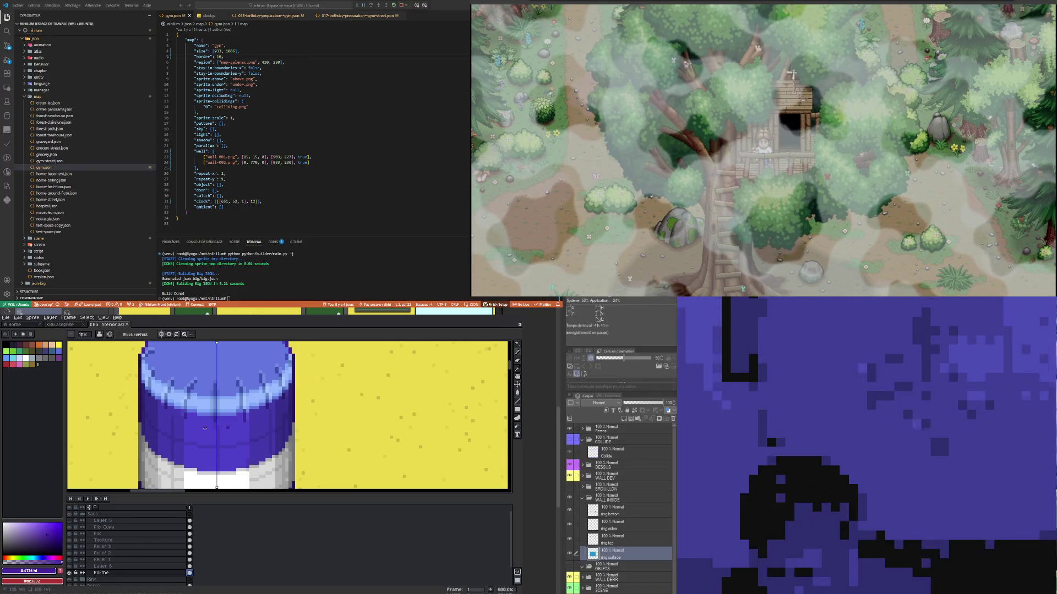
{"action": "key", "text": "ctrl+z"}
{"action": "left_click_drag", "start_coordinate": [208, 429], "coordinate": [226, 427]}
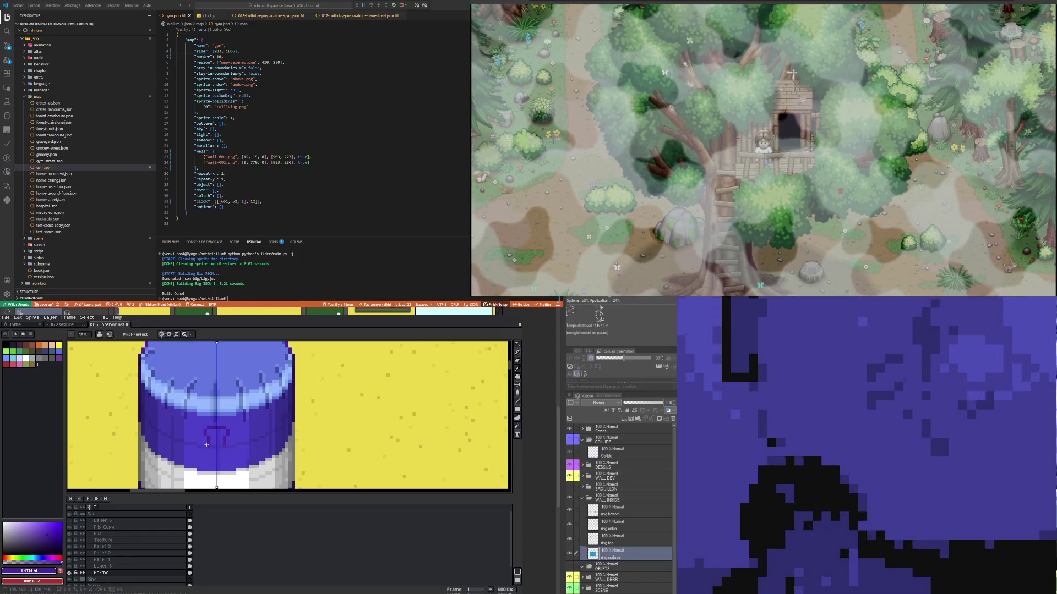
{"action": "mouse_move", "coordinate": [226, 429]}
{"action": "left_mouse_down"}
{"action": "mouse_move", "coordinate": [225, 449]}
{"action": "mouse_move", "coordinate": [207, 450]}
{"action": "mouse_move", "coordinate": [225, 451]}
{"action": "left_mouse_up"}
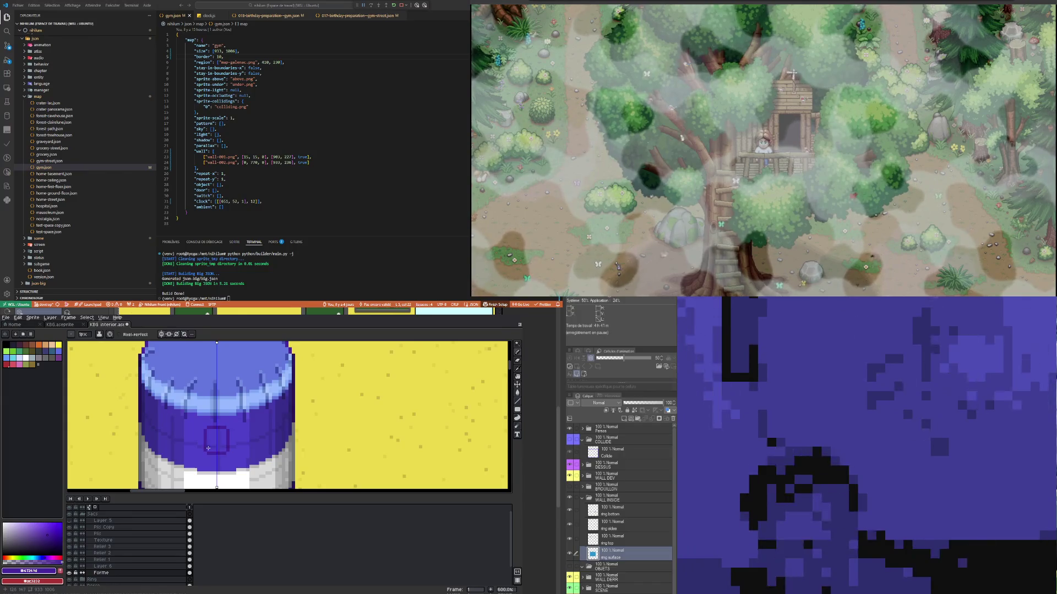
{"action": "mouse_move", "coordinate": [208, 430]}
{"action": "left_mouse_down"}
{"action": "mouse_move", "coordinate": [225, 449]}
{"action": "mouse_move", "coordinate": [226, 431]}
{"action": "left_mouse_up"}
{"action": "key", "text": "ctrl+z"}
{"action": "key", "text": "ctrl+z"}
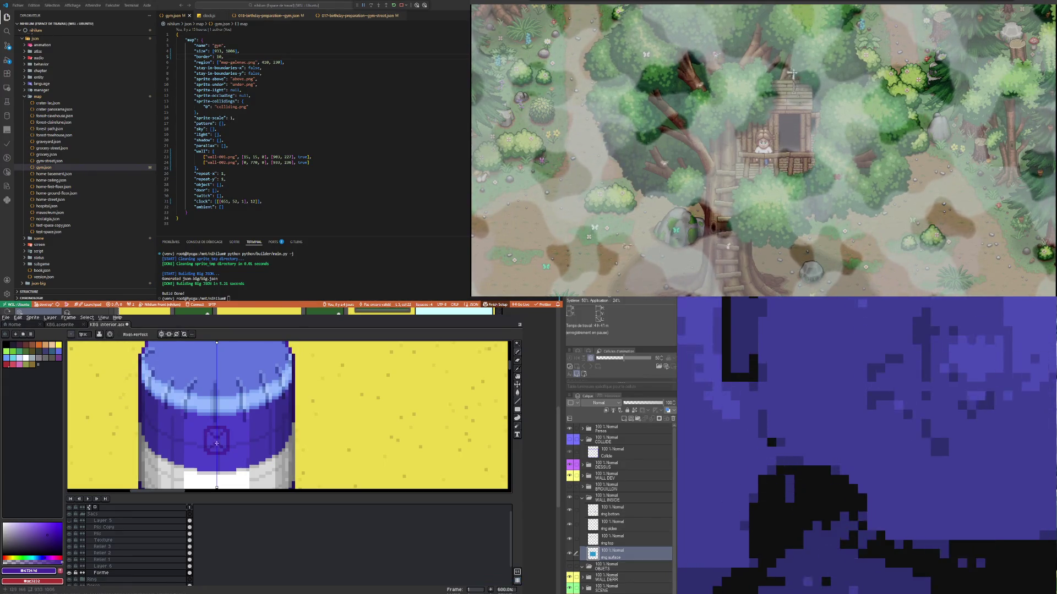
Step: Zoom out to view the whole bag and select the hidden Layer 5
{"action": "left_click_drag", "start_coordinate": [221, 437], "coordinate": [217, 417]}
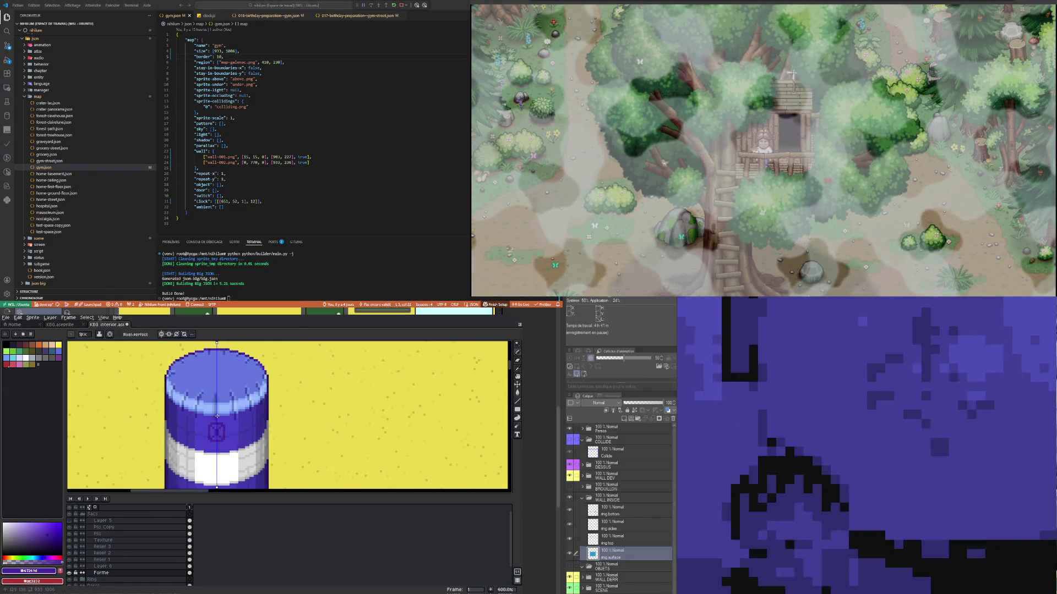
{"action": "scroll", "coordinate": [220, 437], "scroll_direction": "up", "scroll_amount": 1}
{"action": "scroll", "coordinate": [220, 427], "scroll_direction": "up", "scroll_amount": 2}
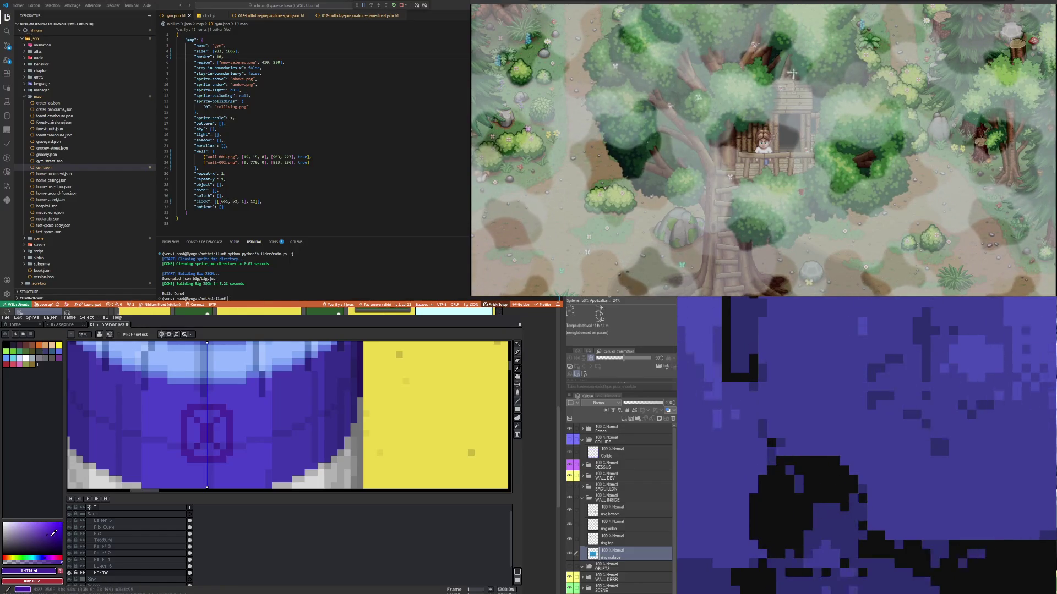
{"action": "scroll", "coordinate": [218, 434], "scroll_direction": "down", "scroll_amount": 2}
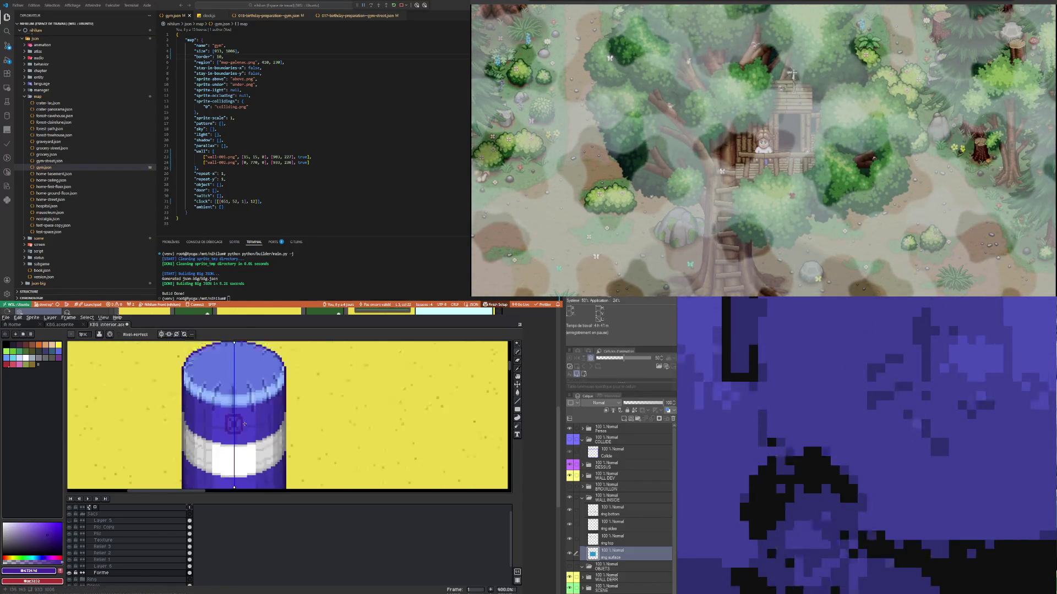
{"action": "scroll", "coordinate": [218, 434], "scroll_direction": "down", "scroll_amount": 2}
{"action": "scroll", "coordinate": [218, 434], "scroll_direction": "up", "scroll_amount": 2}
{"action": "scroll", "coordinate": [218, 434], "scroll_direction": "up", "scroll_amount": 1}
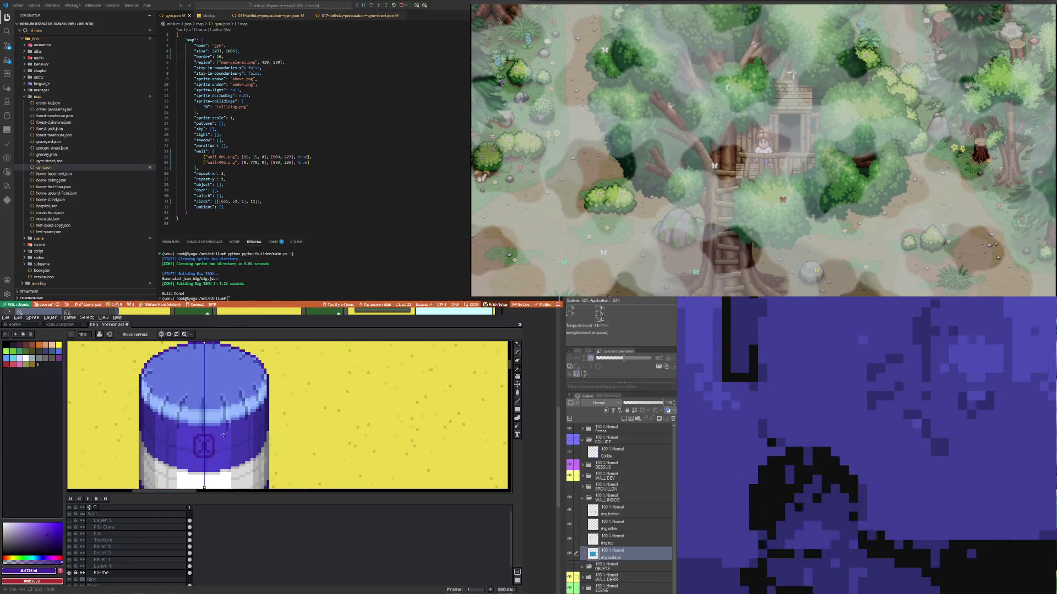
{"action": "left_click", "coordinate": [113, 522]}
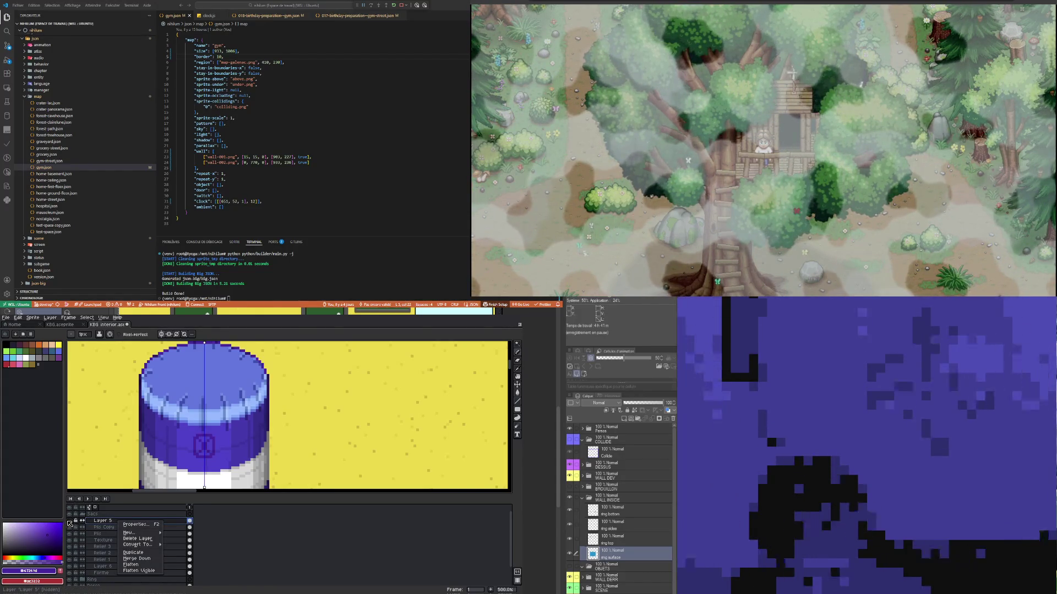
Step: Unhide Layer 5 to check its content, then delete it
{"action": "left_click", "coordinate": [69, 521]}
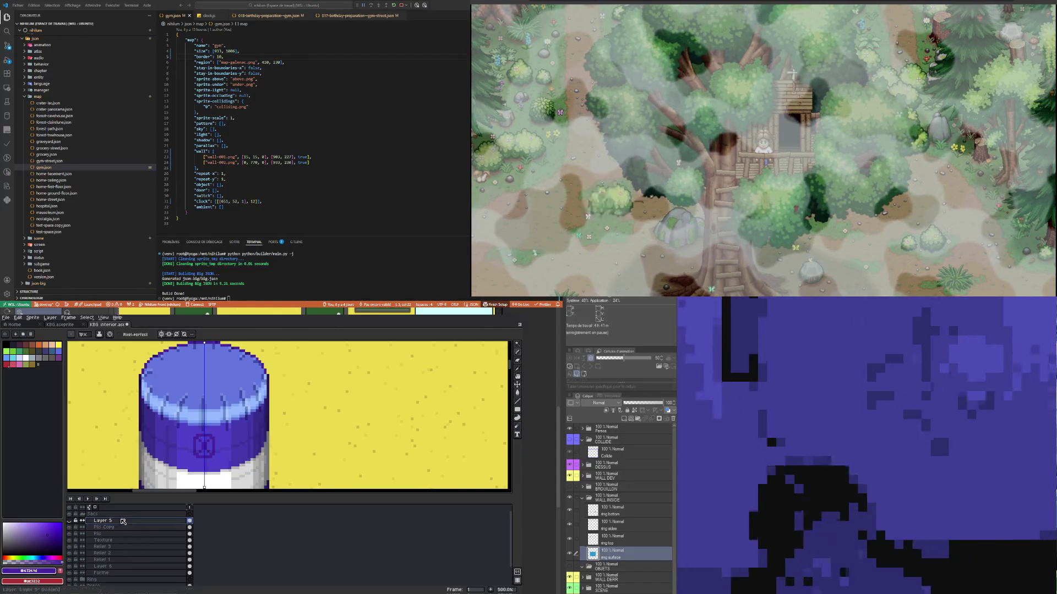
{"action": "right_click", "coordinate": [122, 521]}
{"action": "left_click", "coordinate": [138, 536]}
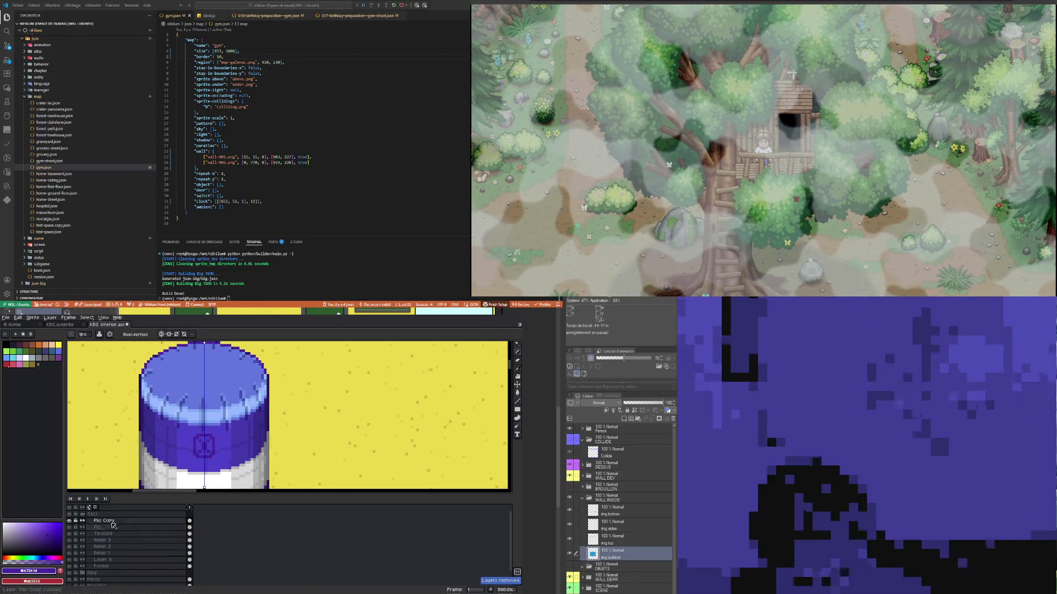
Step: Add a new layer above Plis Copy and name it 'Chaines'
{"action": "right_click", "coordinate": [111, 520]}
{"action": "mouse_move", "coordinate": [122, 530]}
{"action": "left_click", "coordinate": [171, 529]}
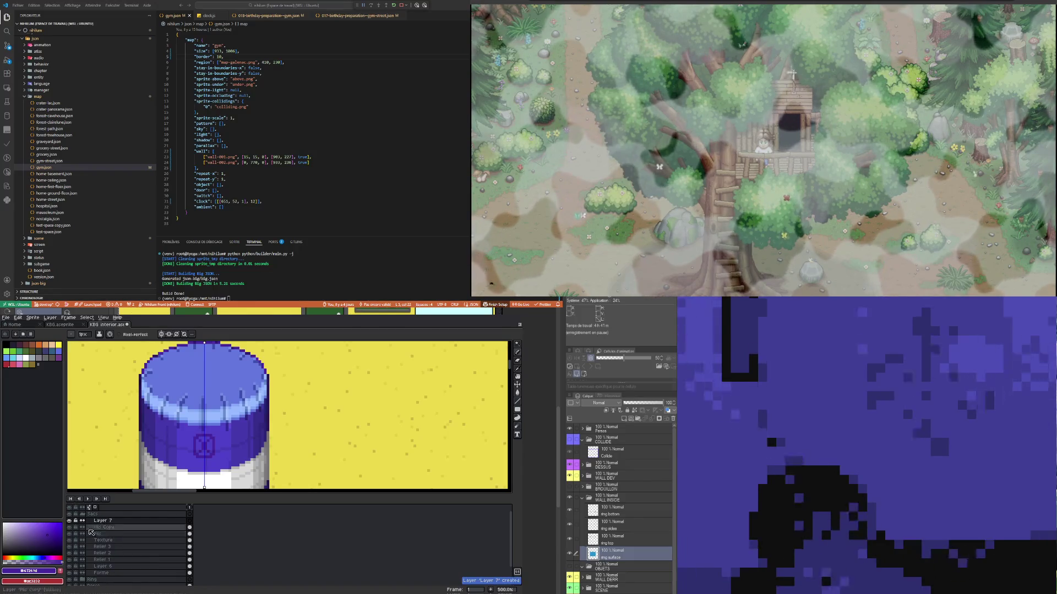
{"action": "double_click", "coordinate": [101, 521]}
{"action": "type", "text": "Chai"}
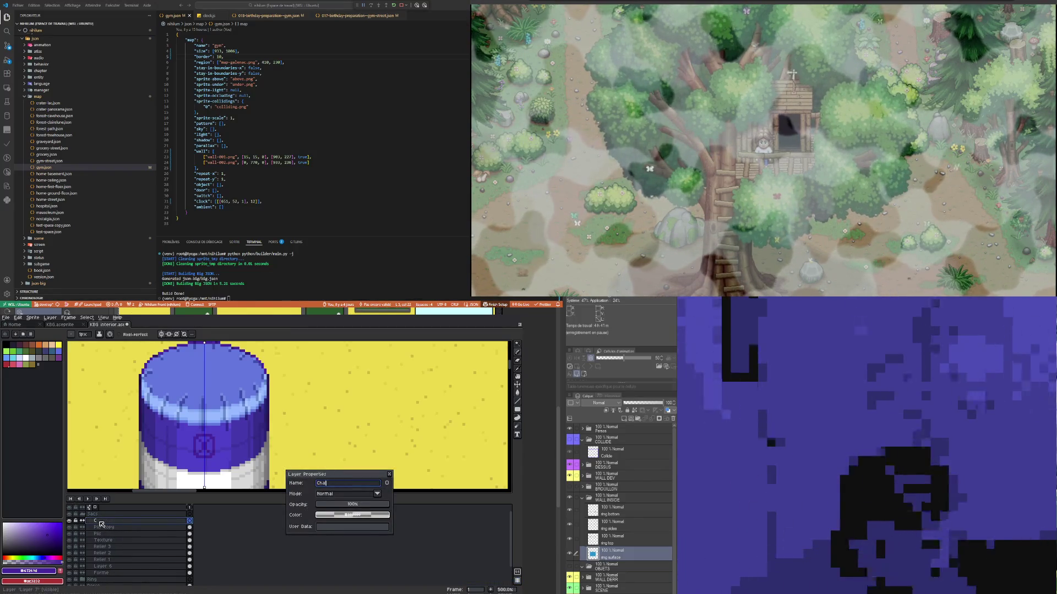
{"action": "type", "text": "nes"}
{"action": "key", "text": "Return"}
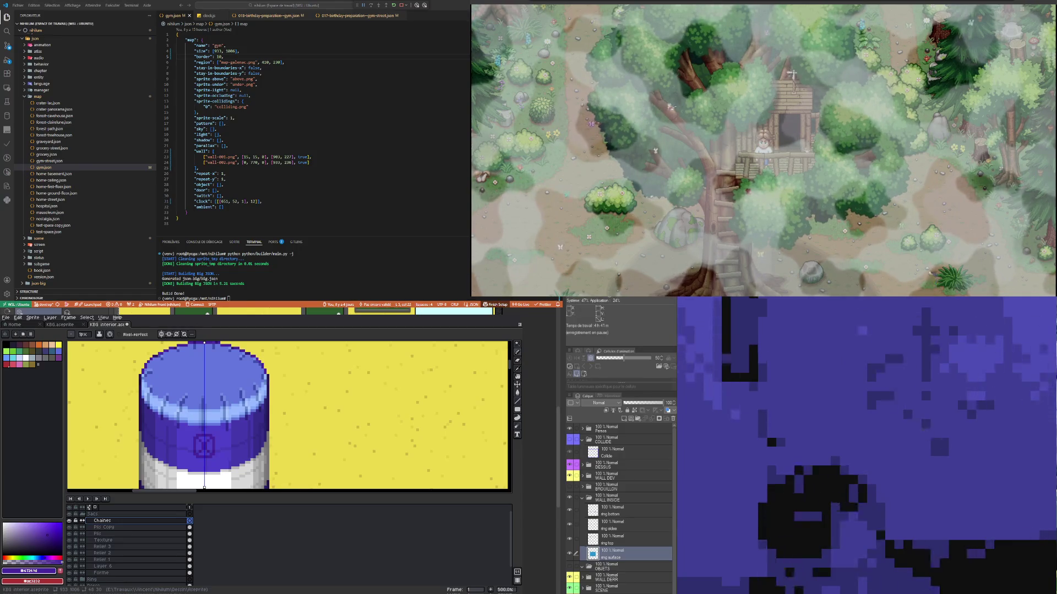
{"action": "scroll", "coordinate": [199, 399], "scroll_direction": "down", "scroll_amount": 3}
{"action": "scroll", "coordinate": [197, 398], "scroll_direction": "up", "scroll_amount": 2}
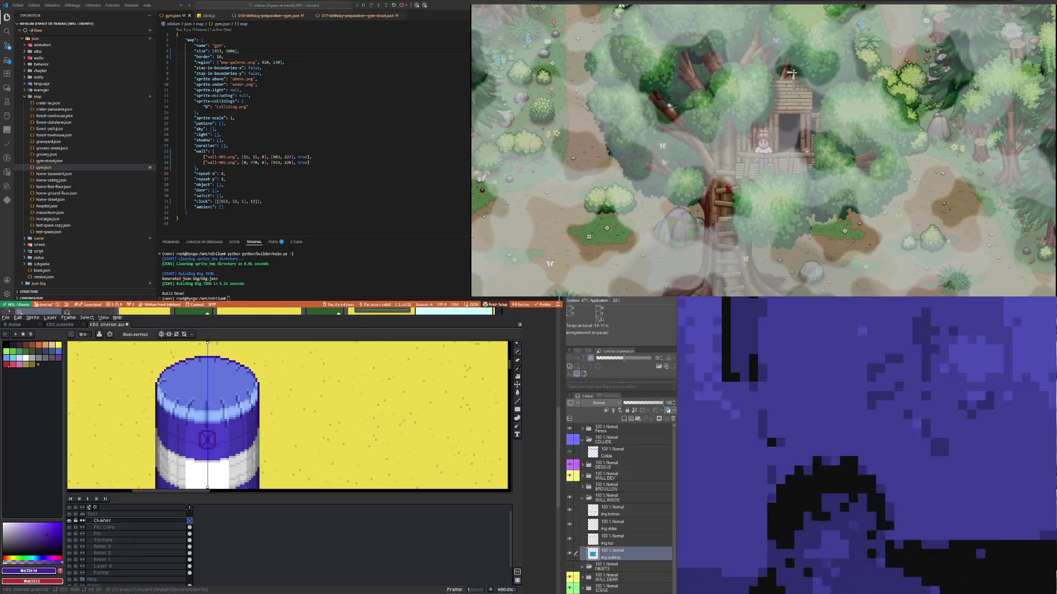
{"action": "scroll", "coordinate": [210, 396], "scroll_direction": "down", "scroll_amount": 3}
{"action": "scroll", "coordinate": [210, 396], "scroll_direction": "up", "scroll_amount": 1}
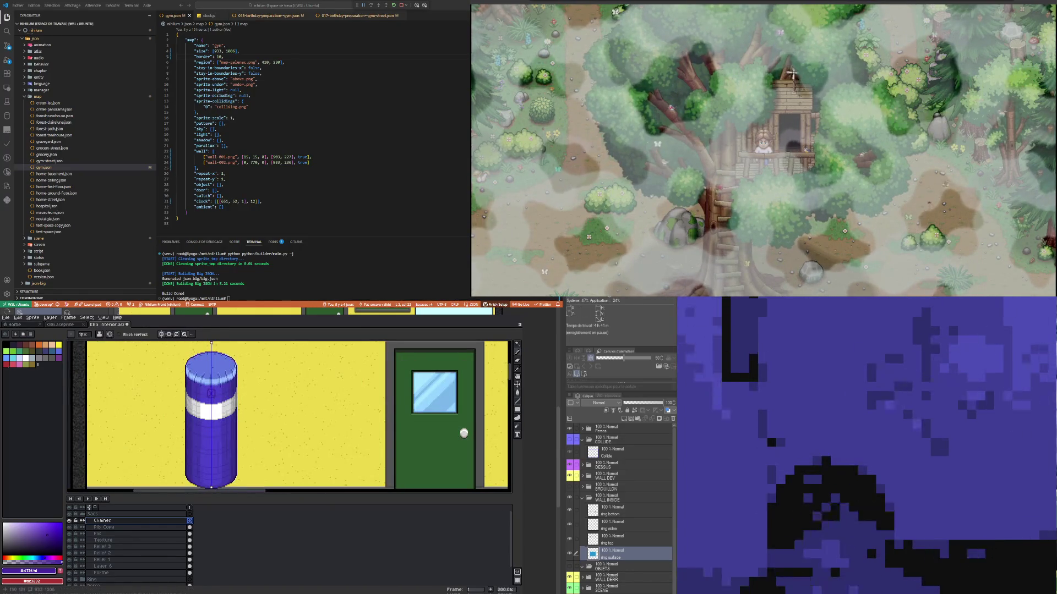
{"action": "scroll", "coordinate": [220, 395], "scroll_direction": "up", "scroll_amount": 2}
{"action": "scroll", "coordinate": [216, 396], "scroll_direction": "up", "scroll_amount": 1}
{"action": "scroll", "coordinate": [217, 397], "scroll_direction": "down", "scroll_amount": 2}
{"action": "scroll", "coordinate": [216, 397], "scroll_direction": "up", "scroll_amount": 2}
{"action": "scroll", "coordinate": [215, 396], "scroll_direction": "up", "scroll_amount": 1}
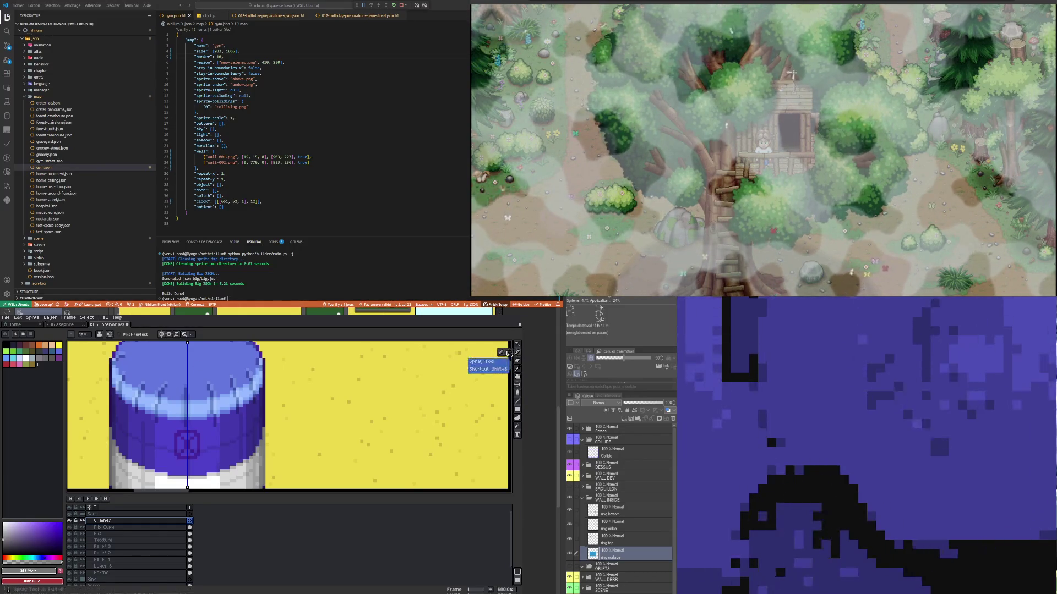
Step: Draw mirrored grey strokes beside the emblem and extend them into an upward arc
{"action": "scroll", "coordinate": [171, 441], "scroll_direction": "up", "scroll_amount": 1}
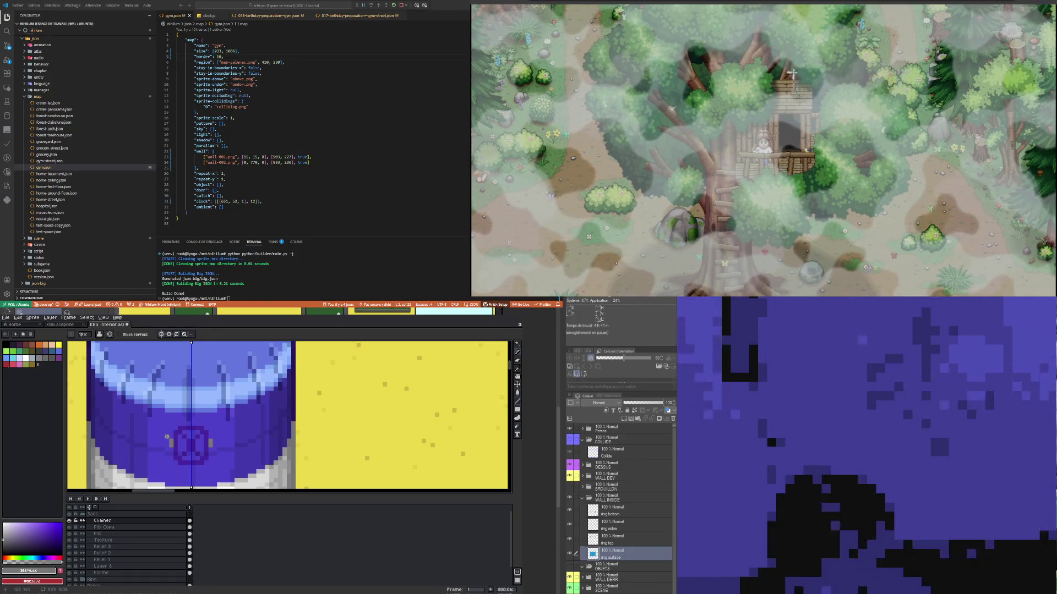
{"action": "left_click", "coordinate": [168, 433]}
{"action": "left_click_drag", "start_coordinate": [167, 434], "coordinate": [175, 424]}
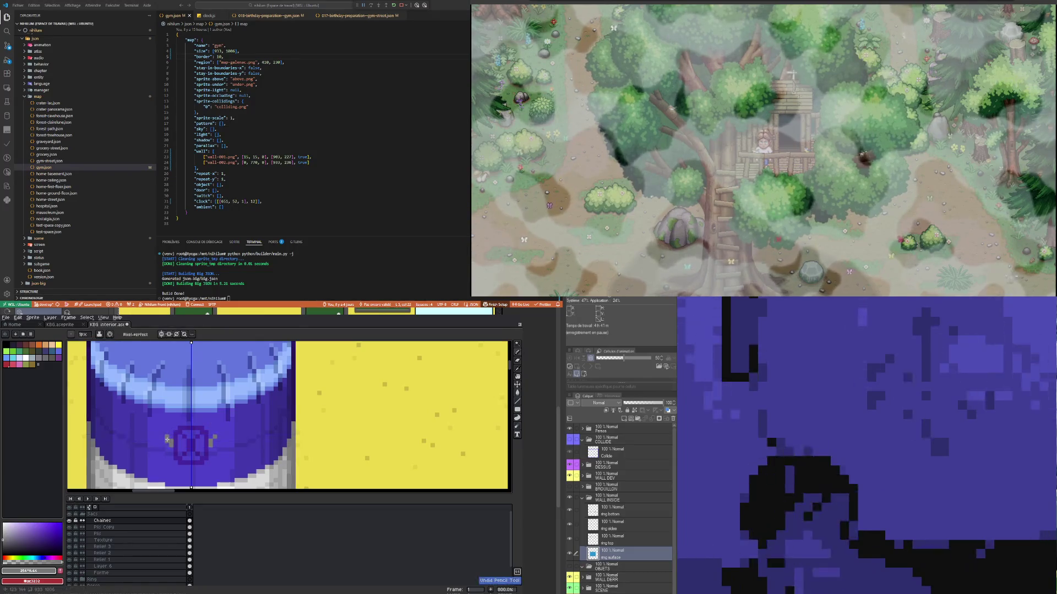
{"action": "left_click_drag", "start_coordinate": [168, 437], "coordinate": [167, 420]}
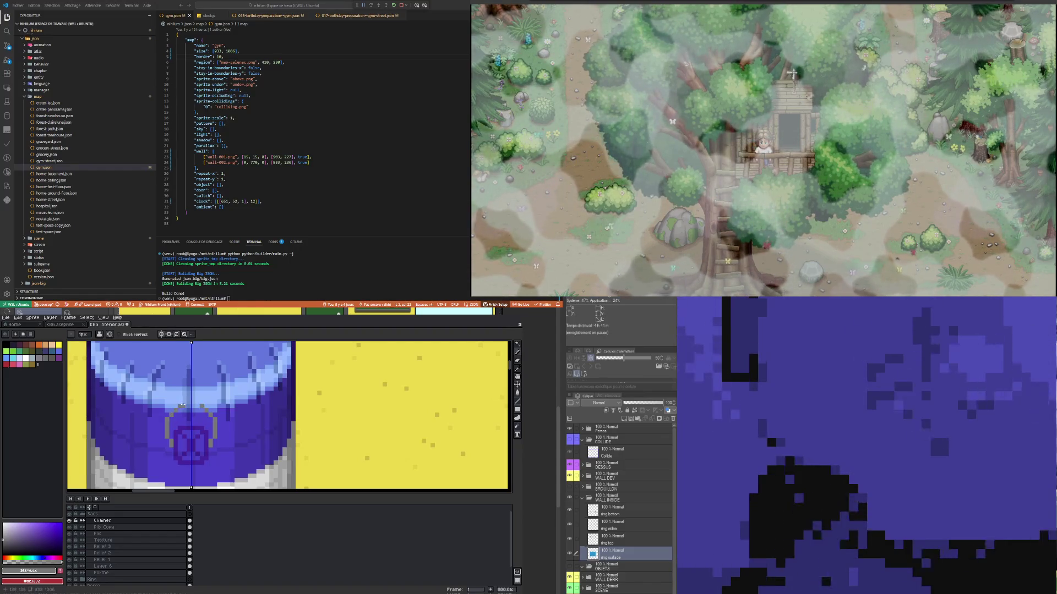
{"action": "scroll", "coordinate": [196, 406], "scroll_direction": "down", "scroll_amount": 2}
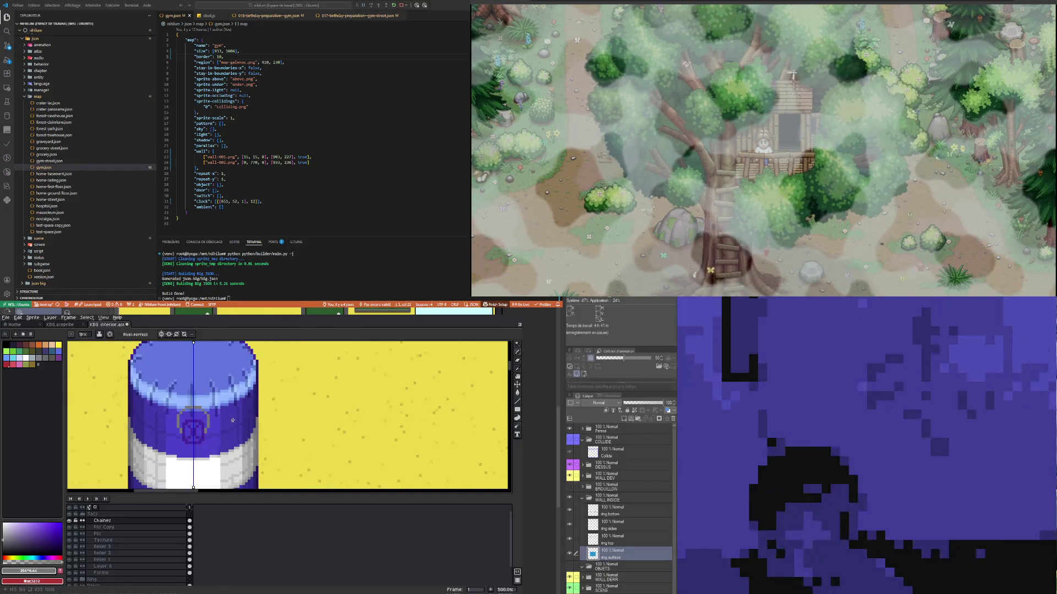
{"action": "scroll", "coordinate": [221, 413], "scroll_direction": "down", "scroll_amount": 2}
{"action": "scroll", "coordinate": [215, 379], "scroll_direction": "up", "scroll_amount": 2}
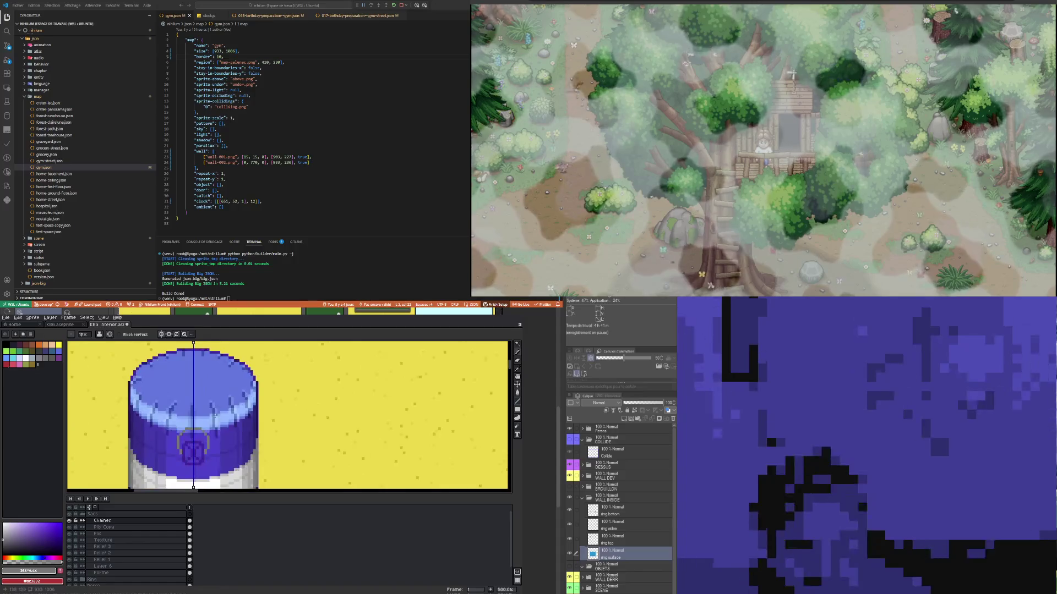
{"action": "scroll", "coordinate": [202, 432], "scroll_direction": "up", "scroll_amount": 2}
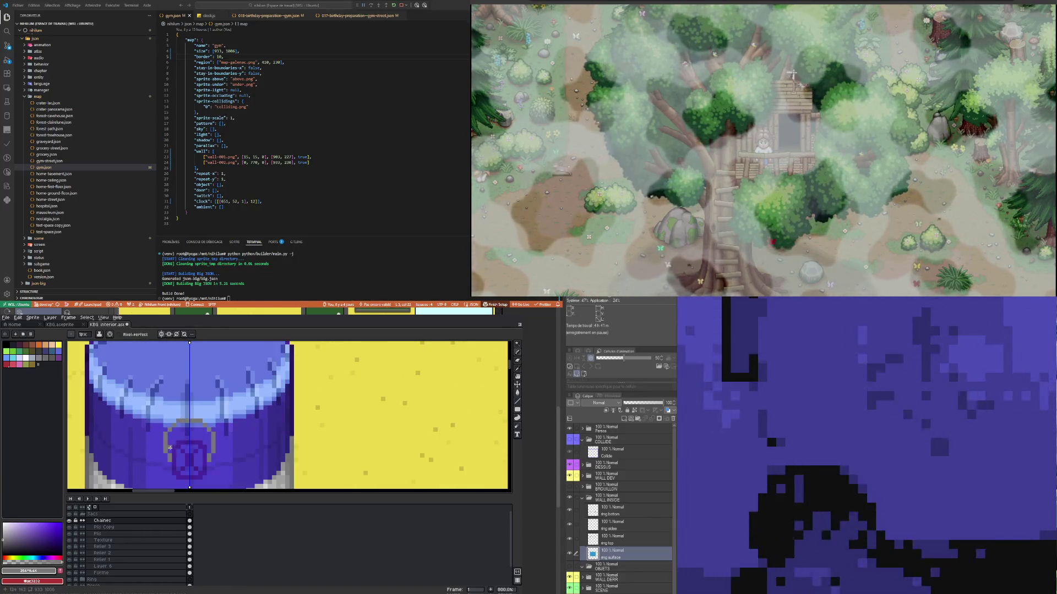
{"action": "scroll", "coordinate": [90, 380], "scroll_direction": "down", "scroll_amount": 1}
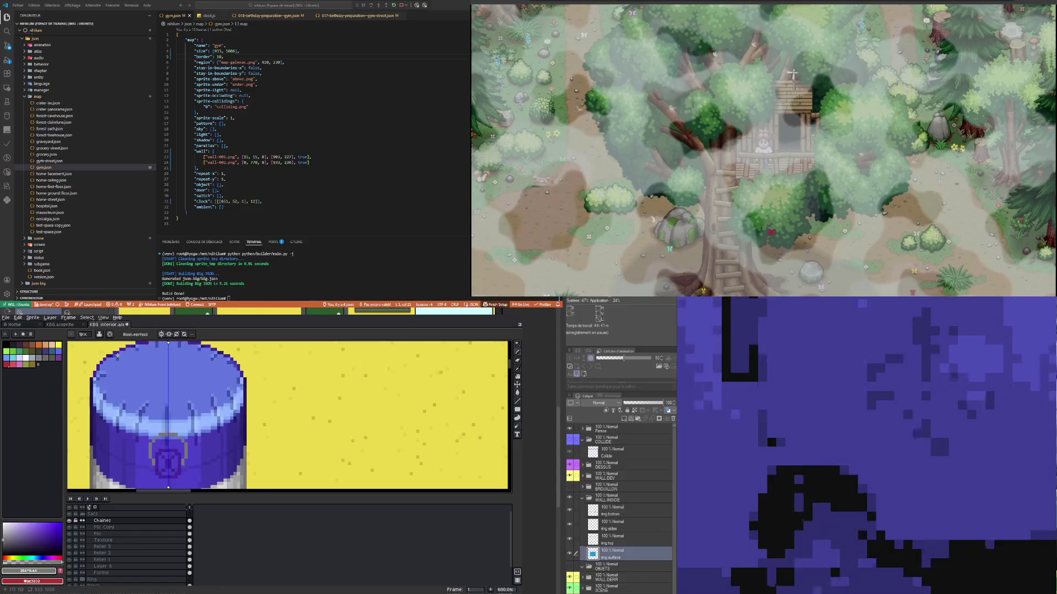
{"action": "scroll", "coordinate": [87, 373], "scroll_direction": "down", "scroll_amount": 1}
{"action": "scroll", "coordinate": [128, 452], "scroll_direction": "up", "scroll_amount": 3}
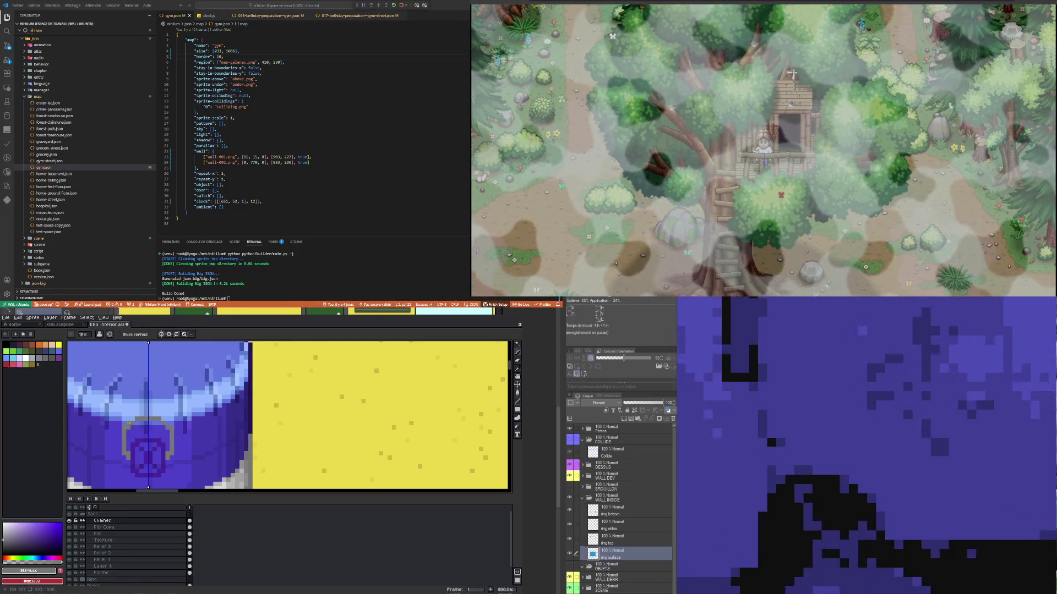
{"action": "left_click_drag", "start_coordinate": [134, 418], "coordinate": [154, 413]}
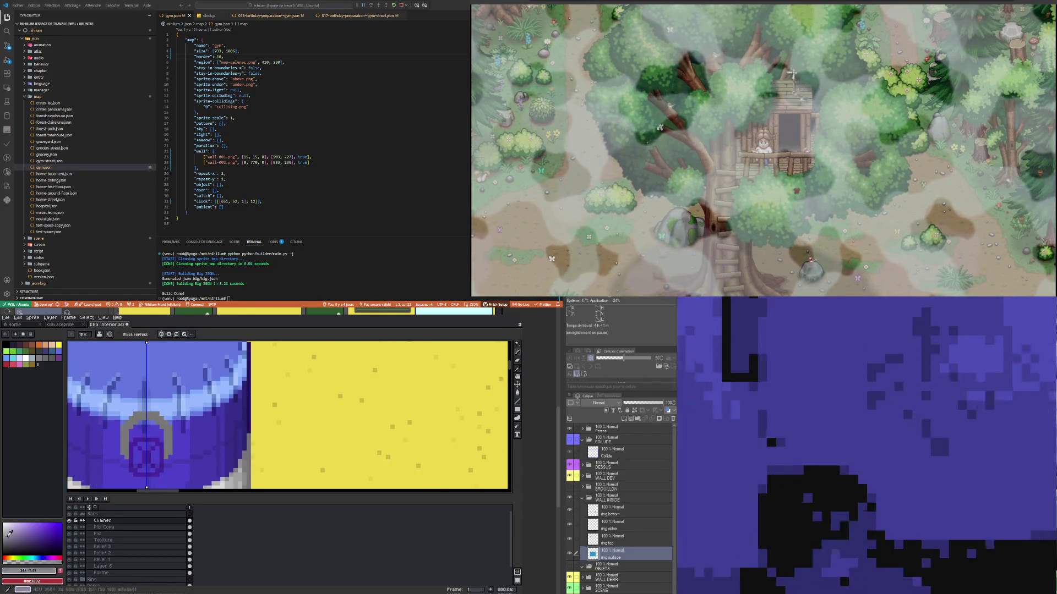
Step: Add light-grey highlight pixels along the top and side of the grey arch
{"action": "scroll", "coordinate": [110, 420], "scroll_direction": "up", "scroll_amount": 3}
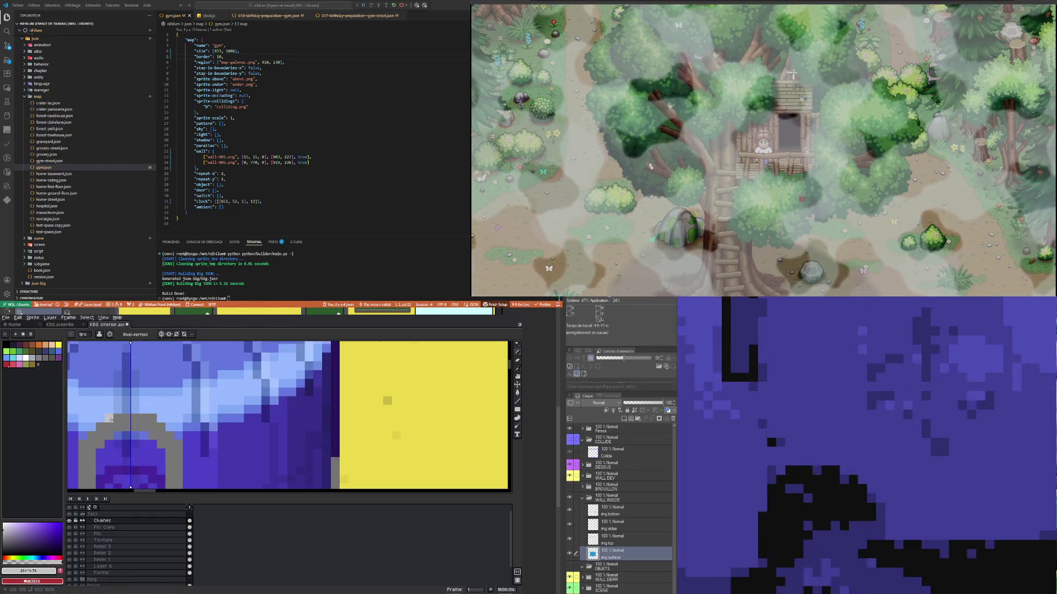
{"action": "left_click_drag", "start_coordinate": [110, 420], "coordinate": [156, 420]}
{"action": "left_click", "coordinate": [160, 428]}
{"action": "left_click", "coordinate": [170, 436]}
{"action": "left_click", "coordinate": [178, 444]}
{"action": "left_click", "coordinate": [178, 436]}
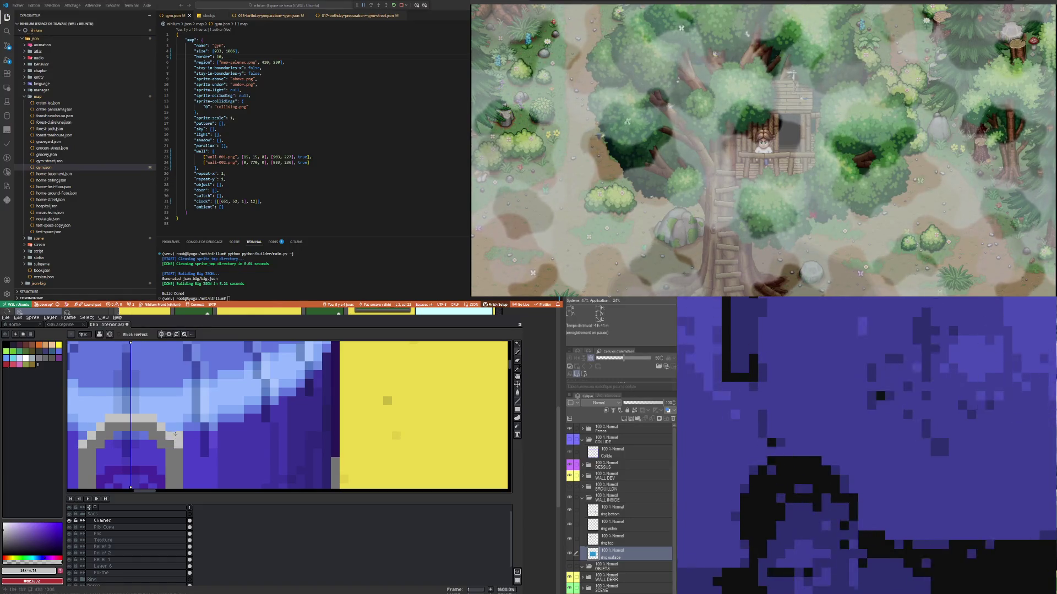
{"action": "scroll", "coordinate": [175, 436], "scroll_direction": "down", "scroll_amount": 3}
{"action": "scroll", "coordinate": [132, 440], "scroll_direction": "up", "scroll_amount": 2}
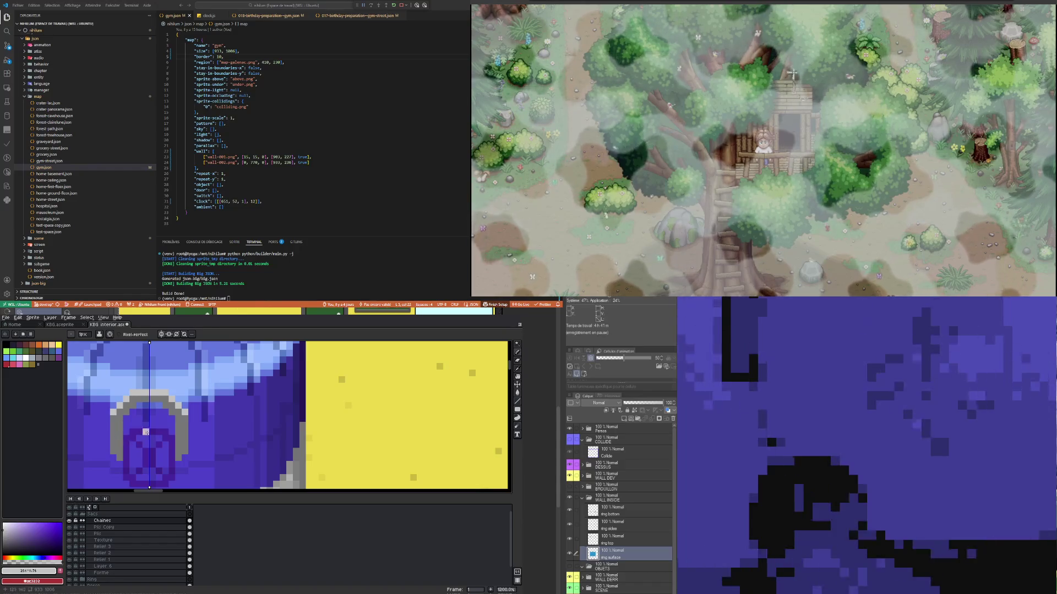
{"action": "scroll", "coordinate": [146, 388], "scroll_direction": "up", "scroll_amount": 3}
{"action": "scroll", "coordinate": [151, 395], "scroll_direction": "down", "scroll_amount": 5}
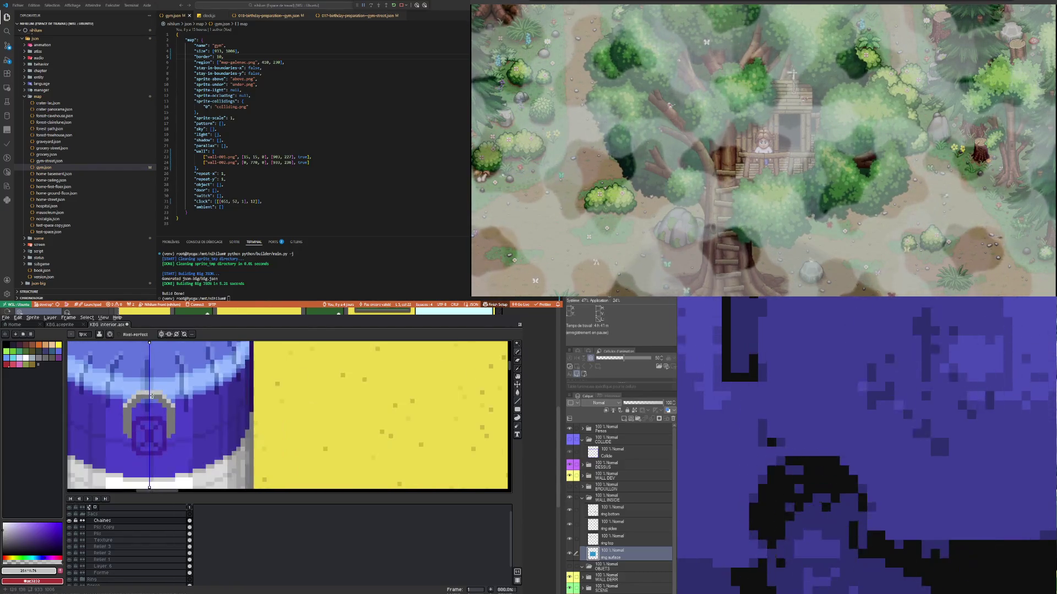
{"action": "scroll", "coordinate": [152, 396], "scroll_direction": "up", "scroll_amount": 2}
{"action": "scroll", "coordinate": [162, 424], "scroll_direction": "down", "scroll_amount": 2}
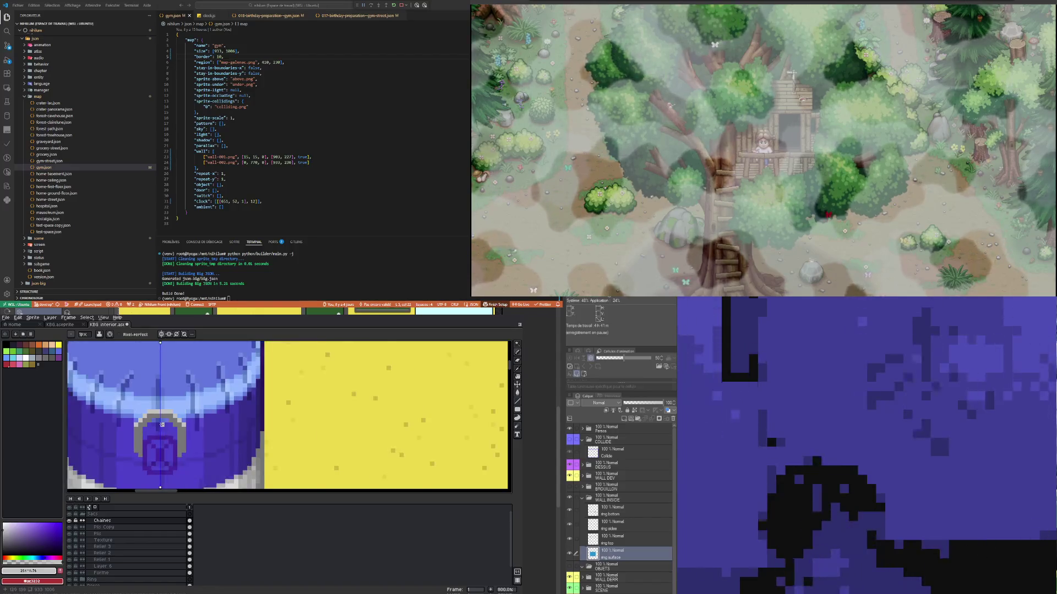
{"action": "scroll", "coordinate": [162, 424], "scroll_direction": "up", "scroll_amount": 3}
Step: Pick a darker grey from the ring's colour and shade the arc, mirrored on both sides
{"action": "left_click", "coordinate": [142, 420], "text": "alt"}
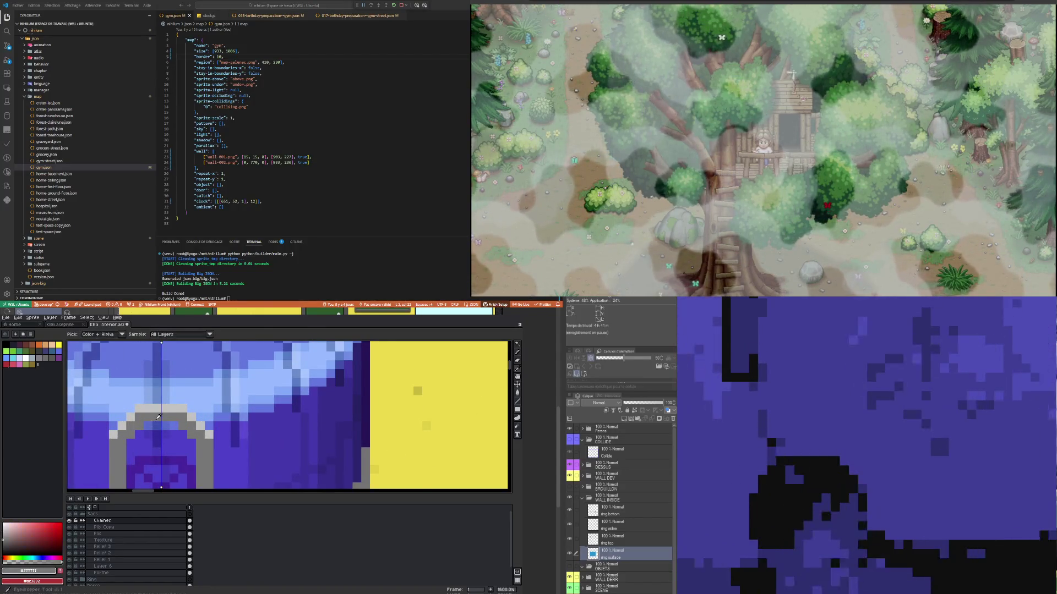
{"action": "left_click", "coordinate": [4, 542]}
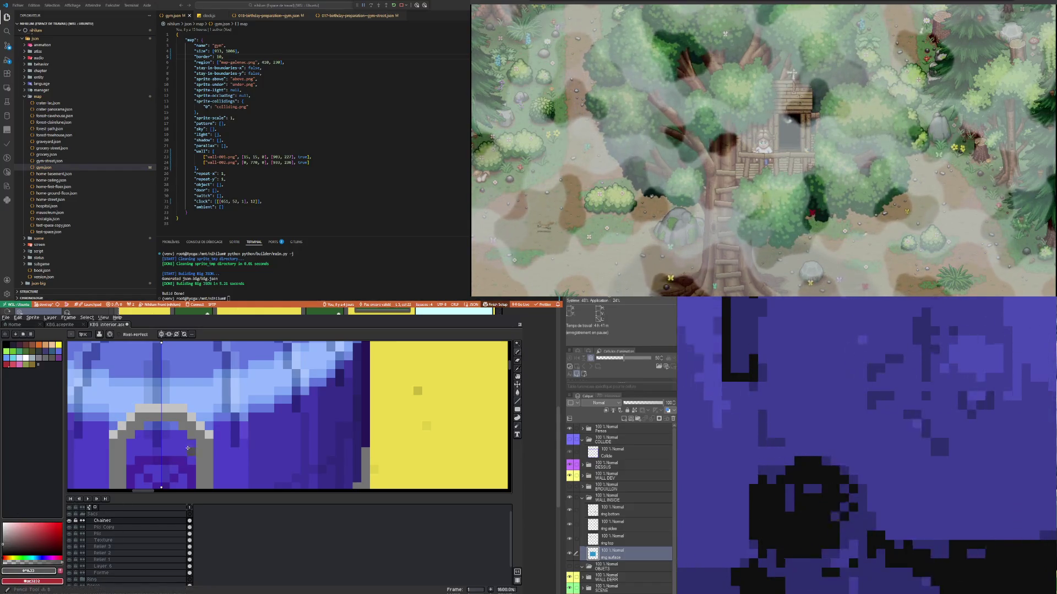
{"action": "left_click", "coordinate": [151, 425]}
{"action": "left_click", "coordinate": [169, 427]}
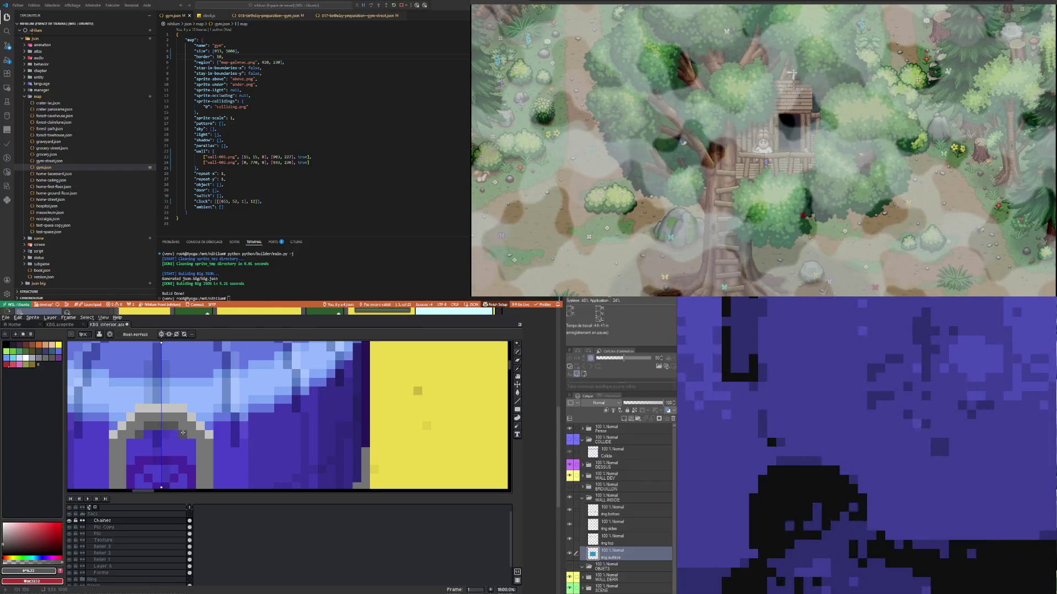
{"action": "scroll", "coordinate": [137, 446], "scroll_direction": "down", "scroll_amount": 3}
{"action": "scroll", "coordinate": [124, 446], "scroll_direction": "up", "scroll_amount": 2}
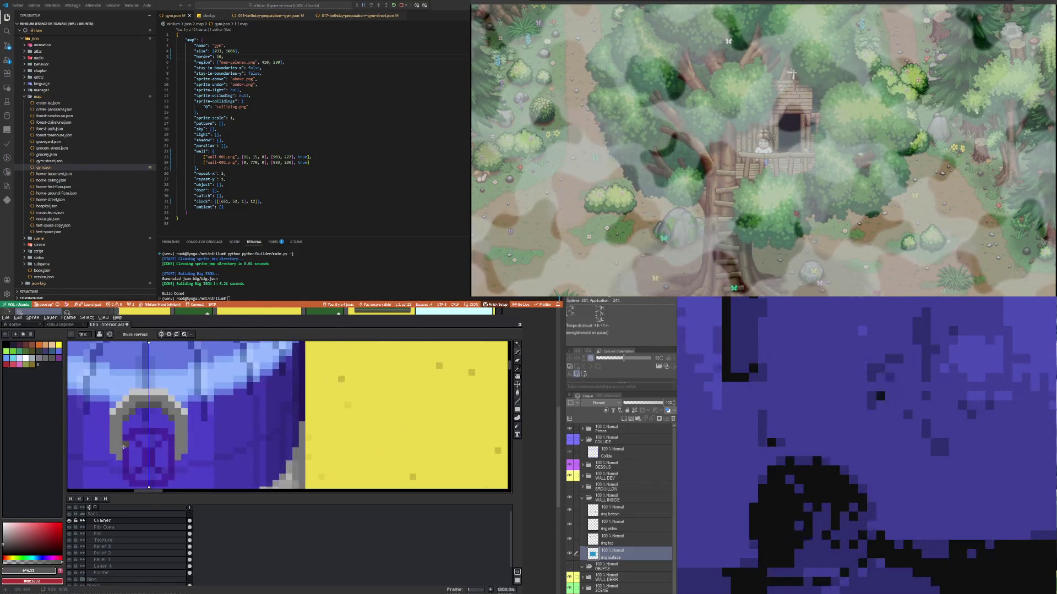
{"action": "left_click_drag", "start_coordinate": [122, 425], "coordinate": [120, 443]}
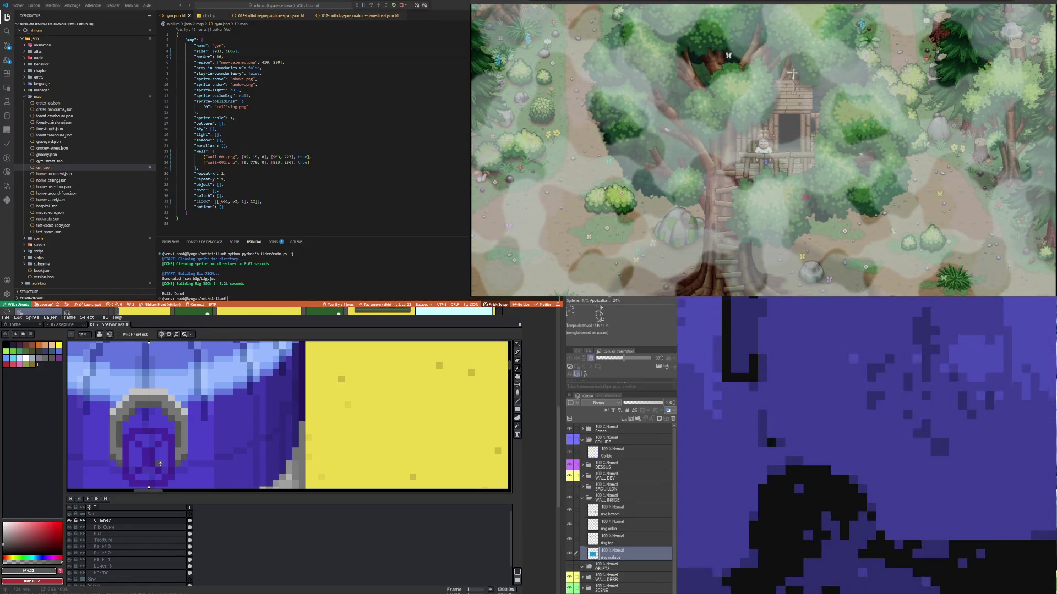
{"action": "scroll", "coordinate": [189, 421], "scroll_direction": "down", "scroll_amount": 3}
{"action": "scroll", "coordinate": [189, 435], "scroll_direction": "down", "scroll_amount": 3}
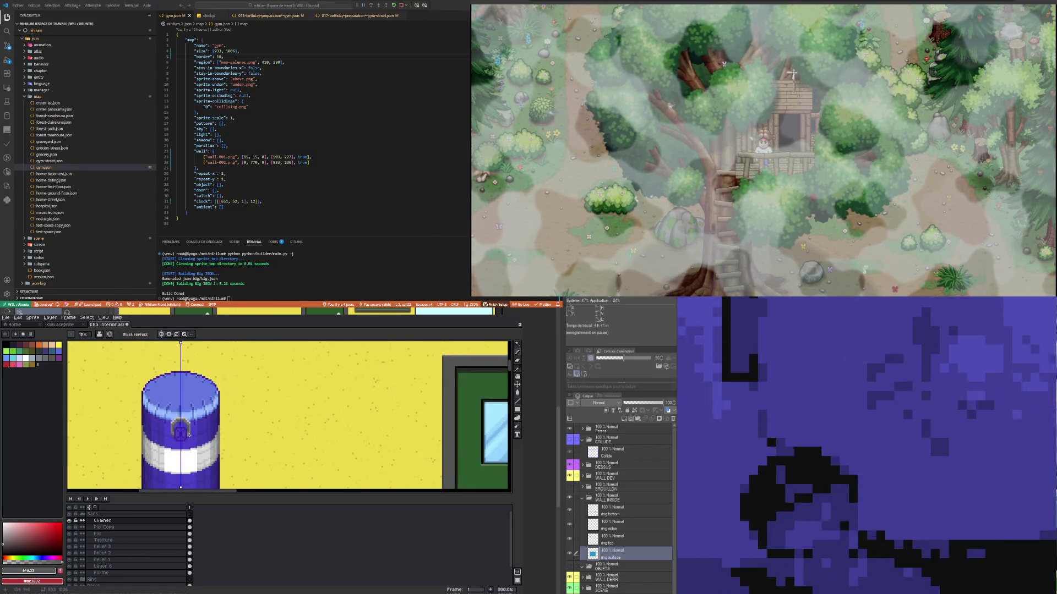
{"action": "scroll", "coordinate": [185, 421], "scroll_direction": "up", "scroll_amount": 2}
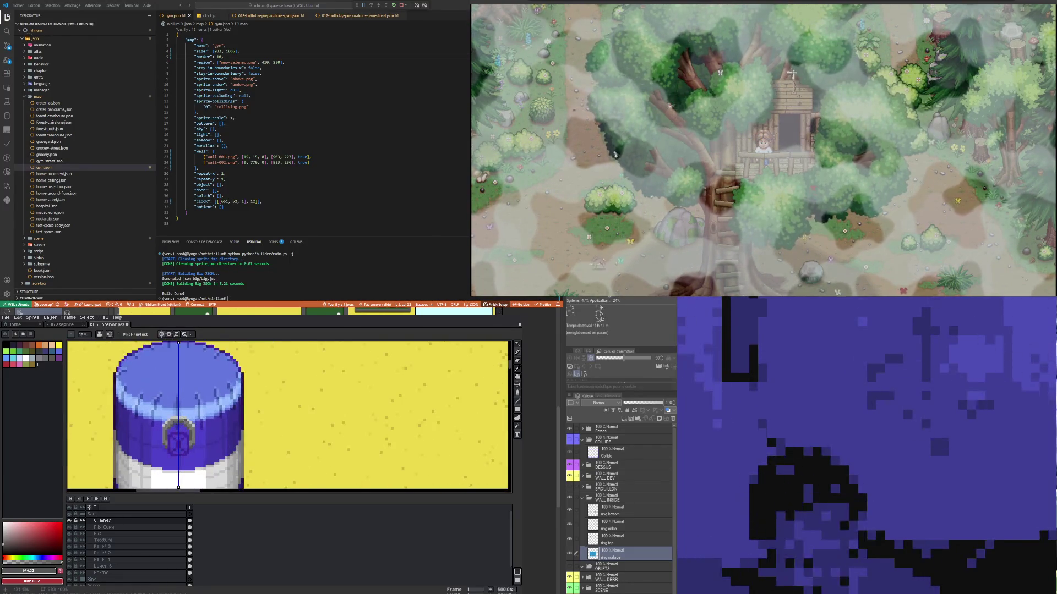
{"action": "scroll", "coordinate": [184, 418], "scroll_direction": "down", "scroll_amount": 2}
{"action": "scroll", "coordinate": [170, 380], "scroll_direction": "up", "scroll_amount": 2}
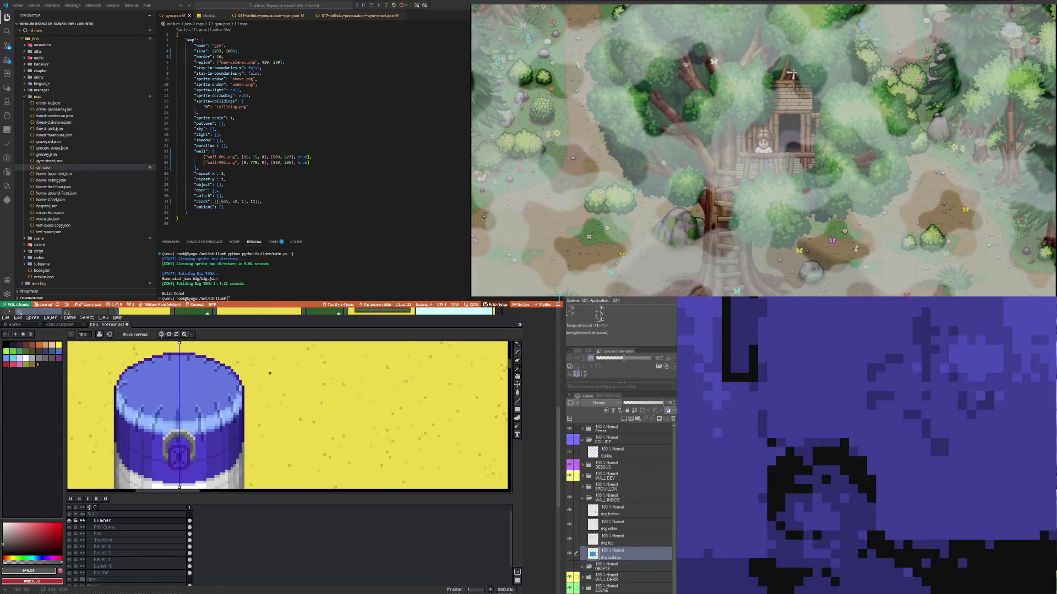
{"action": "scroll", "coordinate": [248, 384], "scroll_direction": "up", "scroll_amount": 1}
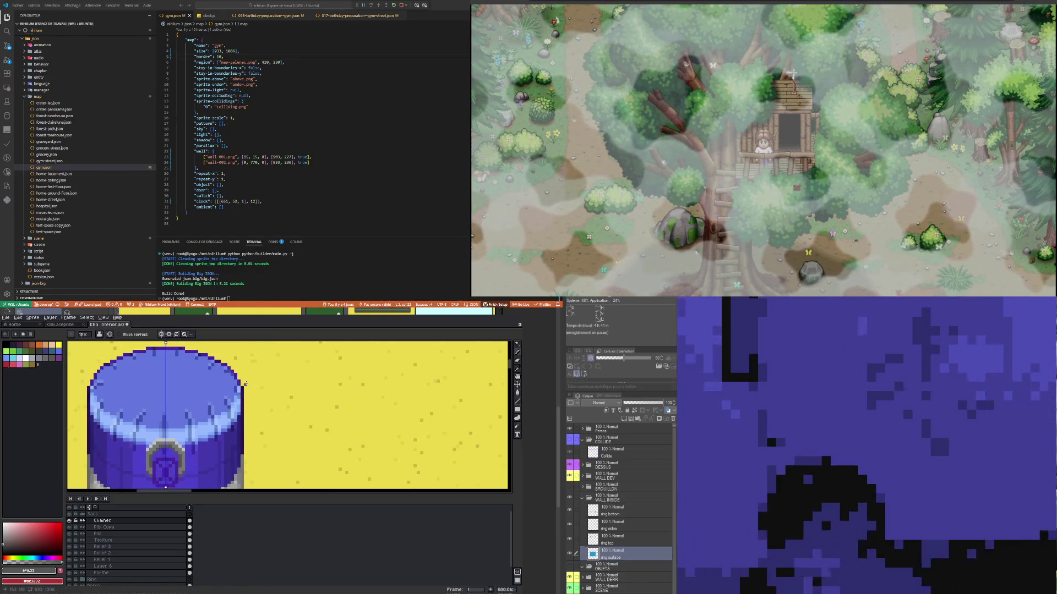
{"action": "left_click", "coordinate": [178, 443], "text": "alt"}
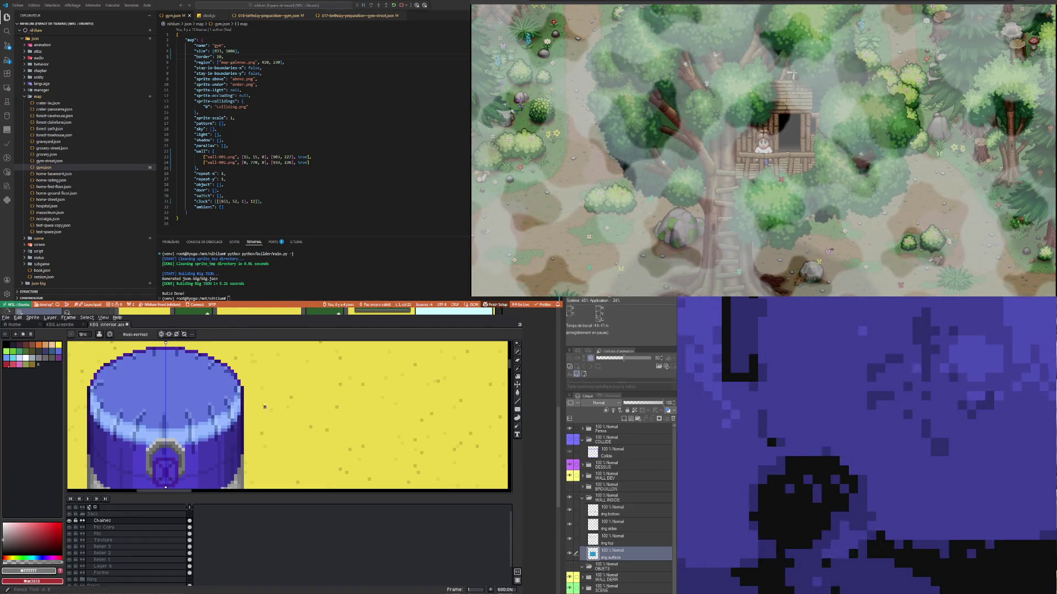
{"action": "scroll", "coordinate": [246, 388], "scroll_direction": "up", "scroll_amount": 1}
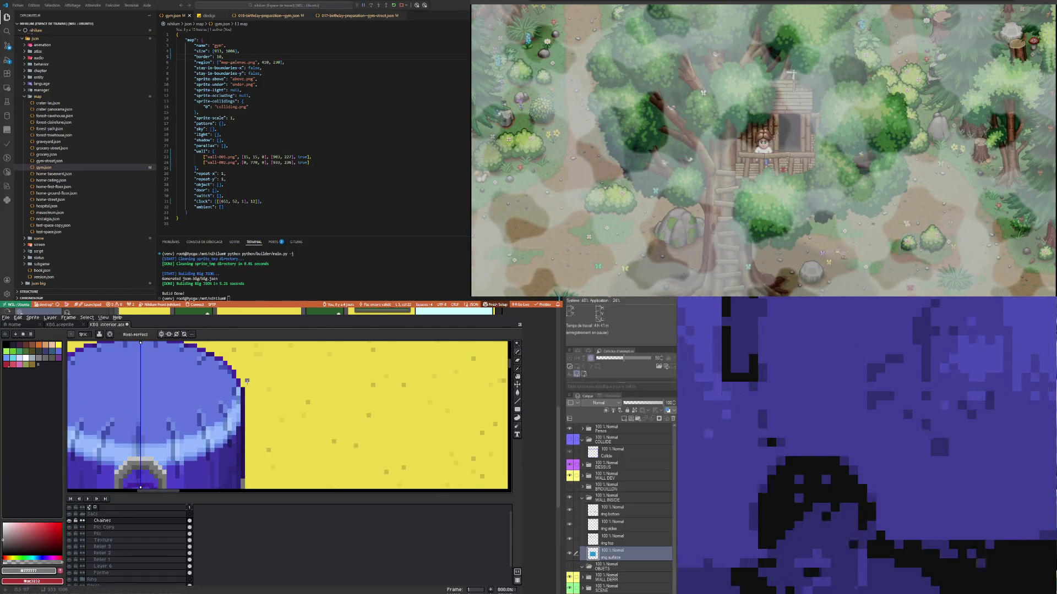
Step: Draw a grey bracket along the right side of the punching bag
{"action": "mouse_move", "coordinate": [247, 381]}
{"action": "left_mouse_down"}
{"action": "mouse_move", "coordinate": [247, 398]}
{"action": "mouse_move", "coordinate": [252, 382]}
{"action": "left_mouse_up"}
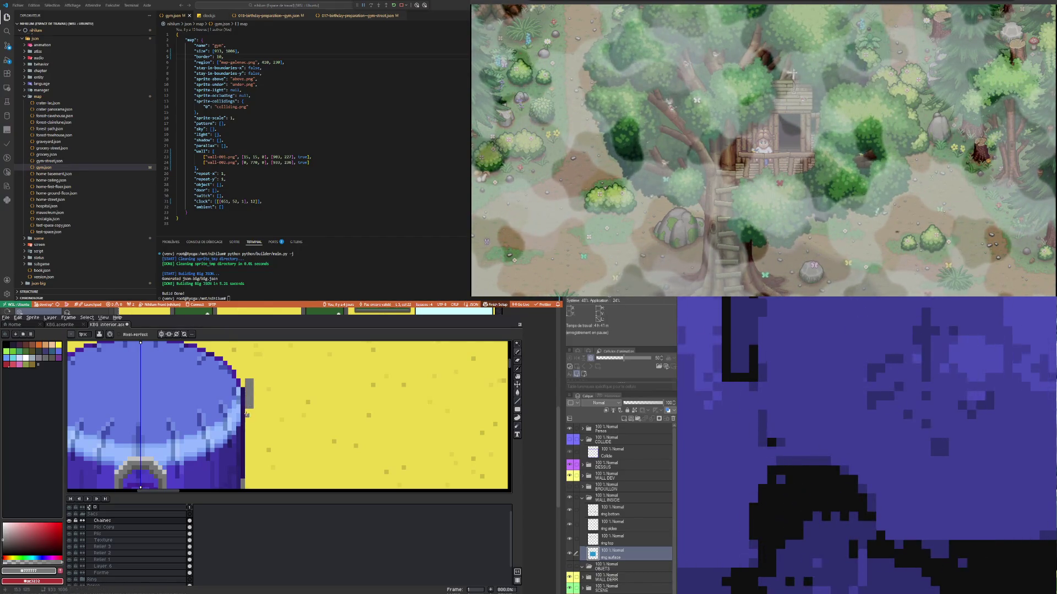
{"action": "scroll", "coordinate": [246, 411], "scroll_direction": "down", "scroll_amount": 4}
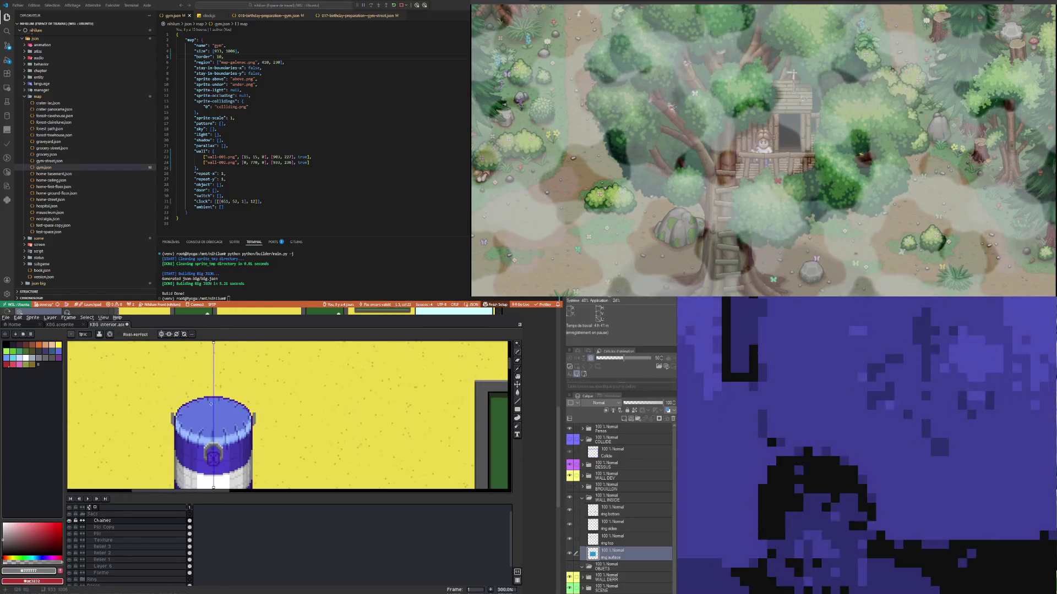
{"action": "scroll", "coordinate": [212, 405], "scroll_direction": "up", "scroll_amount": 1}
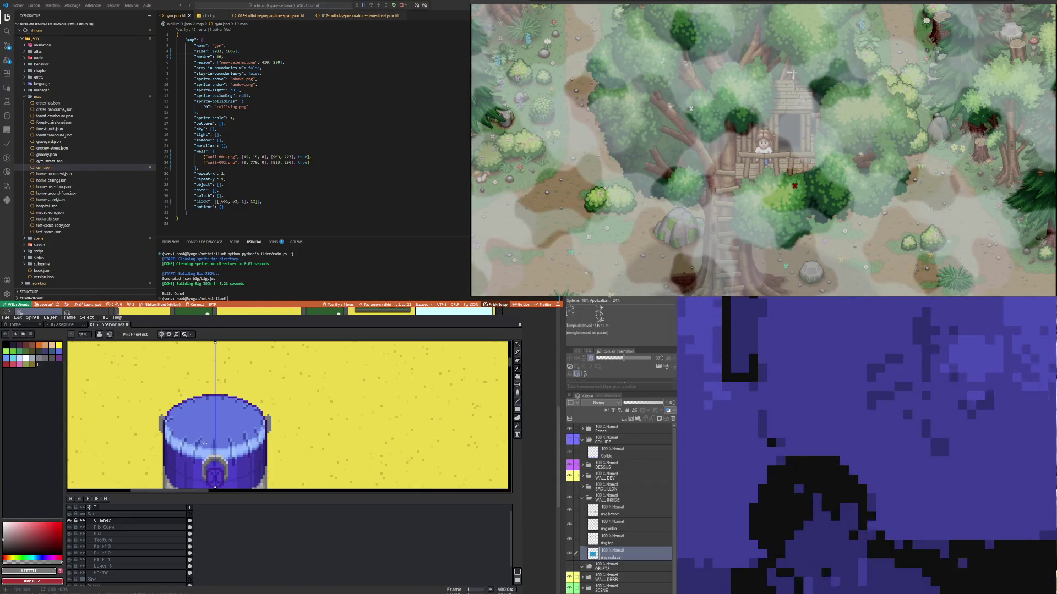
{"action": "scroll", "coordinate": [181, 424], "scroll_direction": "up", "scroll_amount": 2}
{"action": "scroll", "coordinate": [220, 447], "scroll_direction": "down", "scroll_amount": 2}
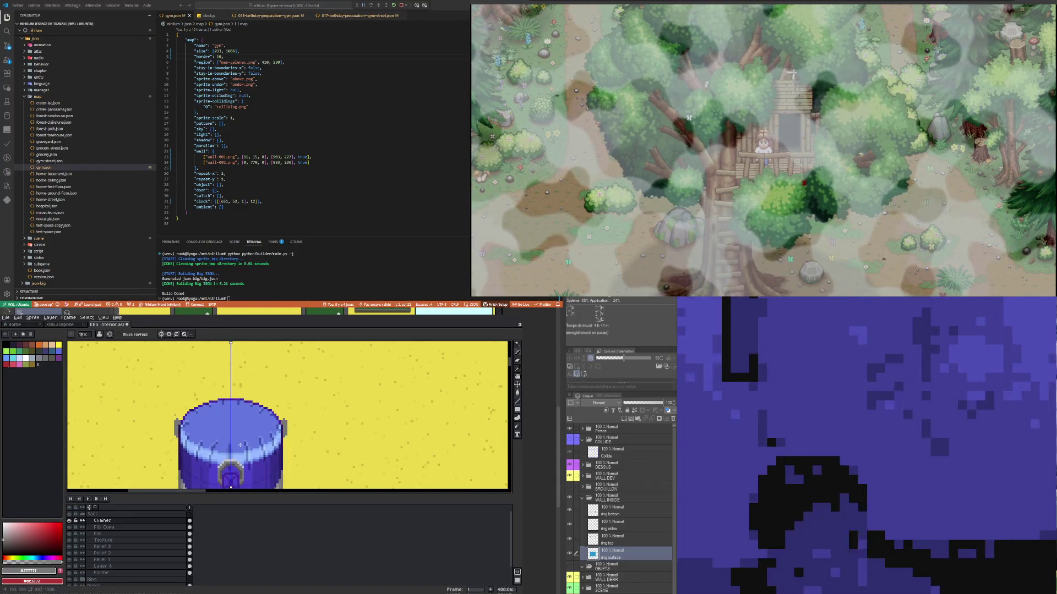
{"action": "scroll", "coordinate": [235, 435], "scroll_direction": "down", "scroll_amount": 2}
{"action": "scroll", "coordinate": [231, 455], "scroll_direction": "up", "scroll_amount": 3}
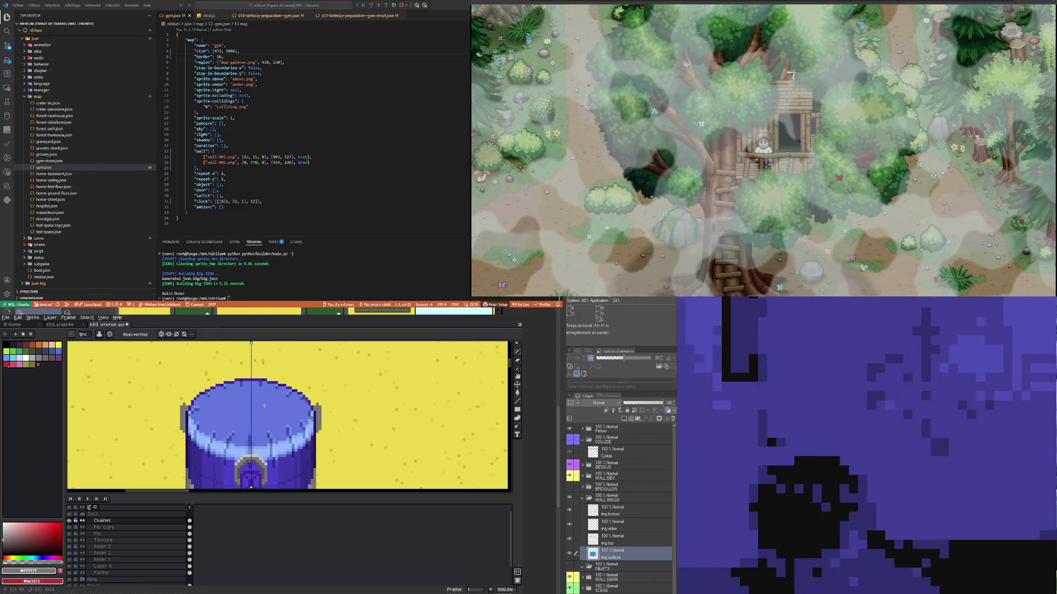
{"action": "scroll", "coordinate": [250, 421], "scroll_direction": "up", "scroll_amount": 1}
Step: Sample the dark grey from the bag's ring as the drawing colour
{"action": "key", "text": "i"}
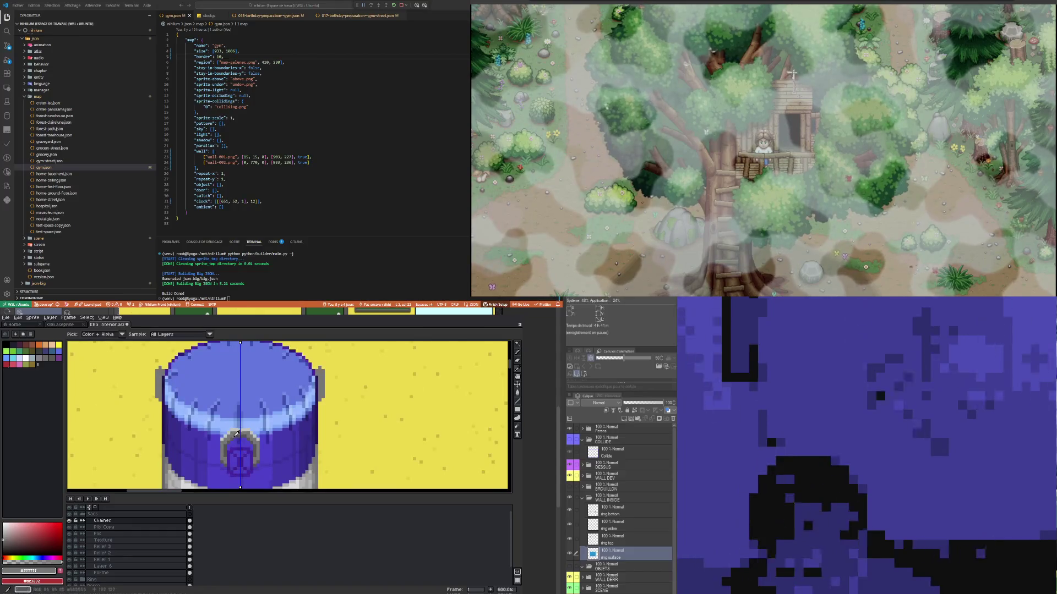
{"action": "left_click", "coordinate": [238, 434]}
{"action": "key", "text": "b"}
{"action": "scroll", "coordinate": [151, 390], "scroll_direction": "up", "scroll_amount": 4}
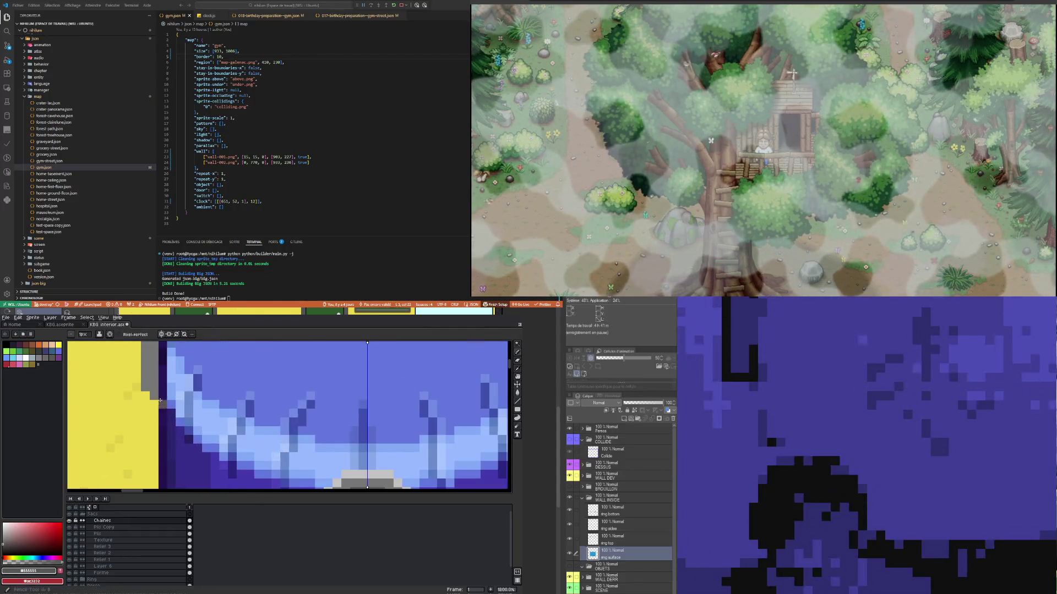
{"action": "scroll", "coordinate": [157, 417], "scroll_direction": "down", "scroll_amount": 4}
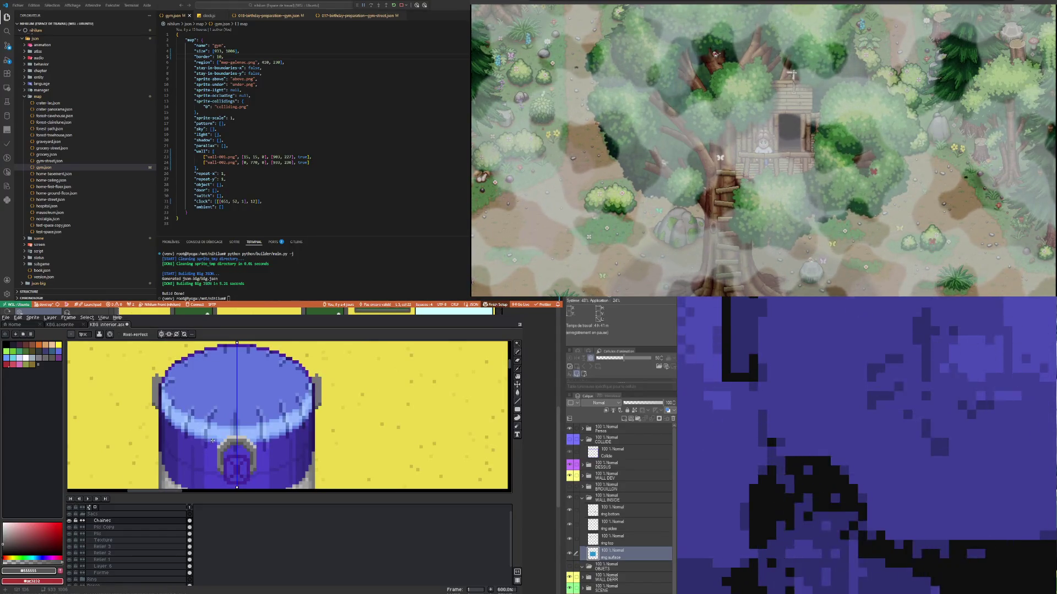
Step: Pick the ring's light grey and add a highlight pixel to the left bracket
{"action": "key", "text": "i"}
{"action": "left_click", "coordinate": [236, 436]}
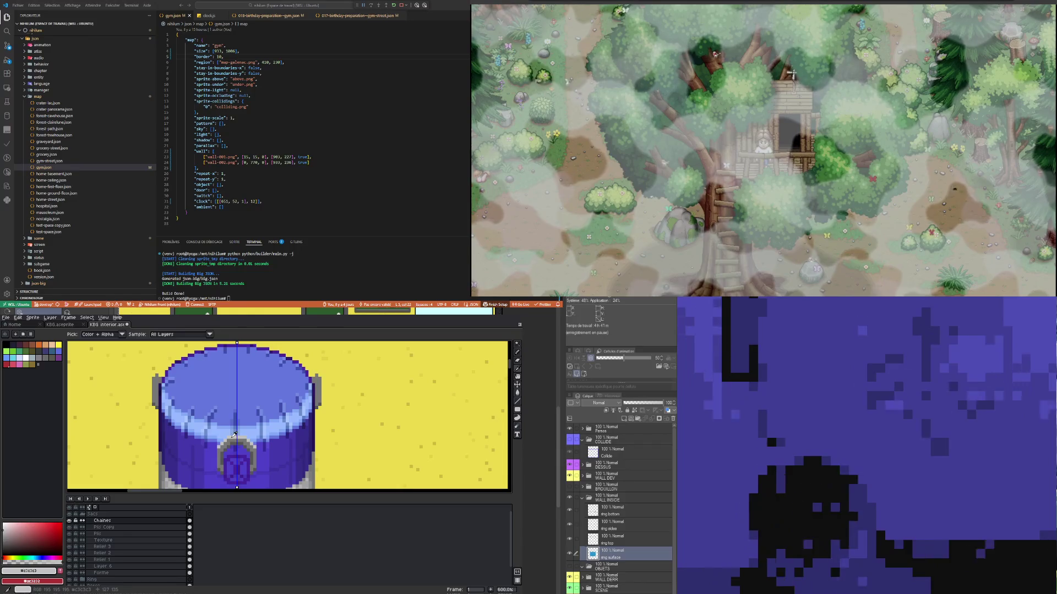
{"action": "key", "text": "b"}
{"action": "scroll", "coordinate": [209, 423], "scroll_direction": "down", "scroll_amount": 1}
{"action": "scroll", "coordinate": [174, 407], "scroll_direction": "up", "scroll_amount": 4}
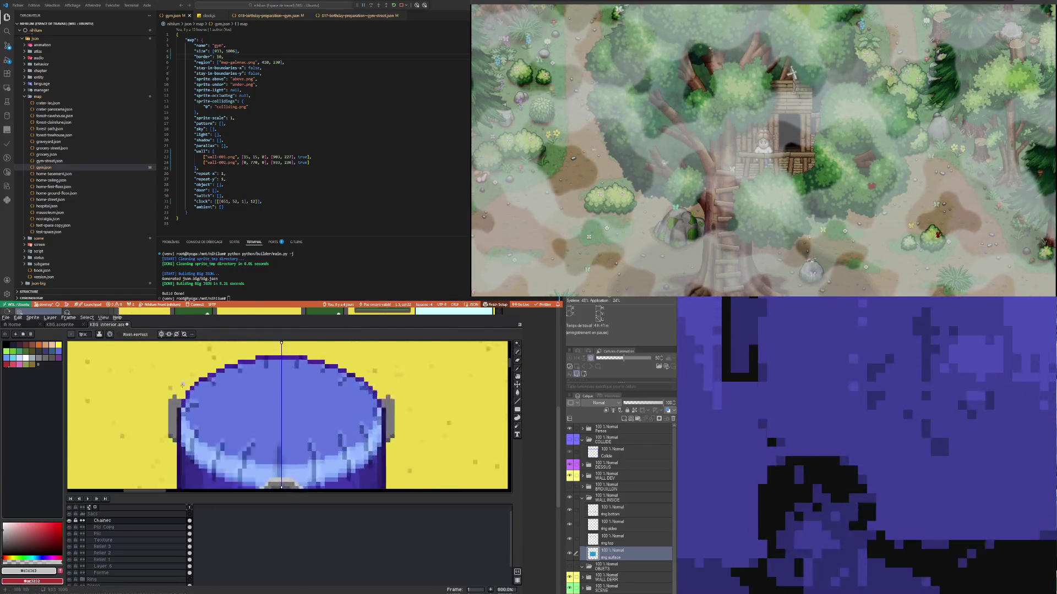
{"action": "left_click", "coordinate": [167, 408]}
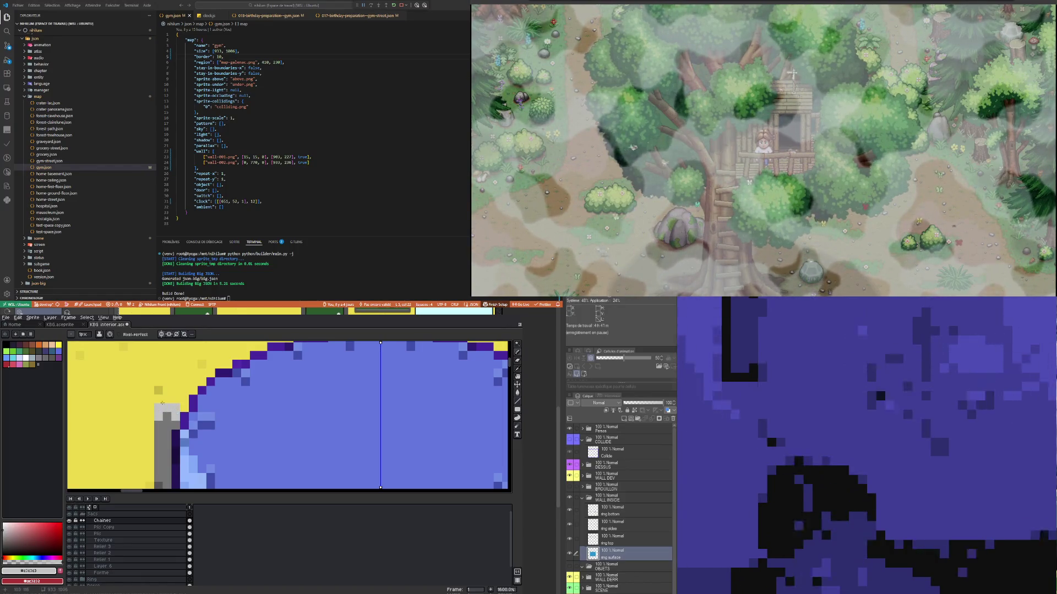
{"action": "scroll", "coordinate": [175, 396], "scroll_direction": "down", "scroll_amount": 4}
{"action": "scroll", "coordinate": [177, 390], "scroll_direction": "down", "scroll_amount": 3}
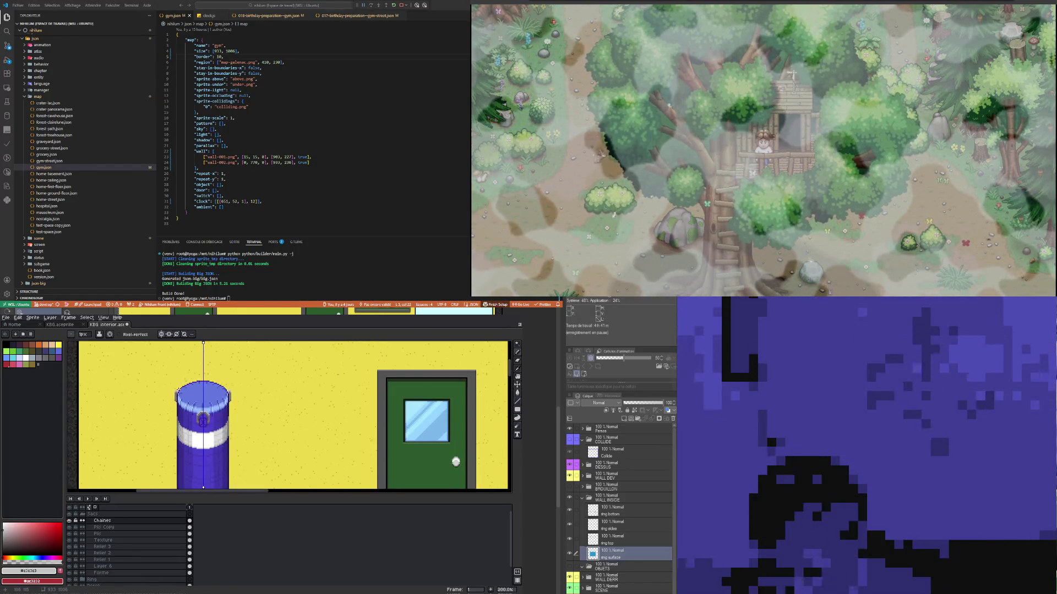
{"action": "scroll", "coordinate": [178, 389], "scroll_direction": "up", "scroll_amount": 3}
{"action": "scroll", "coordinate": [177, 381], "scroll_direction": "up", "scroll_amount": 4}
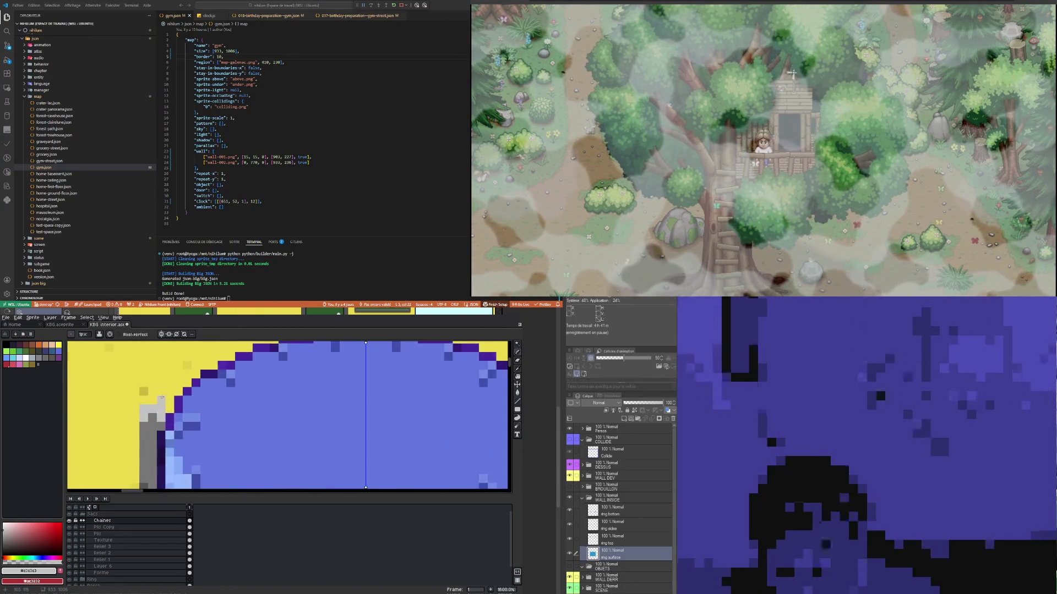
{"action": "scroll", "coordinate": [151, 405], "scroll_direction": "down", "scroll_amount": 4}
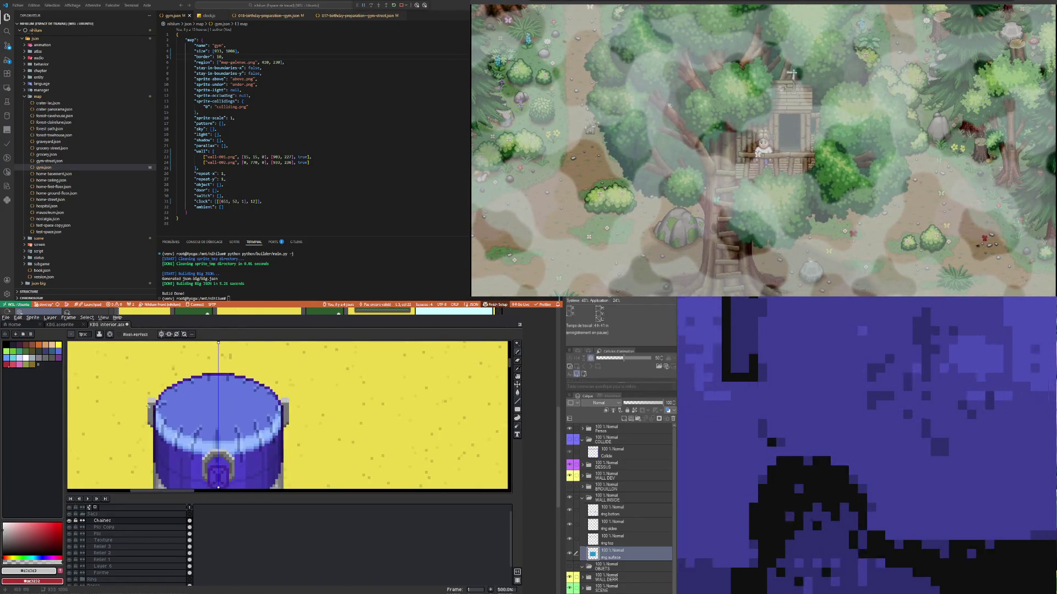
{"action": "scroll", "coordinate": [131, 404], "scroll_direction": "down", "scroll_amount": 1}
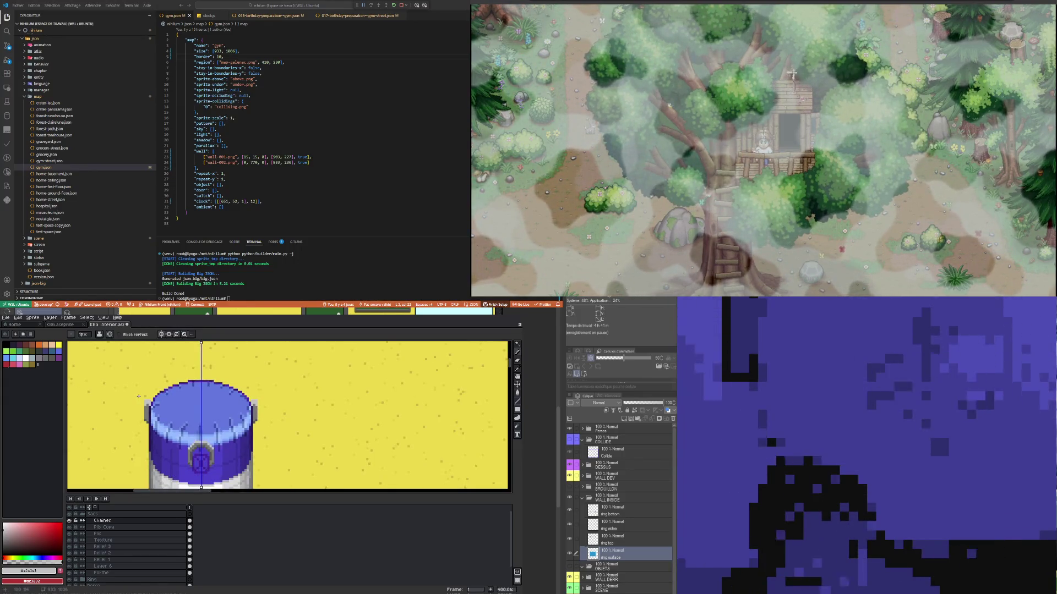
{"action": "scroll", "coordinate": [145, 396], "scroll_direction": "up", "scroll_amount": 2}
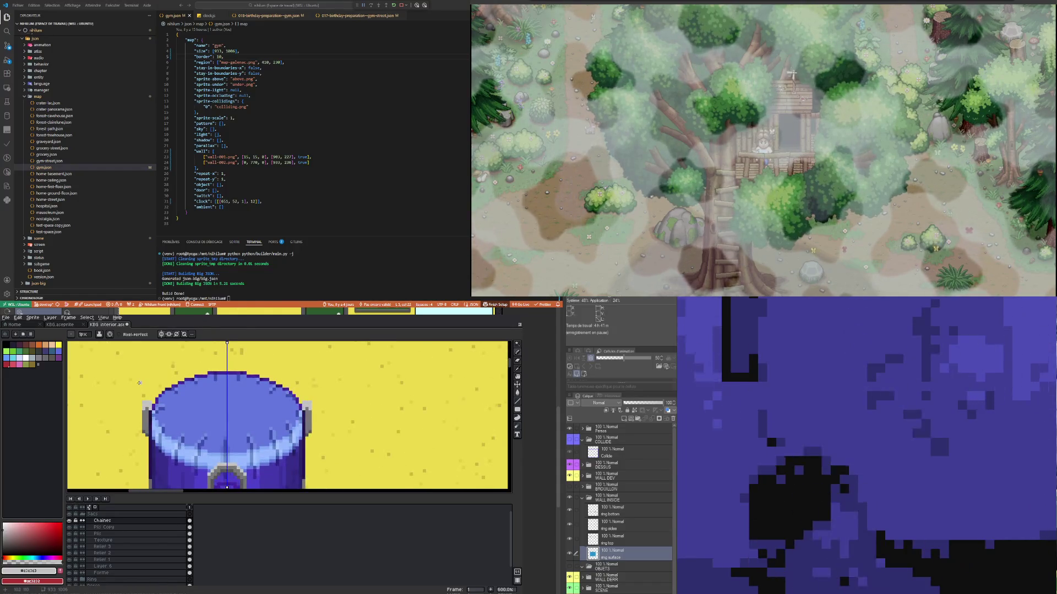
{"action": "scroll", "coordinate": [139, 382], "scroll_direction": "down", "scroll_amount": 3}
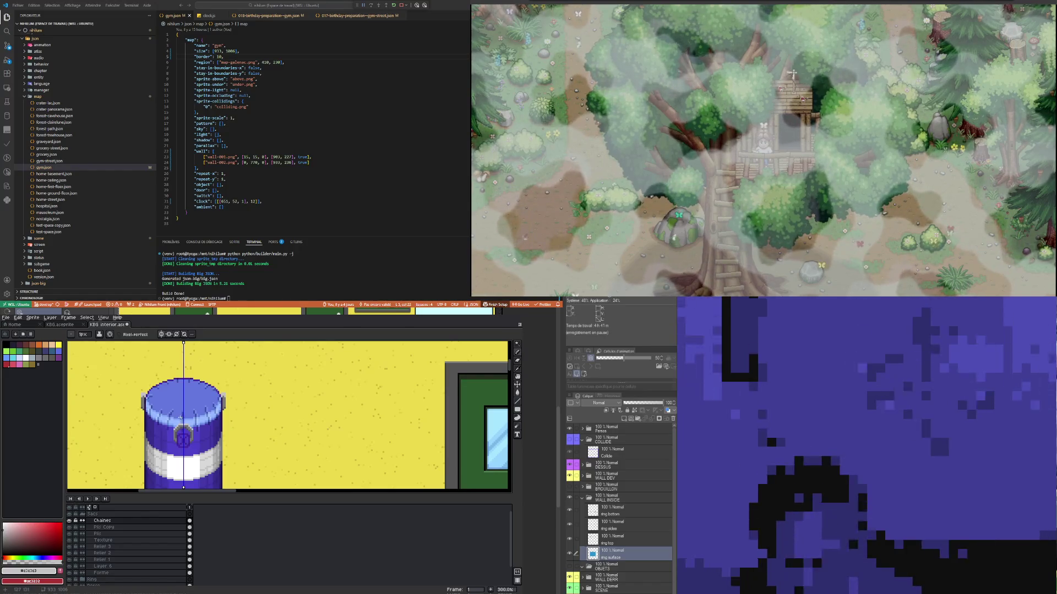
{"action": "scroll", "coordinate": [180, 417], "scroll_direction": "up", "scroll_amount": 2}
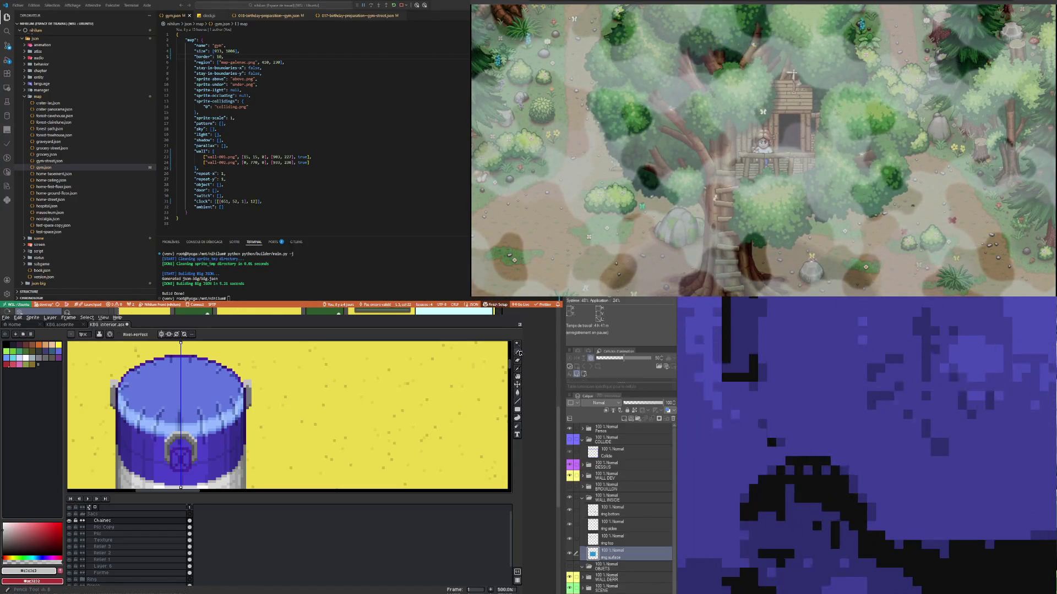
{"action": "scroll", "coordinate": [181, 436], "scroll_direction": "up", "scroll_amount": 2}
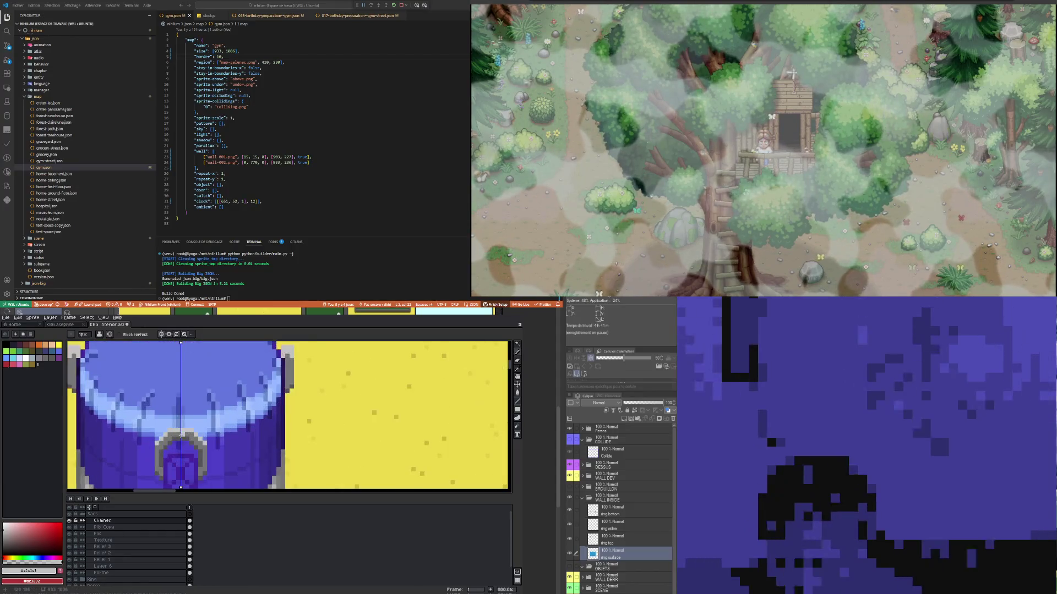
Step: Make the ring's #777777 grey the current Pencil colour
{"action": "key", "text": "i"}
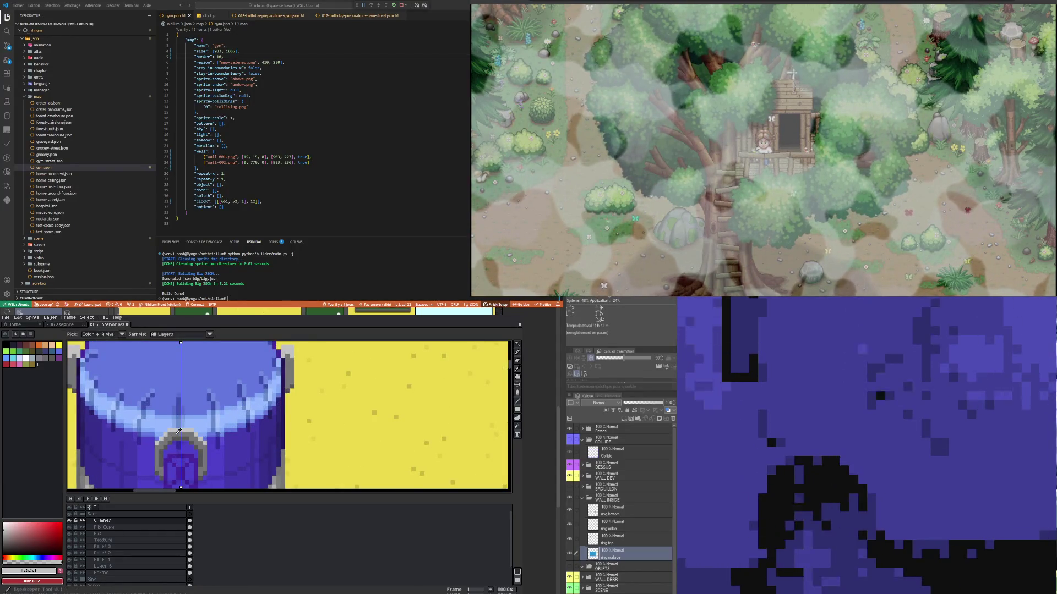
{"action": "left_click", "coordinate": [179, 430]}
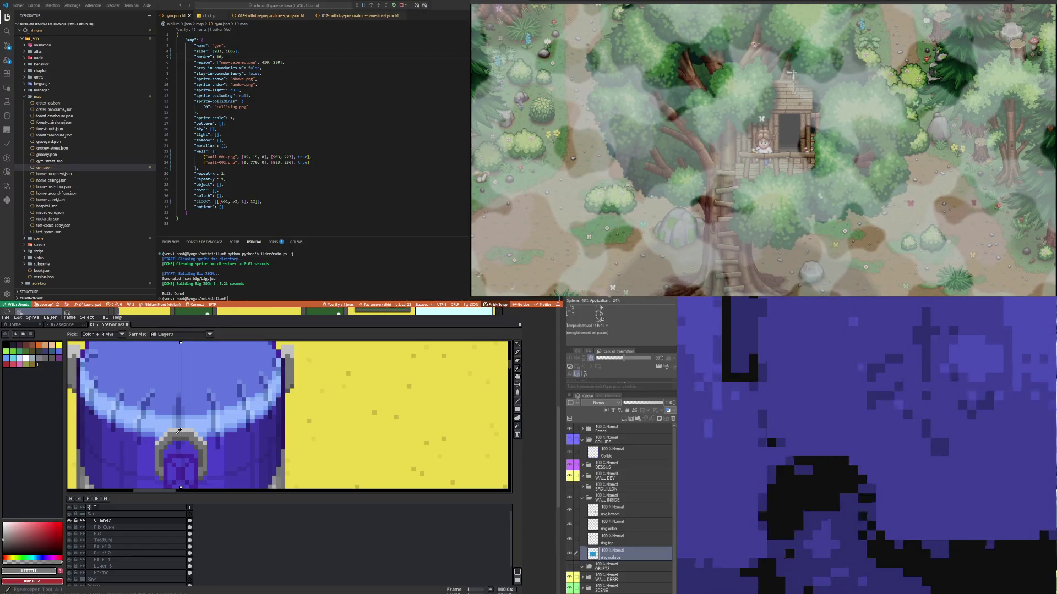
{"action": "key", "text": "b"}
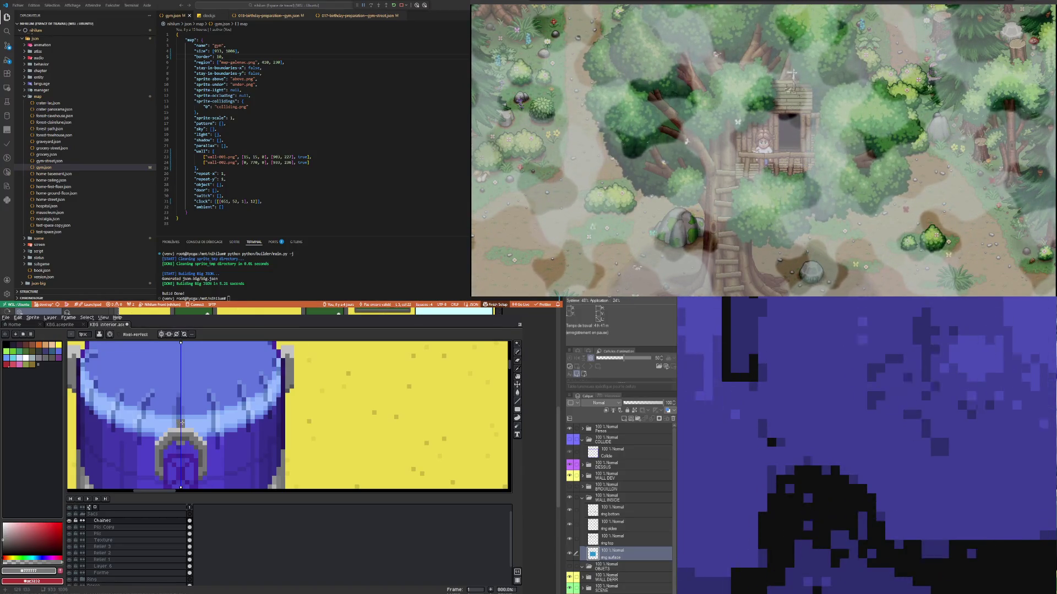
{"action": "scroll", "coordinate": [182, 422], "scroll_direction": "down", "scroll_amount": 1}
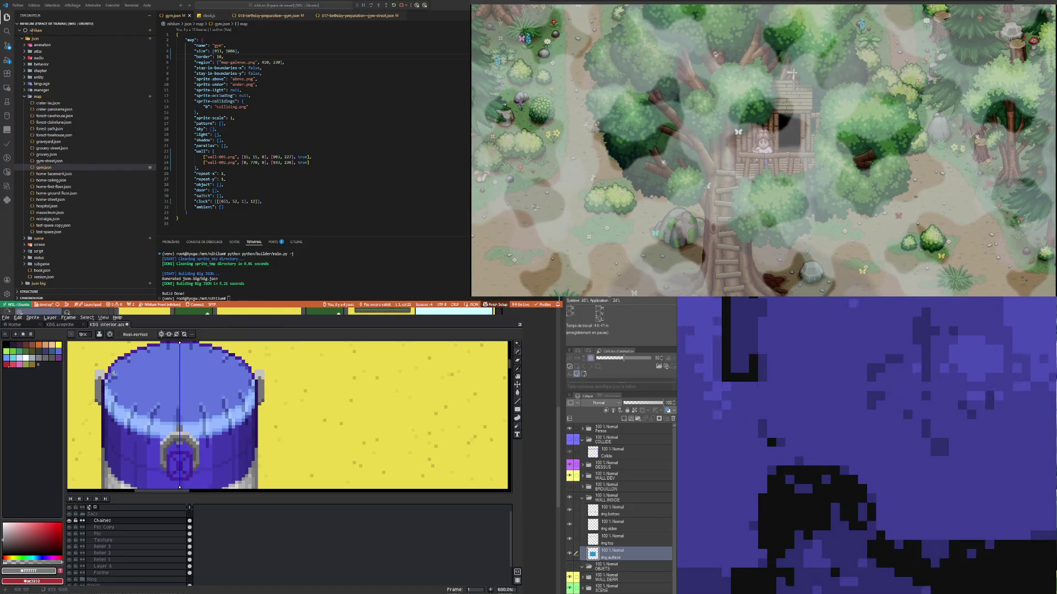
{"action": "scroll", "coordinate": [196, 409], "scroll_direction": "down", "scroll_amount": 3}
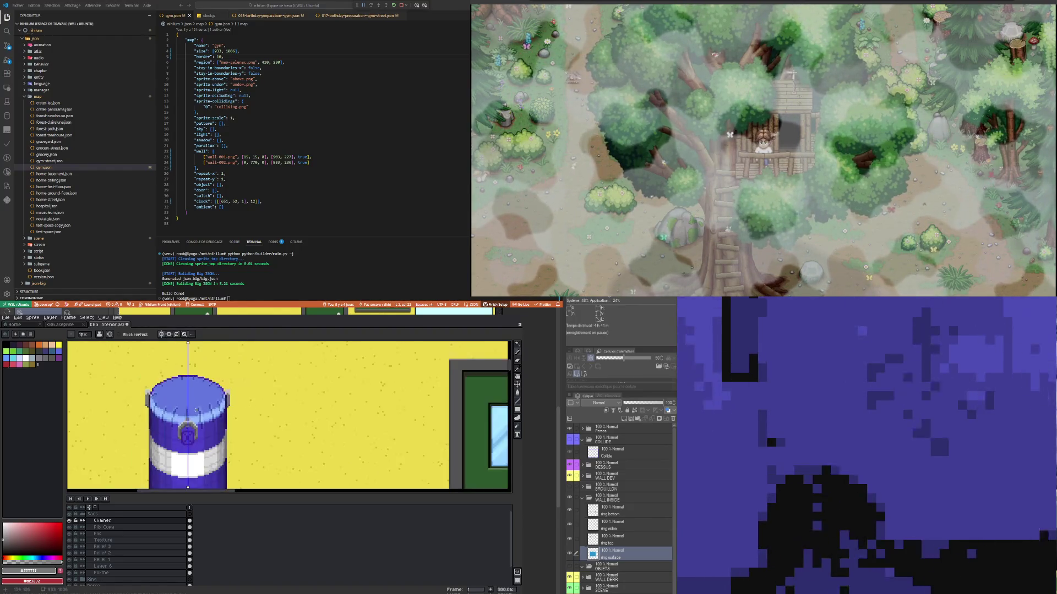
{"action": "scroll", "coordinate": [176, 368], "scroll_direction": "down", "scroll_amount": 2}
{"action": "scroll", "coordinate": [176, 368], "scroll_direction": "up", "scroll_amount": 2}
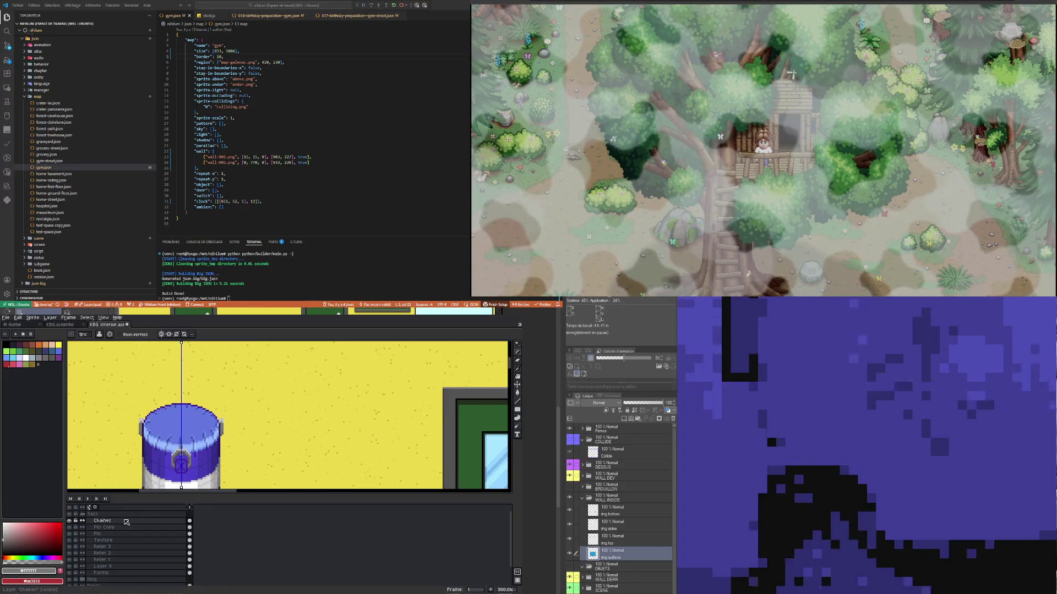
Step: Add a new empty Layer 7 and place it beneath the Chaines layer
{"action": "right_click", "coordinate": [125, 522]}
{"action": "mouse_move", "coordinate": [136, 532]}
{"action": "left_click", "coordinate": [187, 533]}
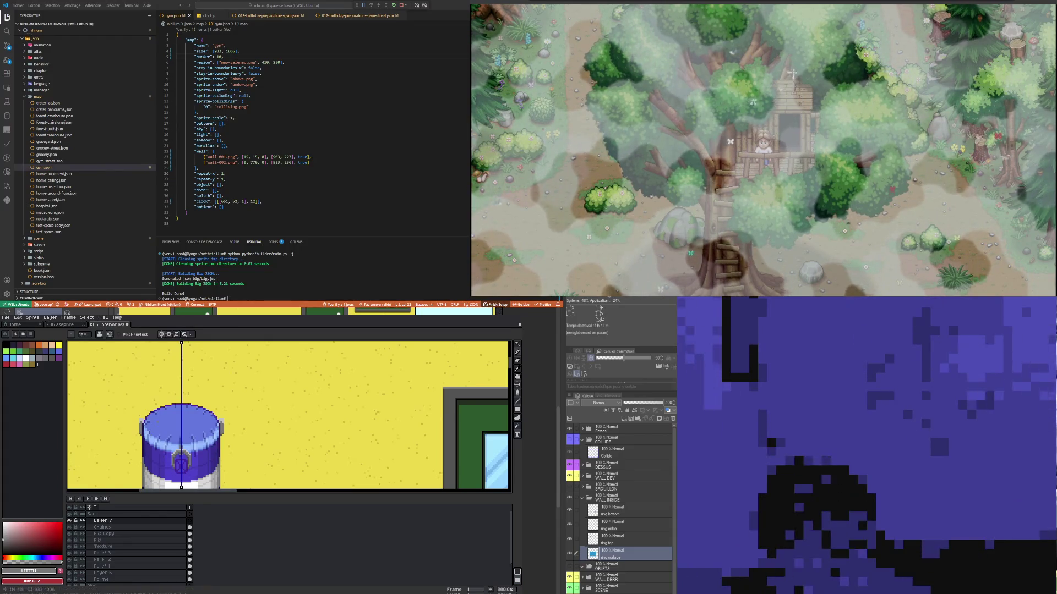
{"action": "left_click_drag", "start_coordinate": [110, 521], "coordinate": [115, 531]}
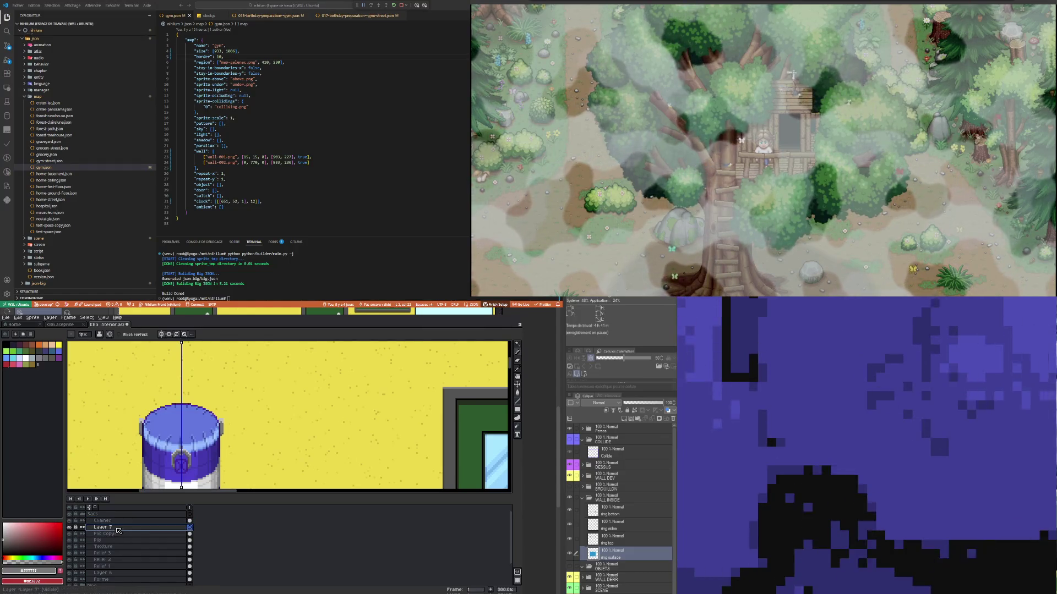
{"action": "left_click", "coordinate": [27, 557]}
Step: Draw mirrored bright green chains from the ceiling down to the bag's top
{"action": "left_click", "coordinate": [60, 524]}
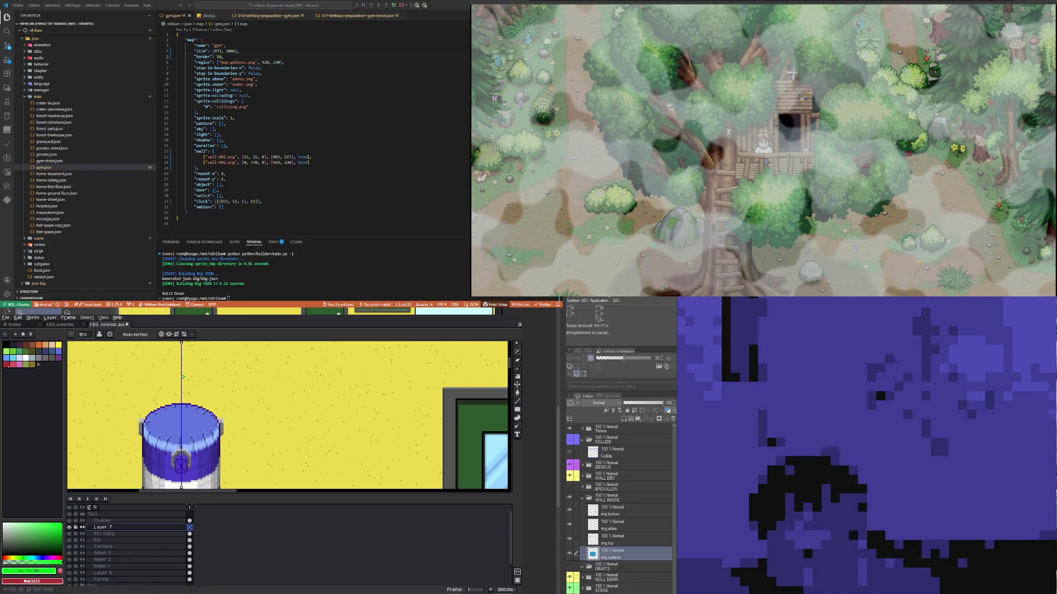
{"action": "scroll", "coordinate": [183, 377], "scroll_direction": "down", "scroll_amount": 2}
{"action": "scroll", "coordinate": [186, 375], "scroll_direction": "up", "scroll_amount": 1}
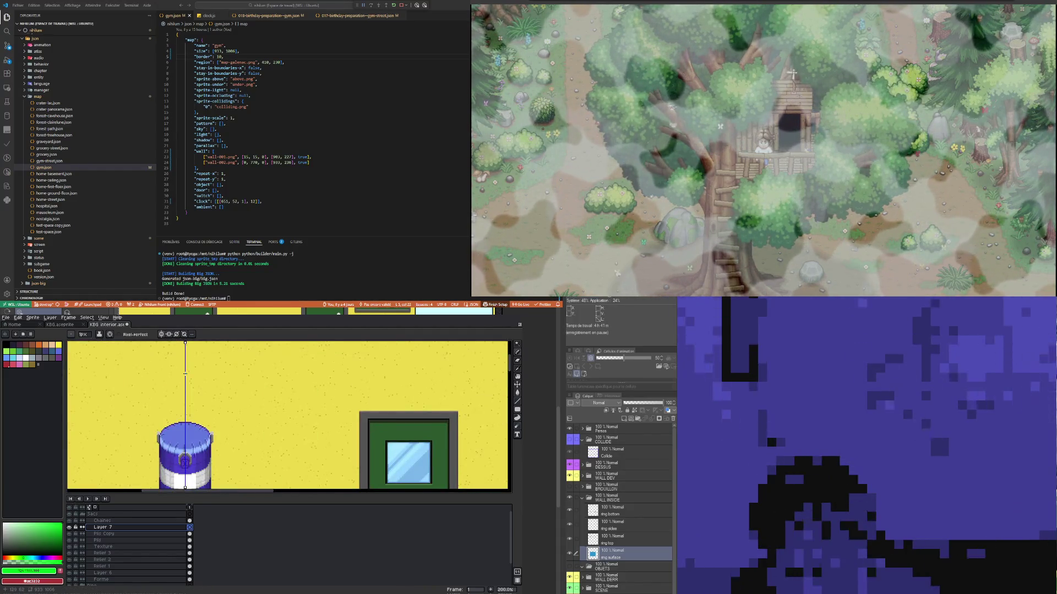
{"action": "scroll", "coordinate": [187, 376], "scroll_direction": "up", "scroll_amount": 1}
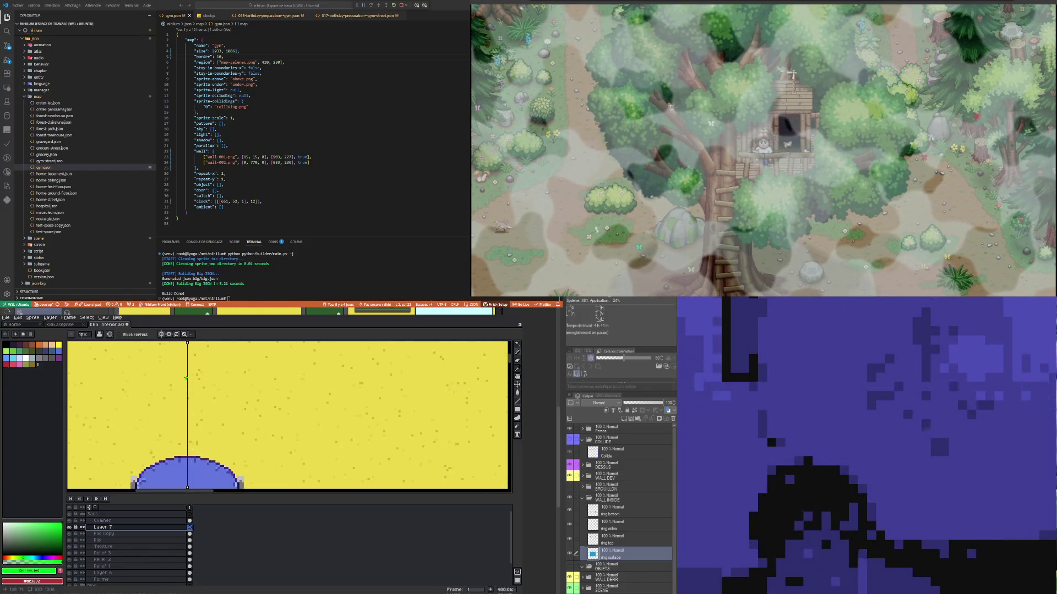
{"action": "left_click_drag", "start_coordinate": [187, 378], "coordinate": [132, 474]}
{"action": "scroll", "coordinate": [132, 475], "scroll_direction": "down", "scroll_amount": 1}
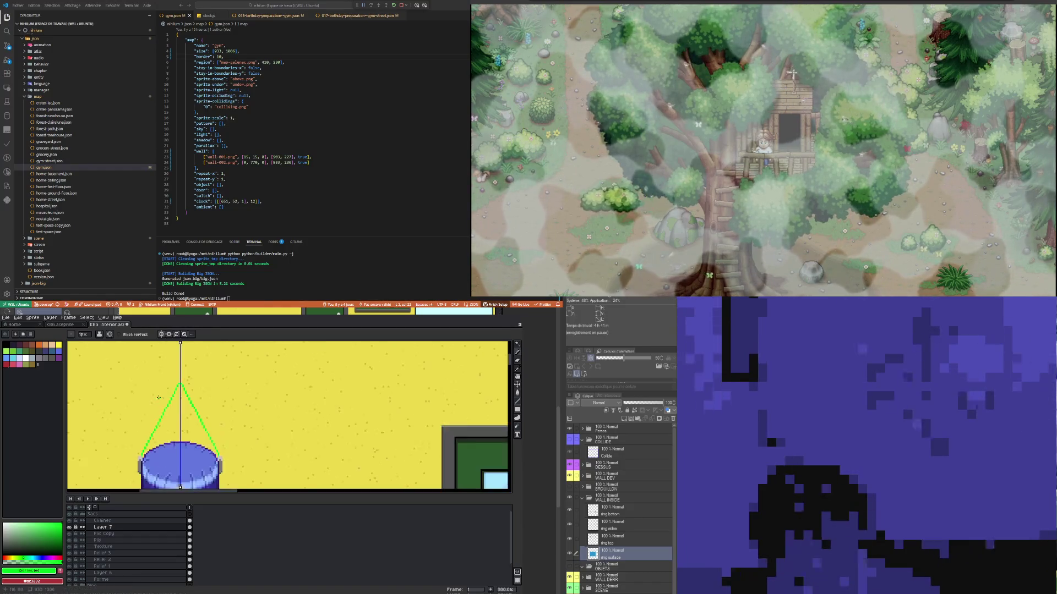
{"action": "scroll", "coordinate": [165, 477], "scroll_direction": "down", "scroll_amount": 1}
{"action": "scroll", "coordinate": [183, 477], "scroll_direction": "up", "scroll_amount": 3}
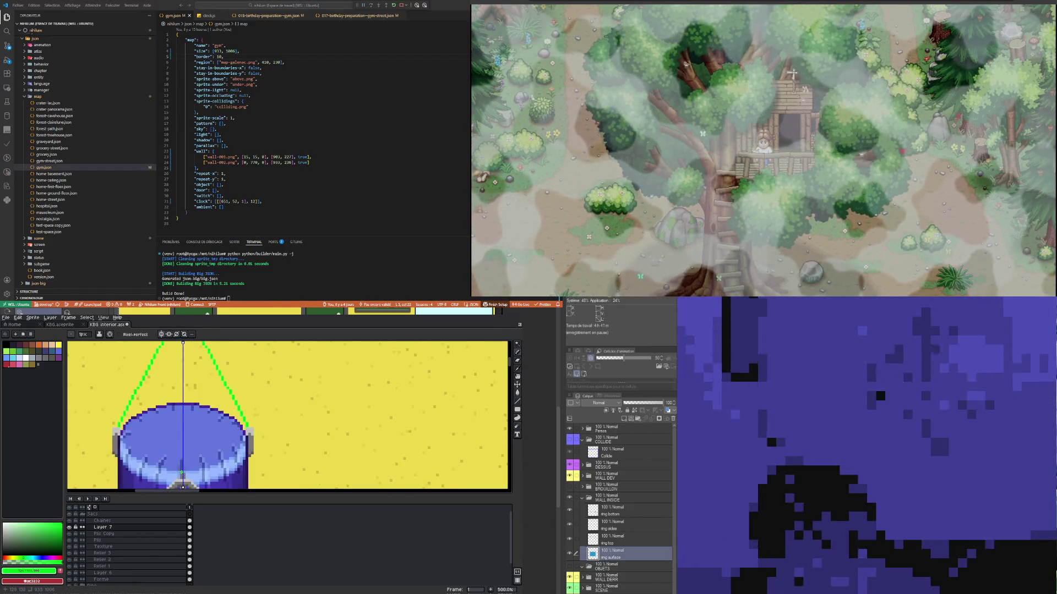
{"action": "scroll", "coordinate": [183, 461], "scroll_direction": "down", "scroll_amount": 2}
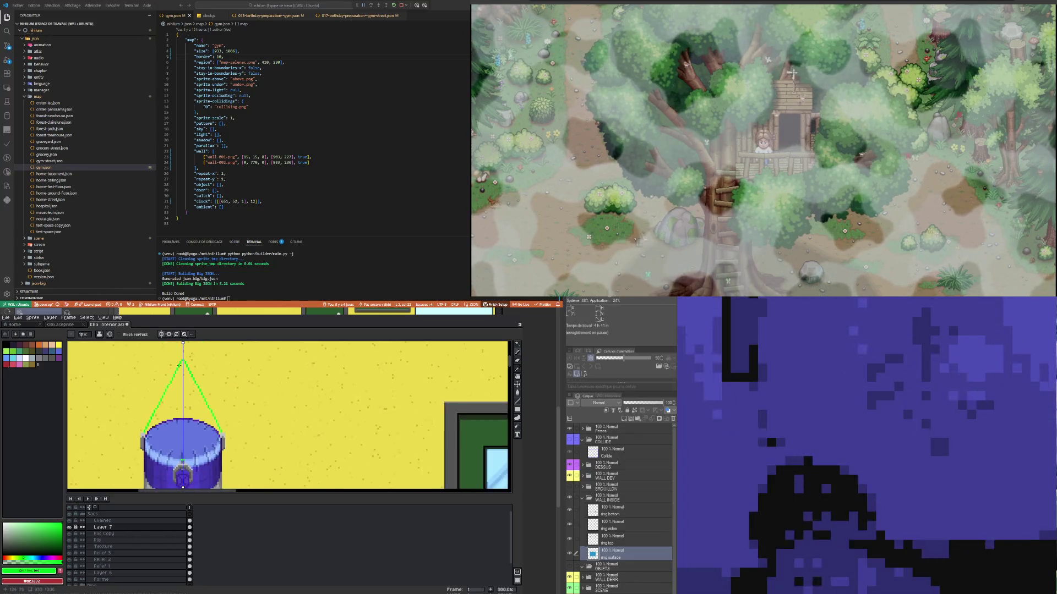
{"action": "scroll", "coordinate": [184, 487], "scroll_direction": "up", "scroll_amount": 3}
{"action": "scroll", "coordinate": [184, 486], "scroll_direction": "down", "scroll_amount": 3}
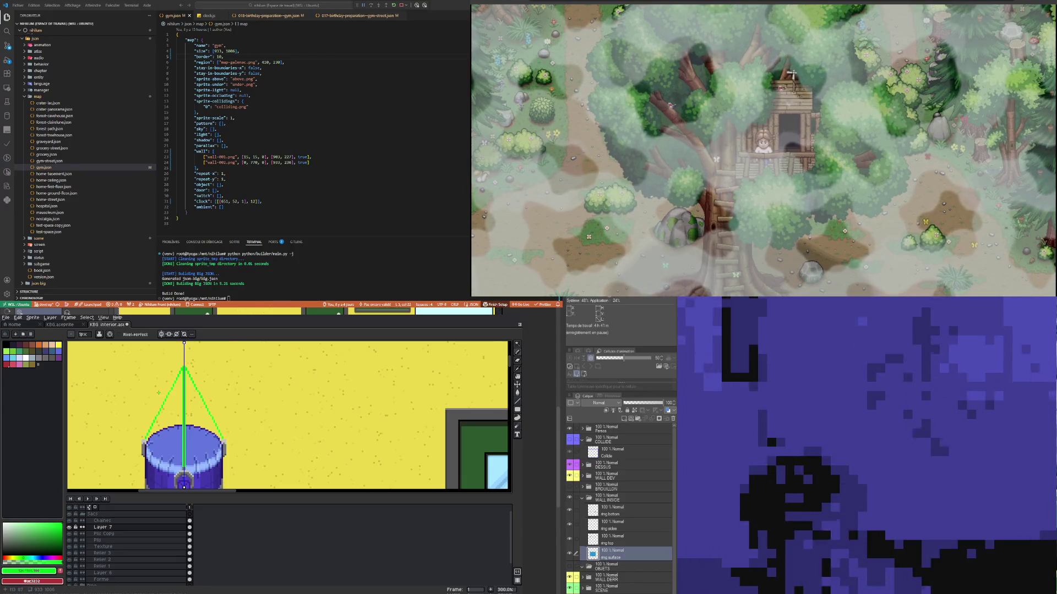
{"action": "scroll", "coordinate": [184, 486], "scroll_direction": "down", "scroll_amount": 1}
{"action": "scroll", "coordinate": [184, 487], "scroll_direction": "up", "scroll_amount": 1}
Step: Return to the Chaines layer and sample the grey of the bag's top ring
{"action": "left_click", "coordinate": [190, 521]}
{"action": "scroll", "coordinate": [181, 439], "scroll_direction": "up", "scroll_amount": 4}
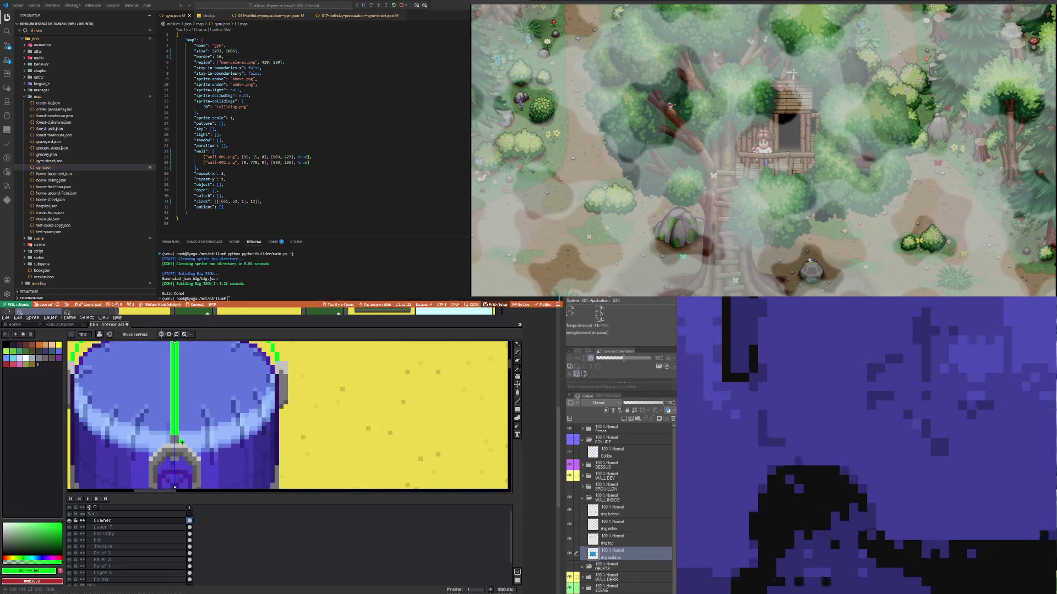
{"action": "key", "text": "i"}
{"action": "left_click", "coordinate": [181, 439]}
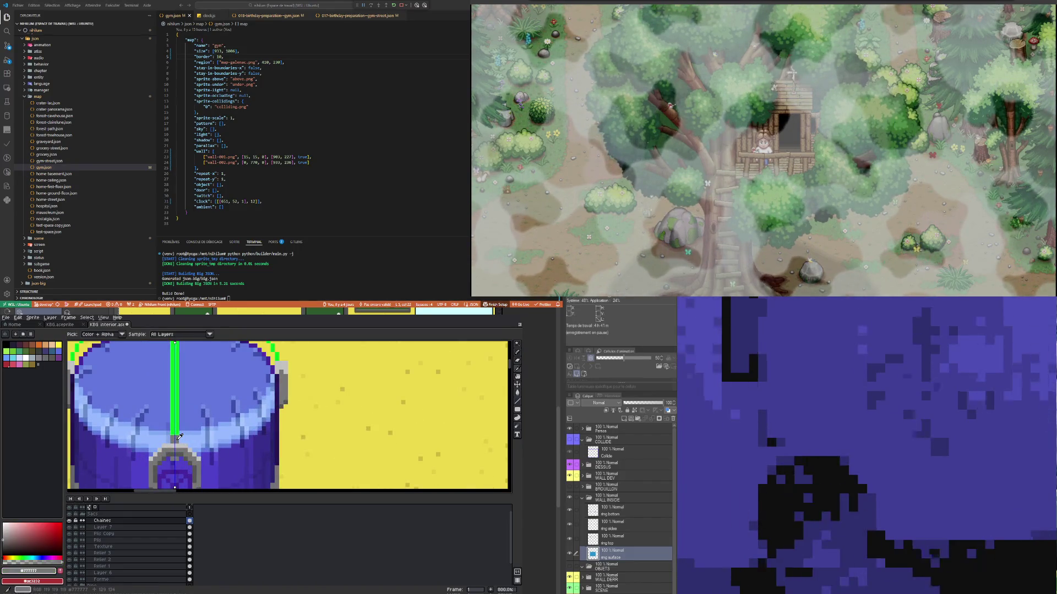
{"action": "key", "text": "b"}
{"action": "scroll", "coordinate": [123, 428], "scroll_direction": "down", "scroll_amount": 2}
{"action": "scroll", "coordinate": [88, 391], "scroll_direction": "up", "scroll_amount": 2}
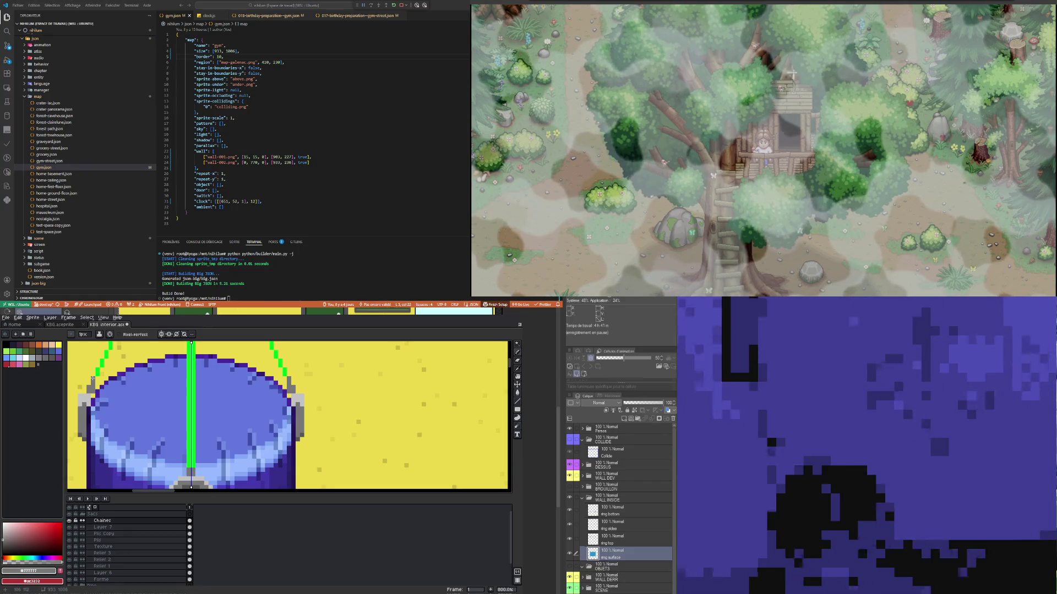
{"action": "scroll", "coordinate": [89, 384], "scroll_direction": "down", "scroll_amount": 2}
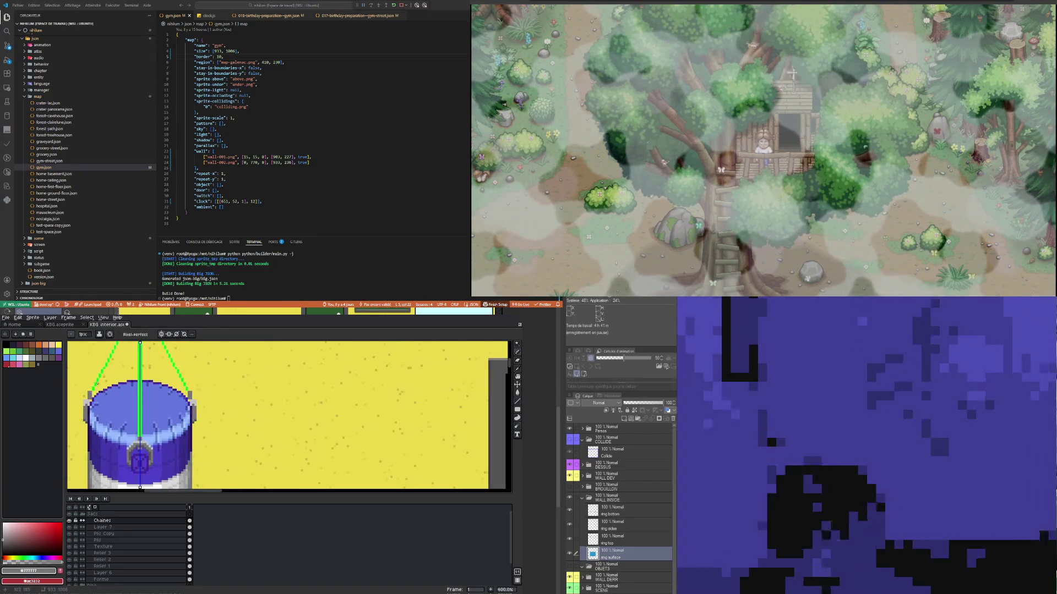
{"action": "scroll", "coordinate": [91, 411], "scroll_direction": "up", "scroll_amount": 2}
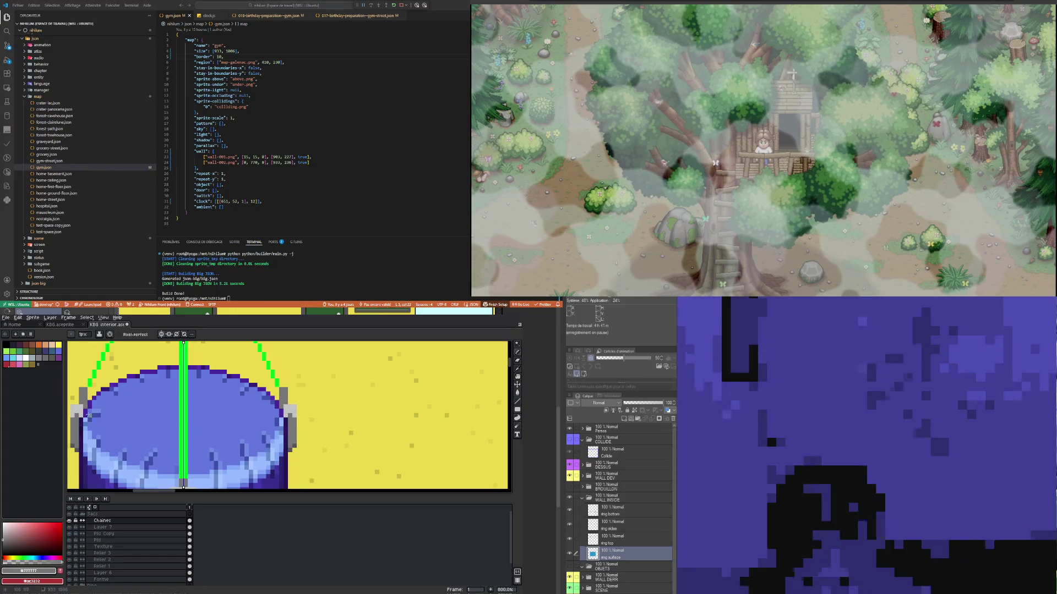
{"action": "scroll", "coordinate": [86, 379], "scroll_direction": "down", "scroll_amount": 2}
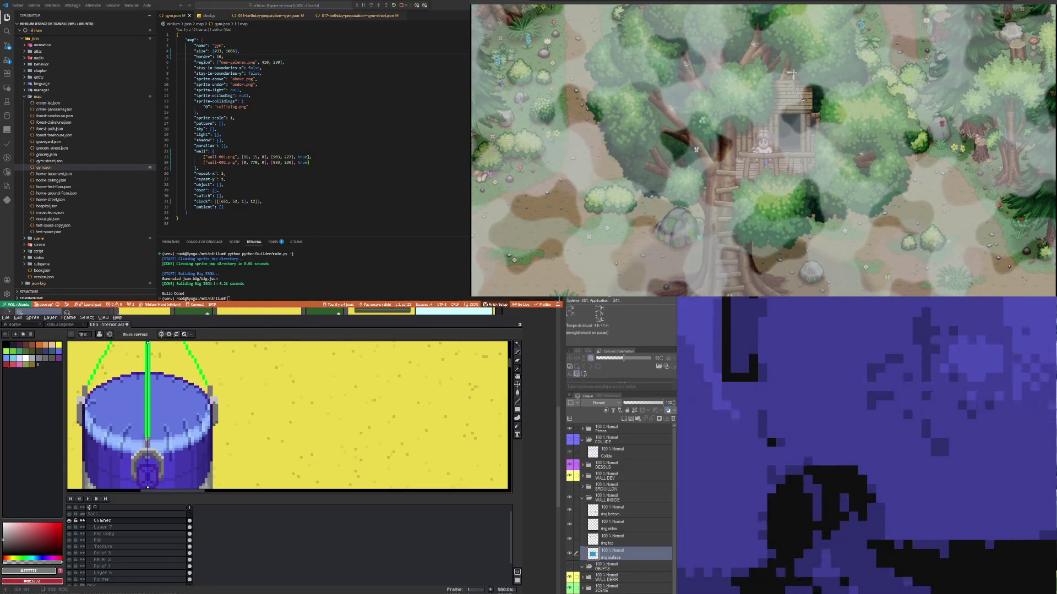
{"action": "scroll", "coordinate": [142, 422], "scroll_direction": "down", "scroll_amount": 1}
{"action": "scroll", "coordinate": [141, 423], "scroll_direction": "up", "scroll_amount": 2}
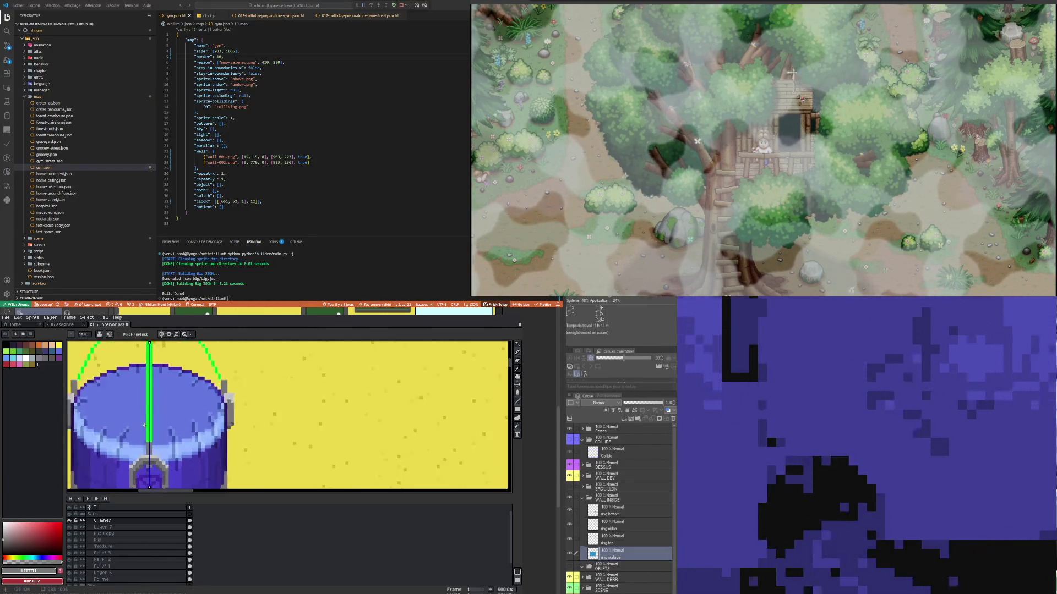
{"action": "scroll", "coordinate": [140, 449], "scroll_direction": "down", "scroll_amount": 2}
{"action": "scroll", "coordinate": [139, 449], "scroll_direction": "up", "scroll_amount": 2}
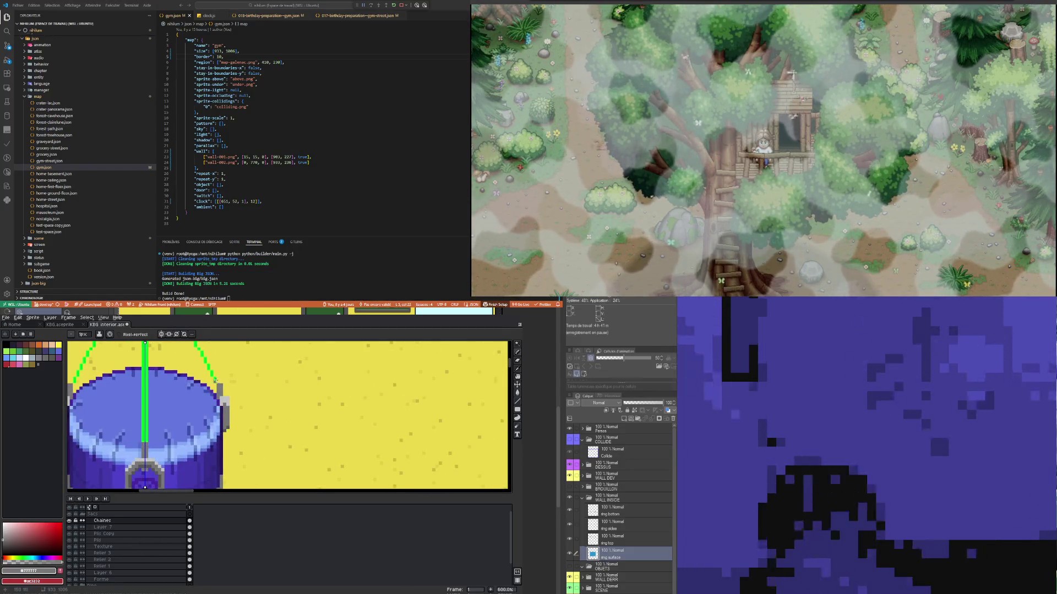
{"action": "scroll", "coordinate": [200, 404], "scroll_direction": "down", "scroll_amount": 2}
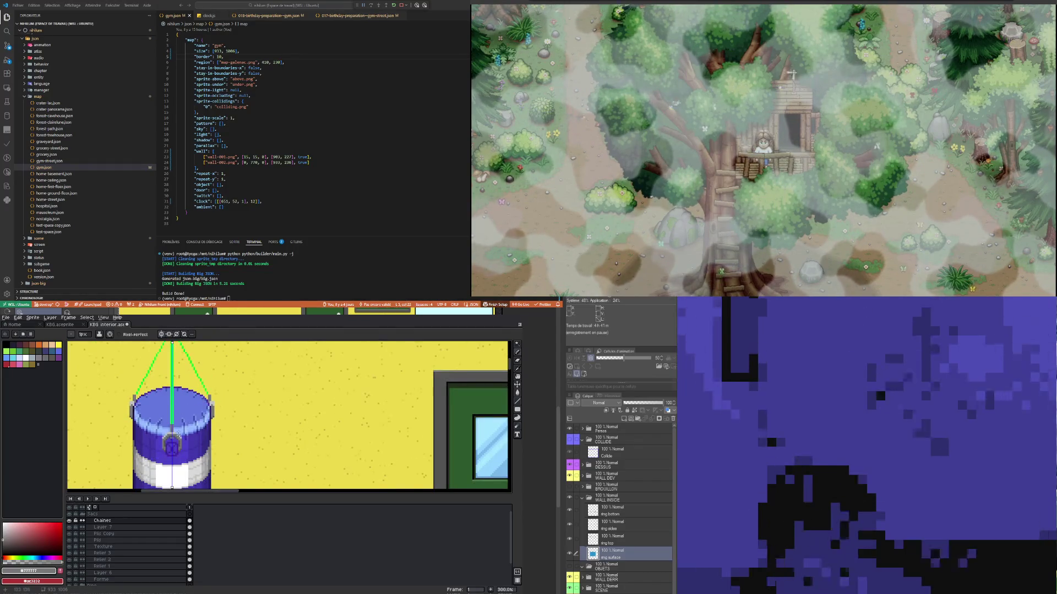
{"action": "scroll", "coordinate": [177, 429], "scroll_direction": "up", "scroll_amount": 2}
Step: Undo the last two pencil strokes with Ctrl+Z
{"action": "key", "text": "ctrl+z"}
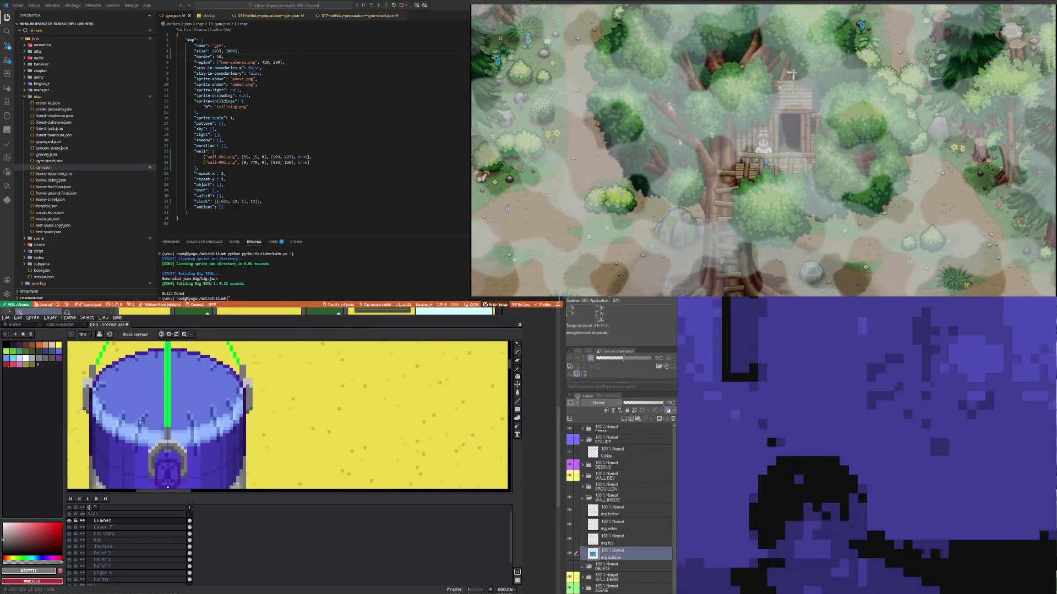
{"action": "scroll", "coordinate": [104, 367], "scroll_direction": "up", "scroll_amount": 4}
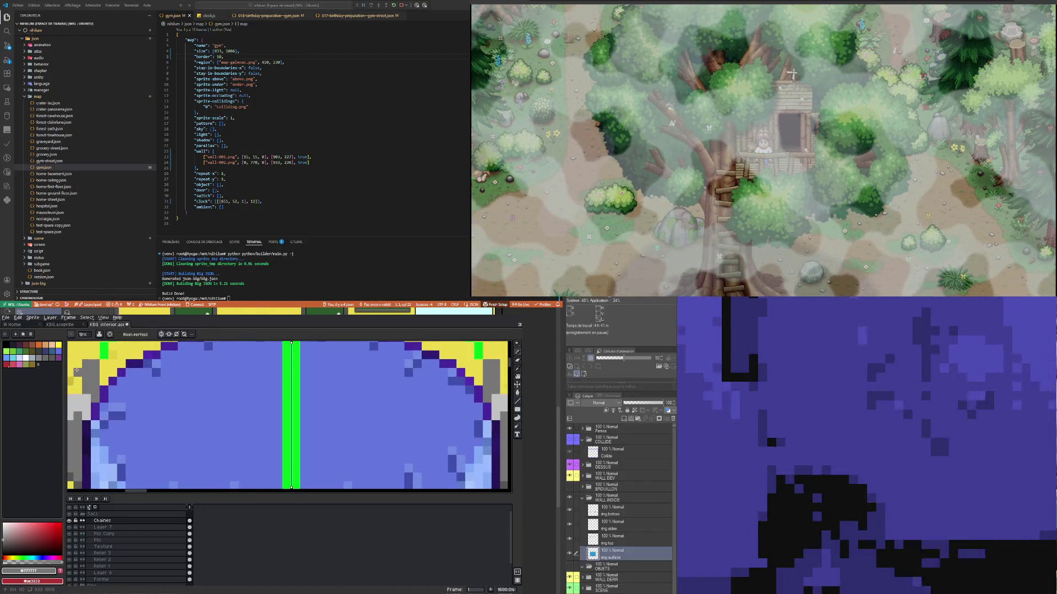
{"action": "scroll", "coordinate": [150, 404], "scroll_direction": "down", "scroll_amount": 5}
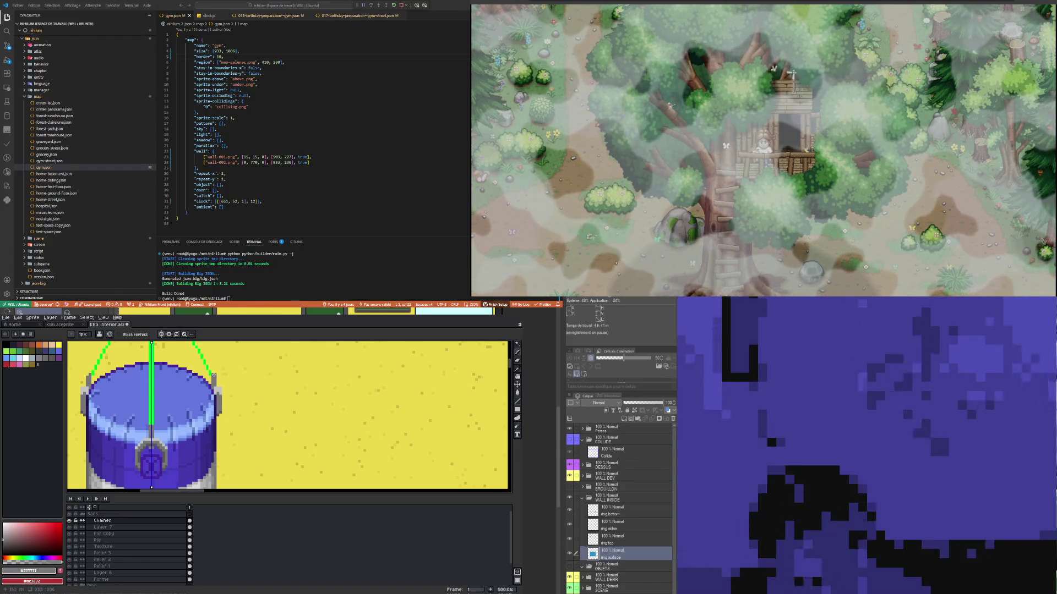
{"action": "scroll", "coordinate": [173, 394], "scroll_direction": "down", "scroll_amount": 2}
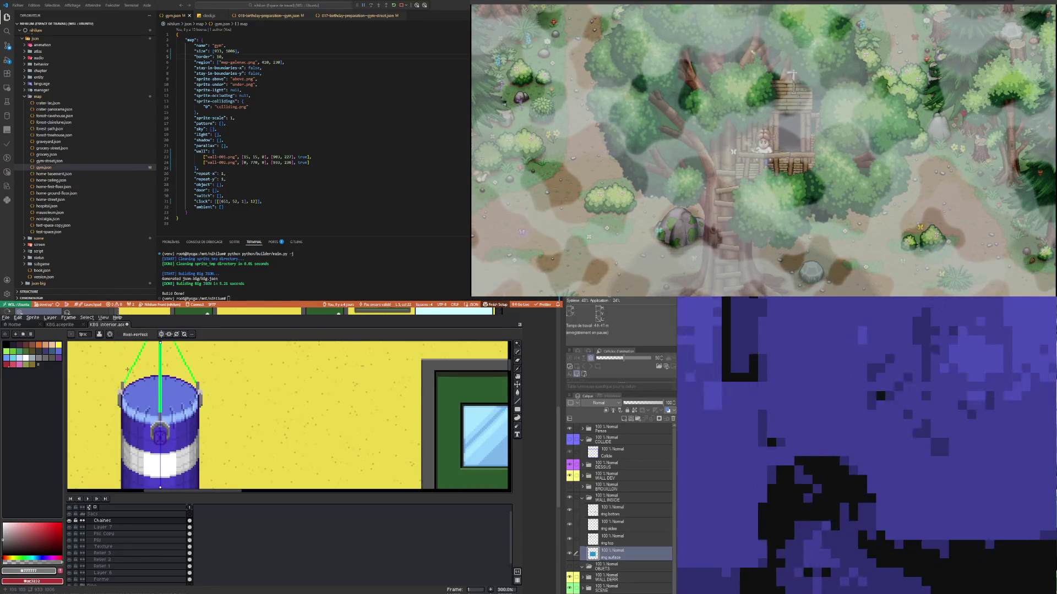
{"action": "scroll", "coordinate": [127, 369], "scroll_direction": "up", "scroll_amount": 2}
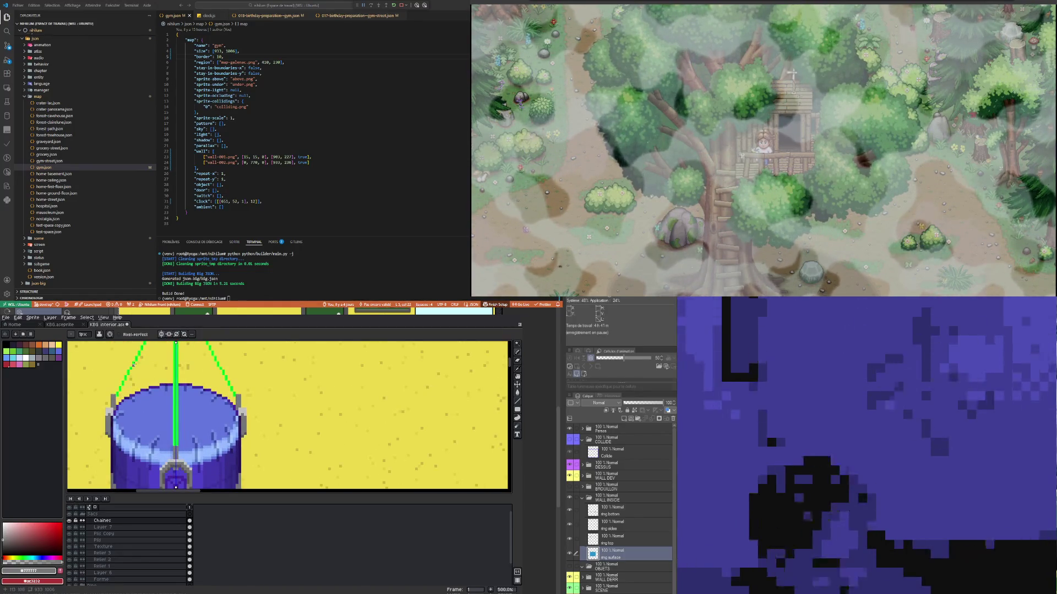
{"action": "scroll", "coordinate": [133, 364], "scroll_direction": "up", "scroll_amount": 2}
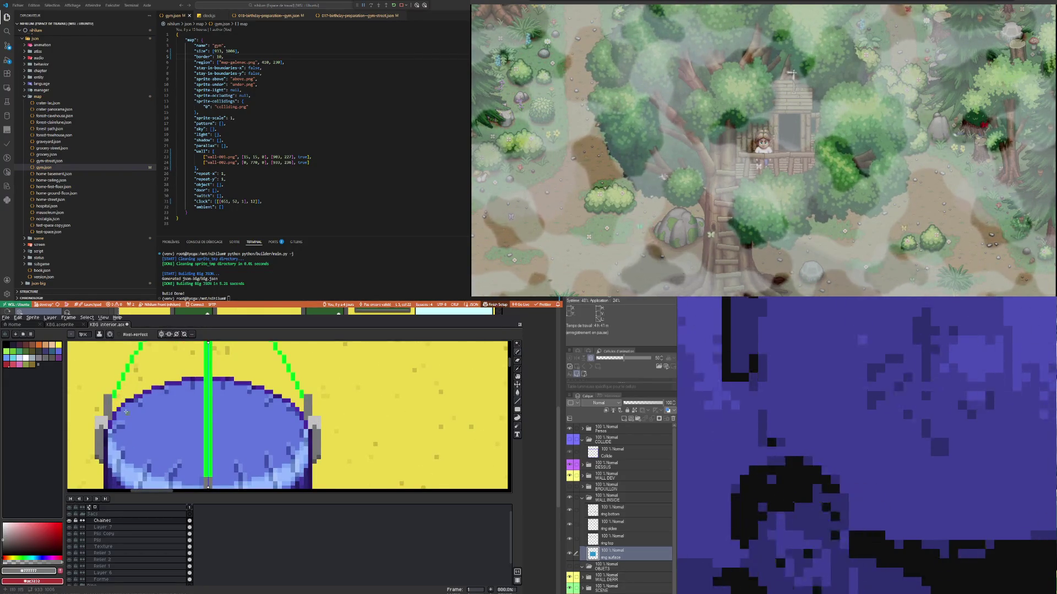
{"action": "key", "text": "ctrl+z"}
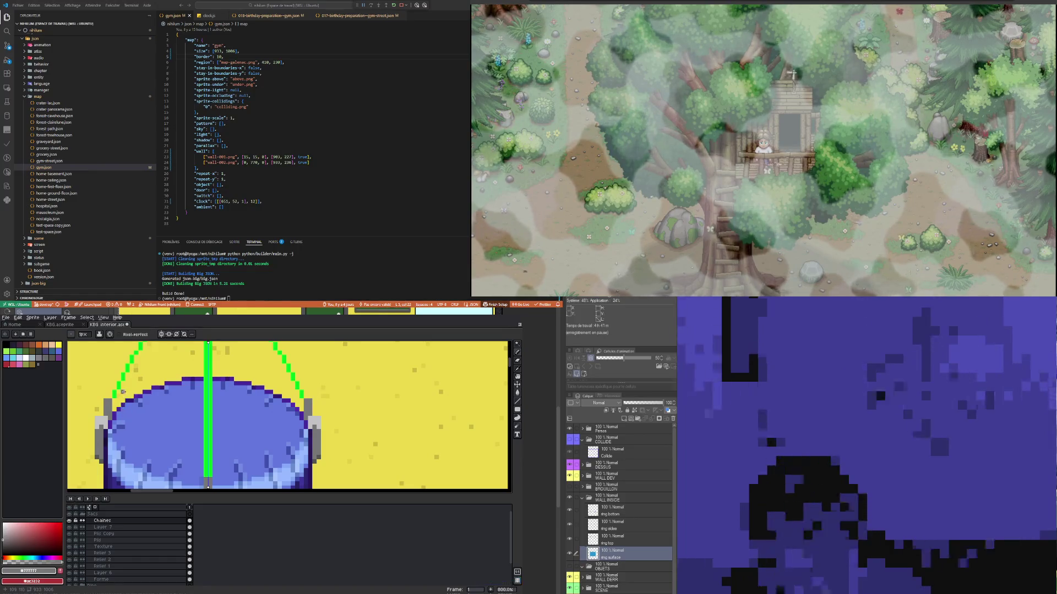
{"action": "scroll", "coordinate": [123, 392], "scroll_direction": "down", "scroll_amount": 1}
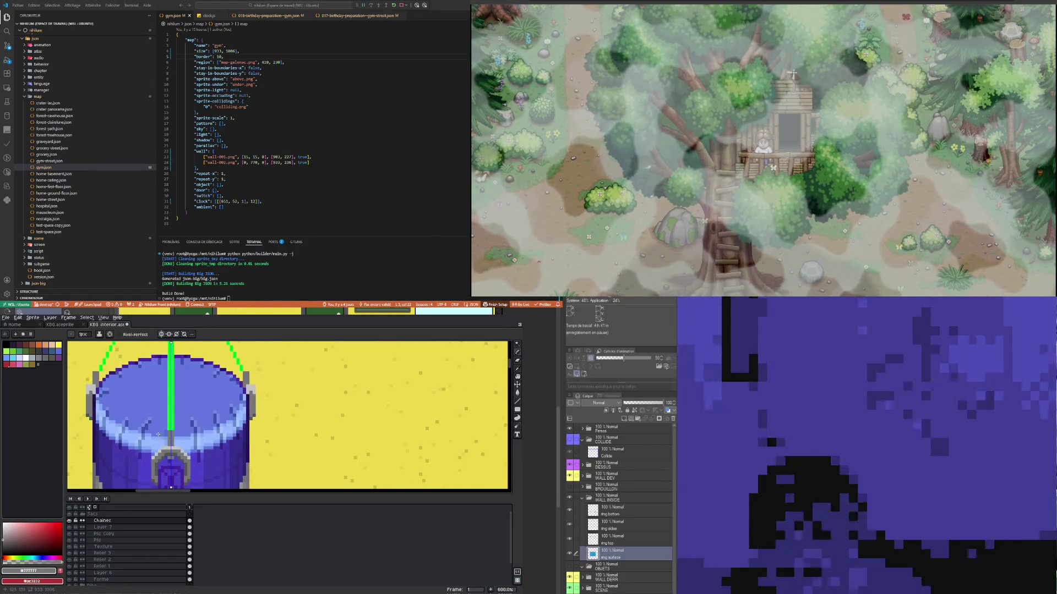
{"action": "scroll", "coordinate": [132, 402], "scroll_direction": "down", "scroll_amount": 1}
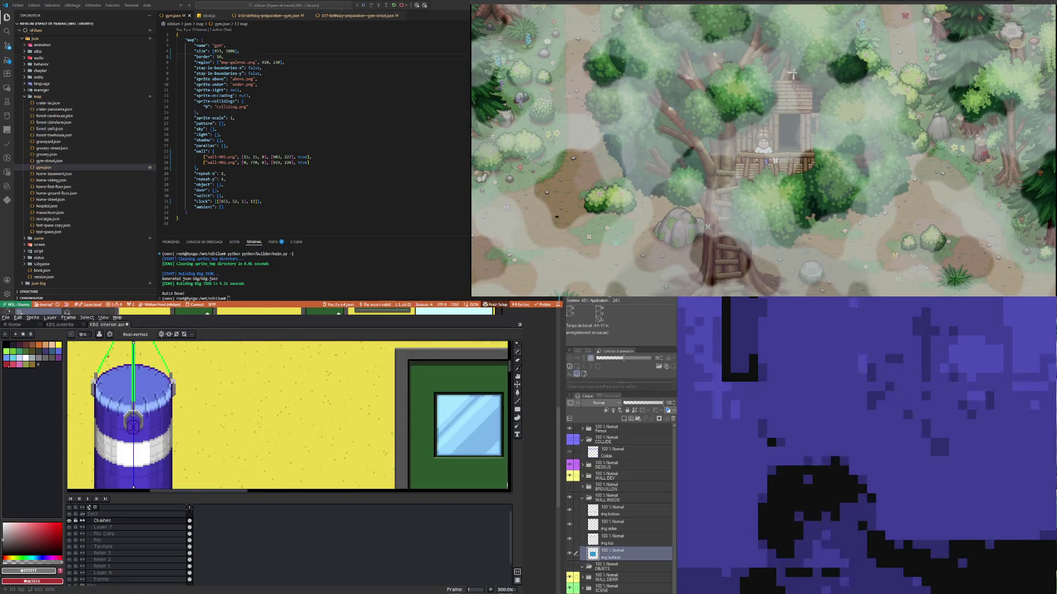
{"action": "scroll", "coordinate": [95, 367], "scroll_direction": "up", "scroll_amount": 3}
{"action": "scroll", "coordinate": [95, 367], "scroll_direction": "down", "scroll_amount": 3}
{"action": "scroll", "coordinate": [89, 380], "scroll_direction": "up", "scroll_amount": 1}
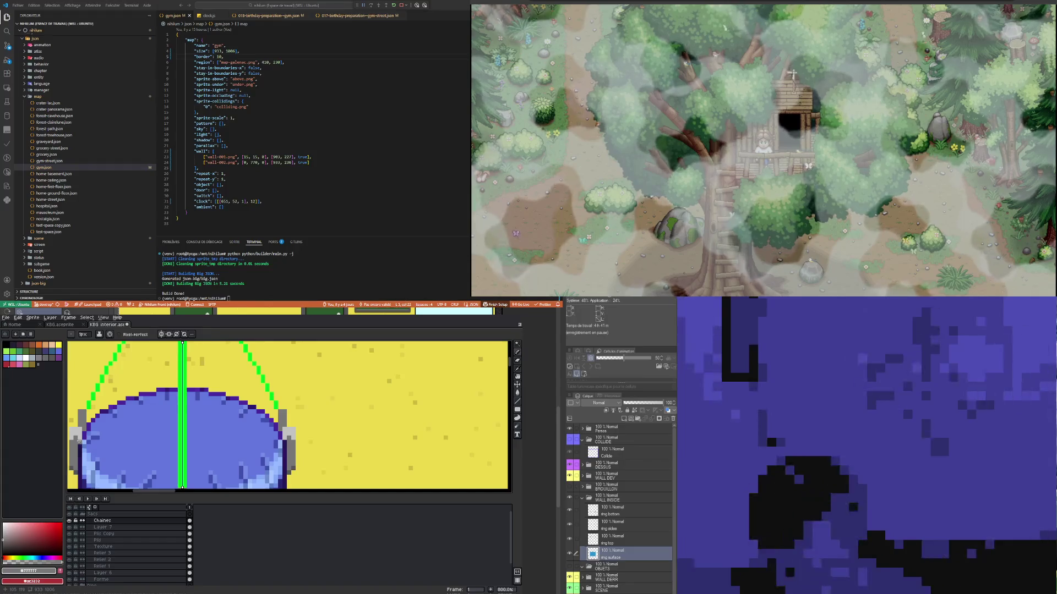
Step: Pick light grey #c3c3c3 and paint mirrored highlight pixels along the bracket tops and edges
{"action": "key", "text": "i"}
{"action": "left_click", "coordinate": [77, 428]}
{"action": "key", "text": "b"}
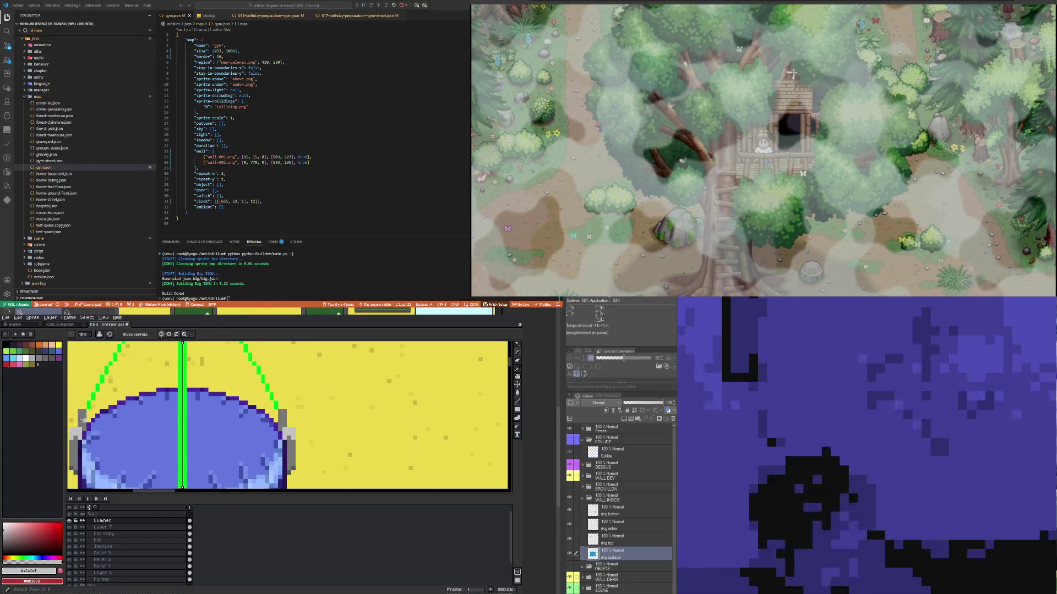
{"action": "left_click", "coordinate": [83, 406]}
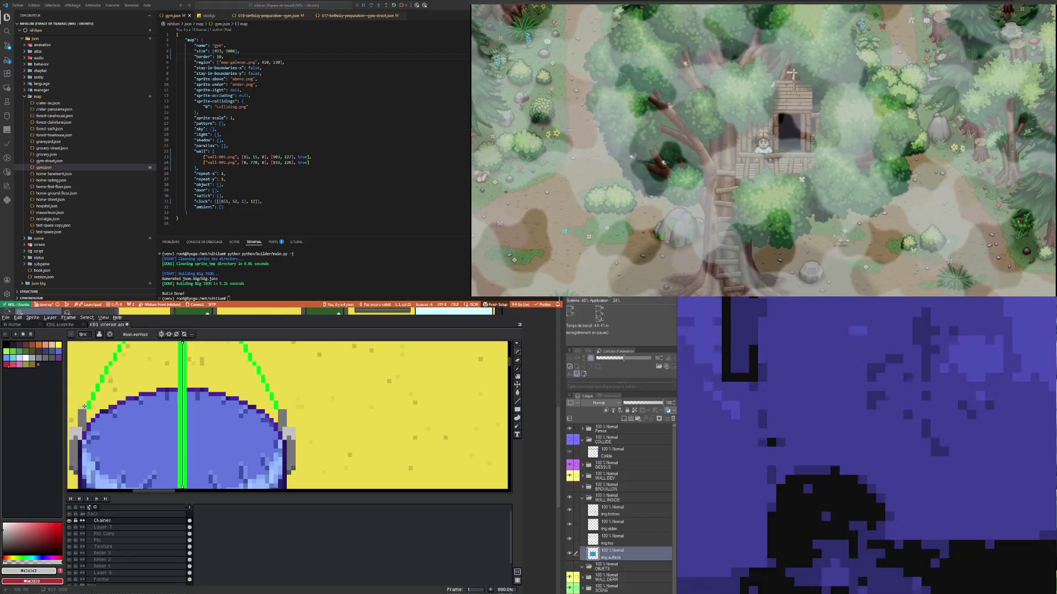
{"action": "left_click", "coordinate": [92, 394]}
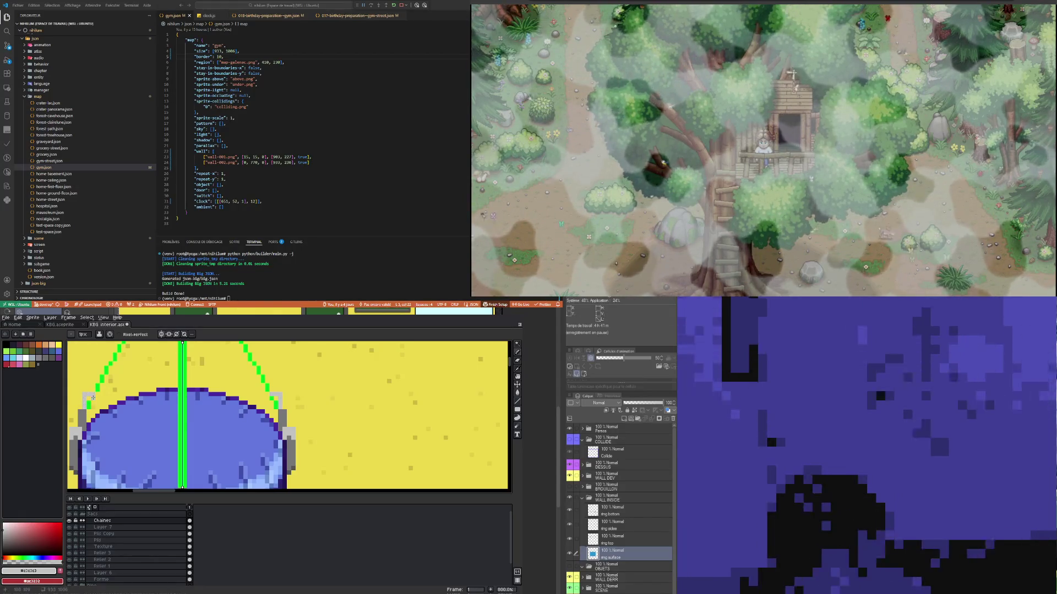
{"action": "left_click_drag", "start_coordinate": [92, 407], "coordinate": [92, 397]}
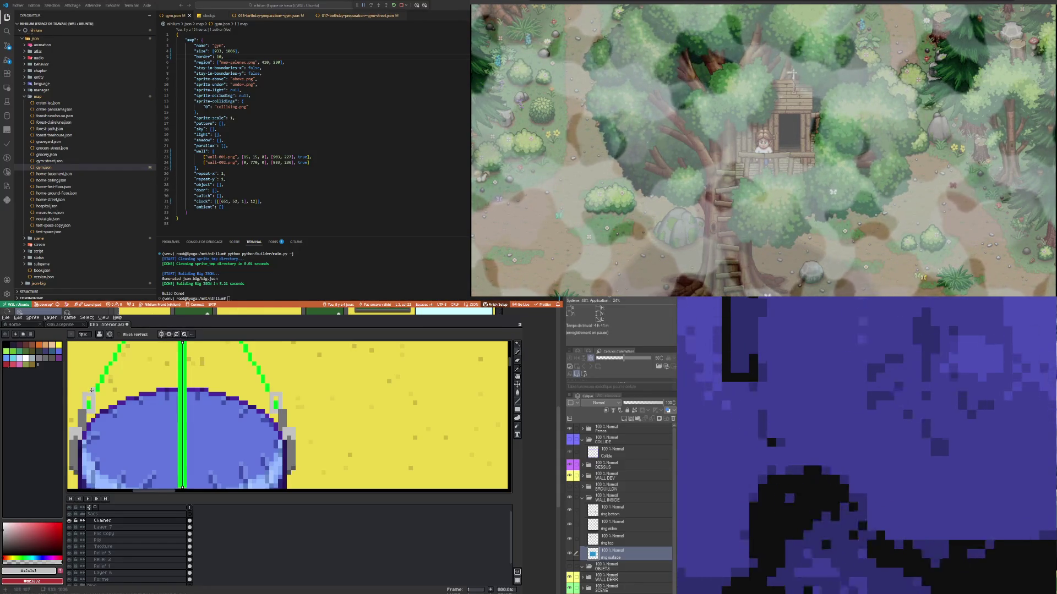
{"action": "key", "text": "e"}
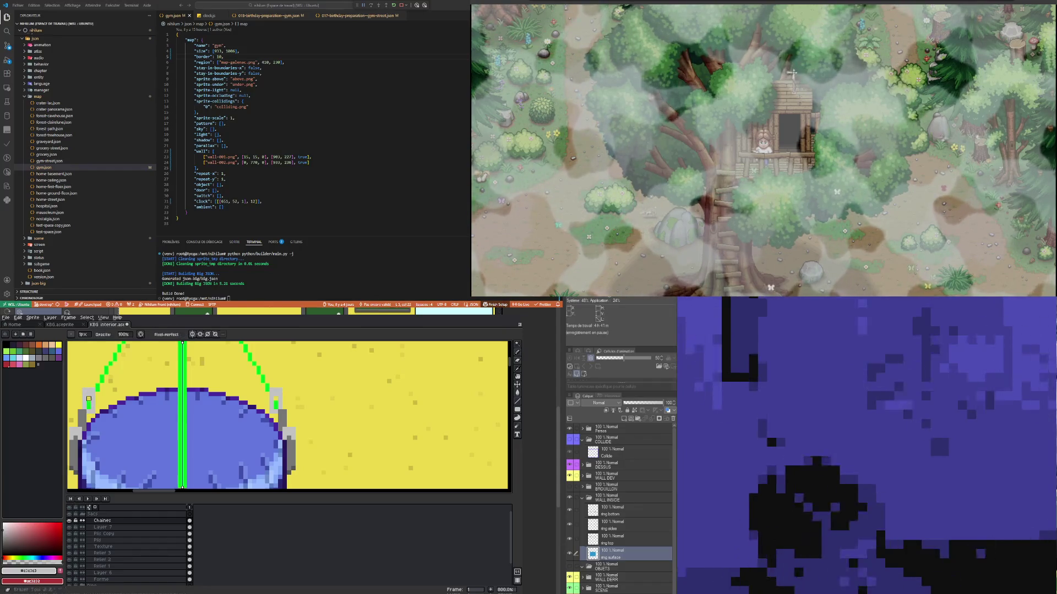
{"action": "scroll", "coordinate": [97, 411], "scroll_direction": "down", "scroll_amount": 4}
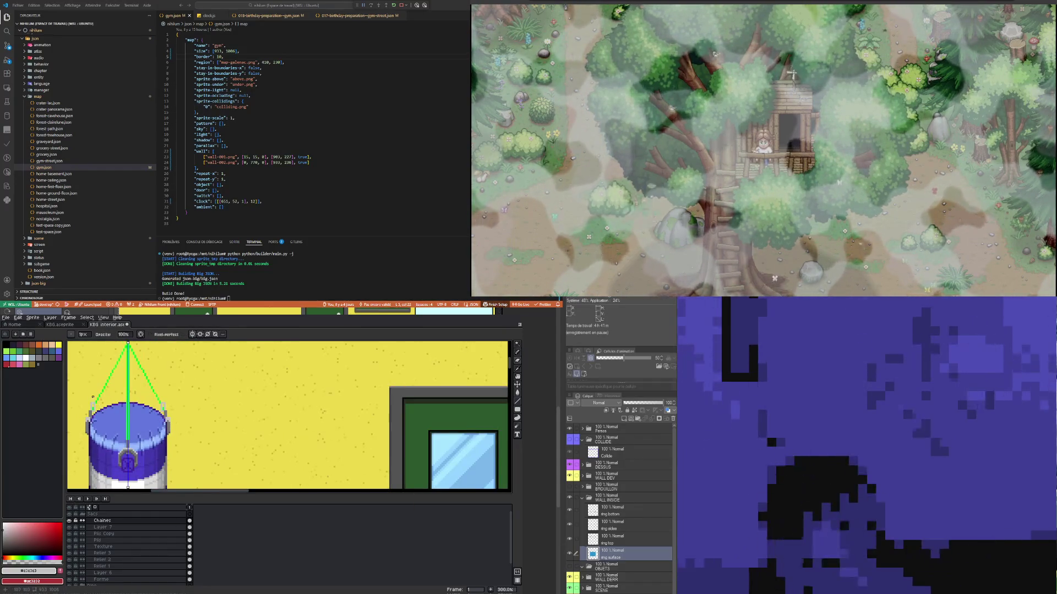
{"action": "scroll", "coordinate": [94, 414], "scroll_direction": "up", "scroll_amount": 7}
{"action": "key", "text": "i"}
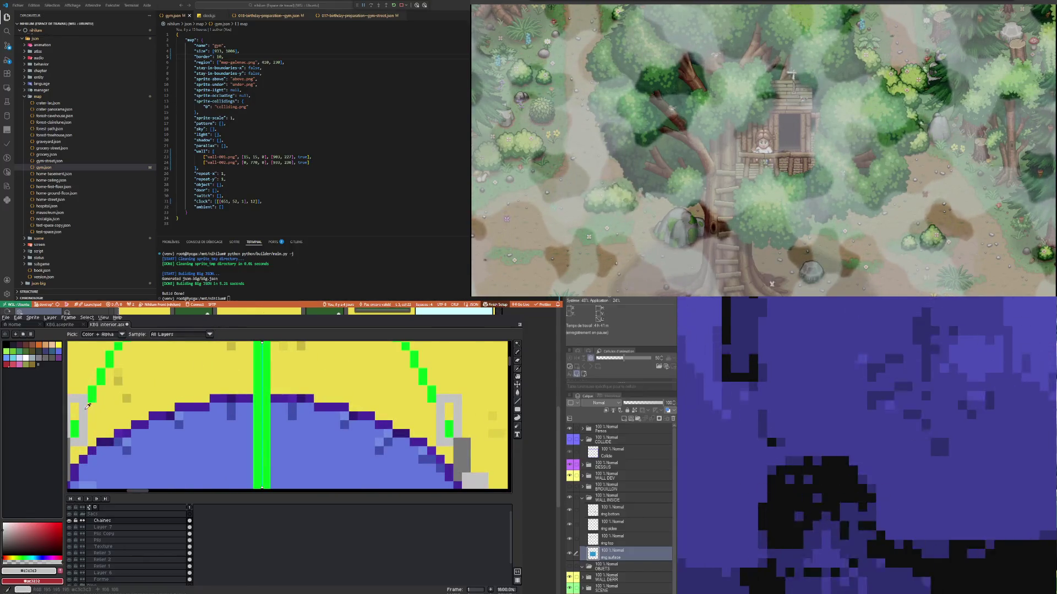
{"action": "key", "text": "b"}
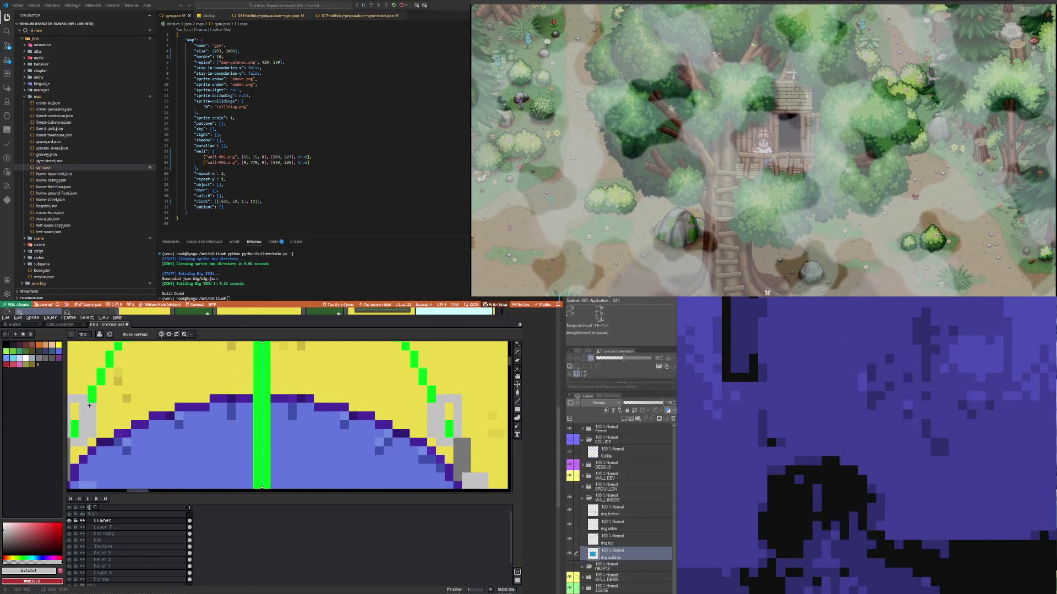
{"action": "scroll", "coordinate": [85, 411], "scroll_direction": "down", "scroll_amount": 4}
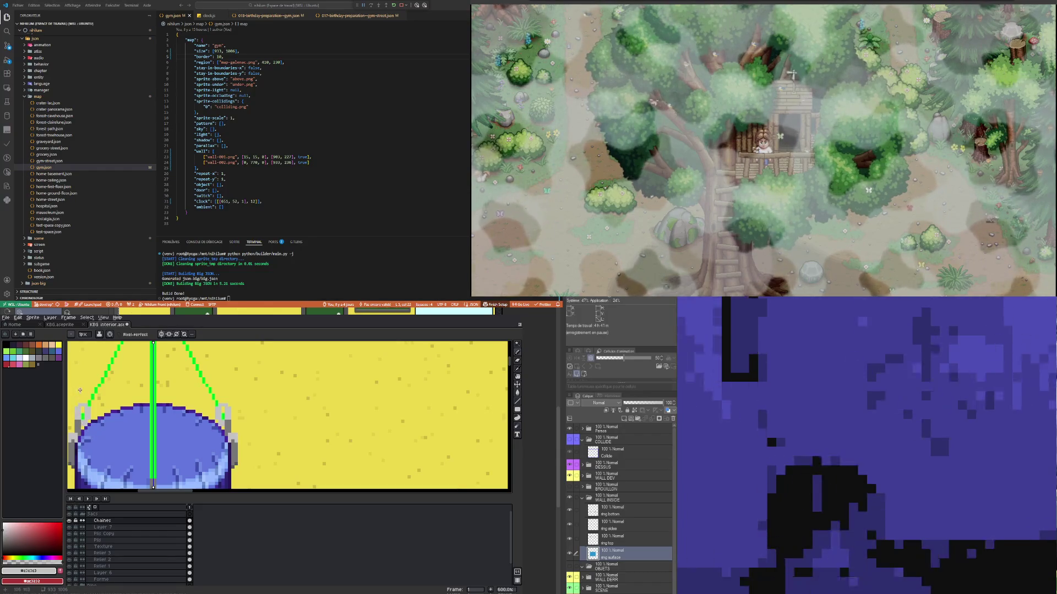
{"action": "scroll", "coordinate": [86, 401], "scroll_direction": "up", "scroll_amount": 1}
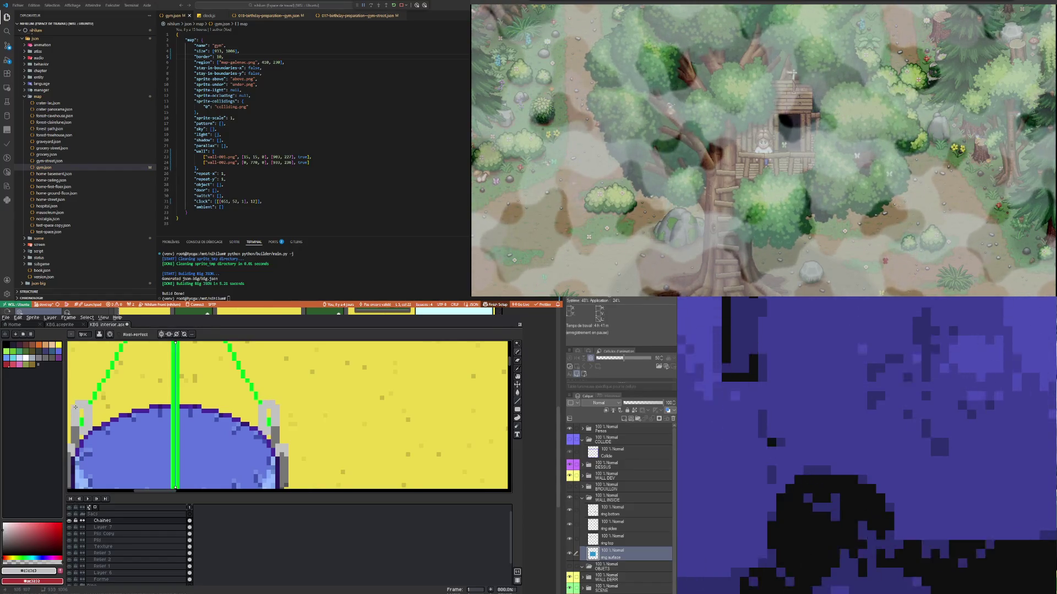
Step: Pick mid grey #777777 and darken pixels down both bracket edges
{"action": "scroll", "coordinate": [99, 436], "scroll_direction": "down", "scroll_amount": 3}
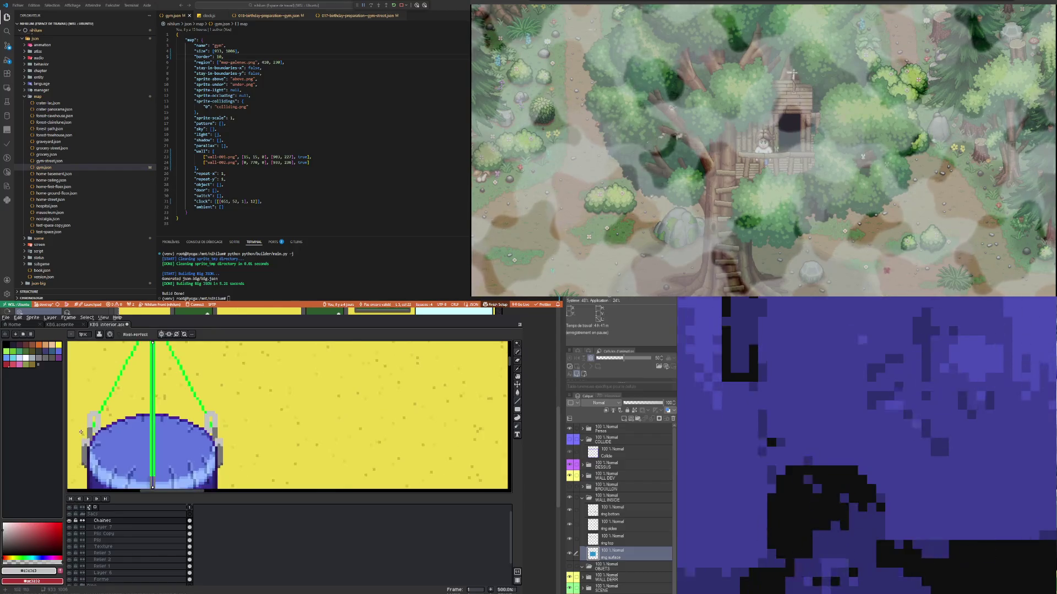
{"action": "scroll", "coordinate": [83, 434], "scroll_direction": "up", "scroll_amount": 3}
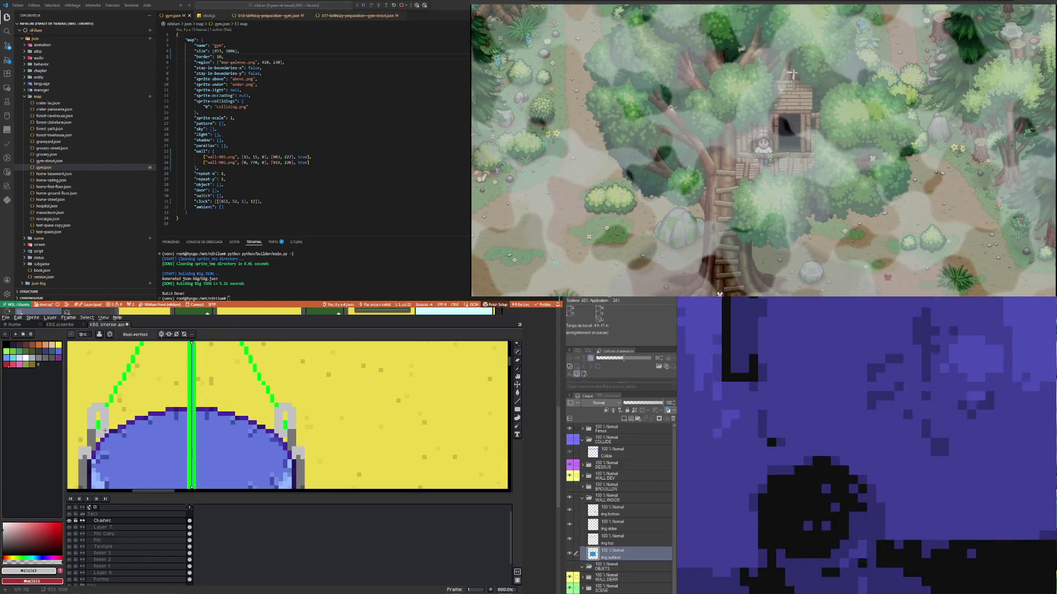
{"action": "left_click", "coordinate": [96, 432], "text": "alt"}
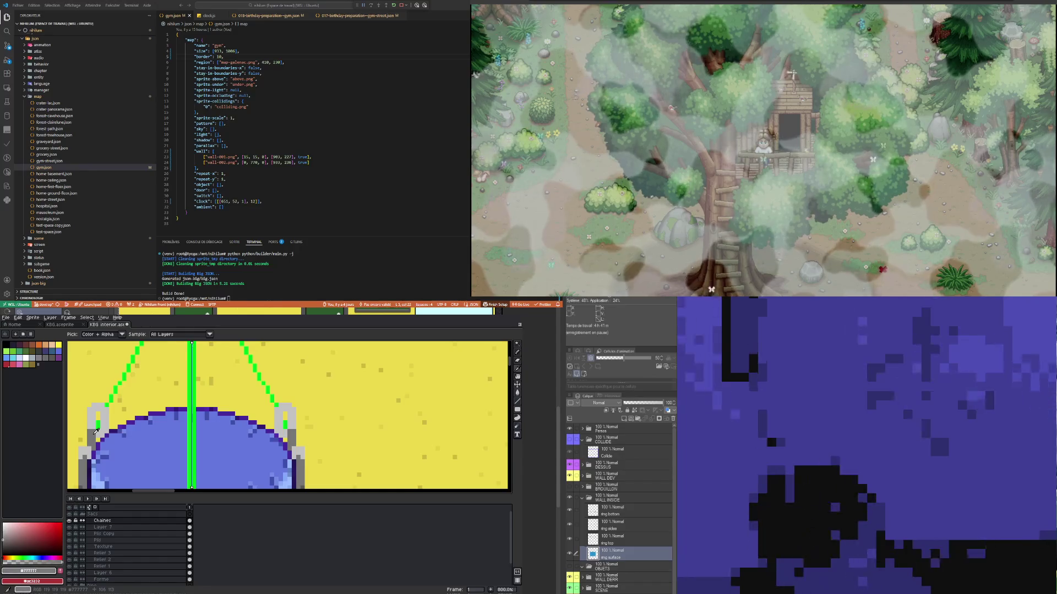
{"action": "left_click", "coordinate": [91, 427]}
{"action": "left_click", "coordinate": [95, 427]}
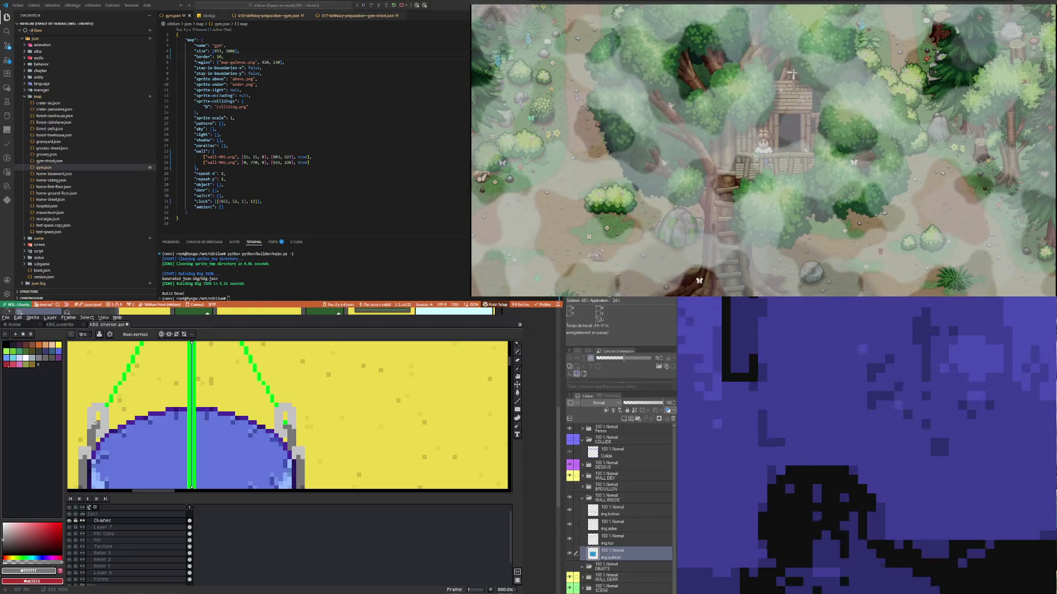
{"action": "left_click_drag", "start_coordinate": [98, 434], "coordinate": [96, 429]}
{"action": "scroll", "coordinate": [121, 445], "scroll_direction": "down", "scroll_amount": 1}
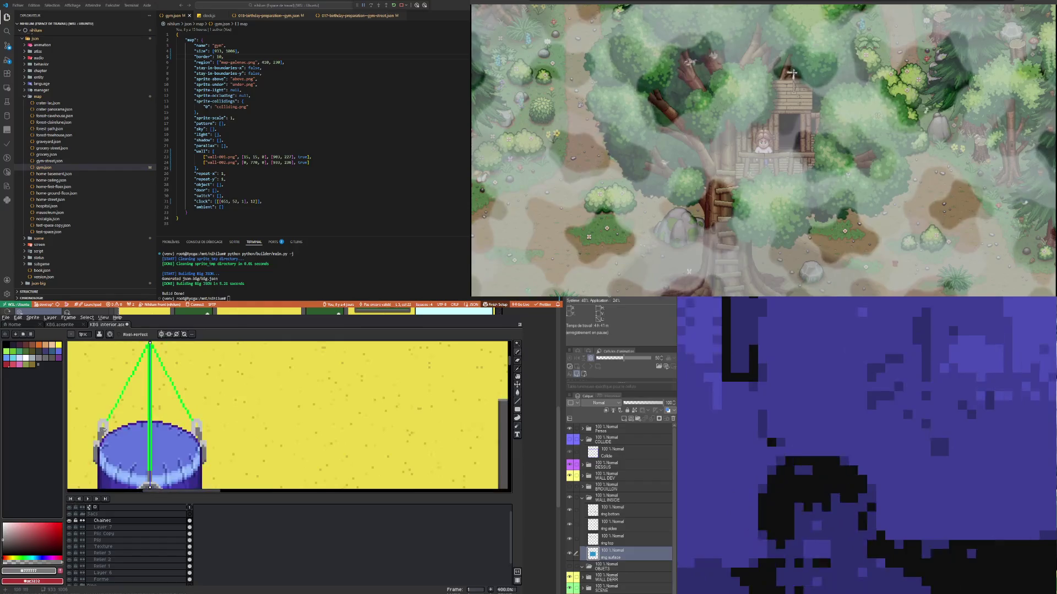
{"action": "scroll", "coordinate": [98, 427], "scroll_direction": "up", "scroll_amount": 2}
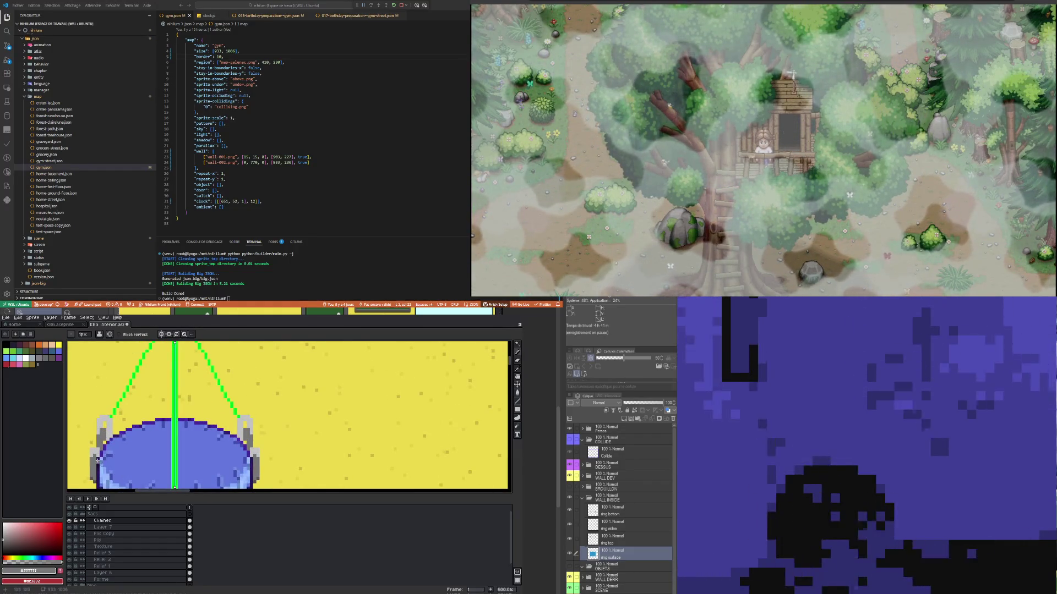
{"action": "scroll", "coordinate": [97, 459], "scroll_direction": "up", "scroll_amount": 3}
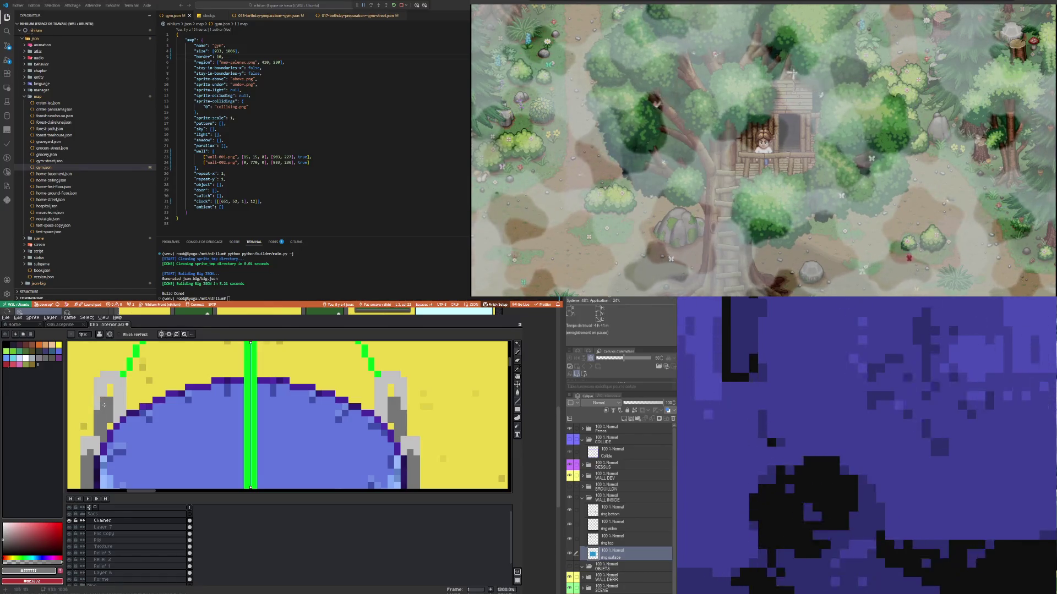
Step: Reselect the bracket's light grey #c3c3c3 as the drawing colour
{"action": "left_click", "coordinate": [101, 395], "text": "alt"}
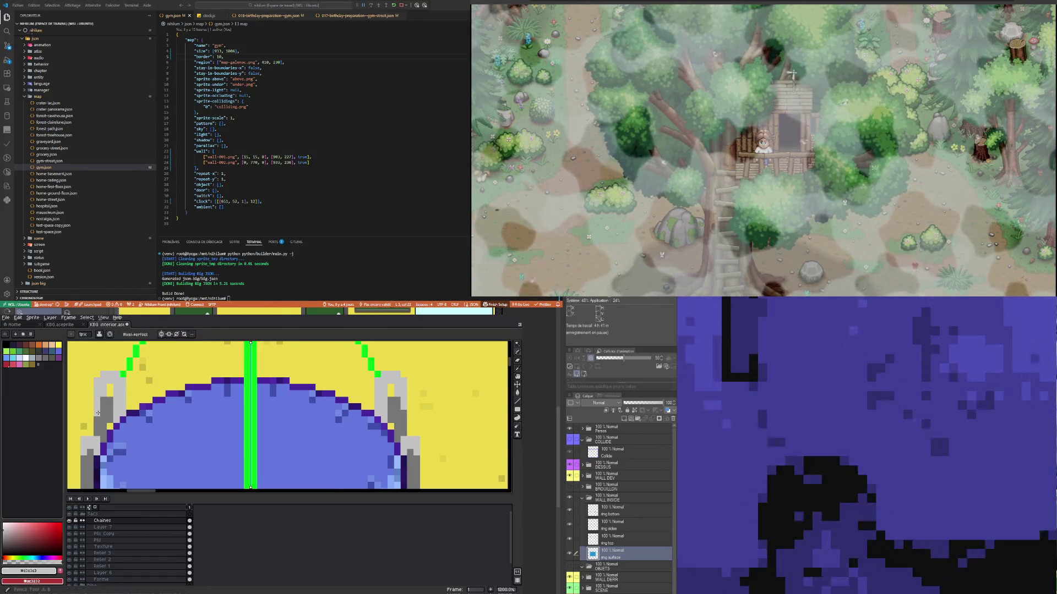
{"action": "scroll", "coordinate": [124, 414], "scroll_direction": "down", "scroll_amount": 3}
{"action": "scroll", "coordinate": [124, 414], "scroll_direction": "up", "scroll_amount": 2}
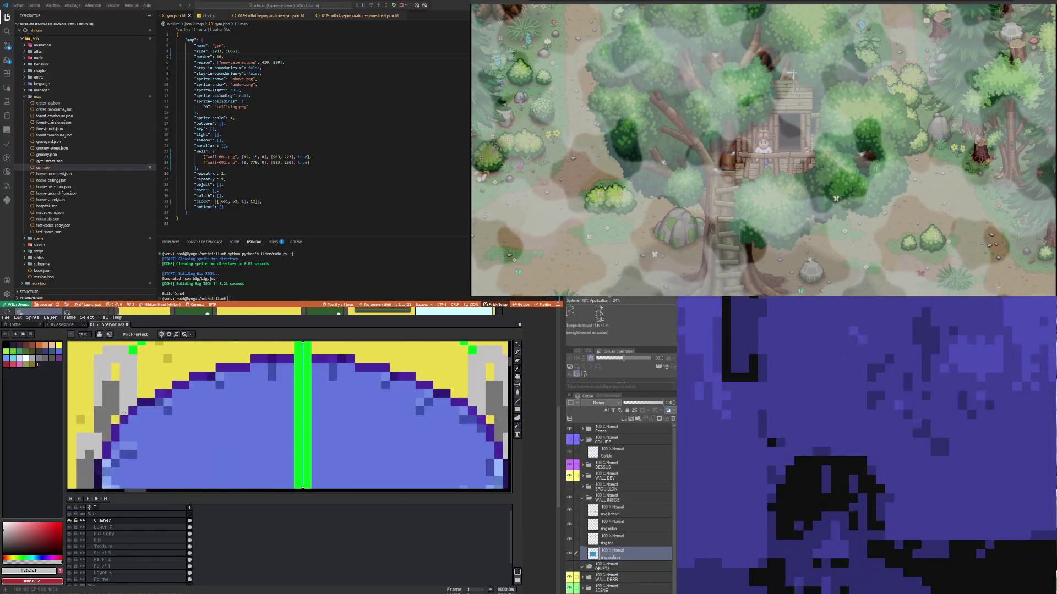
{"action": "scroll", "coordinate": [126, 424], "scroll_direction": "down", "scroll_amount": 3}
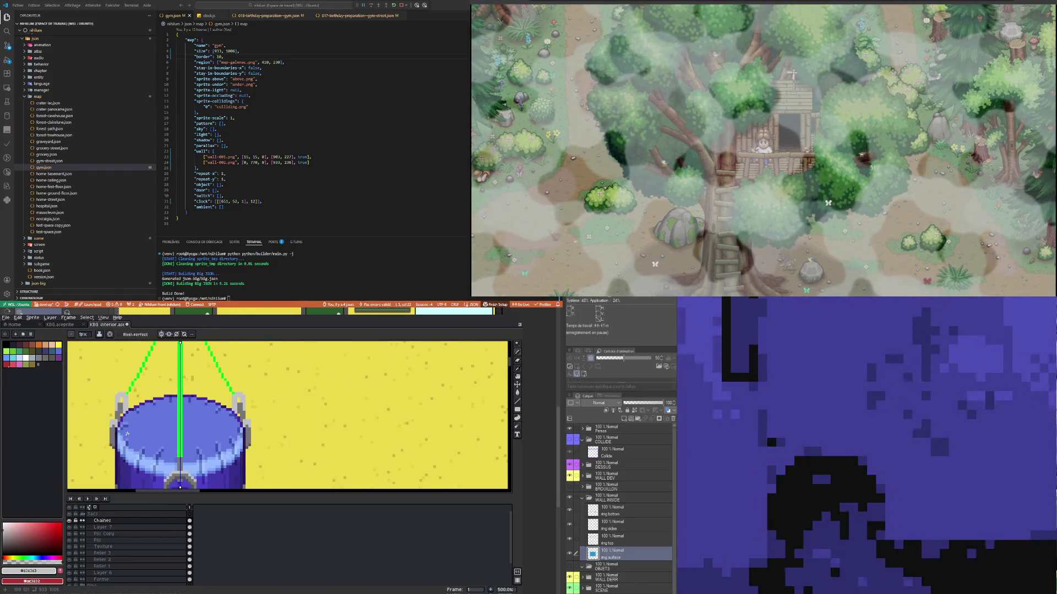
{"action": "scroll", "coordinate": [126, 434], "scroll_direction": "up", "scroll_amount": 4}
{"action": "scroll", "coordinate": [116, 456], "scroll_direction": "down", "scroll_amount": 4}
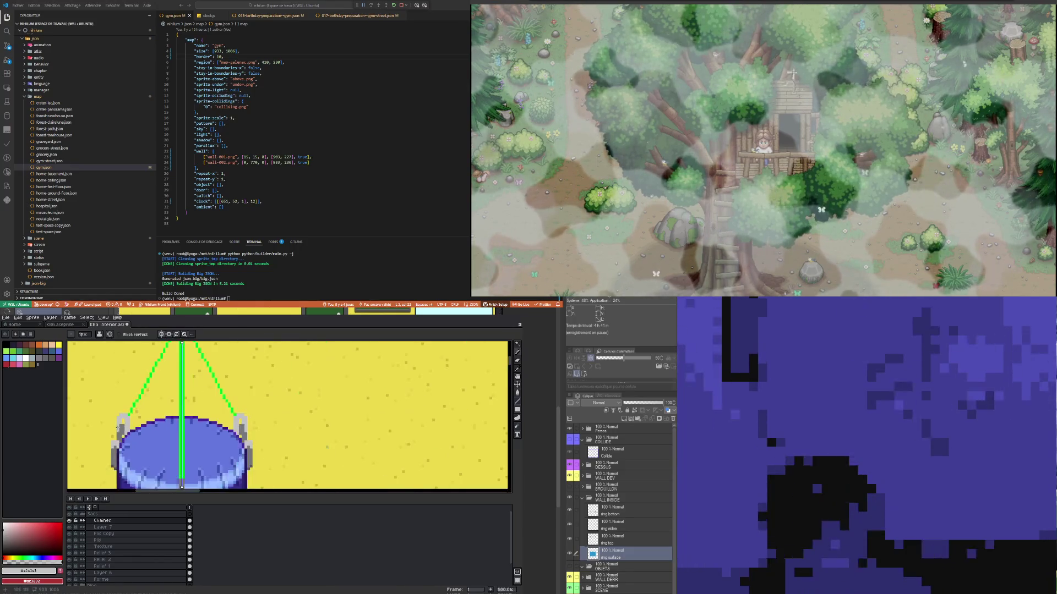
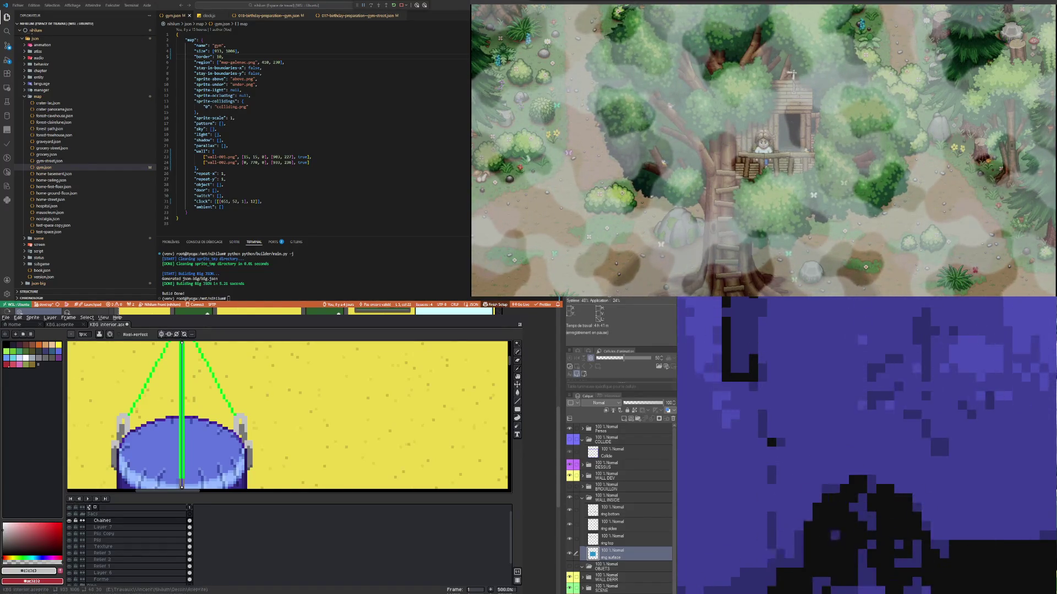
Step: Sample the clasp's light and darker greys, then pick a mid grey for shading
{"action": "scroll", "coordinate": [142, 419], "scroll_direction": "down", "scroll_amount": 4}
{"action": "scroll", "coordinate": [151, 424], "scroll_direction": "up", "scroll_amount": 6}
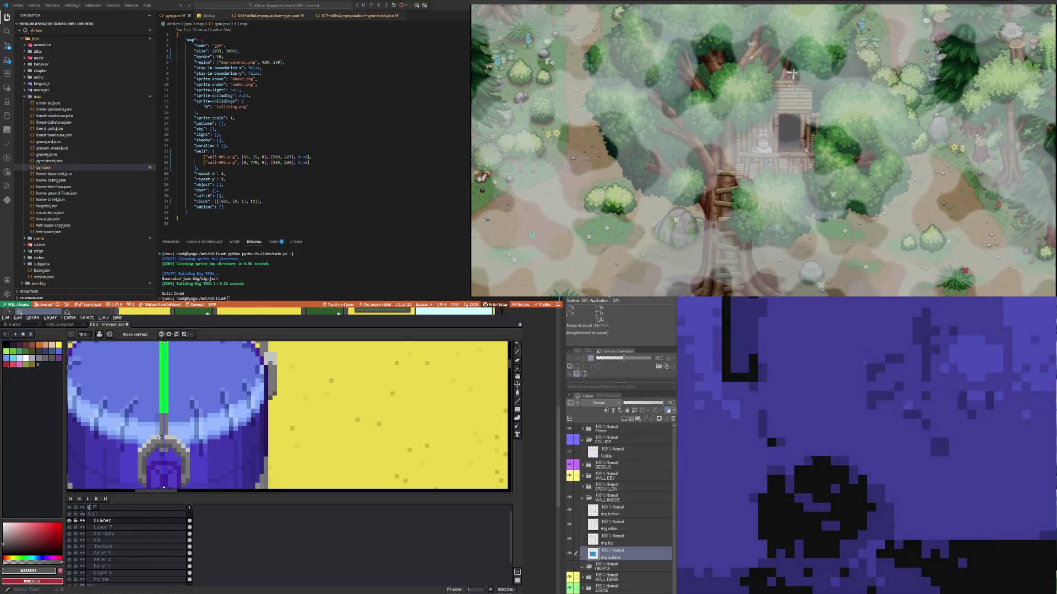
{"action": "scroll", "coordinate": [157, 419], "scroll_direction": "down", "scroll_amount": 1}
{"action": "scroll", "coordinate": [109, 442], "scroll_direction": "up", "scroll_amount": 4}
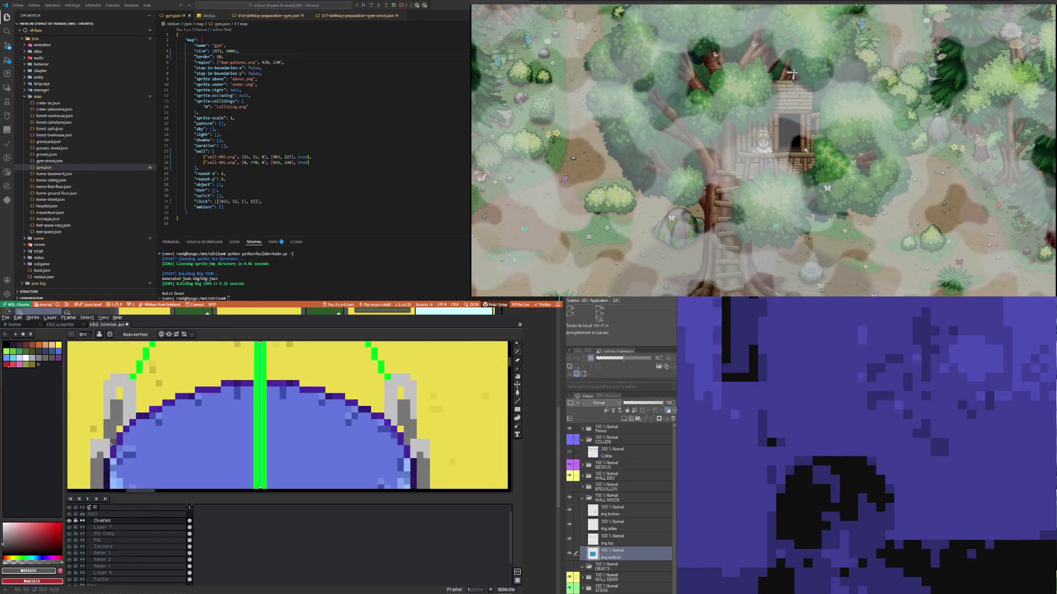
{"action": "scroll", "coordinate": [109, 441], "scroll_direction": "down", "scroll_amount": 4}
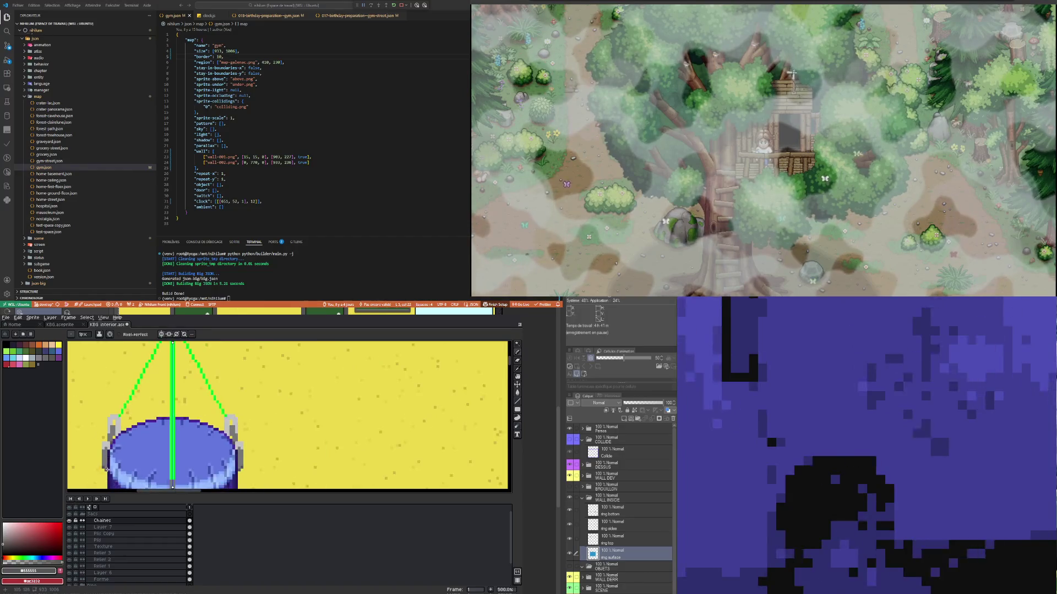
{"action": "scroll", "coordinate": [95, 468], "scroll_direction": "up", "scroll_amount": 4}
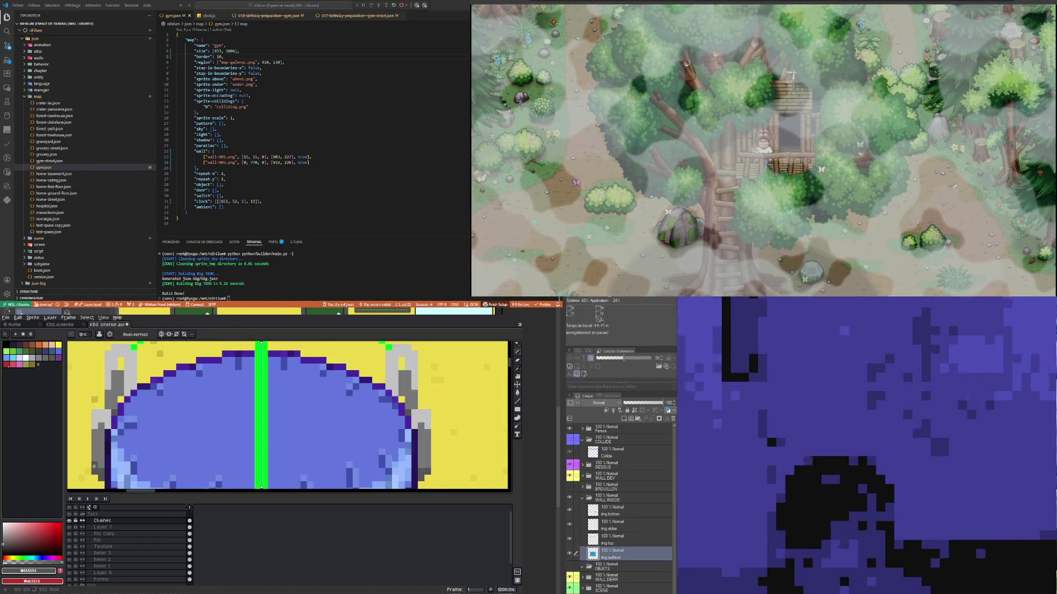
{"action": "scroll", "coordinate": [101, 466], "scroll_direction": "down", "scroll_amount": 4}
{"action": "scroll", "coordinate": [118, 444], "scroll_direction": "up", "scroll_amount": 4}
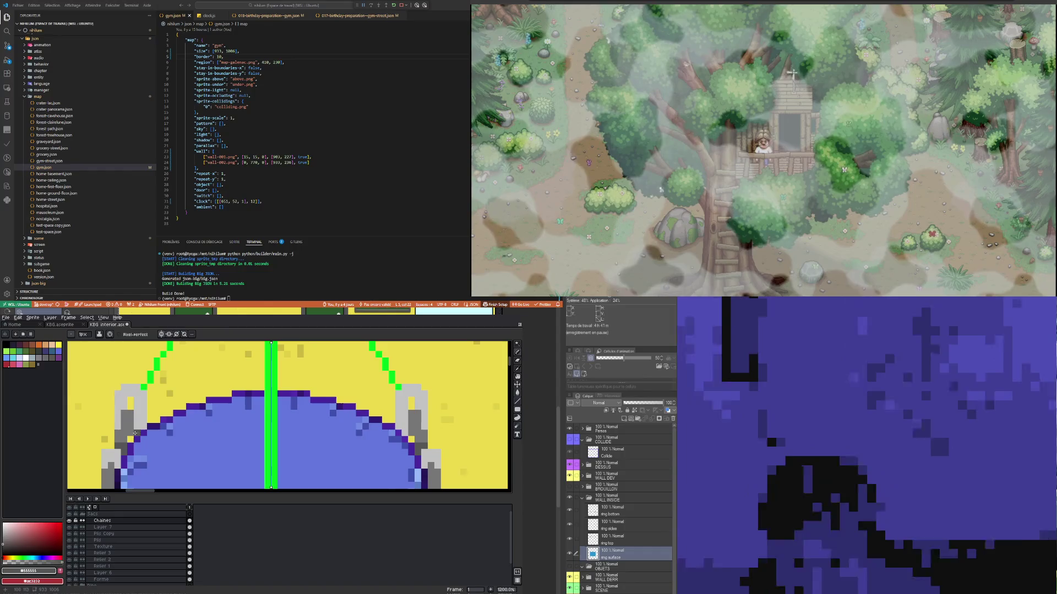
{"action": "key", "text": "i"}
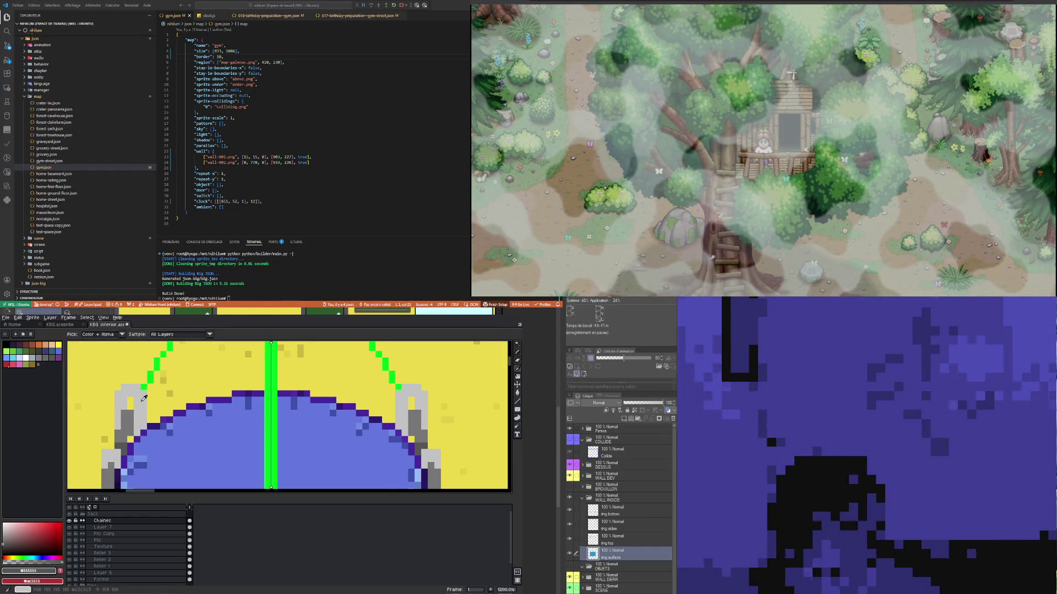
{"action": "left_click", "coordinate": [144, 397]}
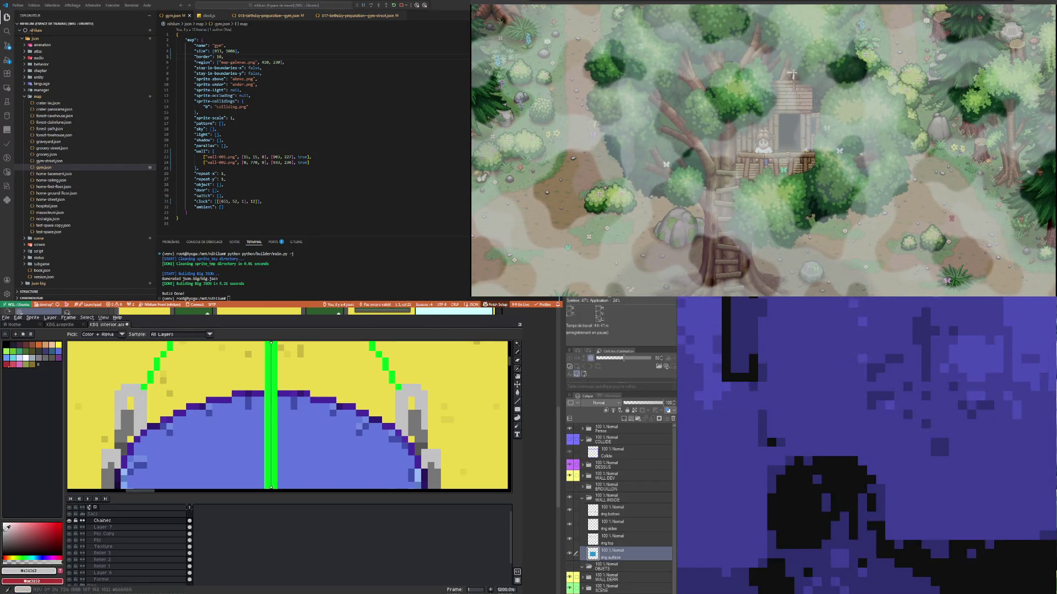
{"action": "scroll", "coordinate": [223, 408], "scroll_direction": "down", "scroll_amount": 4}
{"action": "scroll", "coordinate": [213, 410], "scroll_direction": "down", "scroll_amount": 4}
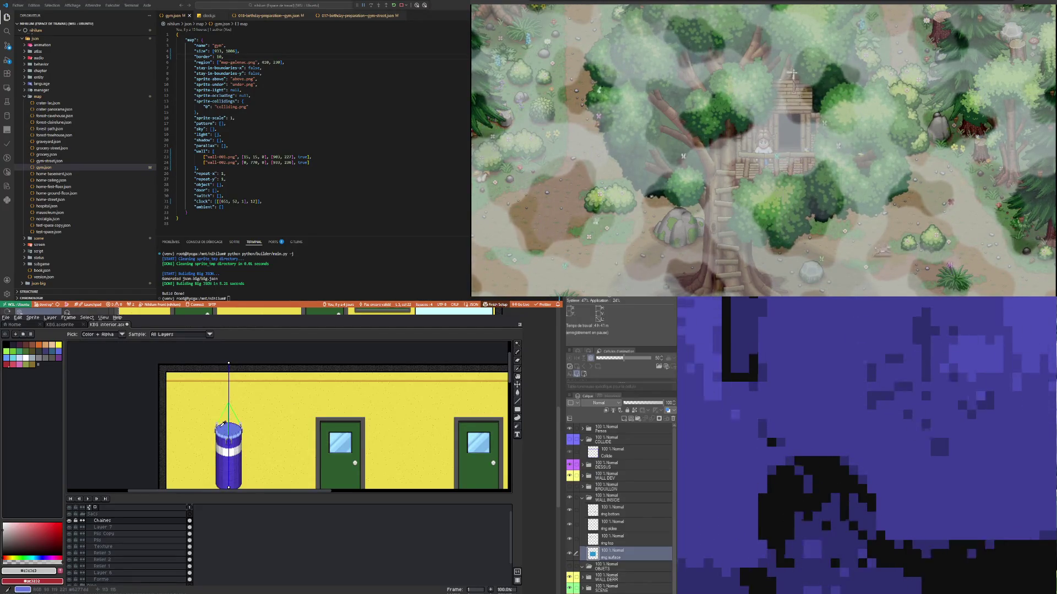
{"action": "scroll", "coordinate": [223, 424], "scroll_direction": "up", "scroll_amount": 9}
{"action": "scroll", "coordinate": [210, 403], "scroll_direction": "down", "scroll_amount": 4}
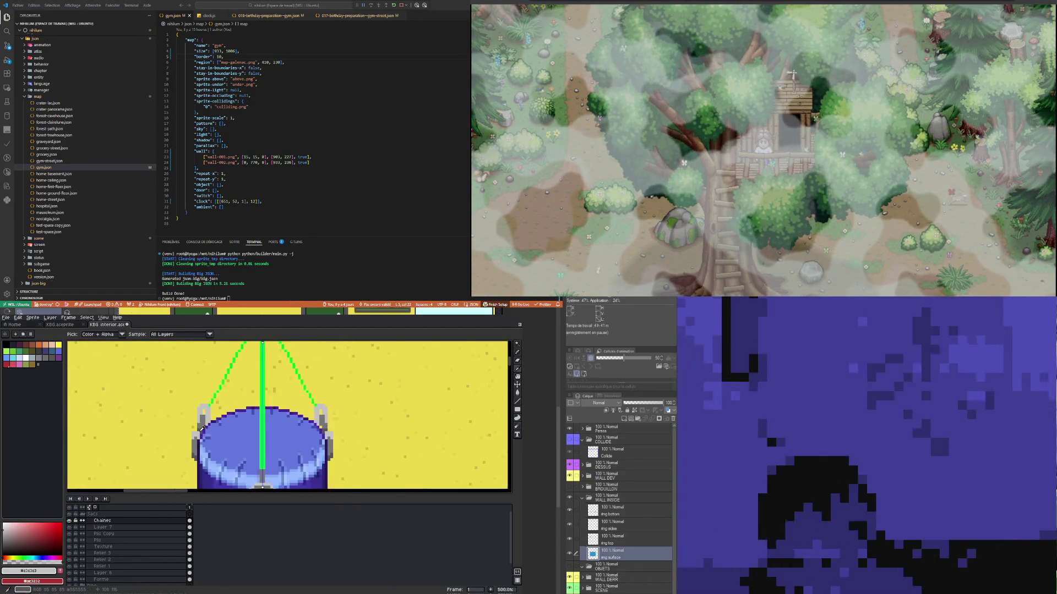
{"action": "scroll", "coordinate": [203, 431], "scroll_direction": "up", "scroll_amount": 2}
{"action": "left_click", "coordinate": [194, 442]}
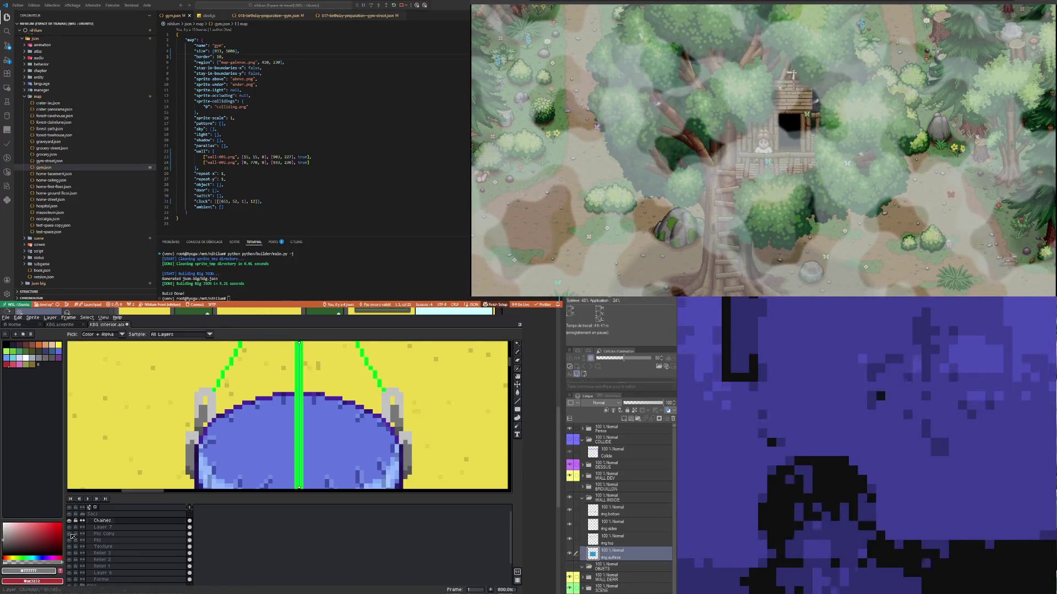
{"action": "left_click", "coordinate": [5, 532]}
Step: Paint Bucket the light grey clasp with the darker grey, mirrored on both sides
{"action": "key", "text": "b"}
{"action": "scroll", "coordinate": [191, 427], "scroll_direction": "up", "scroll_amount": 3}
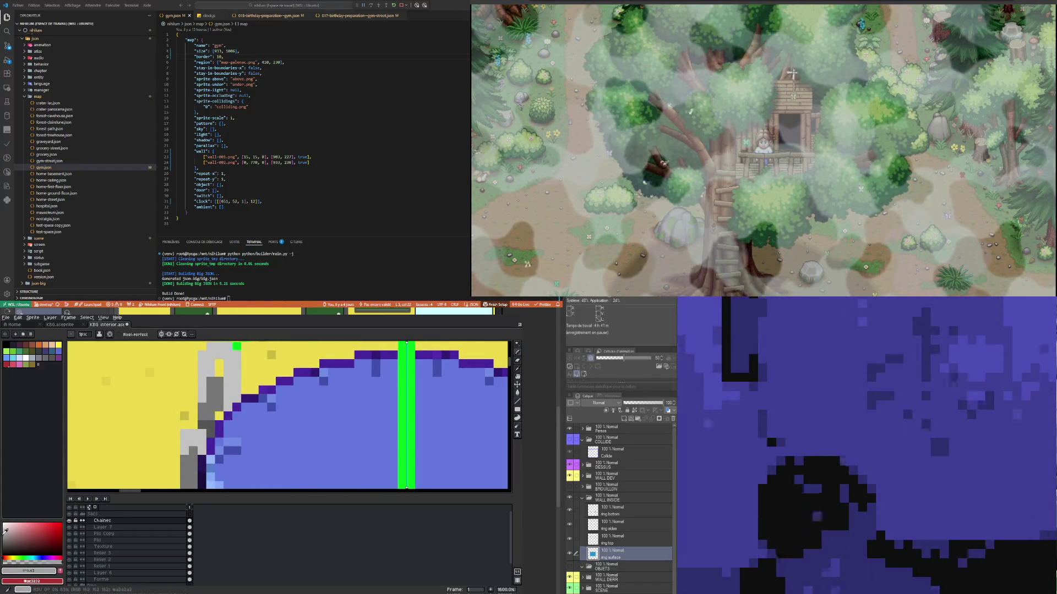
{"action": "scroll", "coordinate": [210, 421], "scroll_direction": "down", "scroll_amount": 3}
{"action": "scroll", "coordinate": [210, 420], "scroll_direction": "up", "scroll_amount": 5}
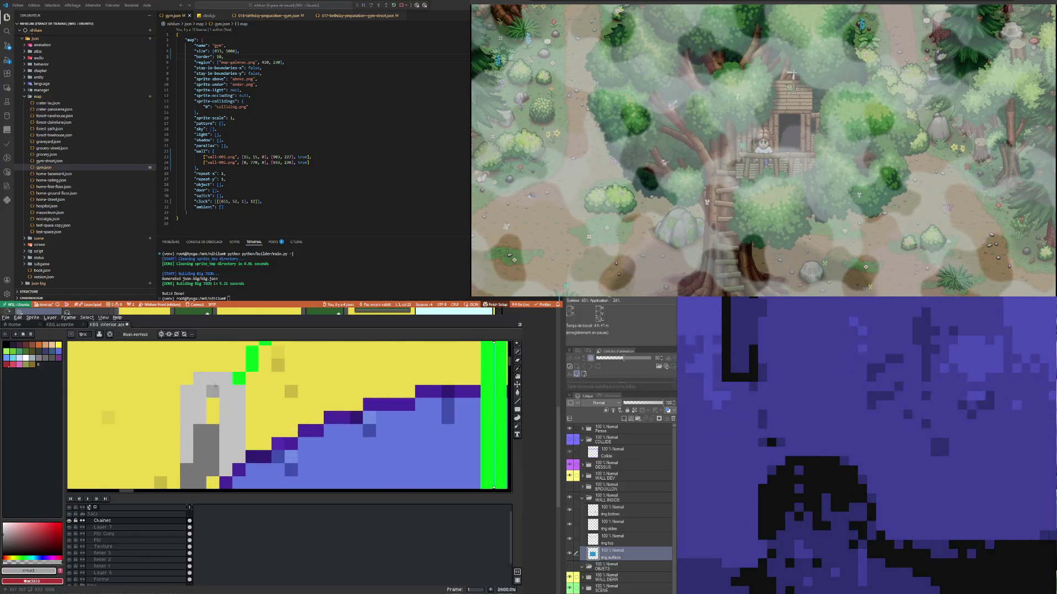
{"action": "scroll", "coordinate": [202, 396], "scroll_direction": "down", "scroll_amount": 3}
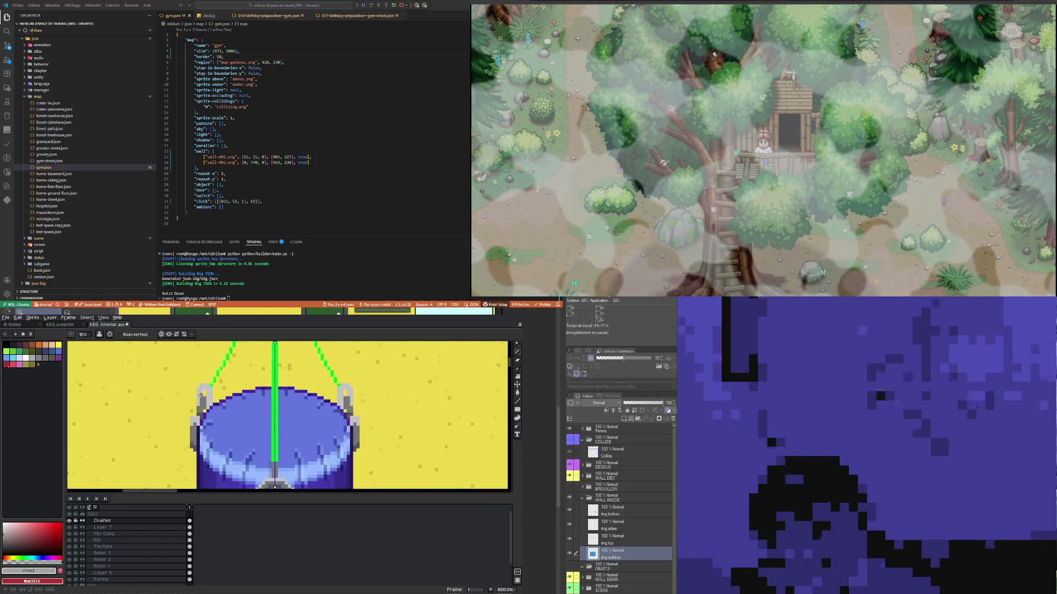
{"action": "scroll", "coordinate": [200, 418], "scroll_direction": "up", "scroll_amount": 1}
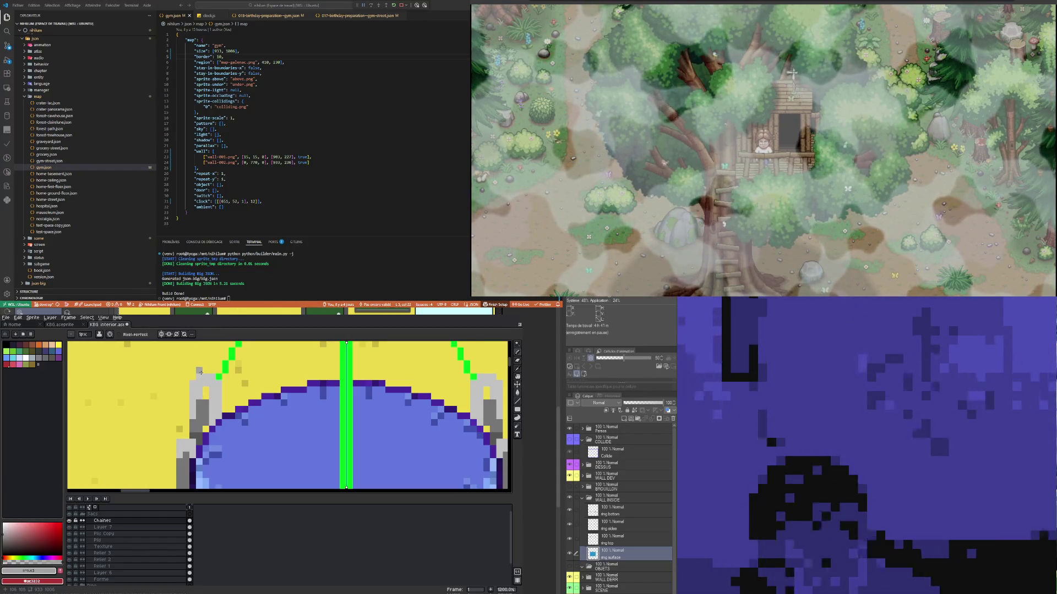
{"action": "left_click", "coordinate": [517, 392]}
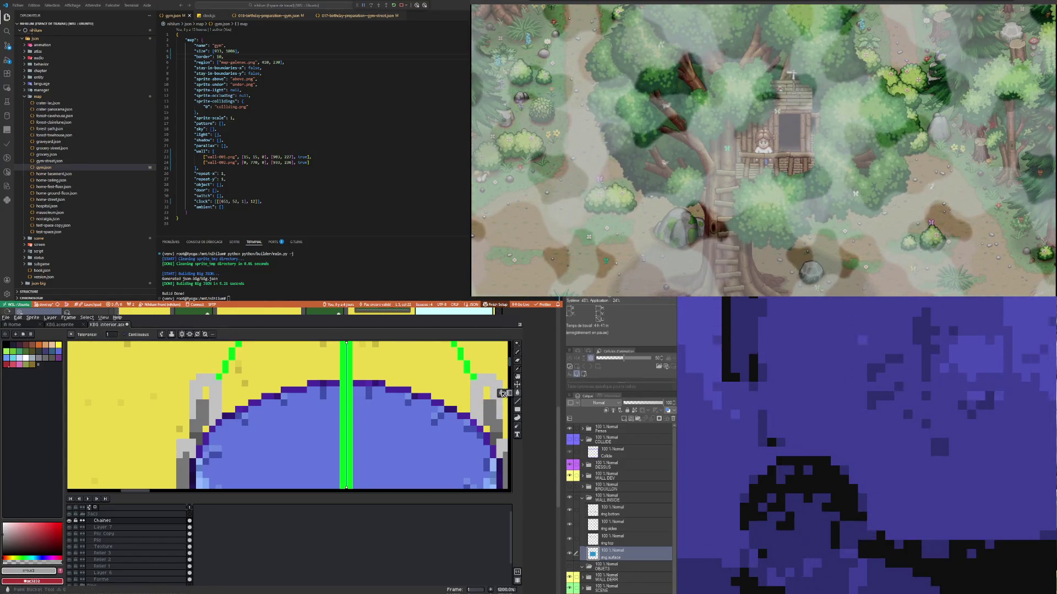
{"action": "left_click", "coordinate": [218, 392]}
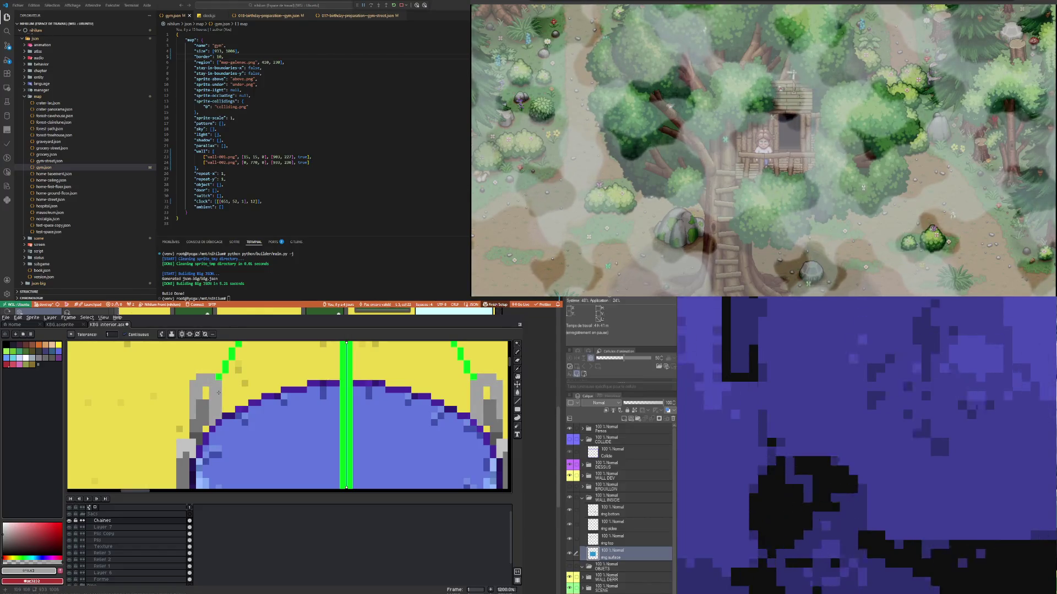
Step: Try a light grey highlight along the clasp top, then undo it
{"action": "left_click", "coordinate": [191, 448], "text": "alt"}
{"action": "key", "text": "b"}
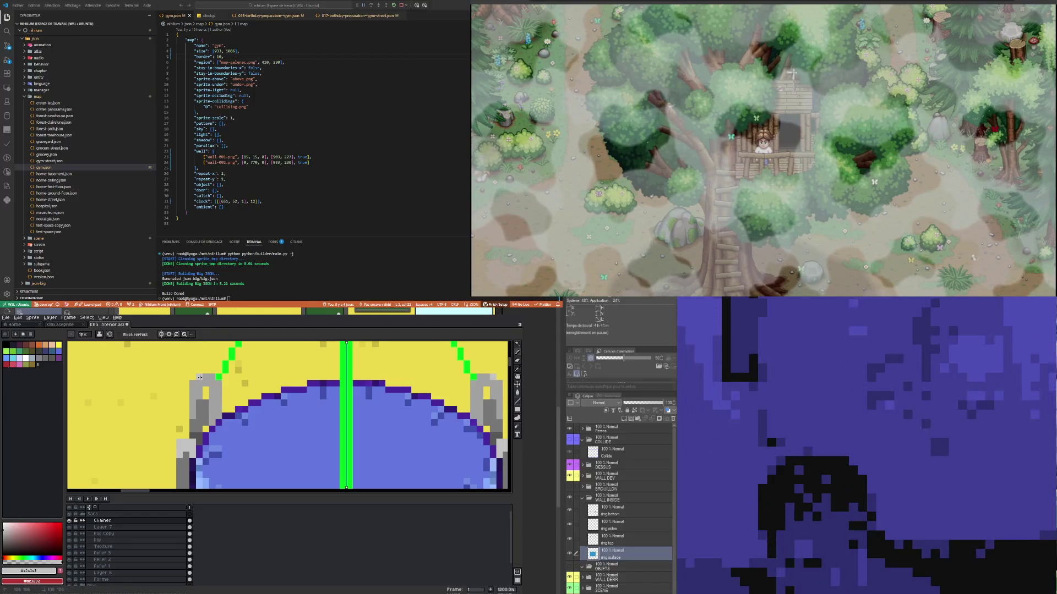
{"action": "left_click_drag", "start_coordinate": [200, 377], "coordinate": [214, 376]}
{"action": "left_click", "coordinate": [218, 382]}
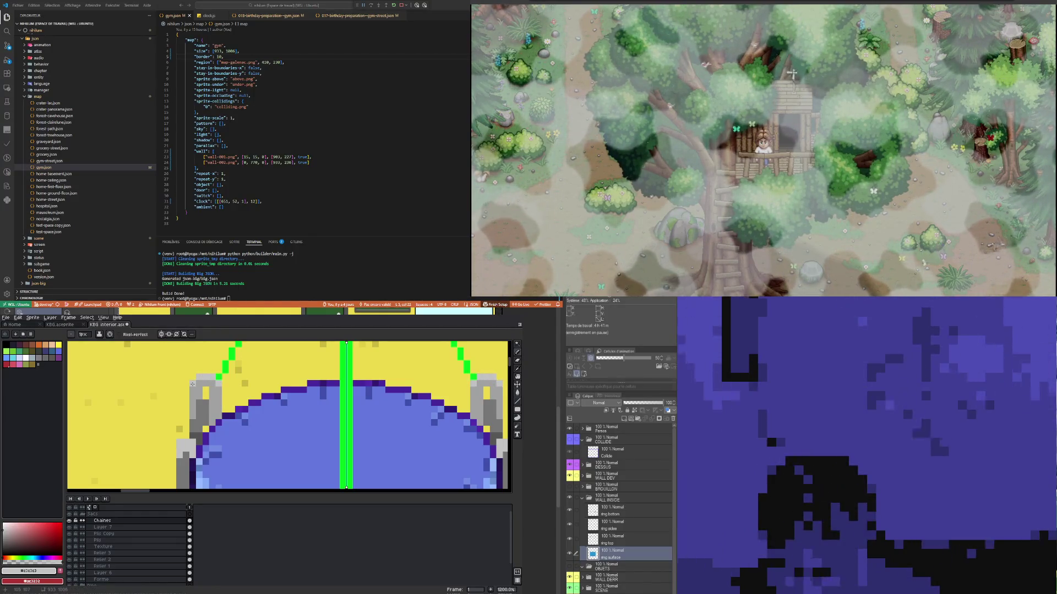
{"action": "key", "text": "alt"}
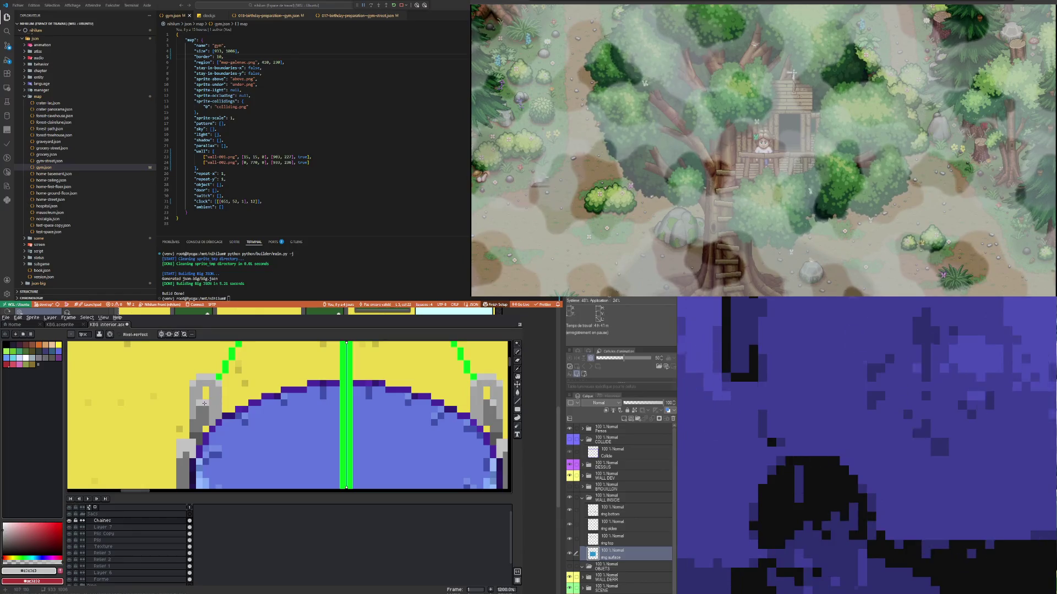
{"action": "scroll", "coordinate": [227, 413], "scroll_direction": "down", "scroll_amount": 3}
{"action": "scroll", "coordinate": [227, 414], "scroll_direction": "up", "scroll_amount": 3}
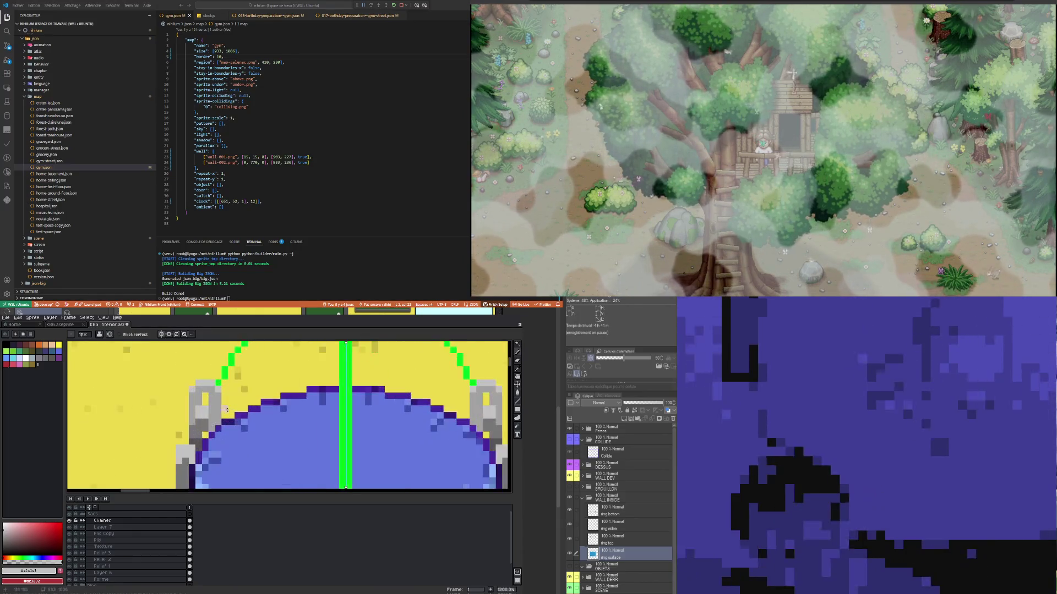
{"action": "key", "text": "ctrl+z"}
{"action": "key", "text": "ctrl+z"}
{"action": "key", "text": "ctrl+z"}
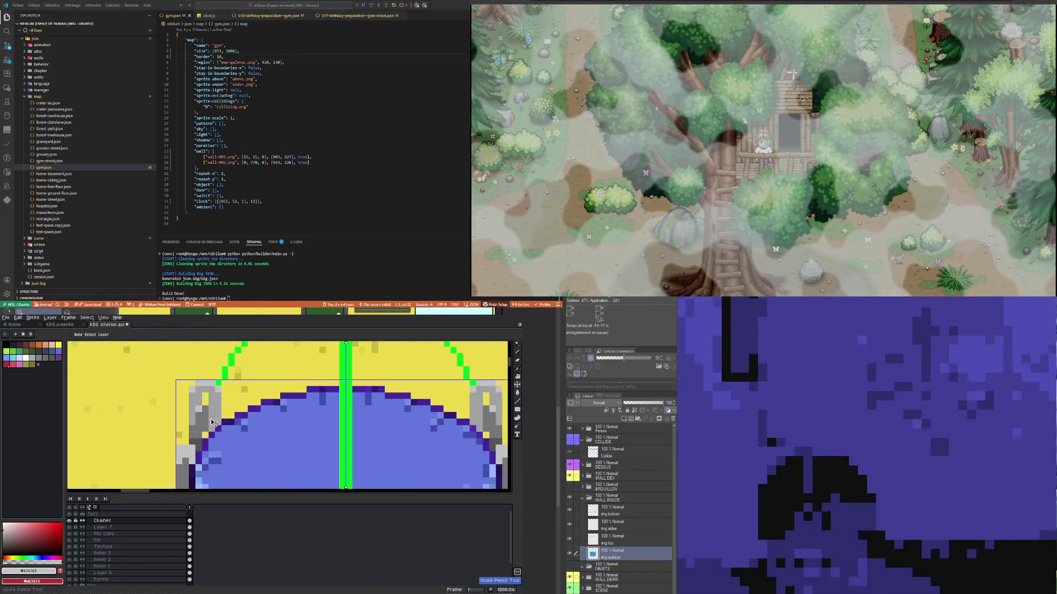
Step: Pencil a #777777 dark grey shading pixel onto the left clasp
{"action": "scroll", "coordinate": [210, 420], "scroll_direction": "up", "scroll_amount": 3}
{"action": "key", "text": "alt"}
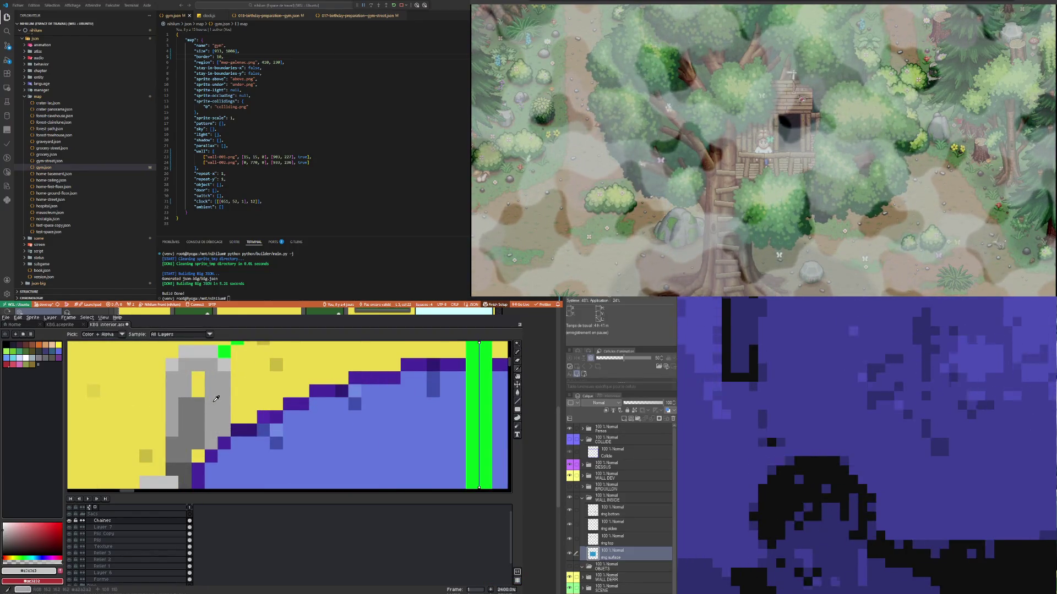
{"action": "left_click", "coordinate": [185, 412]}
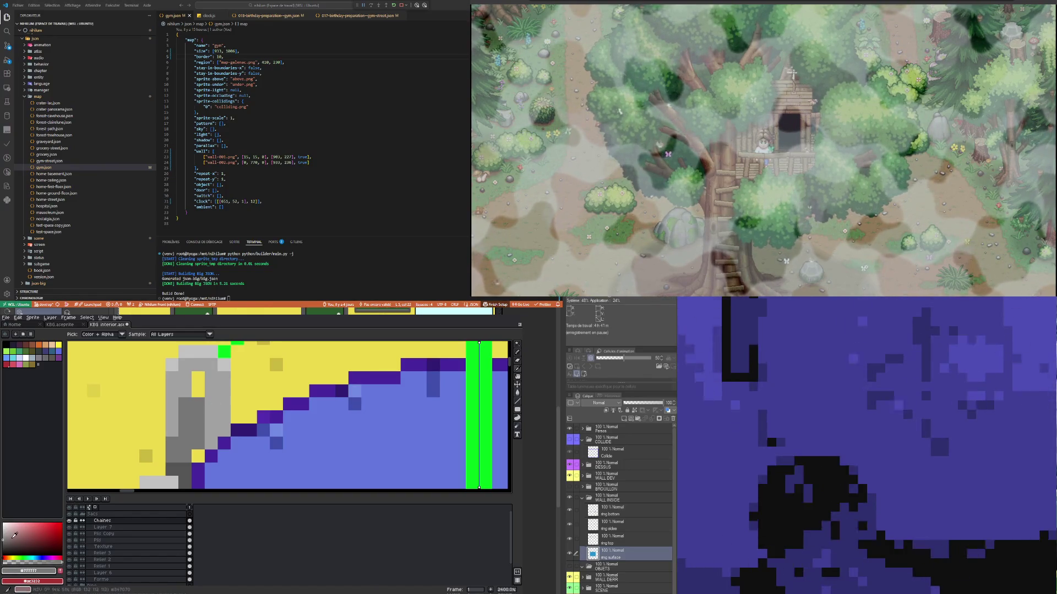
{"action": "key", "text": "b"}
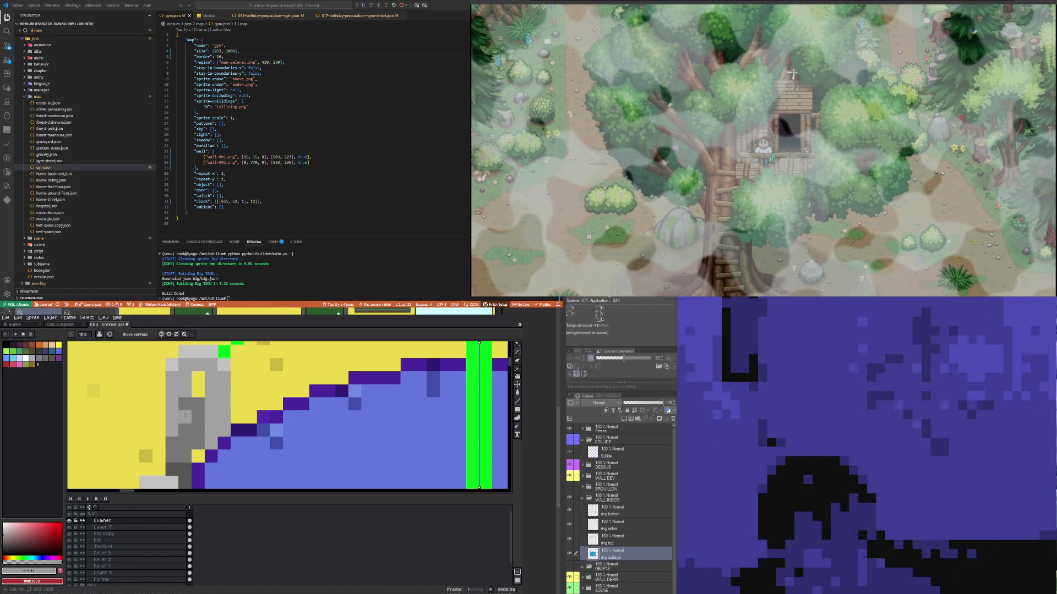
{"action": "left_click", "coordinate": [186, 407]}
{"action": "left_click", "coordinate": [8, 534]}
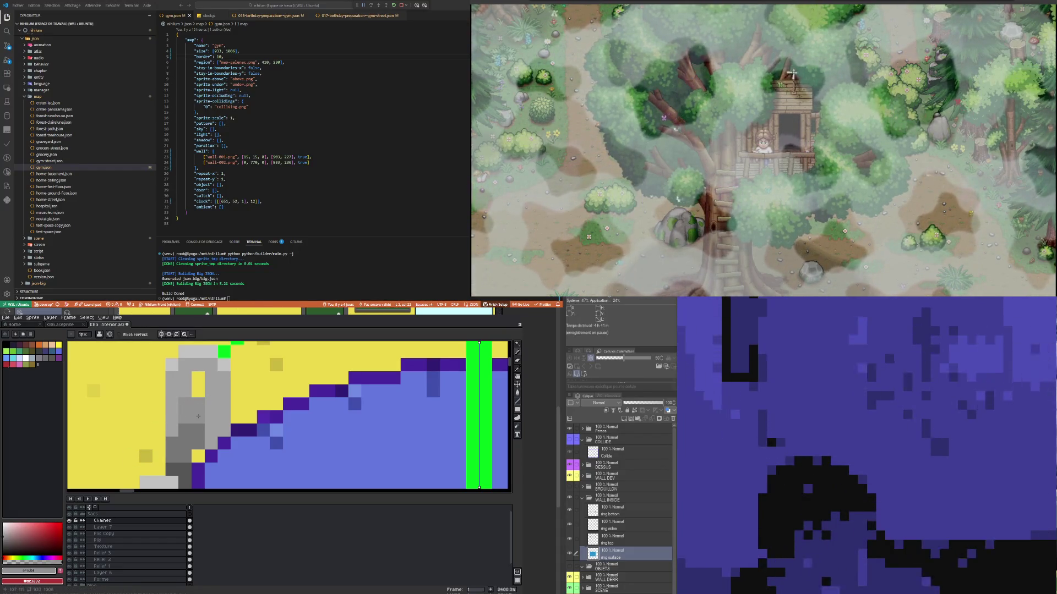
{"action": "scroll", "coordinate": [198, 412], "scroll_direction": "down", "scroll_amount": 7}
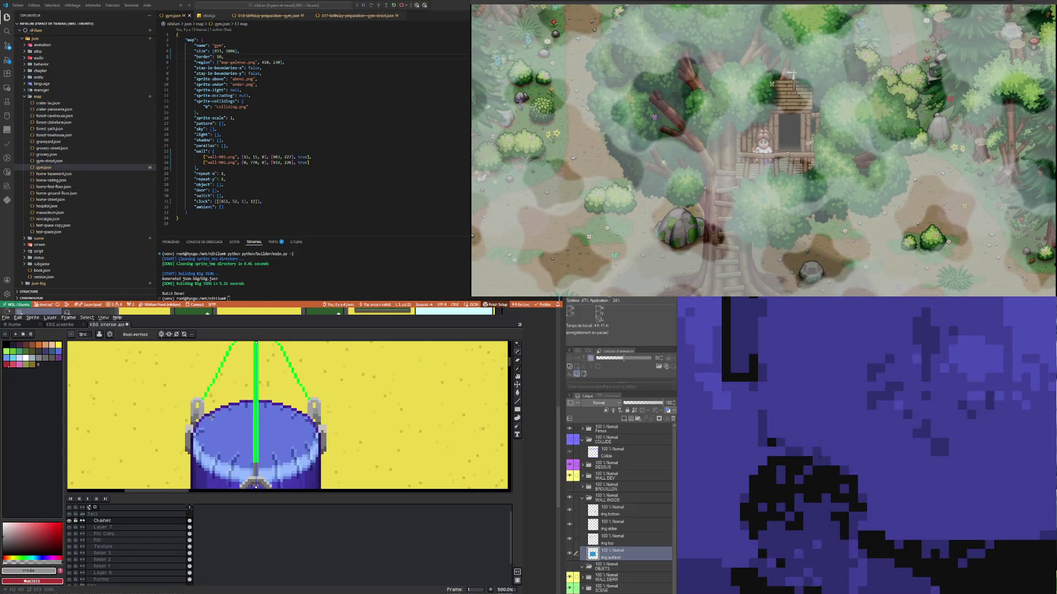
Step: Sample the rim clasp's grey and choose the darker grey #777777
{"action": "scroll", "coordinate": [214, 412], "scroll_direction": "up", "scroll_amount": 4}
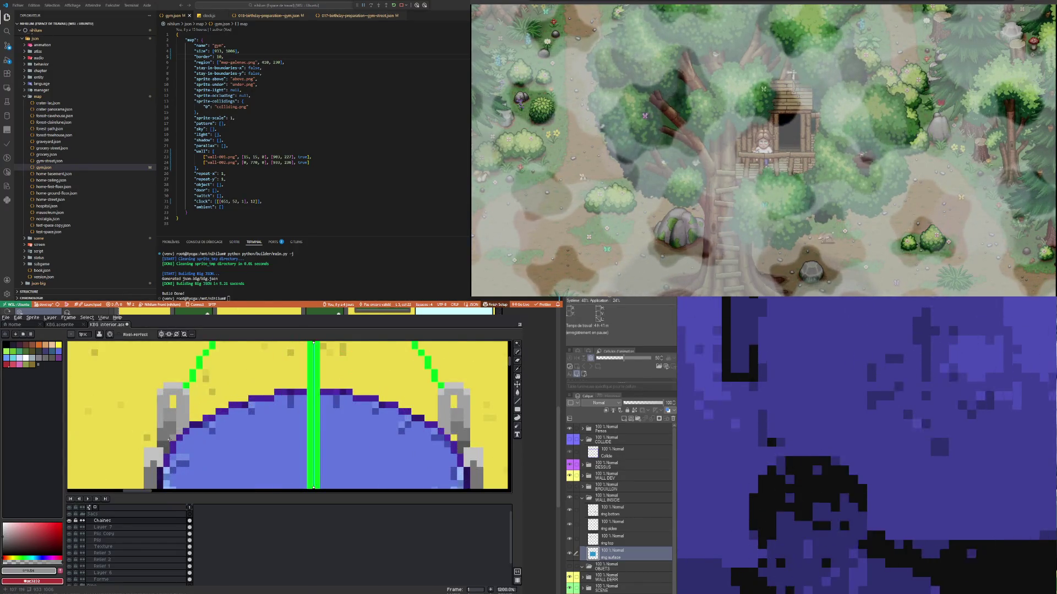
{"action": "scroll", "coordinate": [169, 439], "scroll_direction": "up", "scroll_amount": 3}
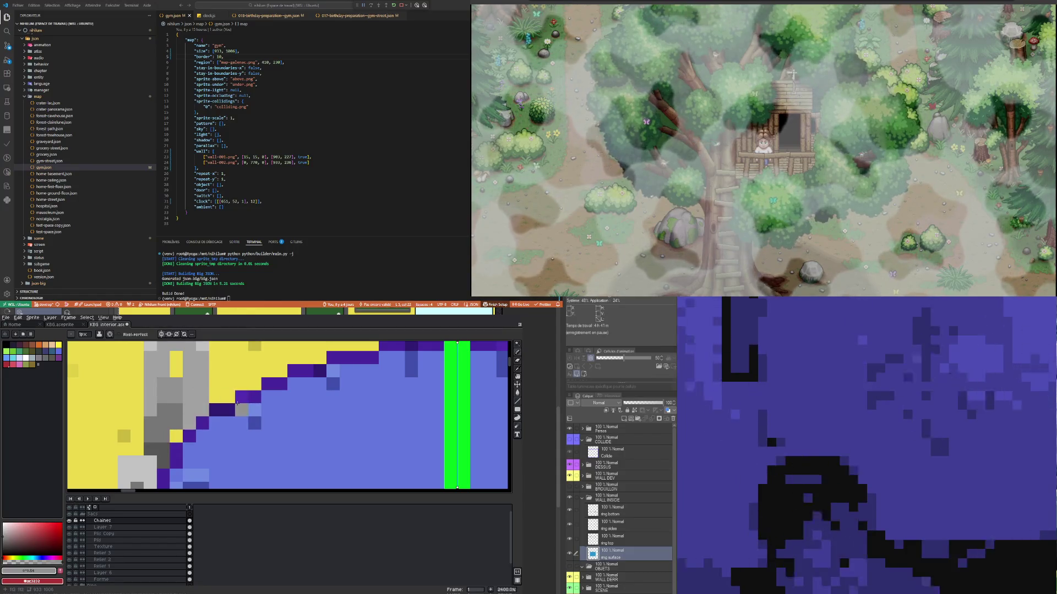
{"action": "scroll", "coordinate": [193, 432], "scroll_direction": "down", "scroll_amount": 7}
{"action": "scroll", "coordinate": [194, 432], "scroll_direction": "up", "scroll_amount": 5}
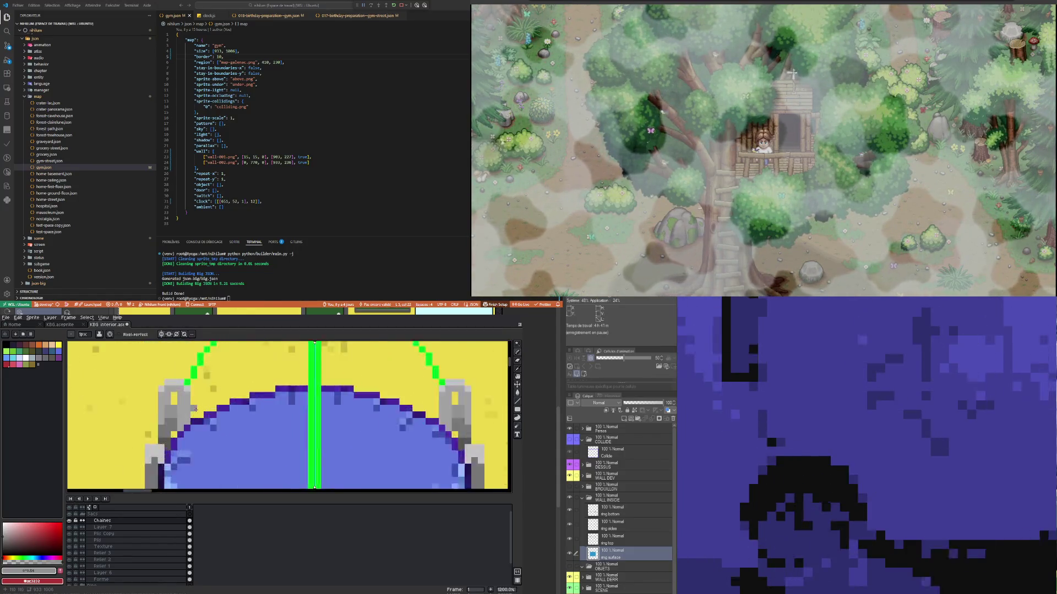
{"action": "left_click", "coordinate": [185, 407], "text": "alt"}
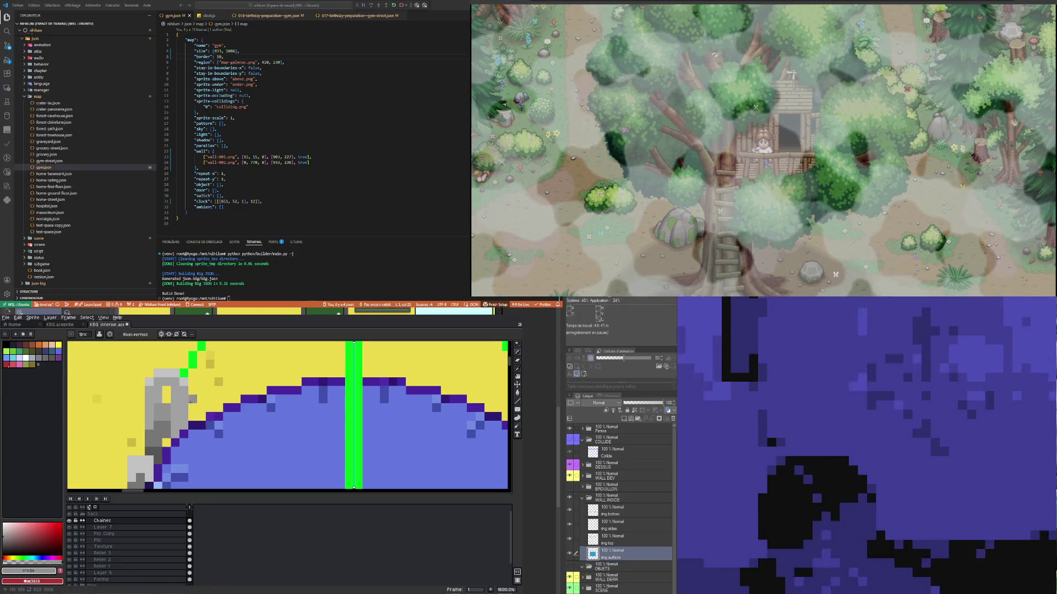
{"action": "left_click", "coordinate": [5, 538]}
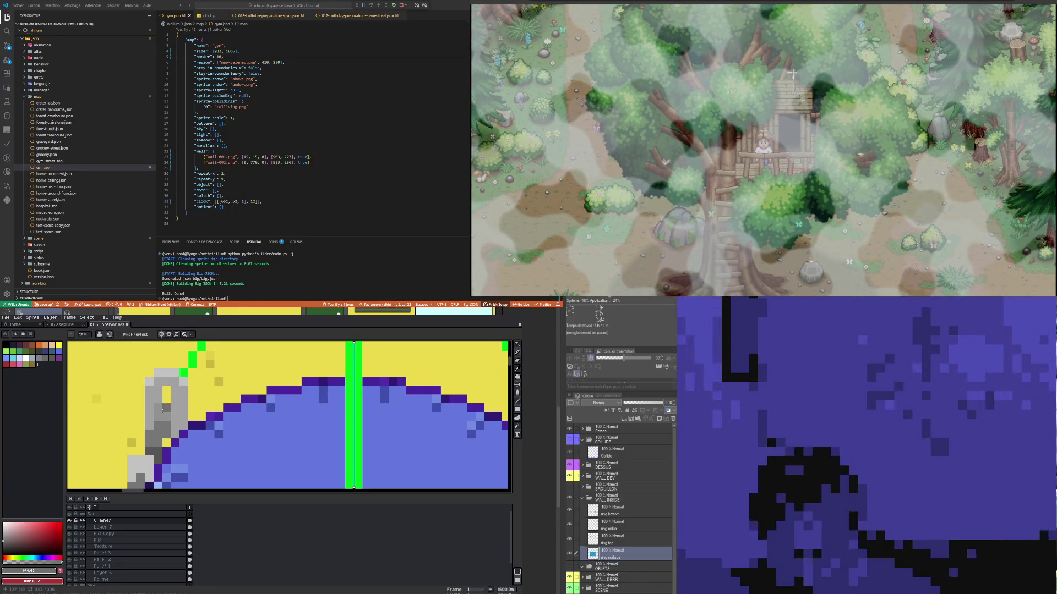
Step: Eyedrop the clasp's light grey back as the working colour, then take the Rectangular Marquee
{"action": "scroll", "coordinate": [172, 393], "scroll_direction": "down", "scroll_amount": 2}
{"action": "scroll", "coordinate": [172, 412], "scroll_direction": "up", "scroll_amount": 2}
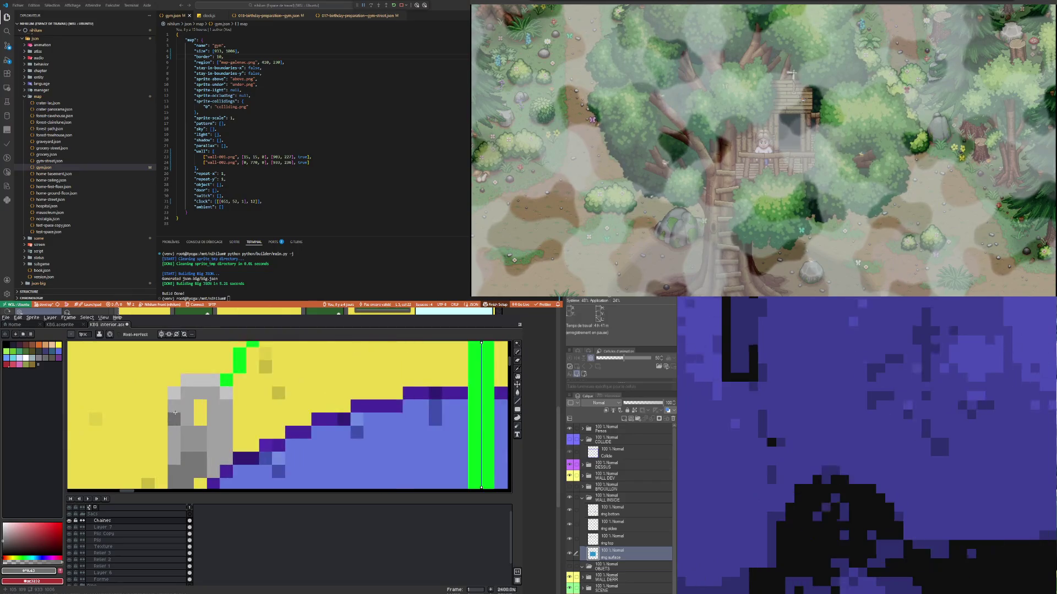
{"action": "scroll", "coordinate": [173, 412], "scroll_direction": "down", "scroll_amount": 4}
{"action": "scroll", "coordinate": [190, 418], "scroll_direction": "down", "scroll_amount": 2}
{"action": "scroll", "coordinate": [190, 417], "scroll_direction": "up", "scroll_amount": 1}
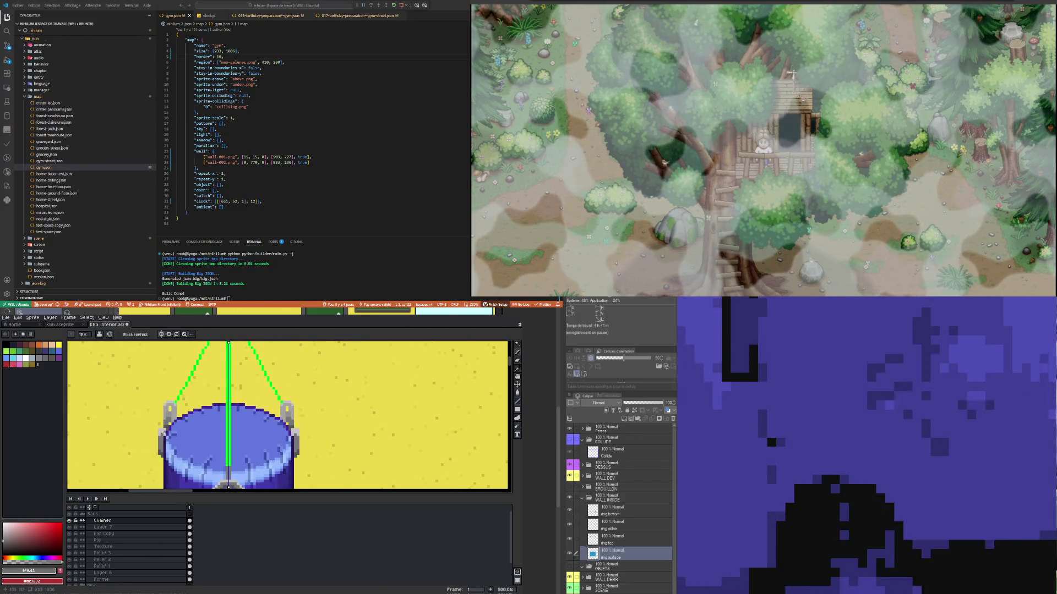
{"action": "scroll", "coordinate": [191, 418], "scroll_direction": "up", "scroll_amount": 2}
{"action": "scroll", "coordinate": [192, 419], "scroll_direction": "down", "scroll_amount": 2}
{"action": "scroll", "coordinate": [192, 420], "scroll_direction": "down", "scroll_amount": 1}
{"action": "scroll", "coordinate": [154, 439], "scroll_direction": "down", "scroll_amount": 1}
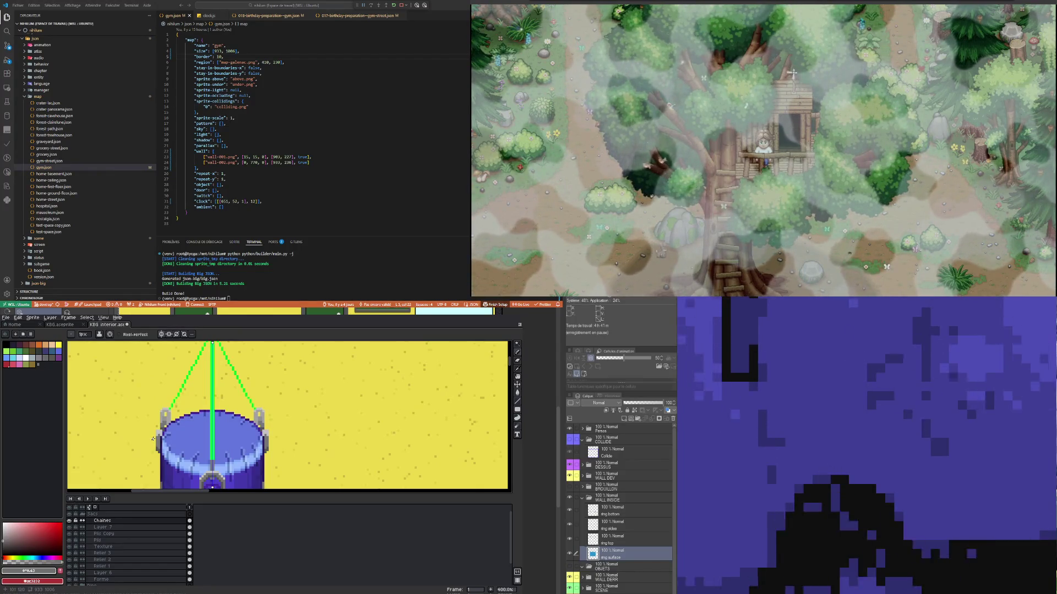
{"action": "scroll", "coordinate": [153, 439], "scroll_direction": "down", "scroll_amount": 2}
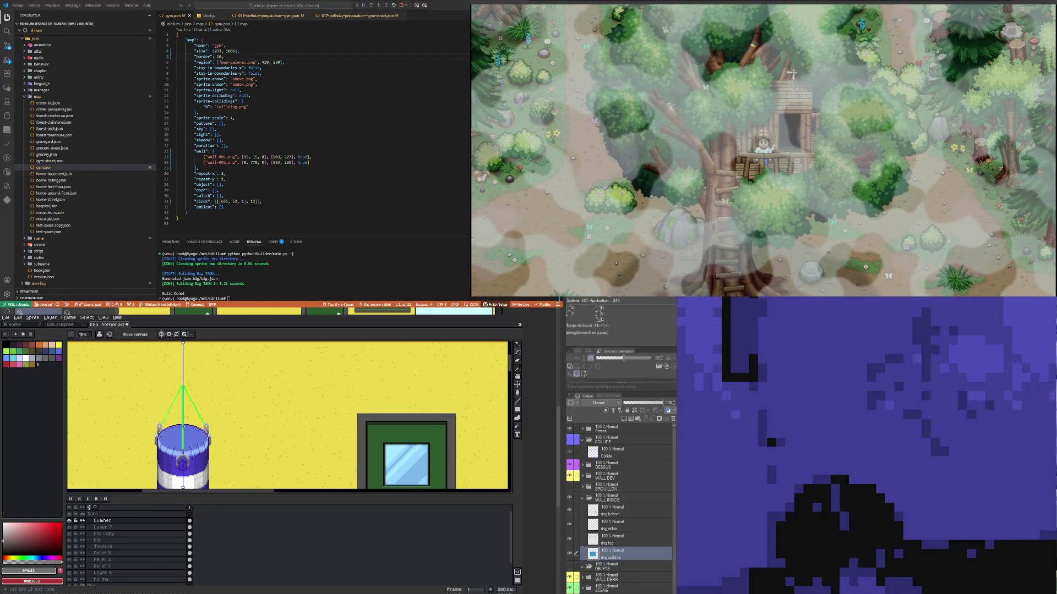
{"action": "scroll", "coordinate": [160, 428], "scroll_direction": "up", "scroll_amount": 6}
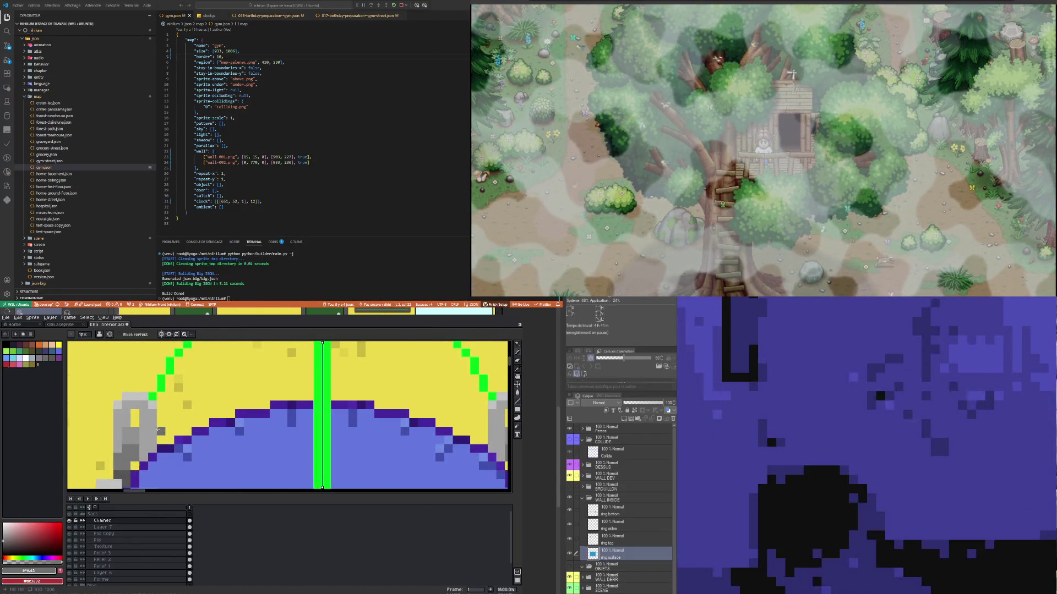
{"action": "left_click", "coordinate": [138, 404], "text": "alt"}
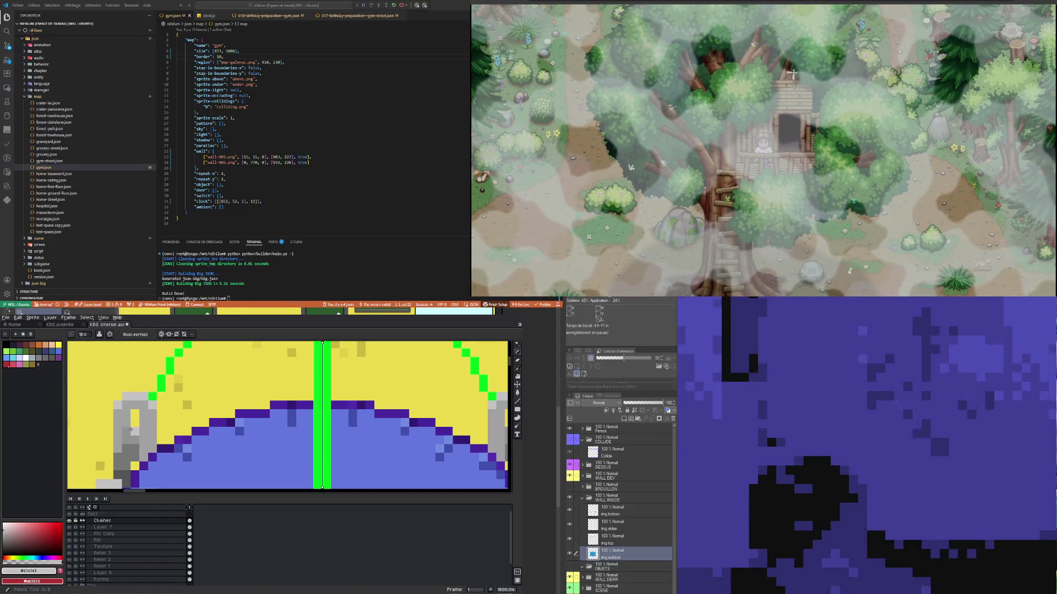
{"action": "scroll", "coordinate": [133, 431], "scroll_direction": "down", "scroll_amount": 4}
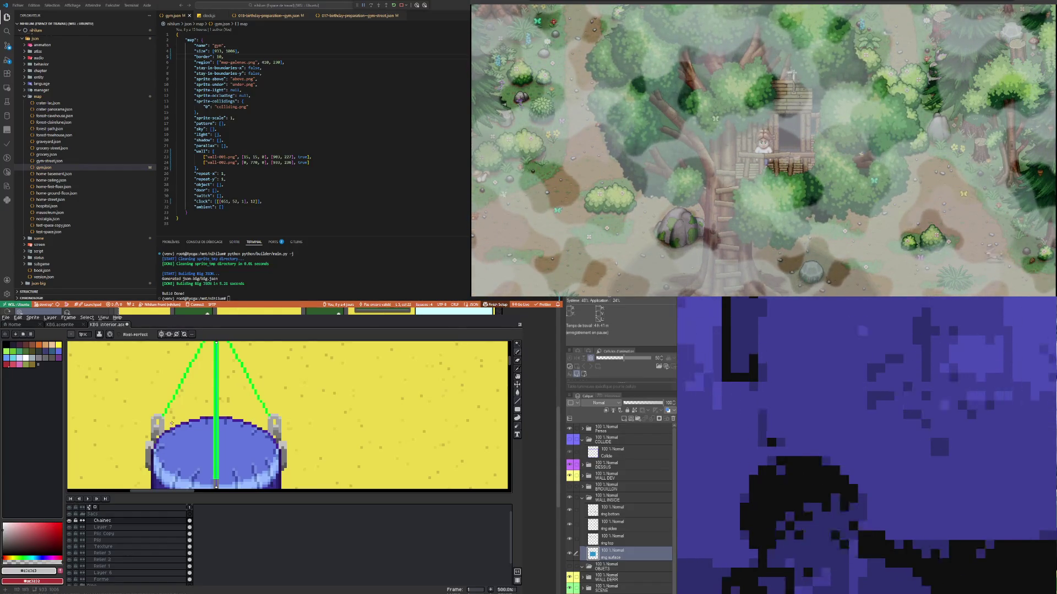
{"action": "left_click", "coordinate": [516, 343]}
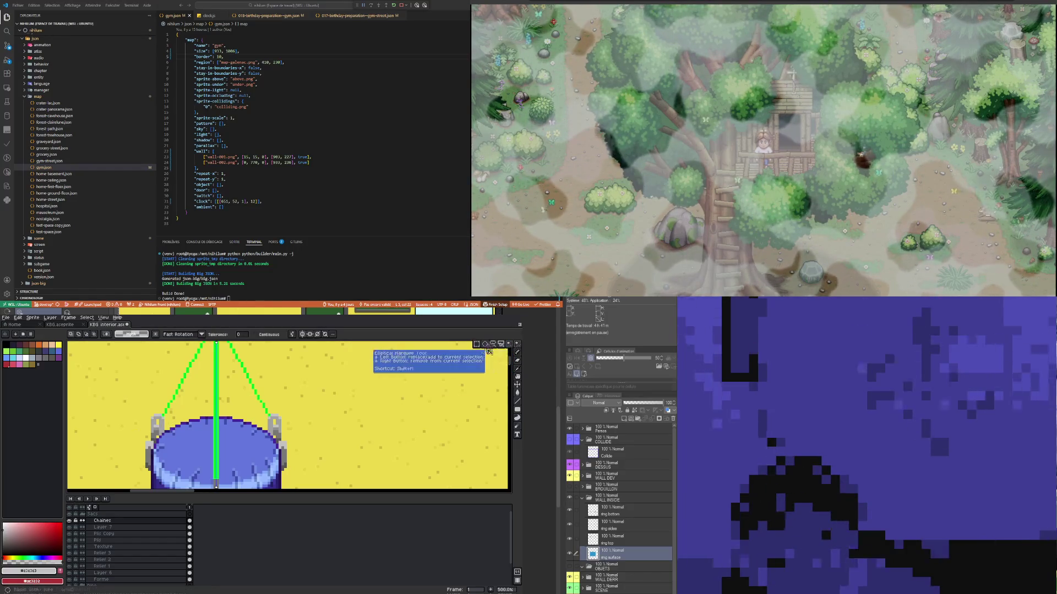
Step: Select the bucket's left clasp and drag a copy up the left chain
{"action": "scroll", "coordinate": [146, 443], "scroll_direction": "up", "scroll_amount": 4}
{"action": "left_click_drag", "start_coordinate": [126, 451], "coordinate": [126, 391]}
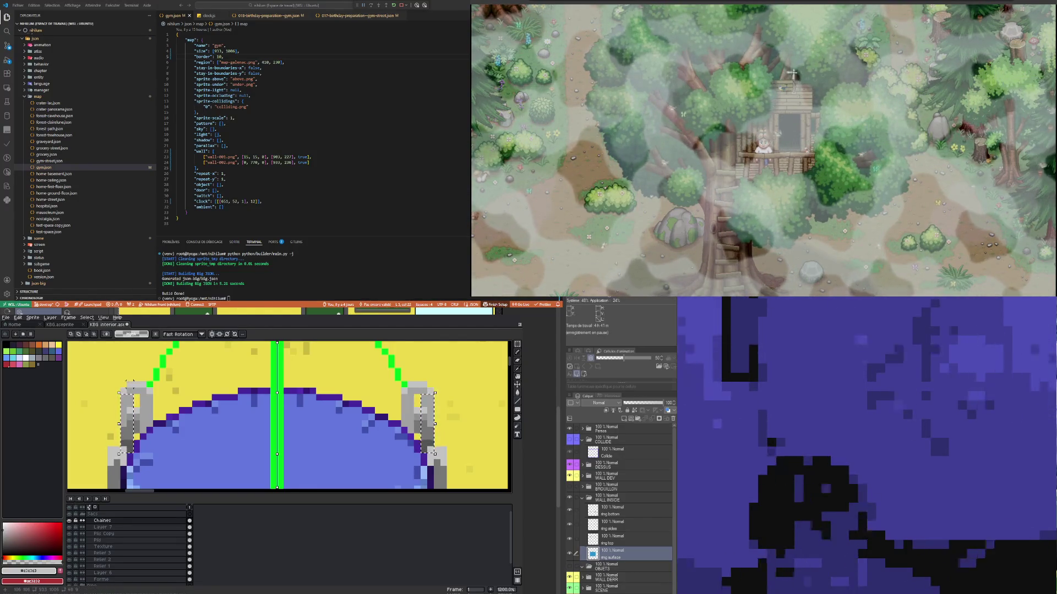
{"action": "left_click_drag", "start_coordinate": [127, 391], "coordinate": [139, 435]}
{"action": "scroll", "coordinate": [157, 434], "scroll_direction": "down", "scroll_amount": 4}
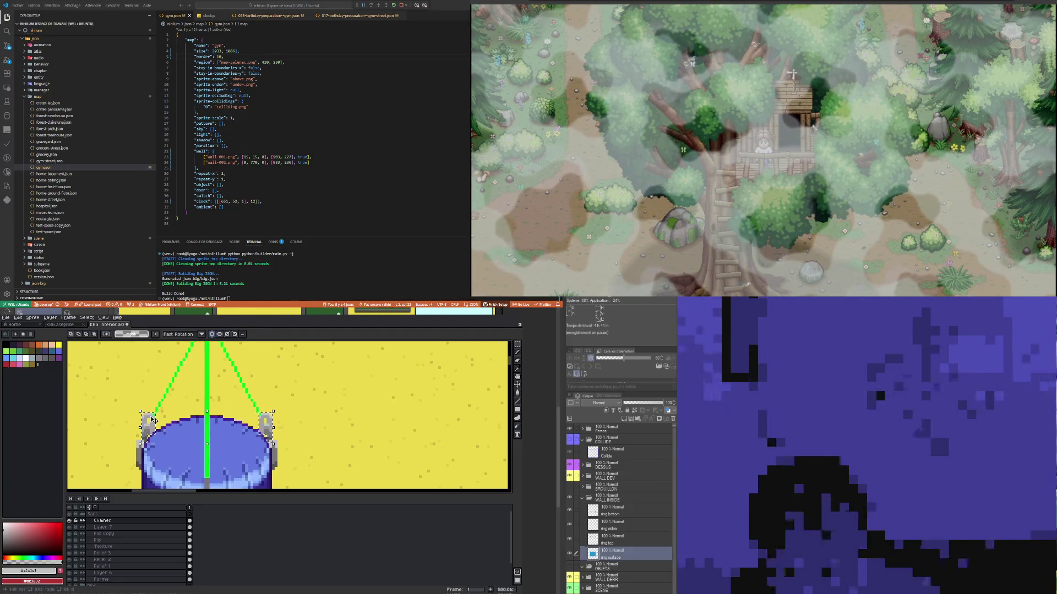
{"action": "scroll", "coordinate": [138, 407], "scroll_direction": "up", "scroll_amount": 2}
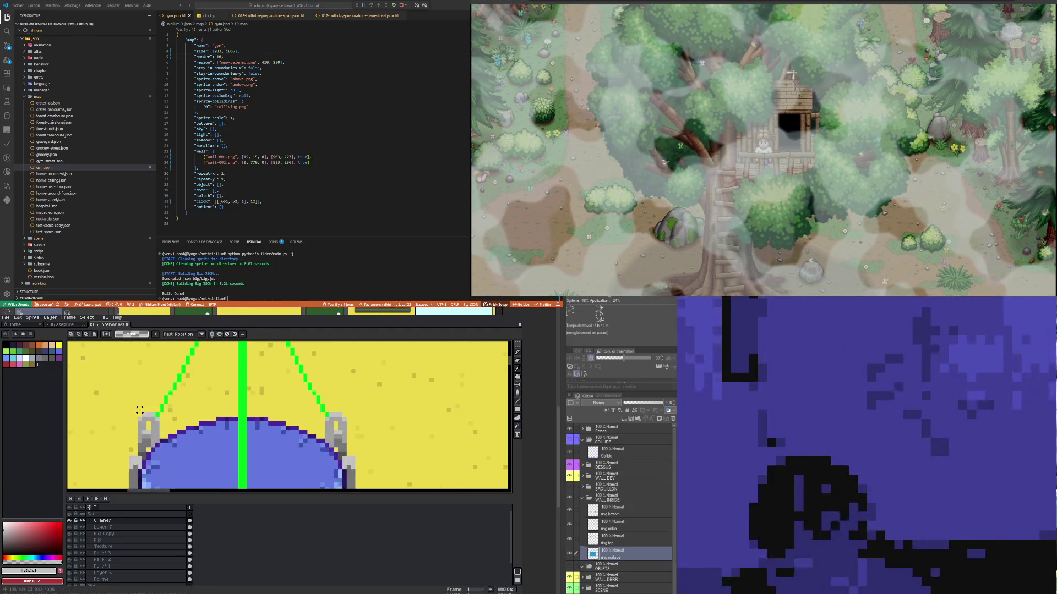
{"action": "left_click_drag", "start_coordinate": [137, 408], "coordinate": [166, 457]}
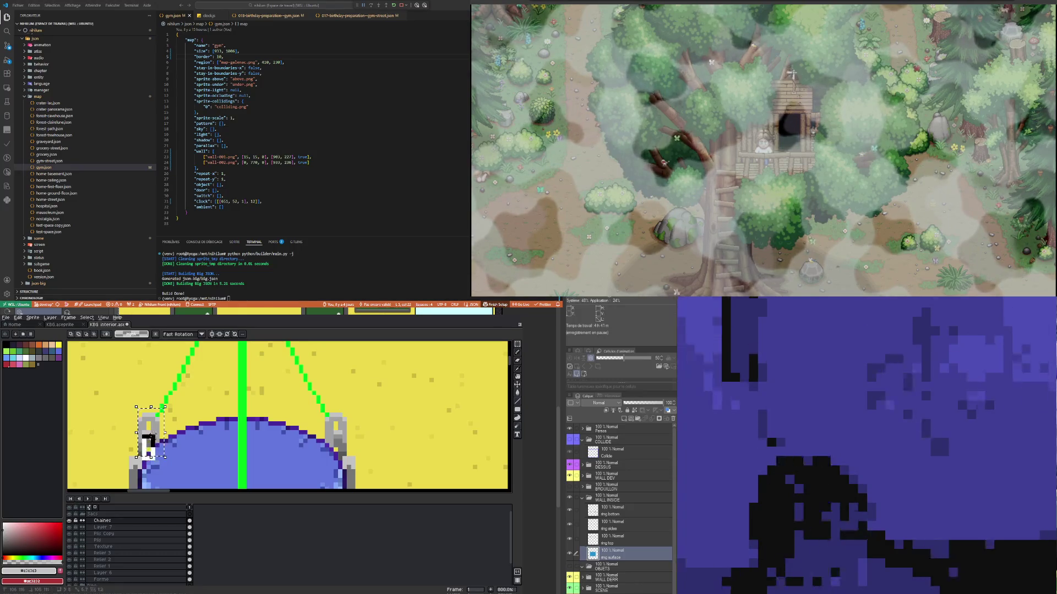
{"action": "left_click", "coordinate": [161, 438]}
{"action": "mouse_move", "coordinate": [161, 439]}
{"action": "left_mouse_down"}
{"action": "mouse_move", "coordinate": [166, 373]}
{"action": "mouse_move", "coordinate": [155, 376]}
{"action": "left_mouse_up"}
Step: Sample the dark grey from the copied clasp
{"action": "scroll", "coordinate": [153, 376], "scroll_direction": "up", "scroll_amount": 3}
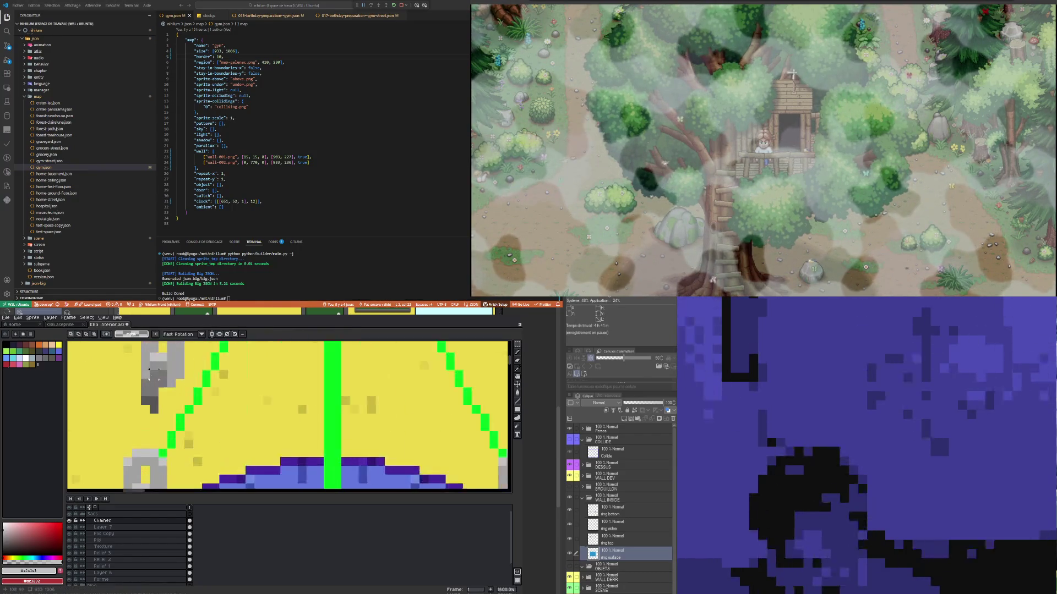
{"action": "key", "text": "i"}
{"action": "left_click", "coordinate": [156, 397]}
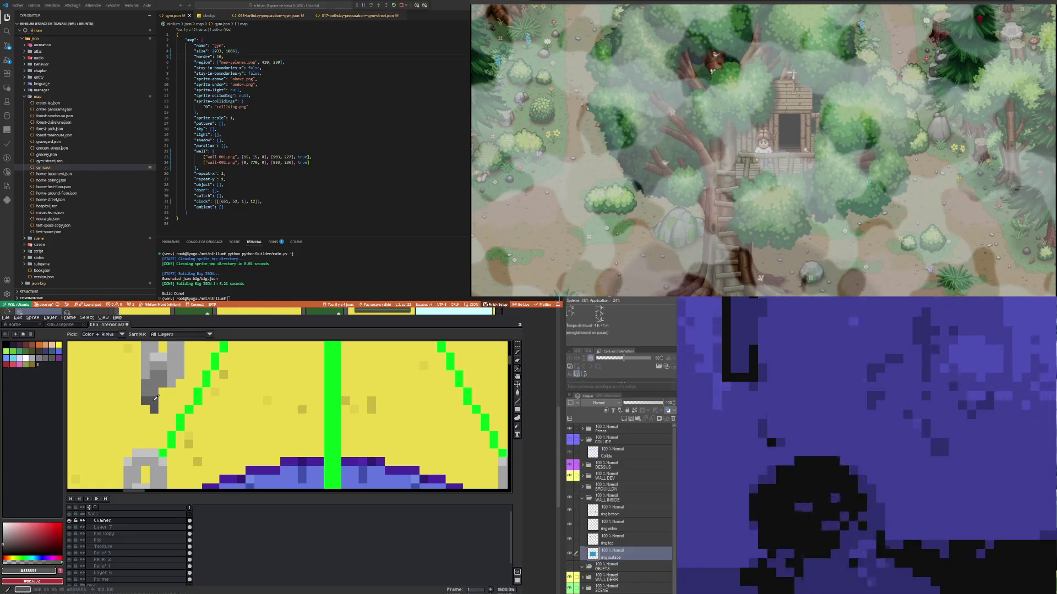
{"action": "key", "text": "b"}
{"action": "scroll", "coordinate": [146, 410], "scroll_direction": "down", "scroll_amount": 3}
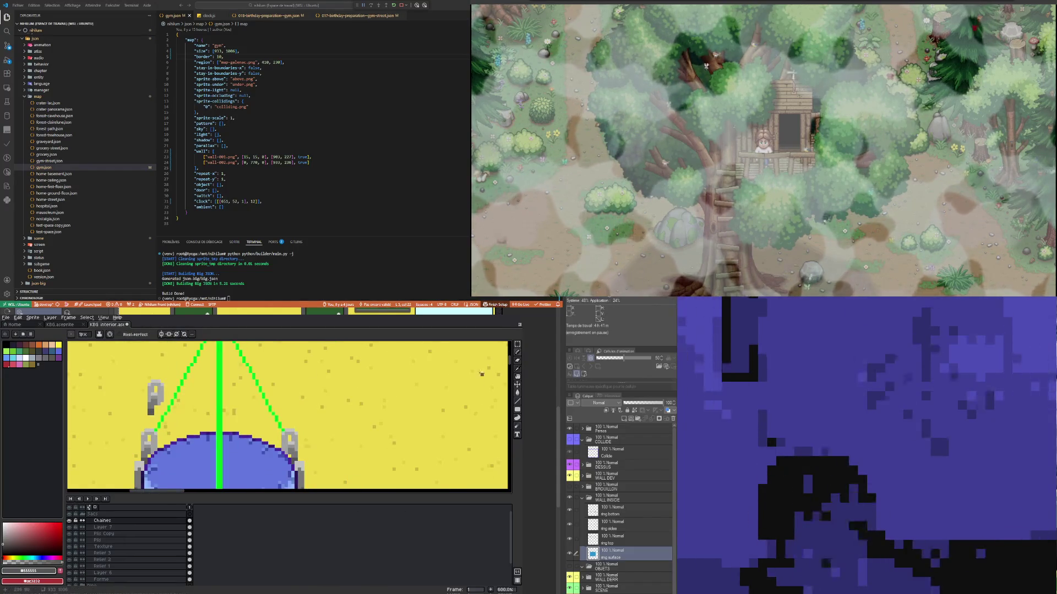
Step: Reposition the grey hook on the left chain, settle it with undo/redo, and select the chain
{"action": "left_click", "coordinate": [517, 344]}
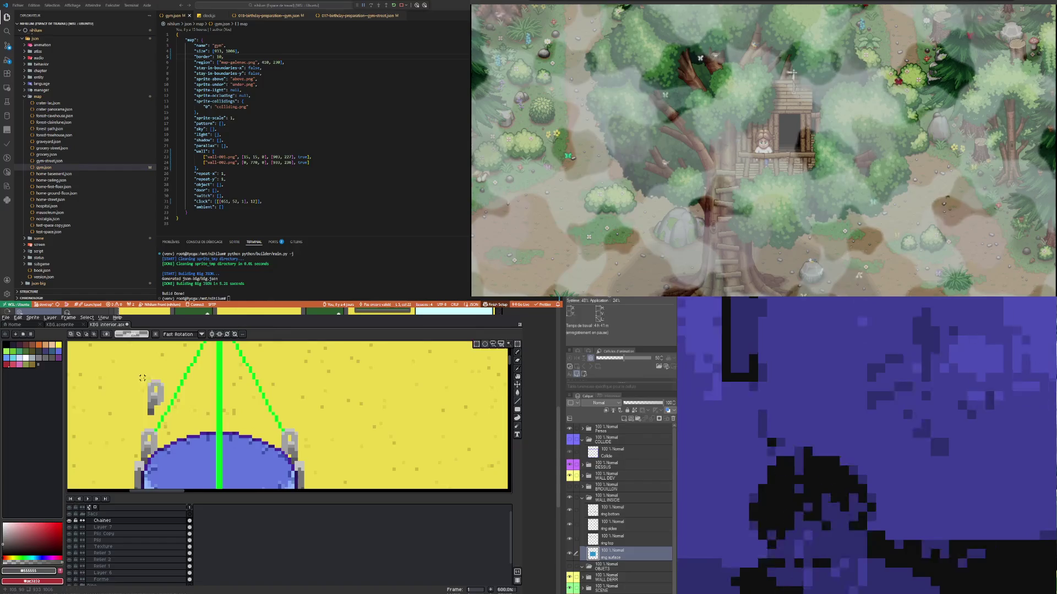
{"action": "mouse_move", "coordinate": [142, 378]}
{"action": "left_mouse_down"}
{"action": "mouse_move", "coordinate": [175, 421]}
{"action": "mouse_move", "coordinate": [166, 431]}
{"action": "left_mouse_up"}
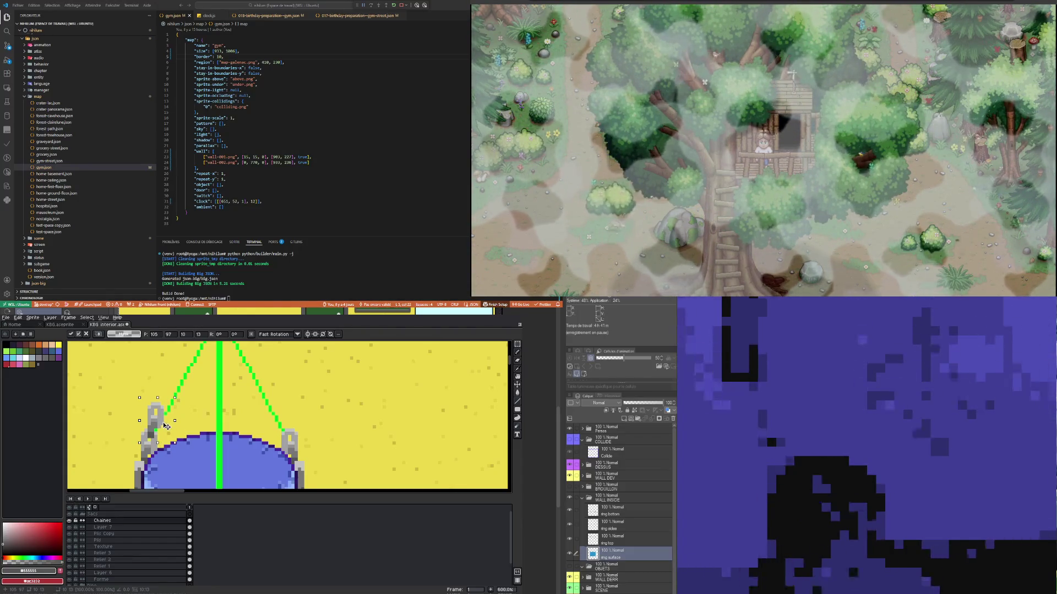
{"action": "mouse_move", "coordinate": [165, 431]}
{"action": "left_mouse_down"}
{"action": "mouse_move", "coordinate": [167, 378]}
{"action": "mouse_move", "coordinate": [166, 430]}
{"action": "left_mouse_up"}
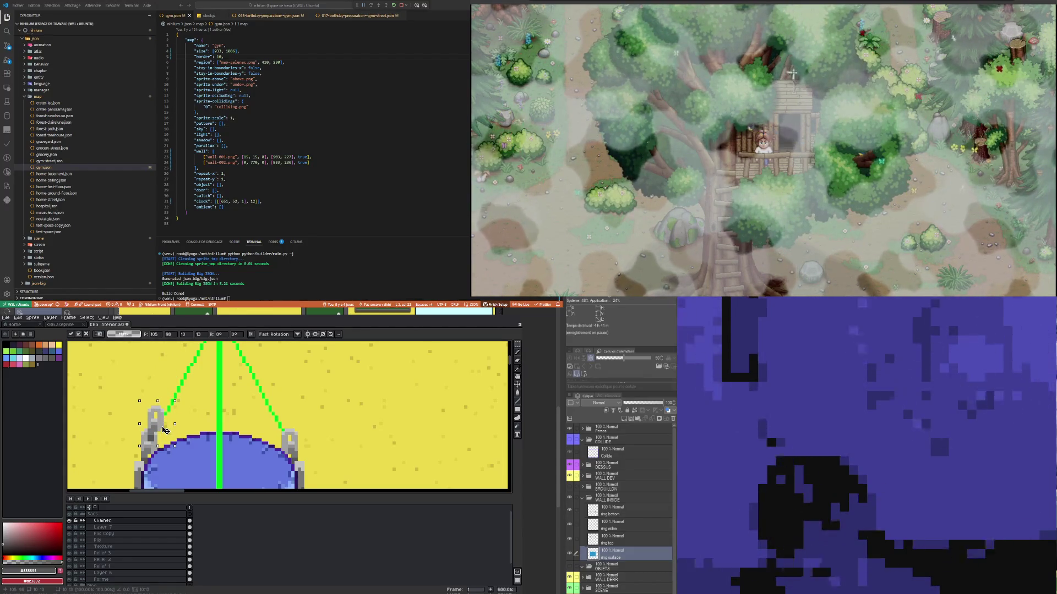
{"action": "key", "text": "ctrl+z"}
{"action": "key", "text": "ctrl+z"}
{"action": "key", "text": "ctrl+z"}
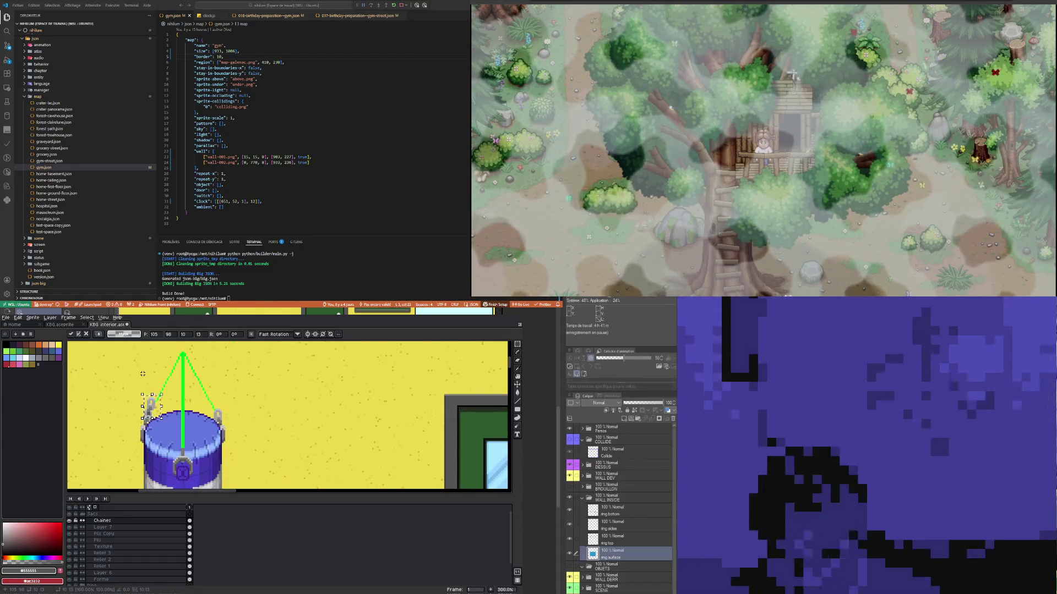
{"action": "key", "text": "ctrl+y"}
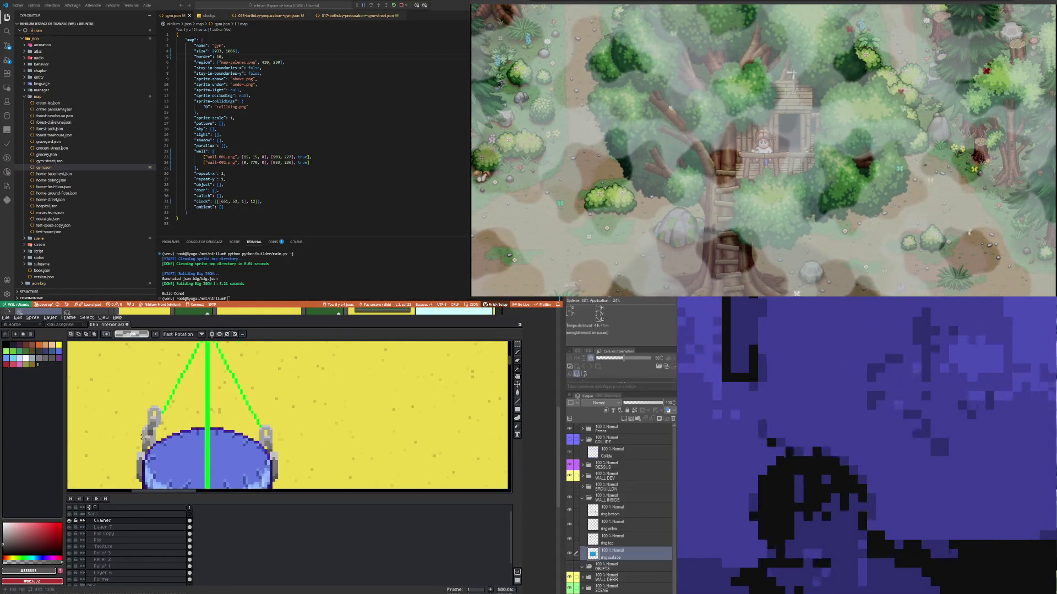
{"action": "scroll", "coordinate": [132, 404], "scroll_direction": "down", "scroll_amount": 2}
{"action": "scroll", "coordinate": [133, 405], "scroll_direction": "up", "scroll_amount": 2}
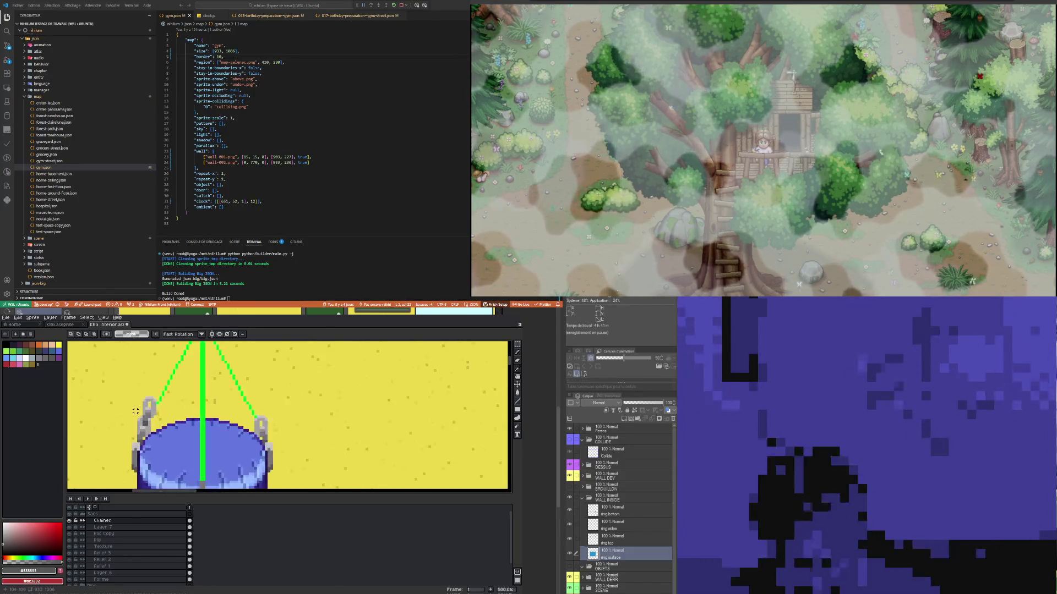
{"action": "scroll", "coordinate": [139, 401], "scroll_direction": "up", "scroll_amount": 1}
{"action": "mouse_move", "coordinate": [120, 388]}
{"action": "left_mouse_down"}
{"action": "mouse_move", "coordinate": [180, 436]}
{"action": "mouse_move", "coordinate": [181, 460]}
{"action": "left_mouse_up"}
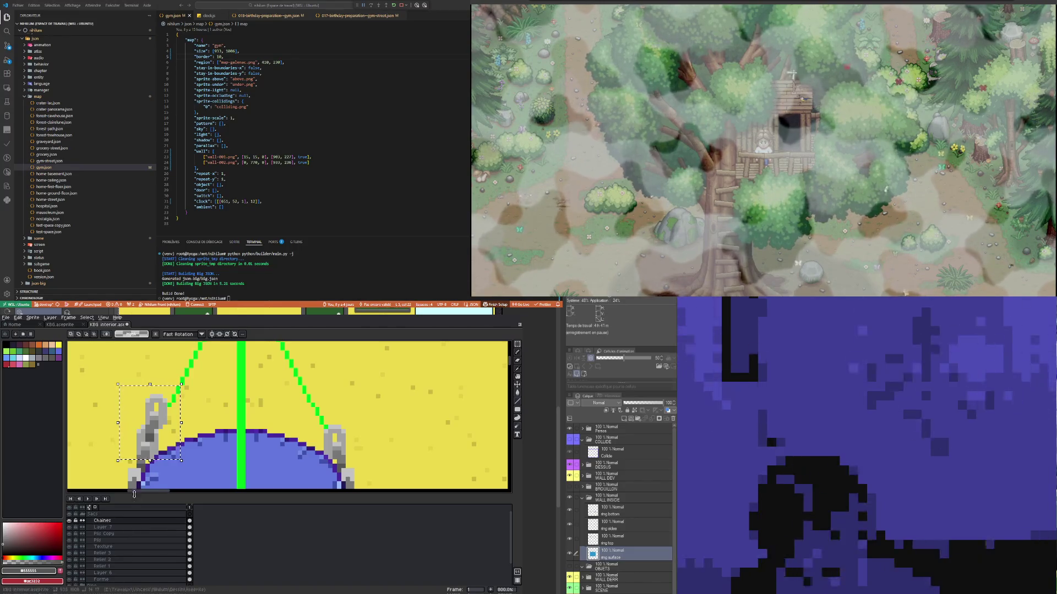
Step: Shift the left chain up and to the right and commit it
{"action": "mouse_move", "coordinate": [162, 411]}
{"action": "left_mouse_down"}
{"action": "mouse_move", "coordinate": [179, 397]}
{"action": "mouse_move", "coordinate": [171, 419]}
{"action": "left_mouse_up"}
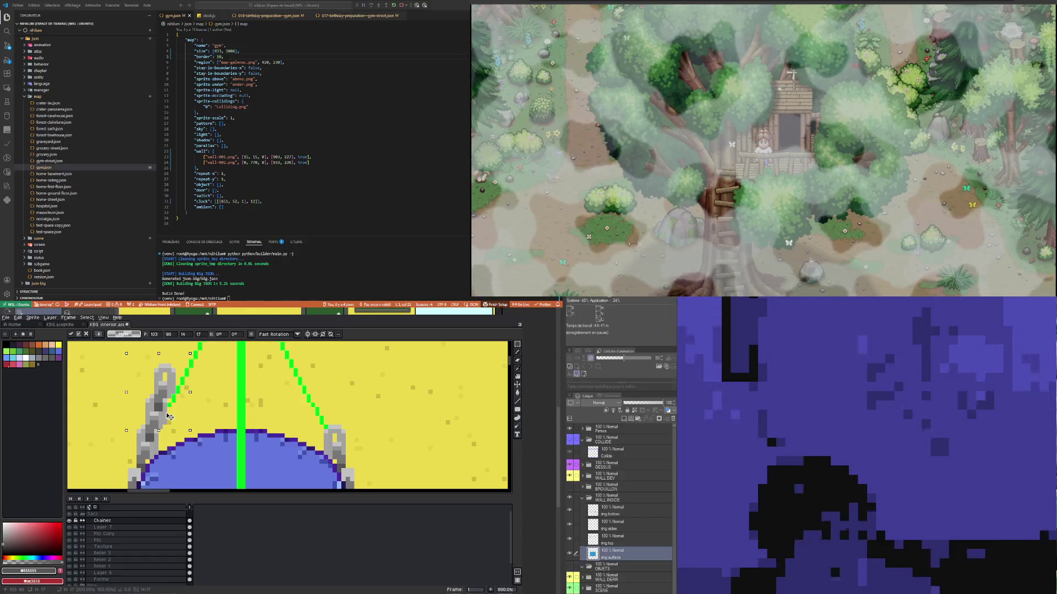
{"action": "left_click", "coordinate": [127, 384]}
{"action": "scroll", "coordinate": [126, 384], "scroll_direction": "down", "scroll_amount": 3}
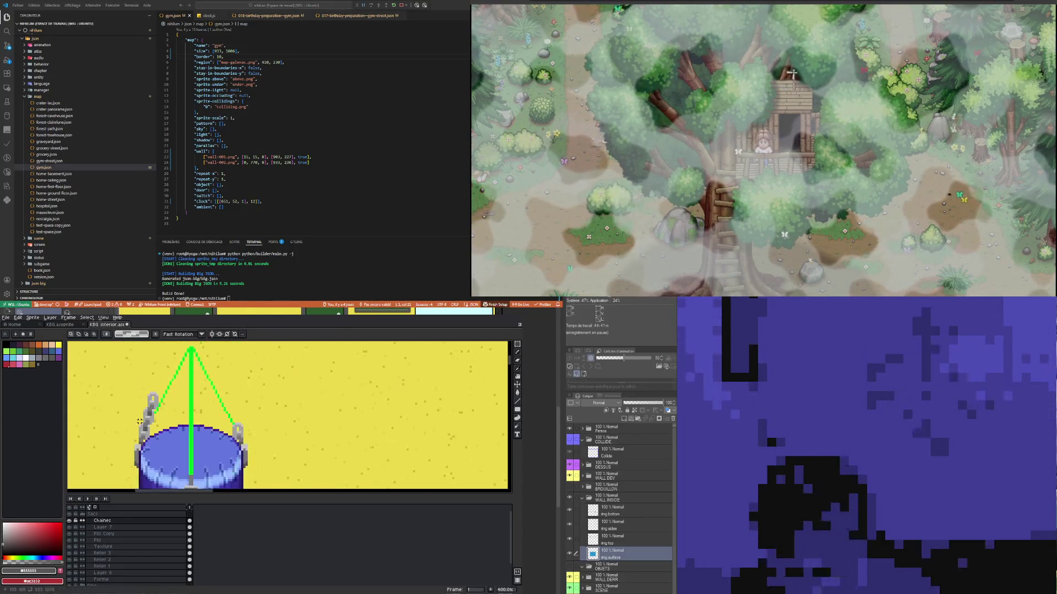
{"action": "scroll", "coordinate": [127, 384], "scroll_direction": "down", "scroll_amount": 2}
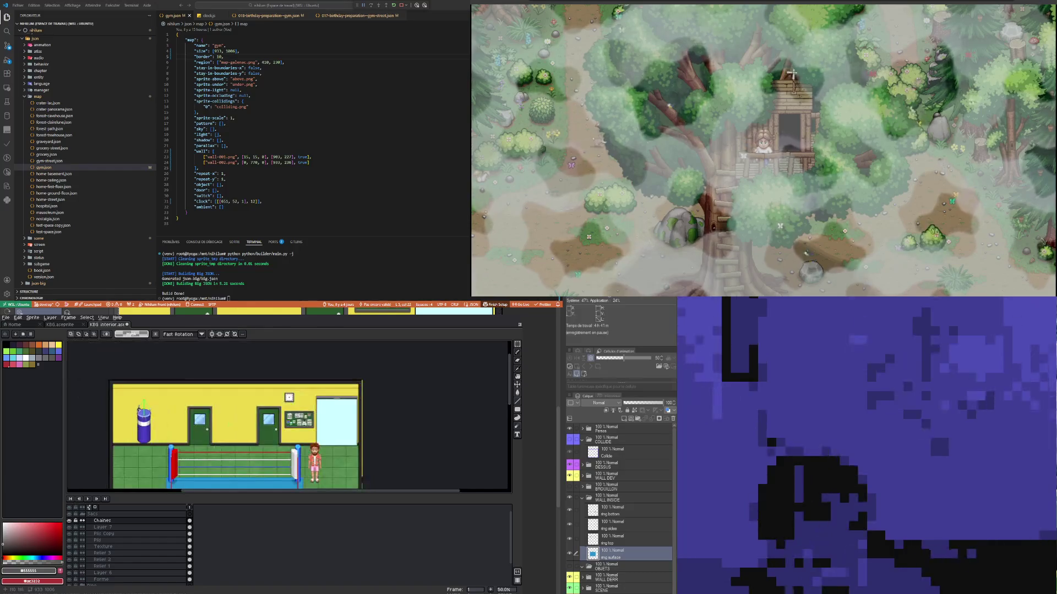
{"action": "scroll", "coordinate": [129, 434], "scroll_direction": "up", "scroll_amount": 1}
{"action": "scroll", "coordinate": [128, 435], "scroll_direction": "up", "scroll_amount": 1}
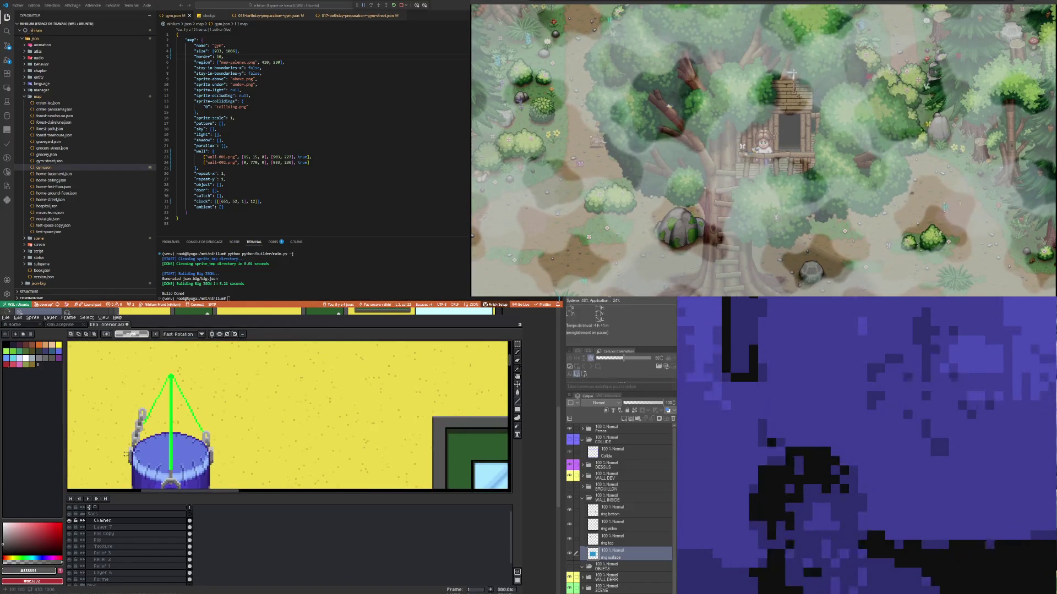
{"action": "scroll", "coordinate": [128, 422], "scroll_direction": "up", "scroll_amount": 1}
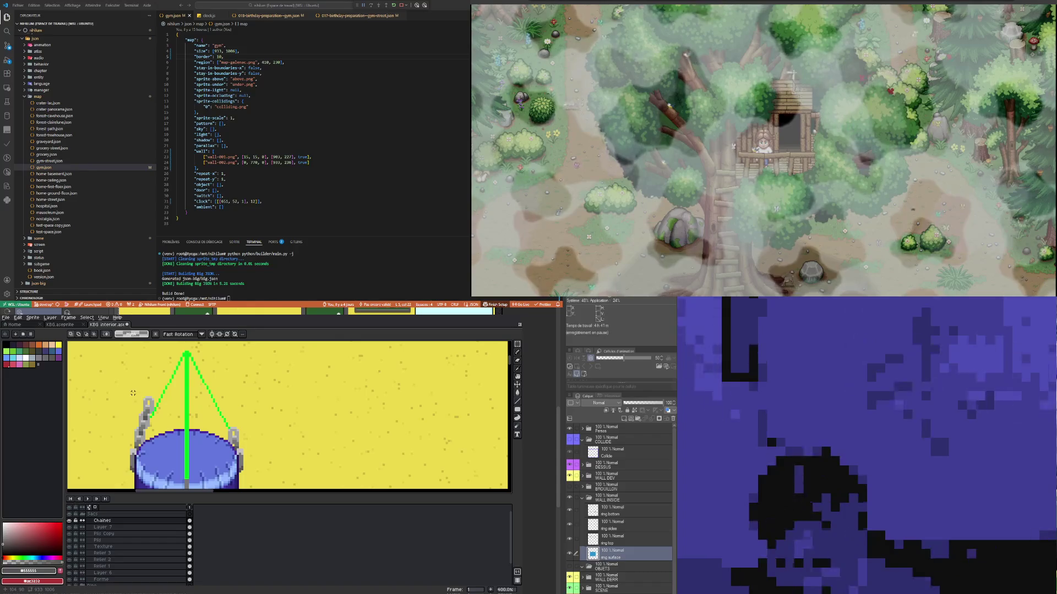
Step: Nudge the left chain right, then select its upper section above the bag
{"action": "left_click_drag", "start_coordinate": [131, 389], "coordinate": [166, 420]}
{"action": "key", "text": "Right"}
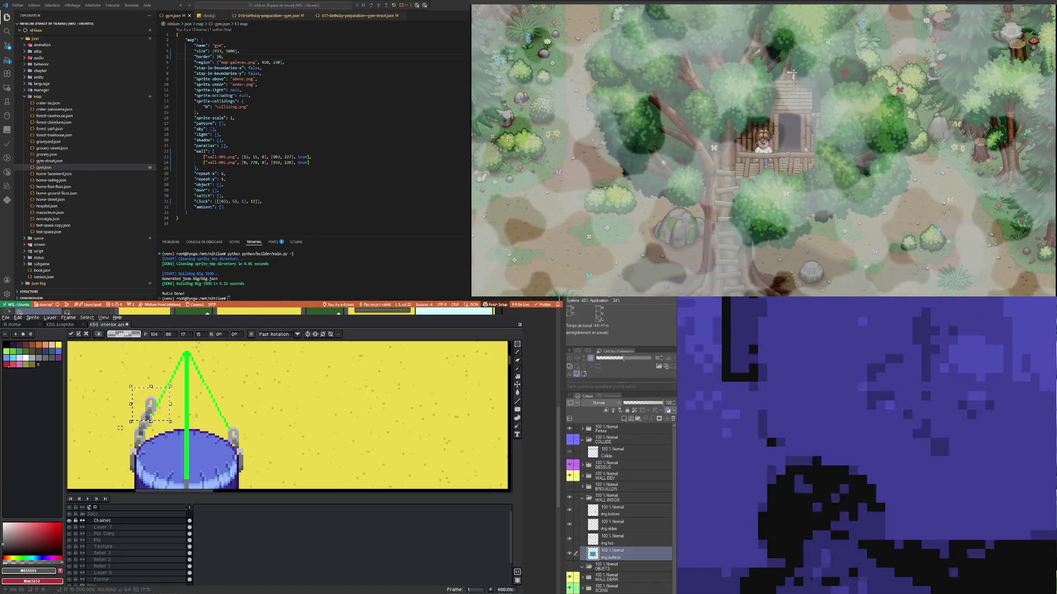
{"action": "key", "text": "ctrl+d"}
{"action": "left_click_drag", "start_coordinate": [118, 374], "coordinate": [175, 437]}
{"action": "key", "text": "ctrl+d"}
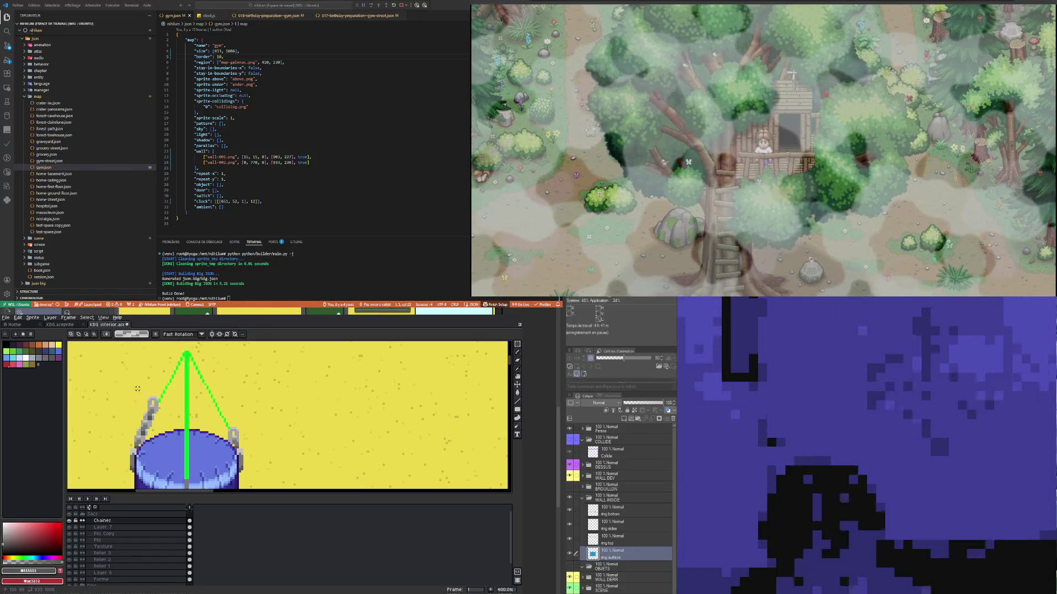
{"action": "left_click_drag", "start_coordinate": [133, 378], "coordinate": [181, 406]}
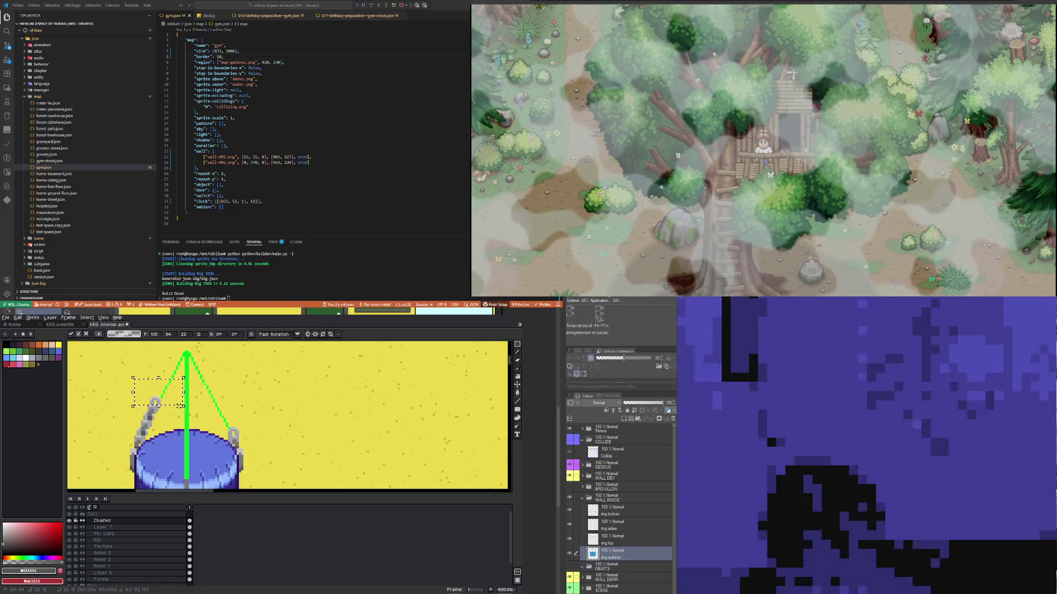
{"action": "left_click", "coordinate": [127, 395]}
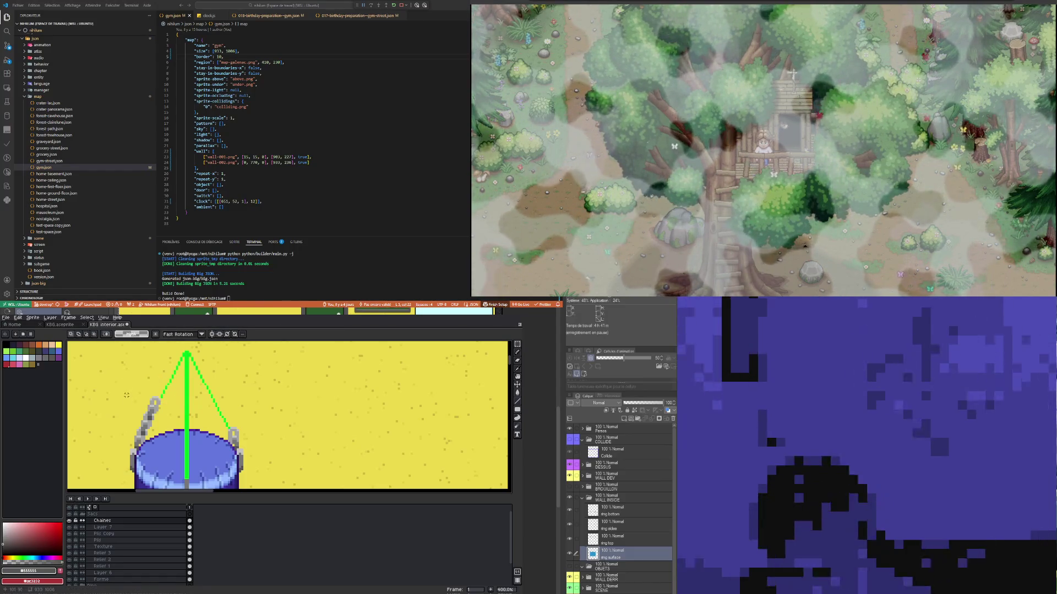
{"action": "scroll", "coordinate": [124, 392], "scroll_direction": "down", "scroll_amount": 2}
{"action": "scroll", "coordinate": [105, 386], "scroll_direction": "up", "scroll_amount": 2}
{"action": "mouse_move", "coordinate": [99, 381]}
{"action": "left_mouse_down"}
{"action": "mouse_move", "coordinate": [165, 432]}
{"action": "mouse_move", "coordinate": [168, 400]}
{"action": "mouse_move", "coordinate": [168, 432]}
{"action": "mouse_move", "coordinate": [153, 429]}
{"action": "mouse_move", "coordinate": [159, 417]}
{"action": "left_mouse_up"}
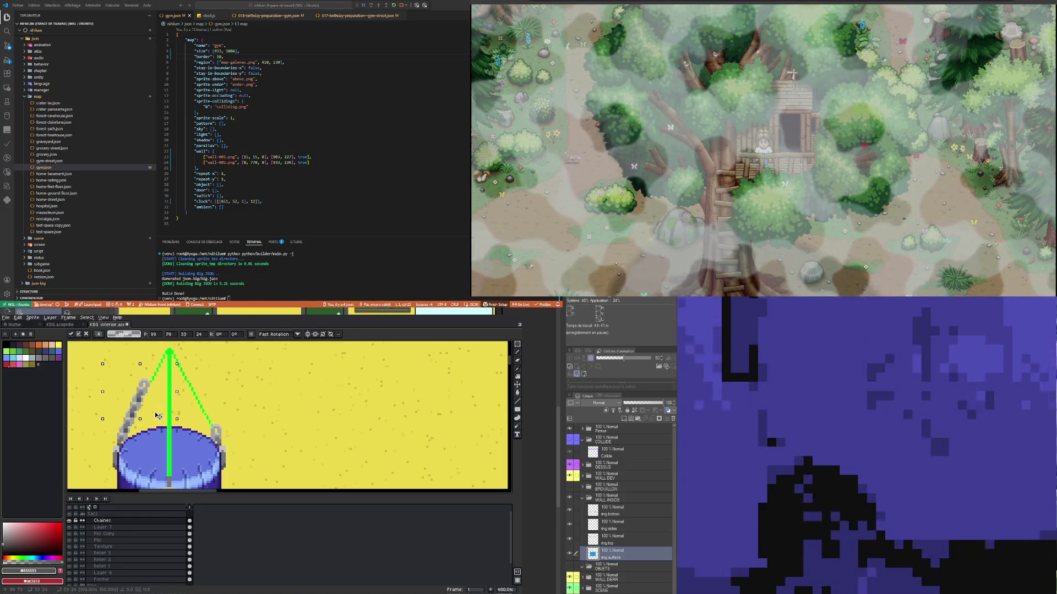
Step: Commit the left chain's new angled position
{"action": "left_click", "coordinate": [92, 364]}
{"action": "mouse_move", "coordinate": [94, 360]}
{"action": "left_mouse_down"}
{"action": "mouse_move", "coordinate": [172, 430]}
{"action": "mouse_move", "coordinate": [172, 398]}
{"action": "left_mouse_up"}
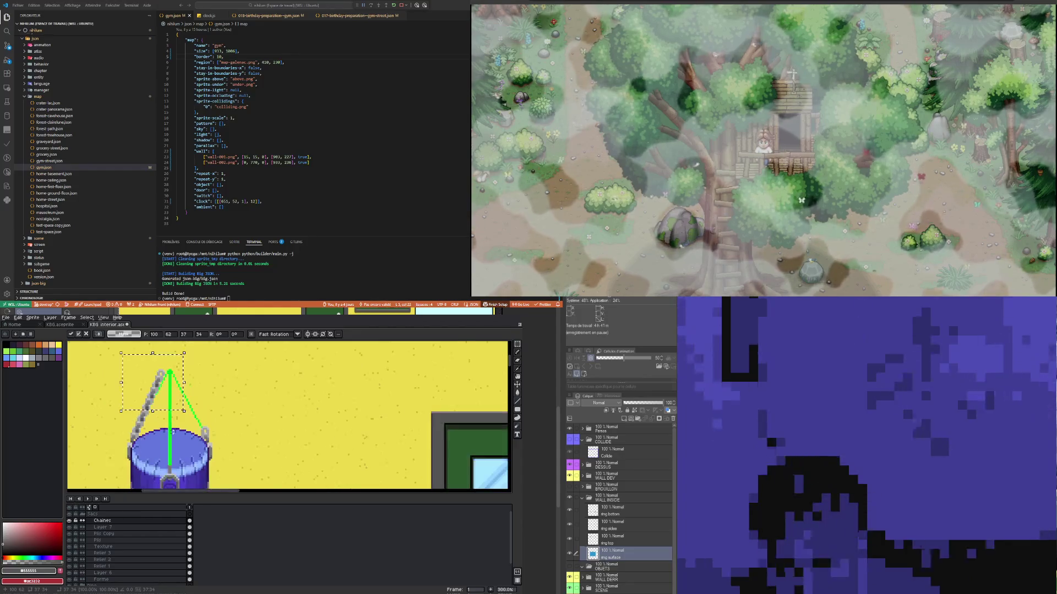
{"action": "scroll", "coordinate": [154, 431], "scroll_direction": "down", "scroll_amount": 3}
{"action": "key", "text": "Return"}
{"action": "scroll", "coordinate": [154, 431], "scroll_direction": "down", "scroll_amount": 2}
{"action": "scroll", "coordinate": [155, 431], "scroll_direction": "up", "scroll_amount": 5}
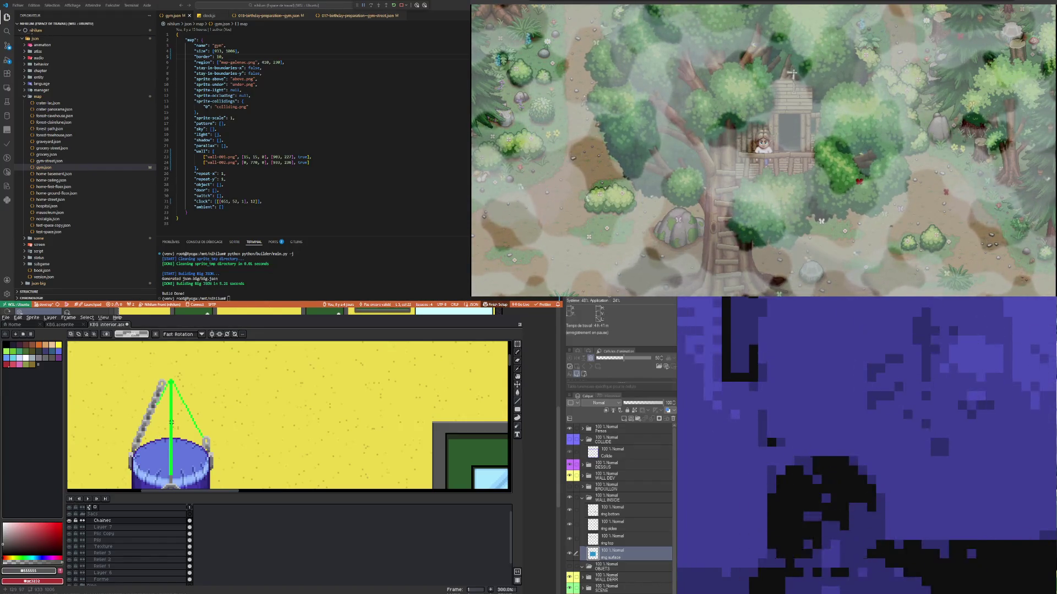
Step: Copy the left chain, paste it flipped horizontally, and nudge it into place on the right
{"action": "mouse_move", "coordinate": [104, 355]}
{"action": "left_mouse_down"}
{"action": "mouse_move", "coordinate": [159, 416]}
{"action": "mouse_move", "coordinate": [173, 462]}
{"action": "mouse_move", "coordinate": [175, 434]}
{"action": "mouse_move", "coordinate": [178, 452]}
{"action": "left_mouse_up"}
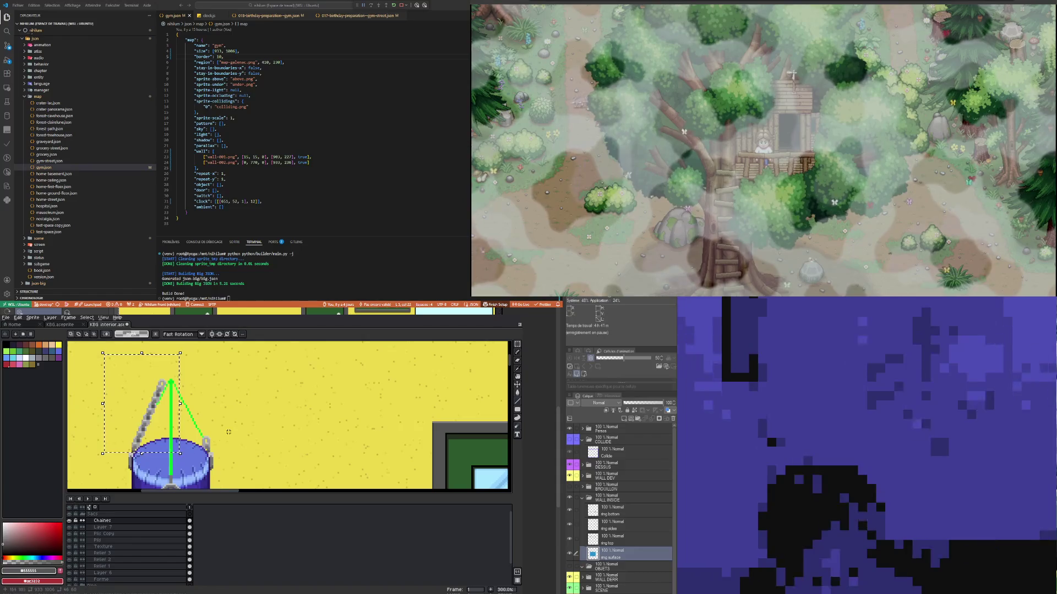
{"action": "key", "text": "ctrl+c"}
{"action": "key", "text": "ctrl+v"}
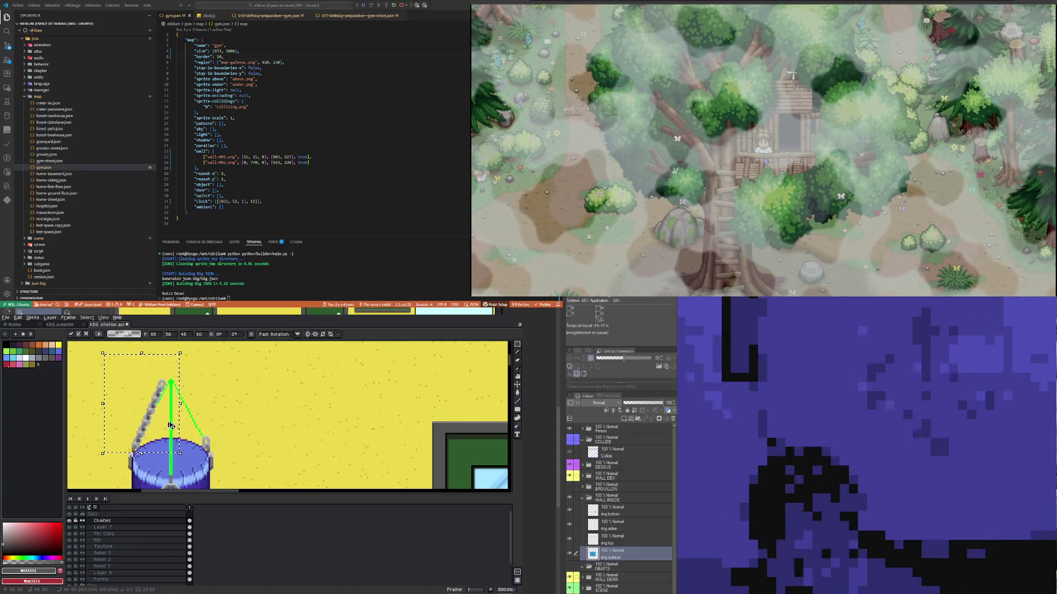
{"action": "key", "text": "shift+h"}
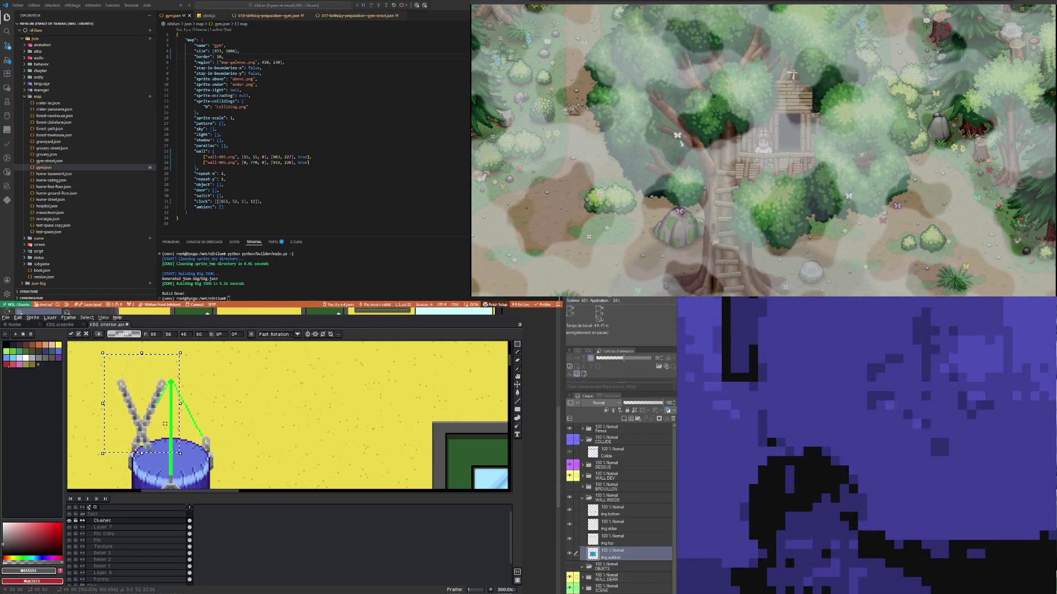
{"action": "key", "text": "Right"}
{"action": "key", "text": "Right"}
{"action": "key", "text": "Right"}
{"action": "key", "text": "Left"}
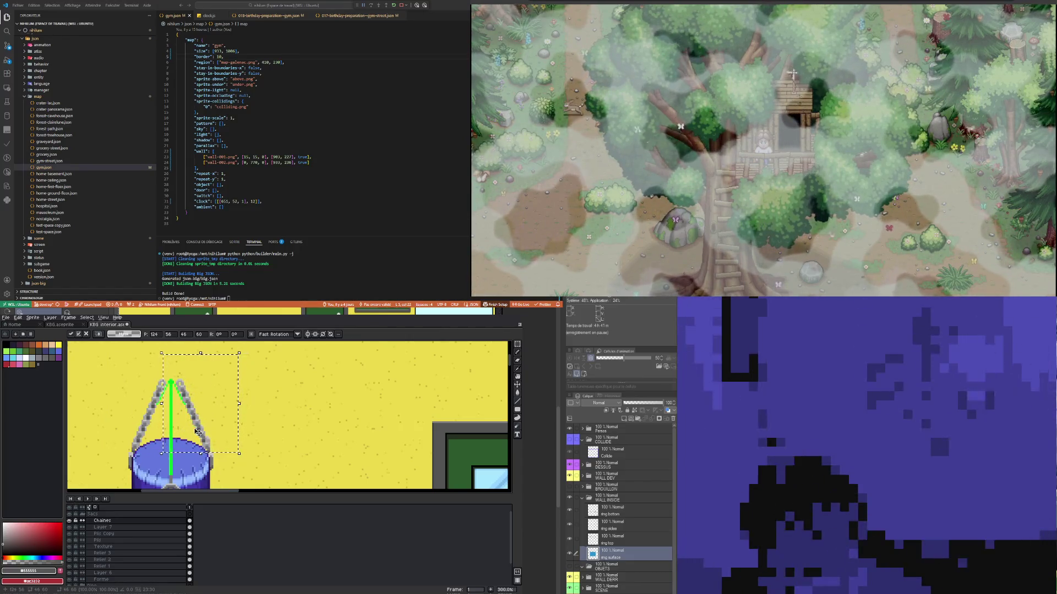
{"action": "key", "text": "Right"}
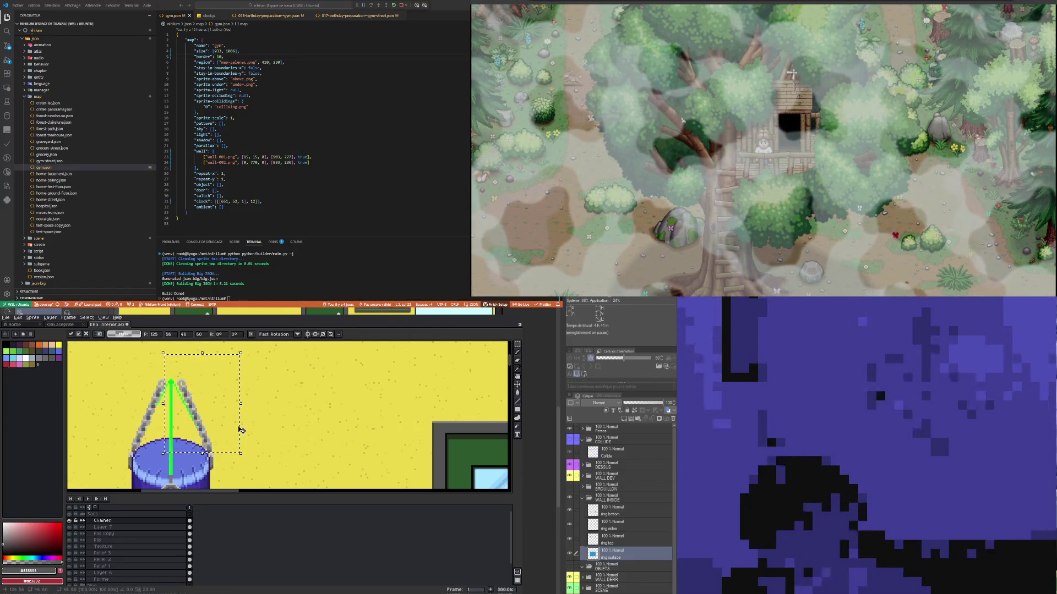
{"action": "key", "text": "Left"}
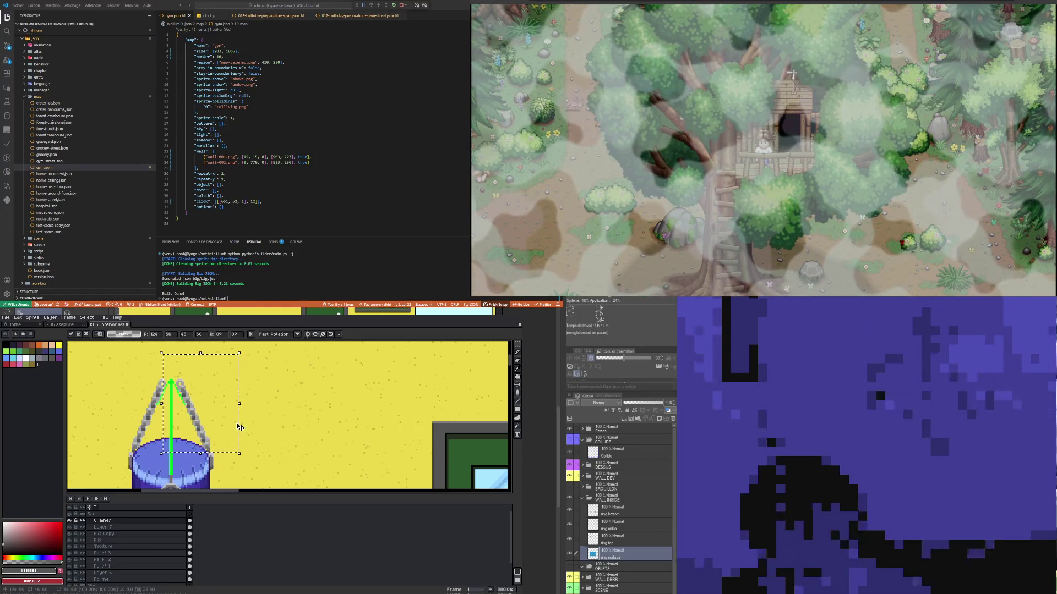
{"action": "key", "text": "Right"}
{"action": "key", "text": "Right"}
{"action": "key", "text": "Right"}
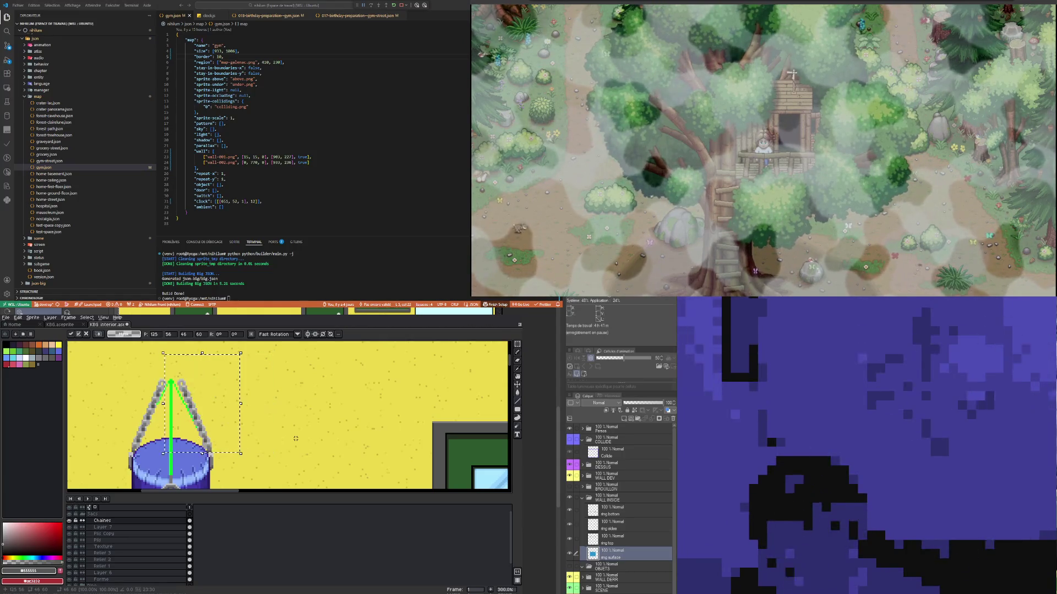
{"action": "key", "text": "ctrl+d"}
Step: Delete the stray chain link over the green line and select the right chain
{"action": "left_click_drag", "start_coordinate": [189, 429], "coordinate": [222, 449]}
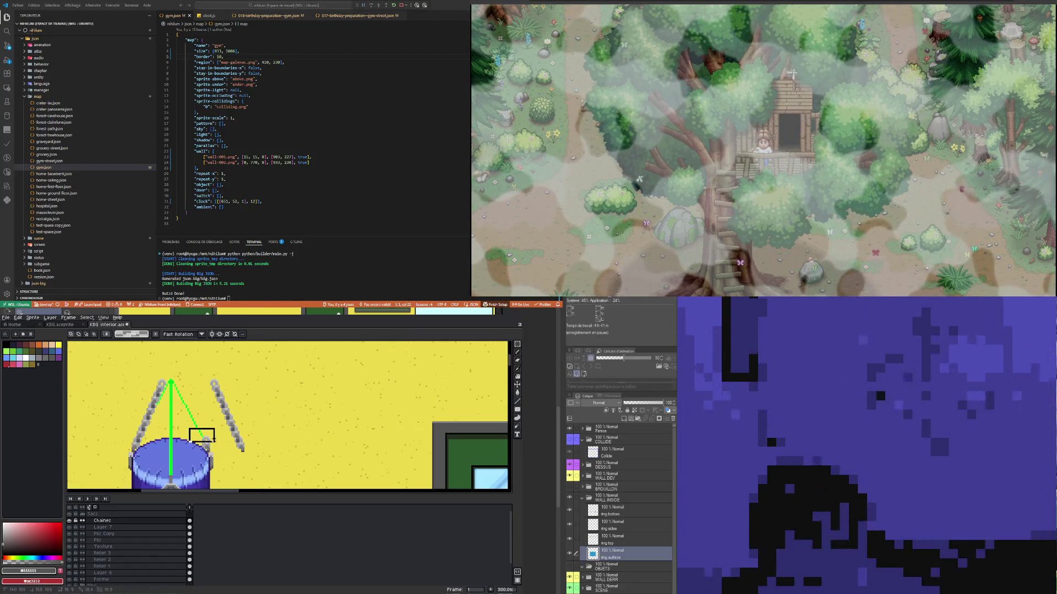
{"action": "key", "text": "Delete"}
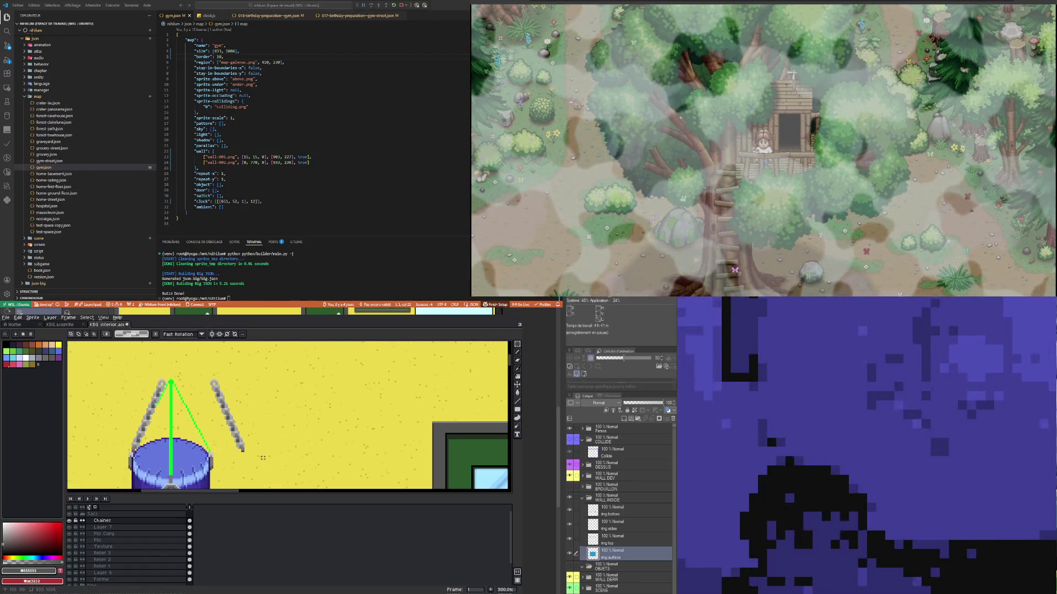
{"action": "mouse_move", "coordinate": [256, 455]}
{"action": "left_mouse_down"}
{"action": "mouse_move", "coordinate": [212, 373]}
{"action": "mouse_move", "coordinate": [247, 423]}
{"action": "mouse_move", "coordinate": [211, 429]}
{"action": "left_mouse_up"}
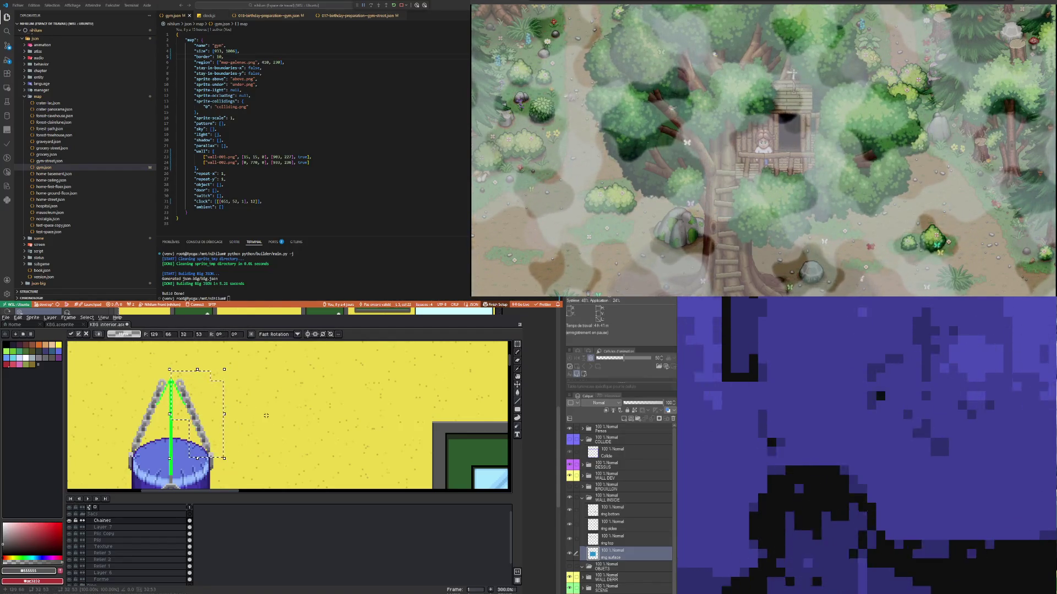
Step: Commit the right chain's new position on the canvas
{"action": "left_click", "coordinate": [268, 412]}
{"action": "scroll", "coordinate": [218, 408], "scroll_direction": "down", "scroll_amount": 2}
{"action": "scroll", "coordinate": [218, 408], "scroll_direction": "up", "scroll_amount": 3}
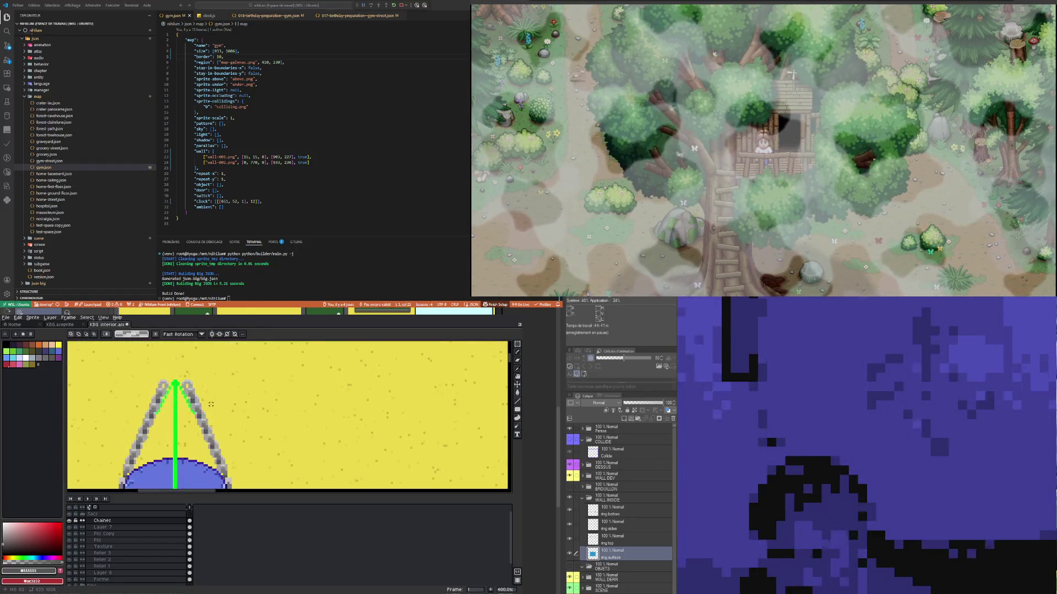
{"action": "scroll", "coordinate": [167, 387], "scroll_direction": "up", "scroll_amount": 1}
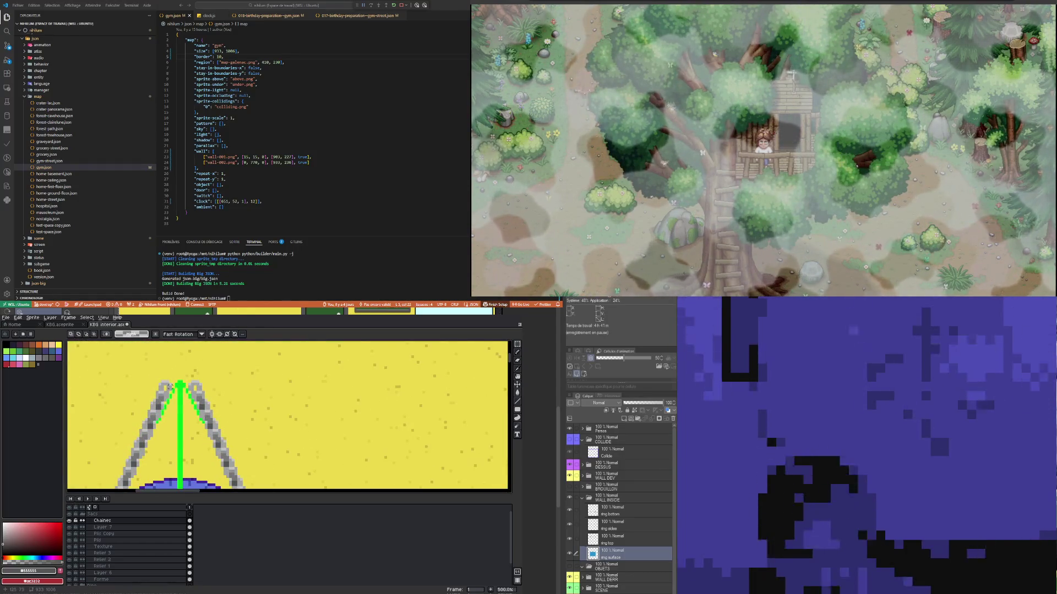
{"action": "scroll", "coordinate": [177, 404], "scroll_direction": "down", "scroll_amount": 1}
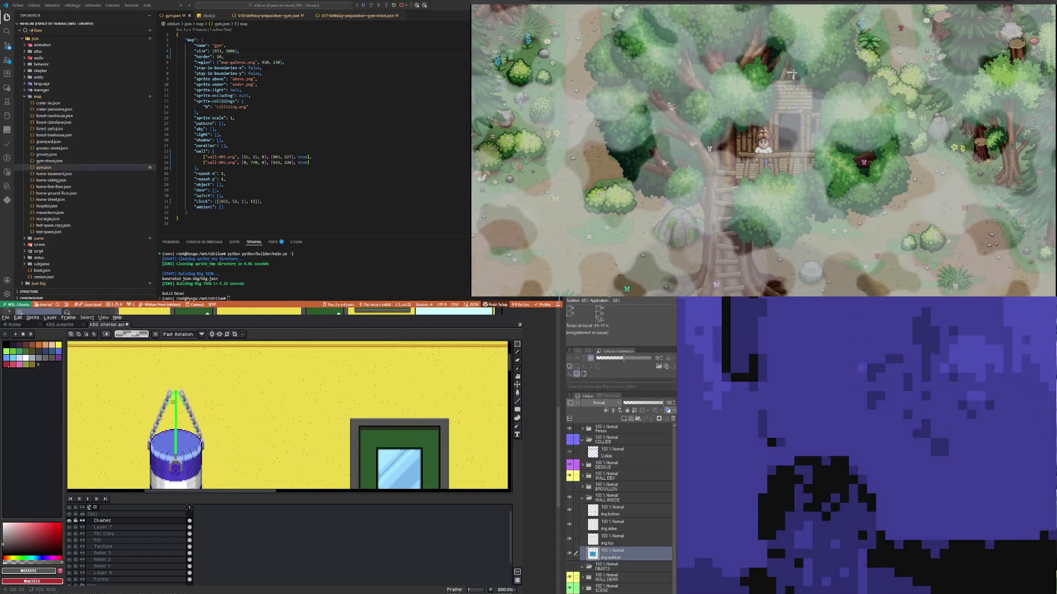
{"action": "scroll", "coordinate": [177, 450], "scroll_direction": "up", "scroll_amount": 2}
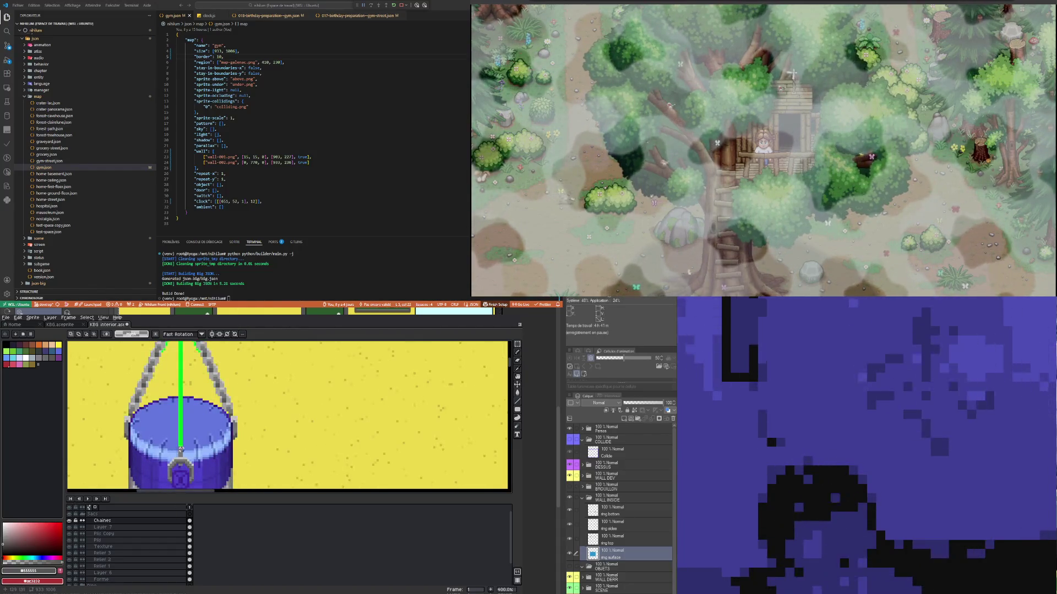
{"action": "scroll", "coordinate": [181, 449], "scroll_direction": "down", "scroll_amount": 5}
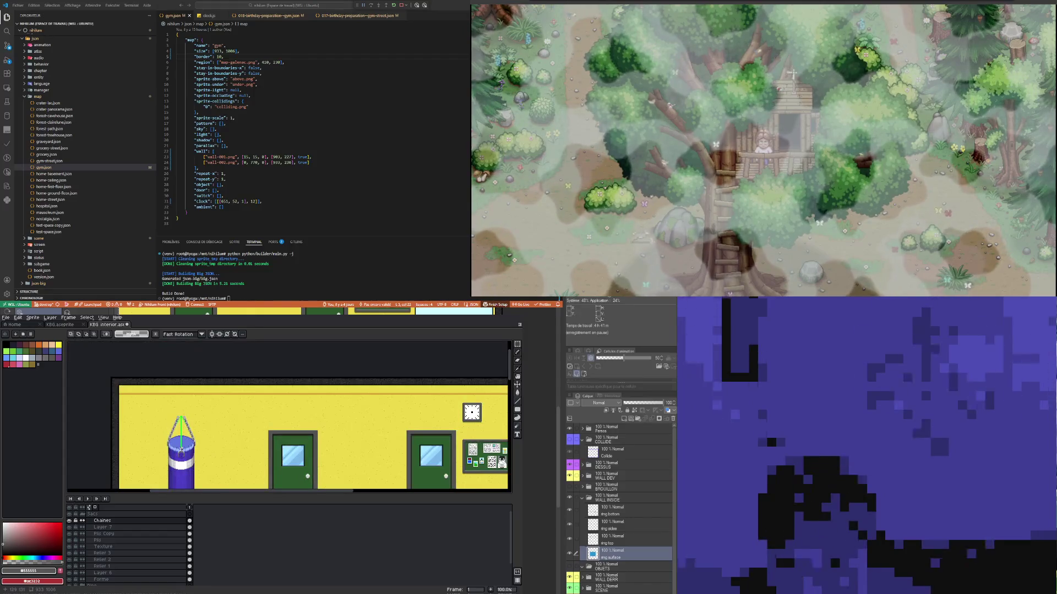
{"action": "scroll", "coordinate": [181, 450], "scroll_direction": "down", "scroll_amount": 1}
{"action": "scroll", "coordinate": [181, 450], "scroll_direction": "up", "scroll_amount": 6}
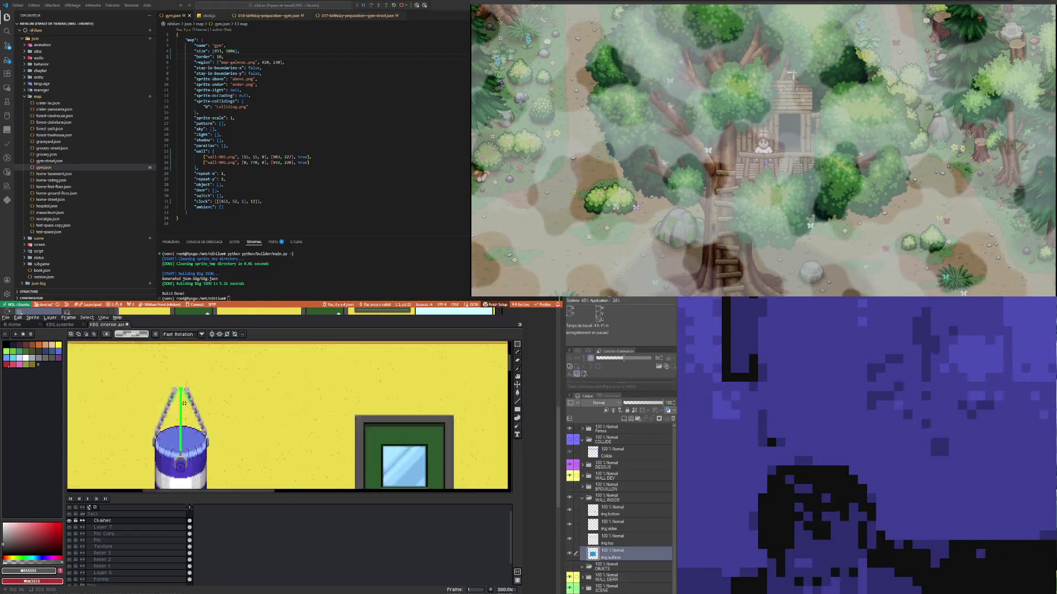
{"action": "scroll", "coordinate": [149, 434], "scroll_direction": "down", "scroll_amount": 3}
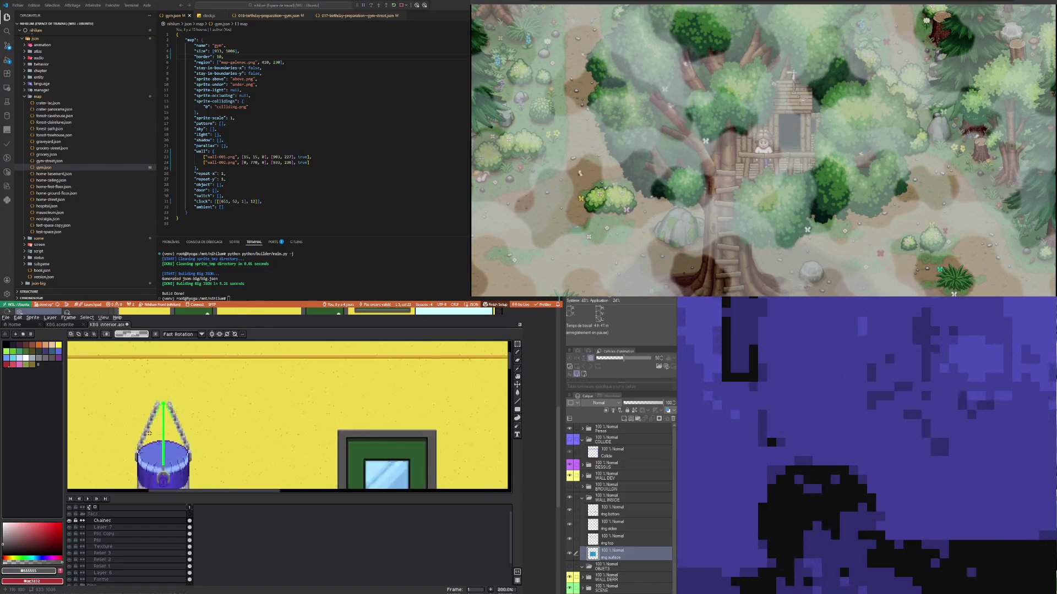
{"action": "scroll", "coordinate": [165, 457], "scroll_direction": "up", "scroll_amount": 2}
{"action": "scroll", "coordinate": [149, 435], "scroll_direction": "down", "scroll_amount": 2}
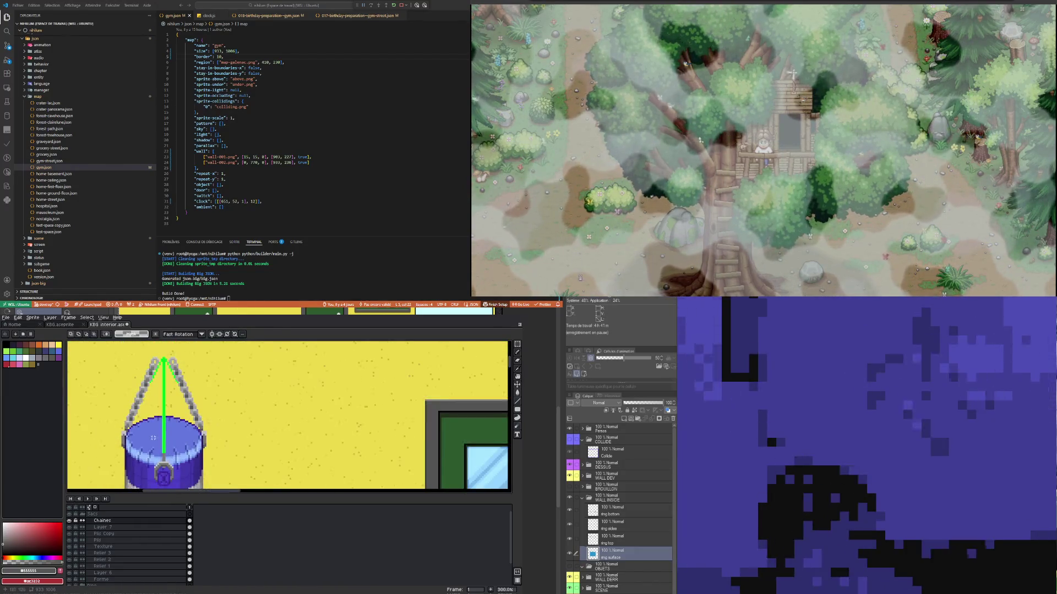
{"action": "scroll", "coordinate": [134, 414], "scroll_direction": "up", "scroll_amount": 2}
Step: Eyedropper the light grey #c3c3c3 from the chain as the foreground colour
{"action": "key", "text": "i"}
{"action": "scroll", "coordinate": [135, 412], "scroll_direction": "up", "scroll_amount": 2}
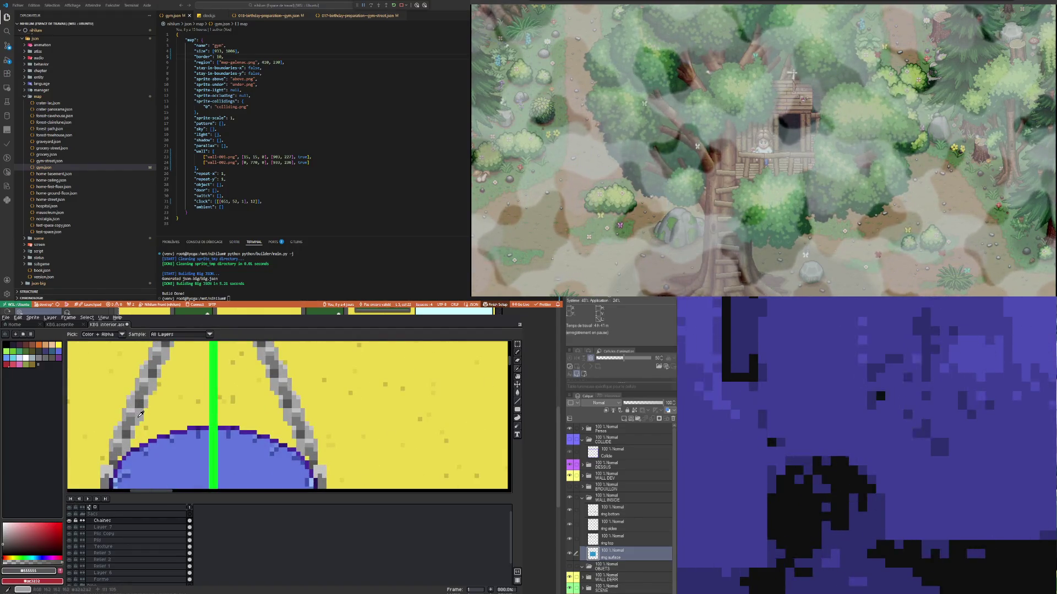
{"action": "scroll", "coordinate": [141, 413], "scroll_direction": "down", "scroll_amount": 2}
{"action": "scroll", "coordinate": [142, 402], "scroll_direction": "up", "scroll_amount": 1}
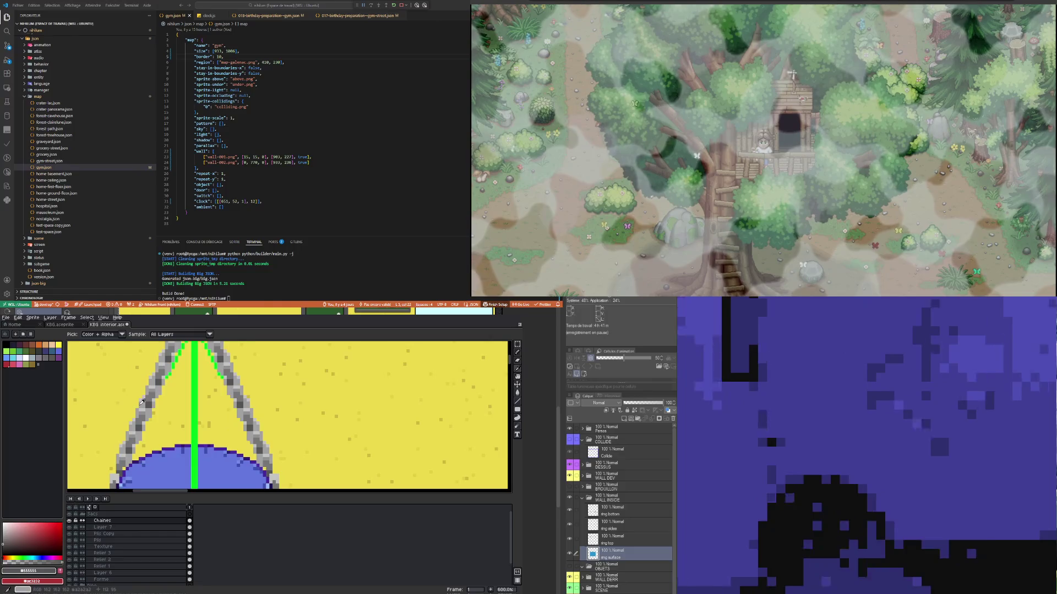
{"action": "scroll", "coordinate": [142, 403], "scroll_direction": "up", "scroll_amount": 3}
{"action": "left_click", "coordinate": [143, 403]}
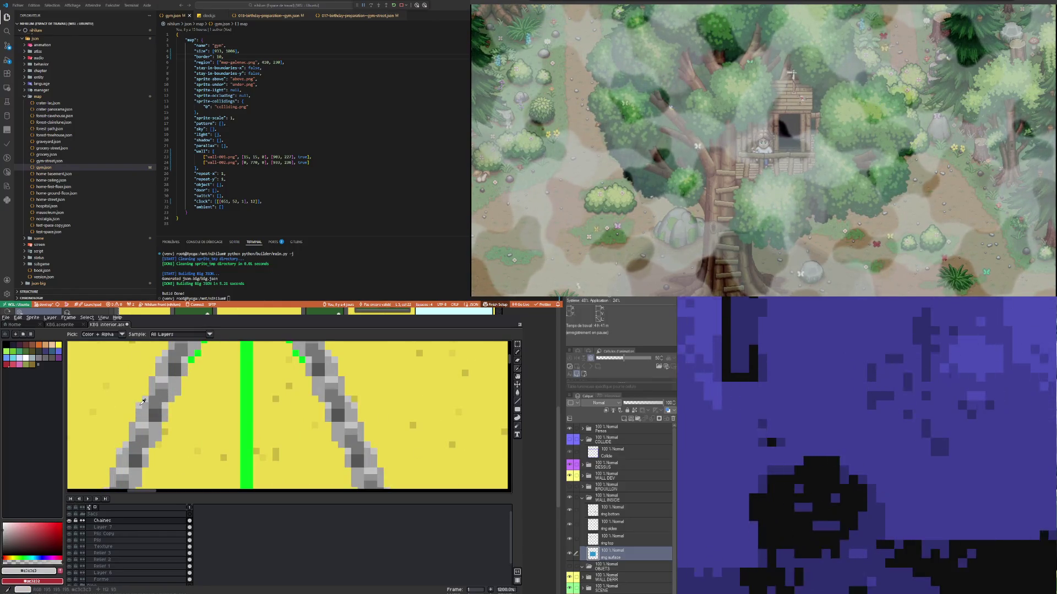
{"action": "scroll", "coordinate": [143, 402], "scroll_direction": "down", "scroll_amount": 5}
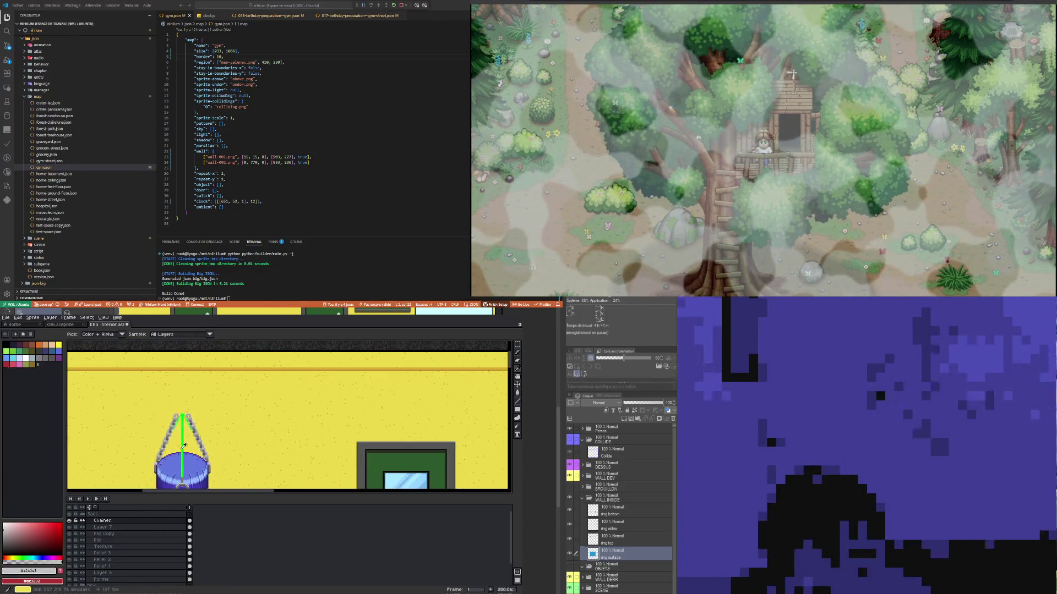
{"action": "scroll", "coordinate": [183, 446], "scroll_direction": "down", "scroll_amount": 2}
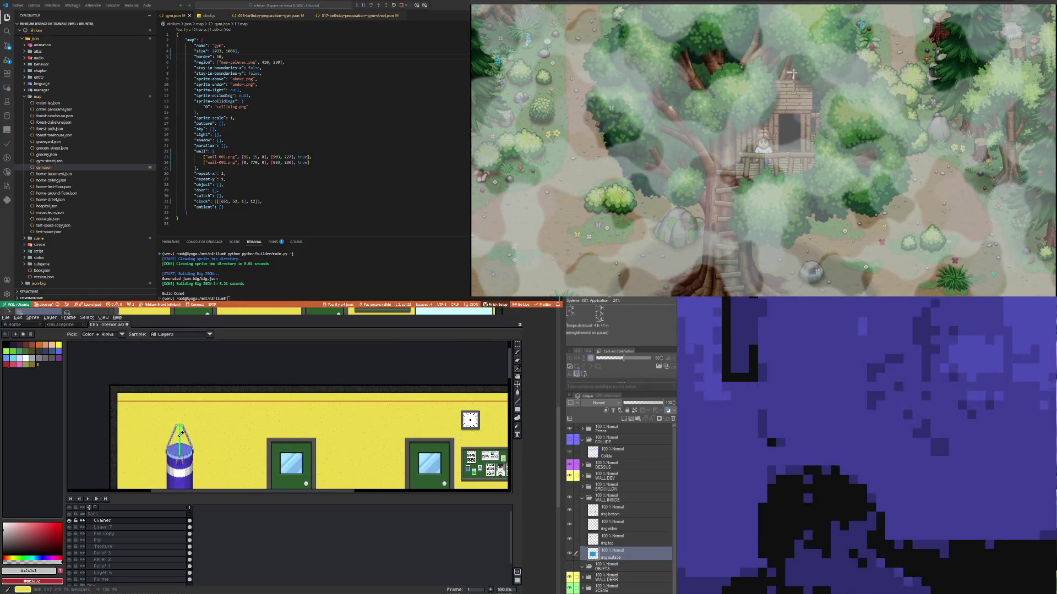
{"action": "scroll", "coordinate": [181, 434], "scroll_direction": "down", "scroll_amount": 2}
{"action": "scroll", "coordinate": [182, 437], "scroll_direction": "up", "scroll_amount": 3}
{"action": "scroll", "coordinate": [181, 444], "scroll_direction": "down", "scroll_amount": 3}
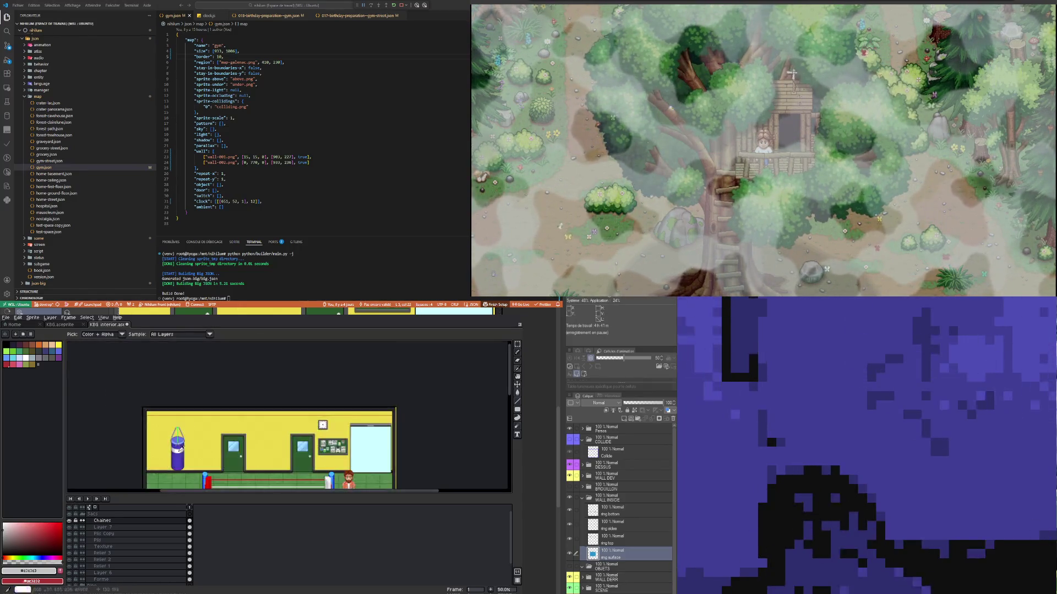
{"action": "scroll", "coordinate": [182, 444], "scroll_direction": "up", "scroll_amount": 2}
{"action": "scroll", "coordinate": [182, 440], "scroll_direction": "down", "scroll_amount": 1}
{"action": "scroll", "coordinate": [187, 418], "scroll_direction": "up", "scroll_amount": 4}
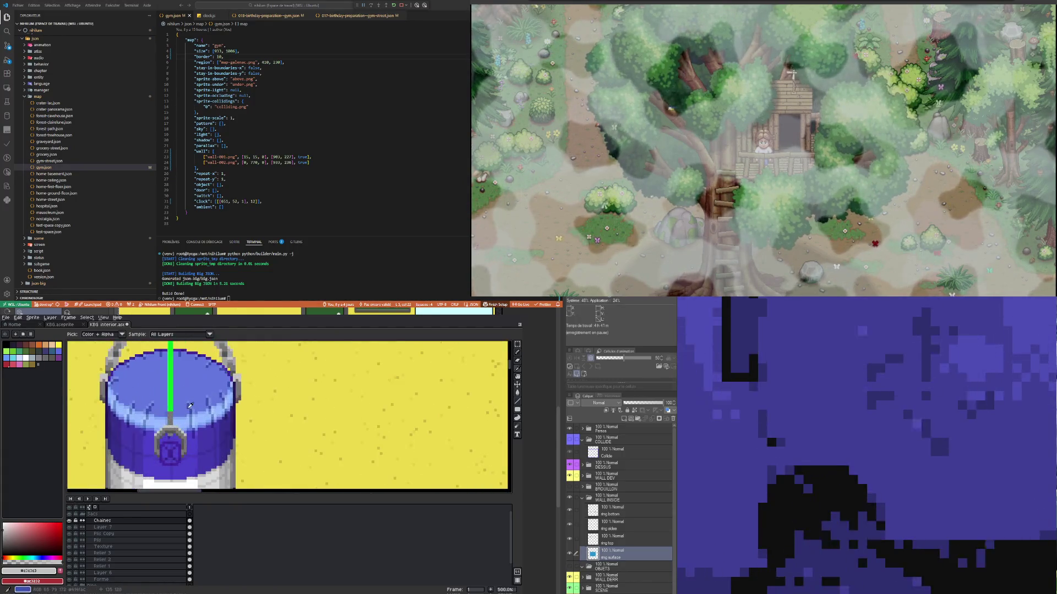
Step: Sample the chains' mid grey as the drawing colour with the Pencil ready
{"action": "left_click", "coordinate": [119, 359]}
{"action": "key", "text": "b"}
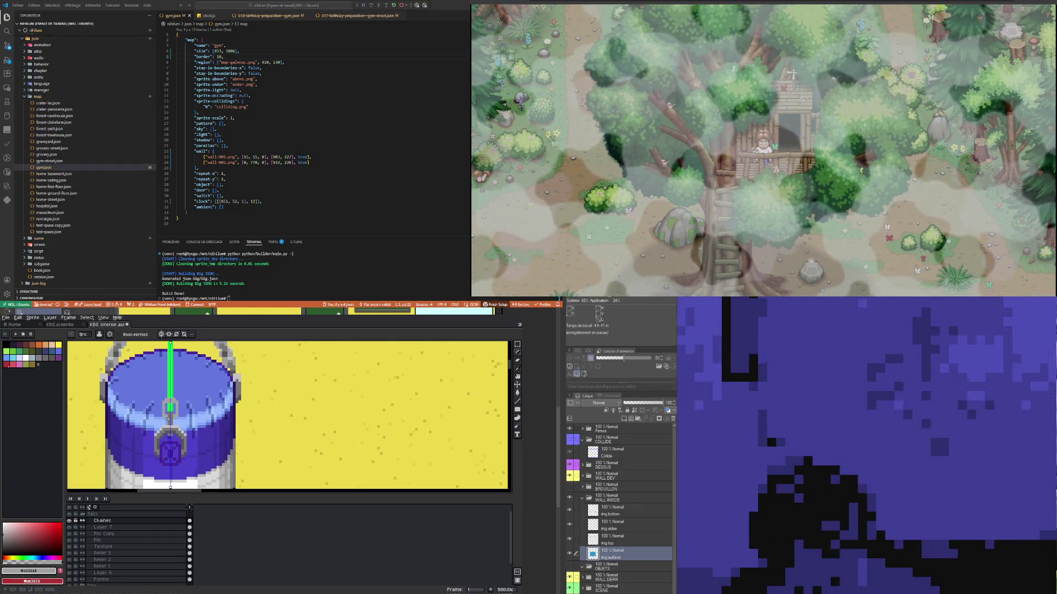
{"action": "scroll", "coordinate": [170, 408], "scroll_direction": "up", "scroll_amount": 2}
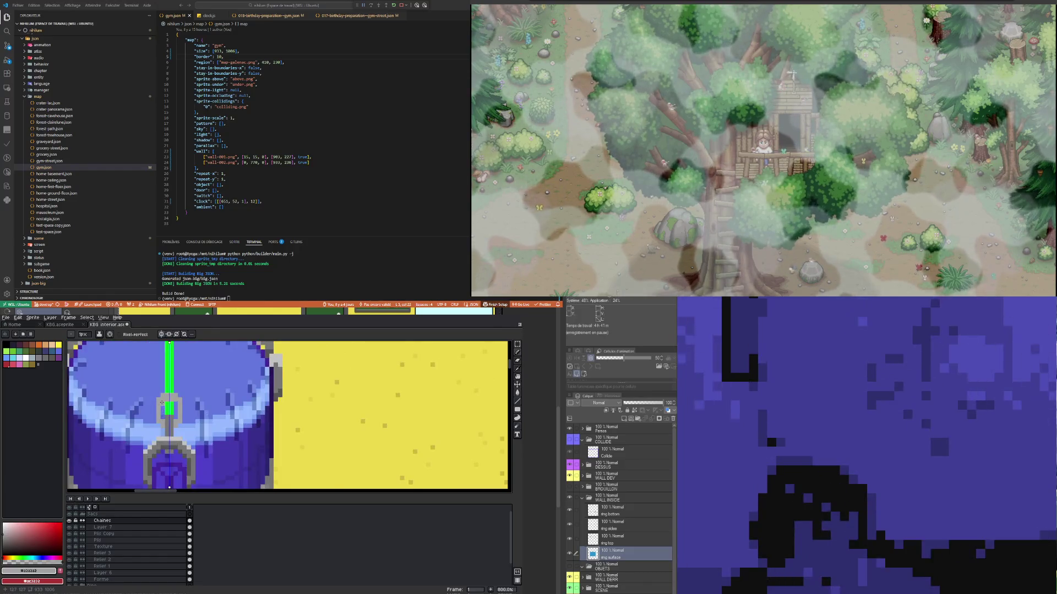
{"action": "scroll", "coordinate": [162, 417], "scroll_direction": "down", "scroll_amount": 2}
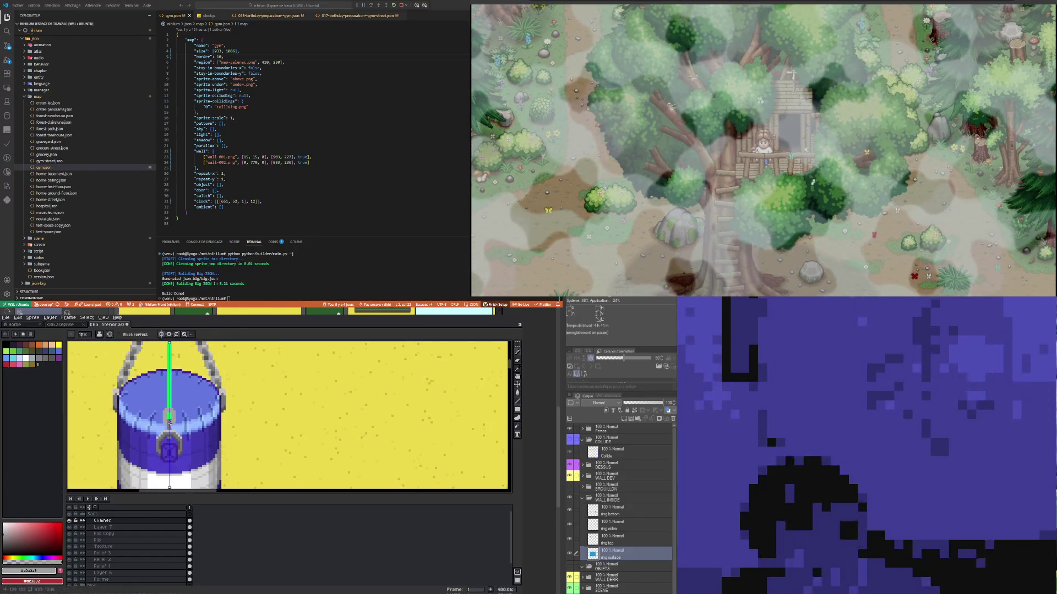
{"action": "scroll", "coordinate": [171, 405], "scroll_direction": "up", "scroll_amount": 1}
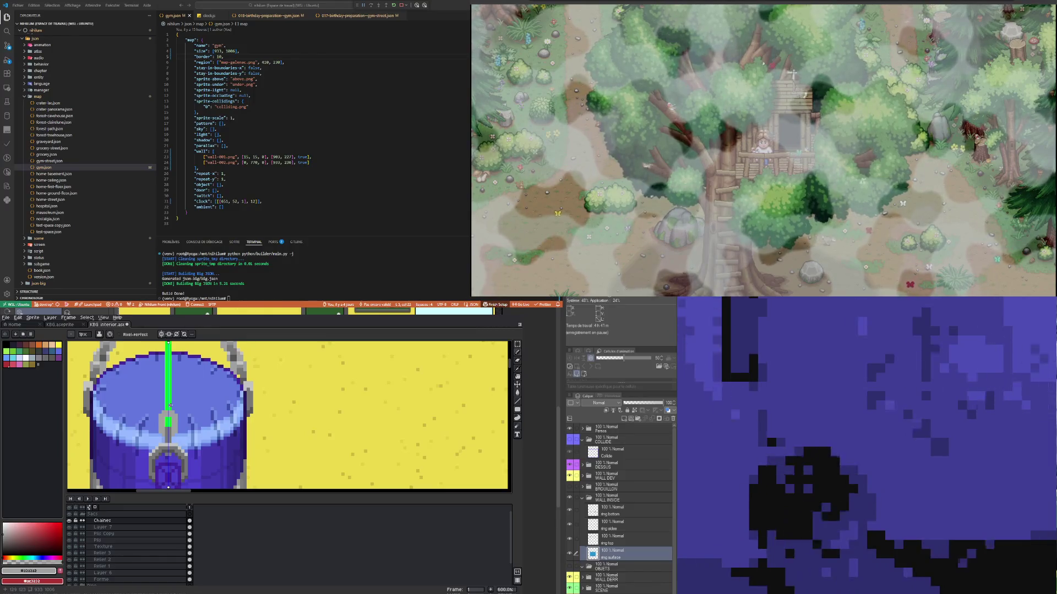
{"action": "left_click", "coordinate": [165, 414], "text": "alt"}
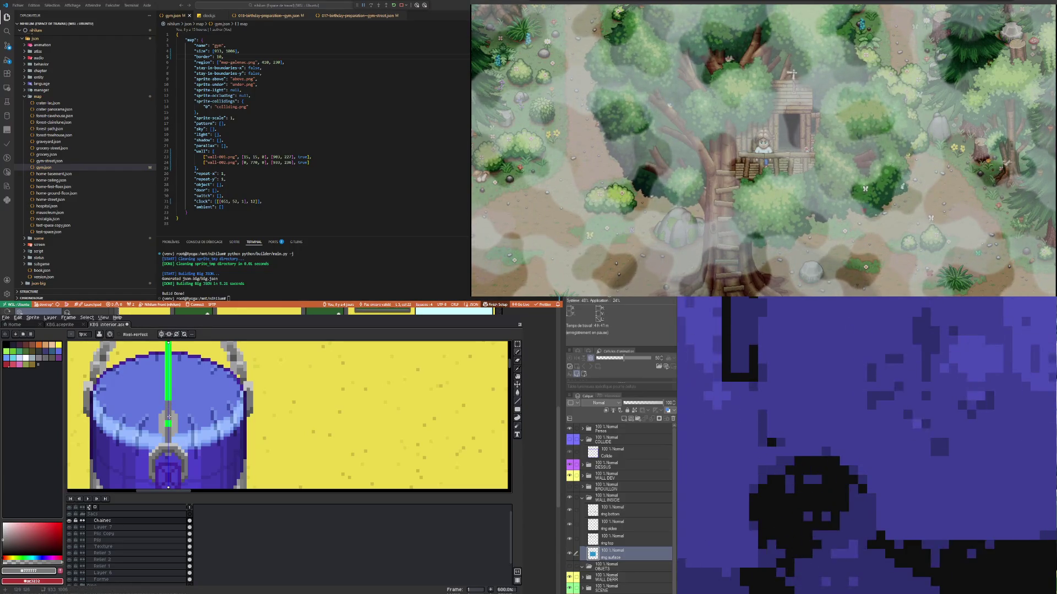
Step: Select the chain section above the bucket with the Rectangular Marquee
{"action": "scroll", "coordinate": [168, 417], "scroll_direction": "down", "scroll_amount": 1}
{"action": "scroll", "coordinate": [176, 395], "scroll_direction": "down", "scroll_amount": 1}
{"action": "scroll", "coordinate": [174, 419], "scroll_direction": "up", "scroll_amount": 2}
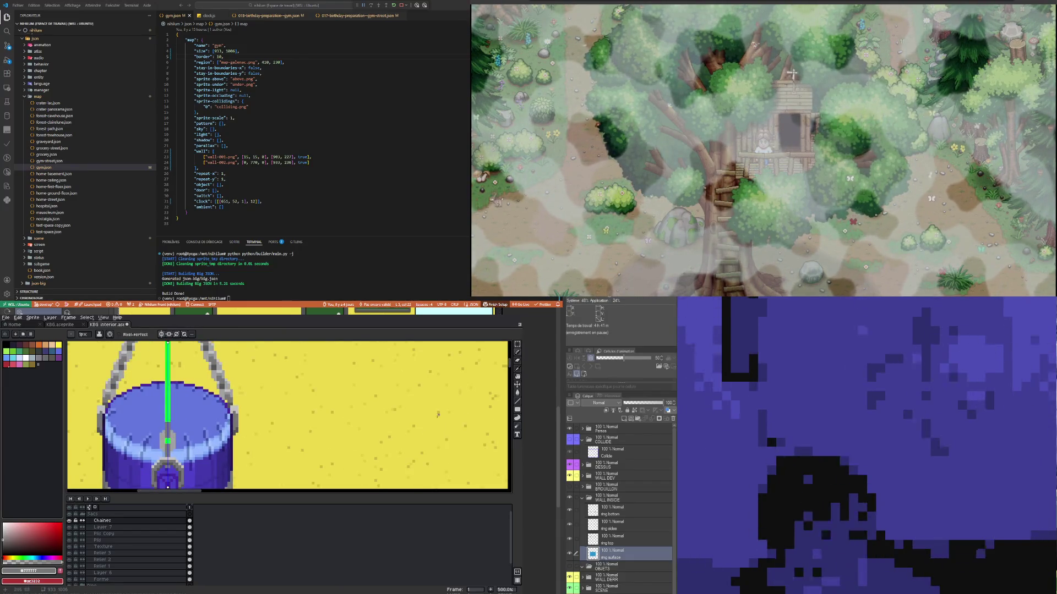
{"action": "left_click", "coordinate": [517, 344]}
{"action": "mouse_move", "coordinate": [152, 417]}
{"action": "left_mouse_down"}
{"action": "mouse_move", "coordinate": [183, 440]}
{"action": "mouse_move", "coordinate": [186, 429]}
{"action": "left_mouse_up"}
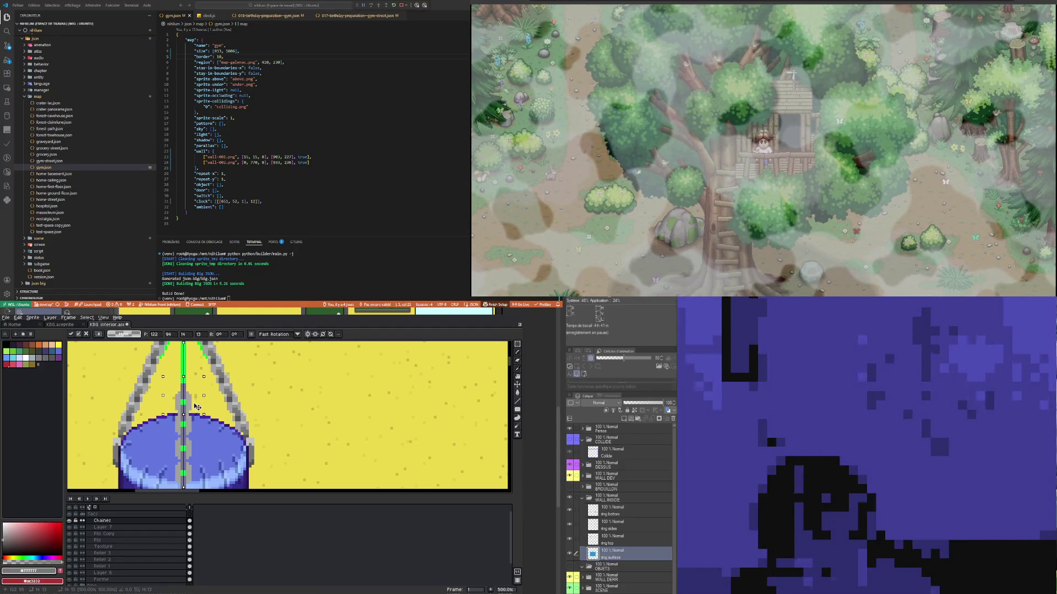
Step: Move the selected chains up into their final position and deselect
{"action": "scroll", "coordinate": [195, 409], "scroll_direction": "up", "scroll_amount": 1}
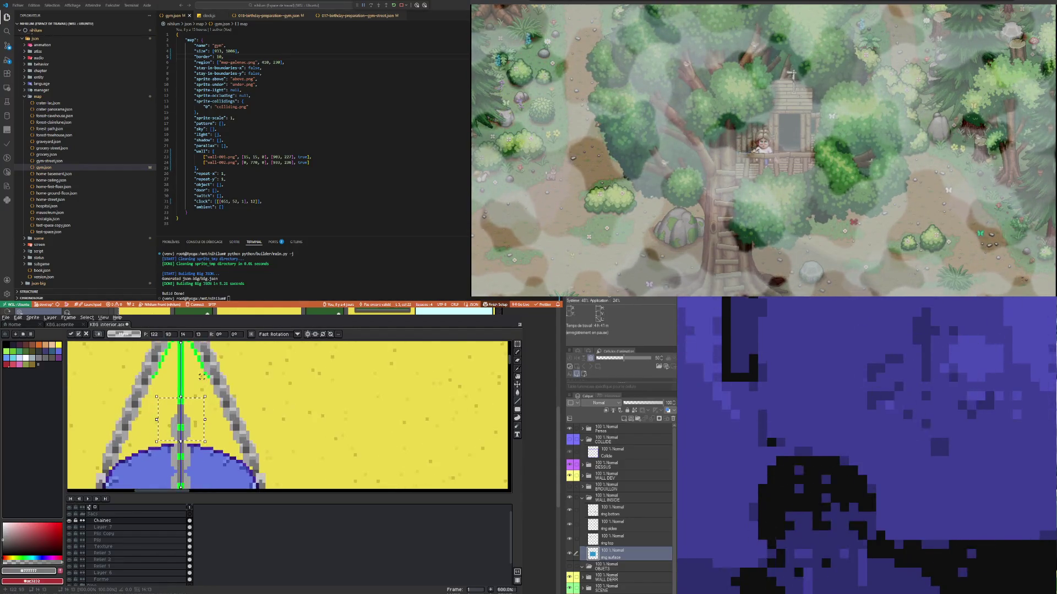
{"action": "left_click_drag", "start_coordinate": [193, 414], "coordinate": [192, 404]}
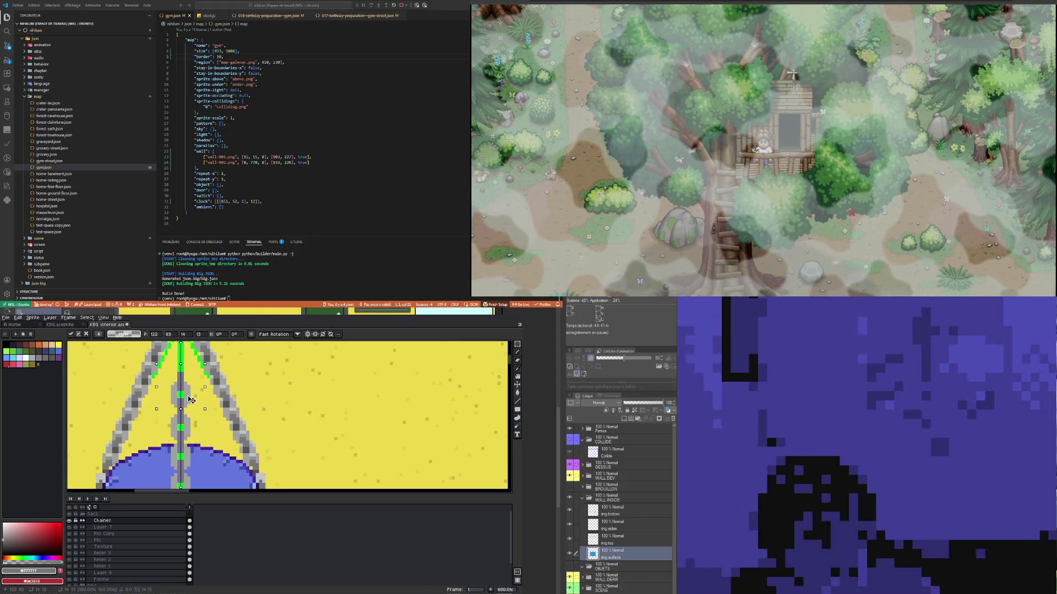
{"action": "scroll", "coordinate": [188, 433], "scroll_direction": "down", "scroll_amount": 3}
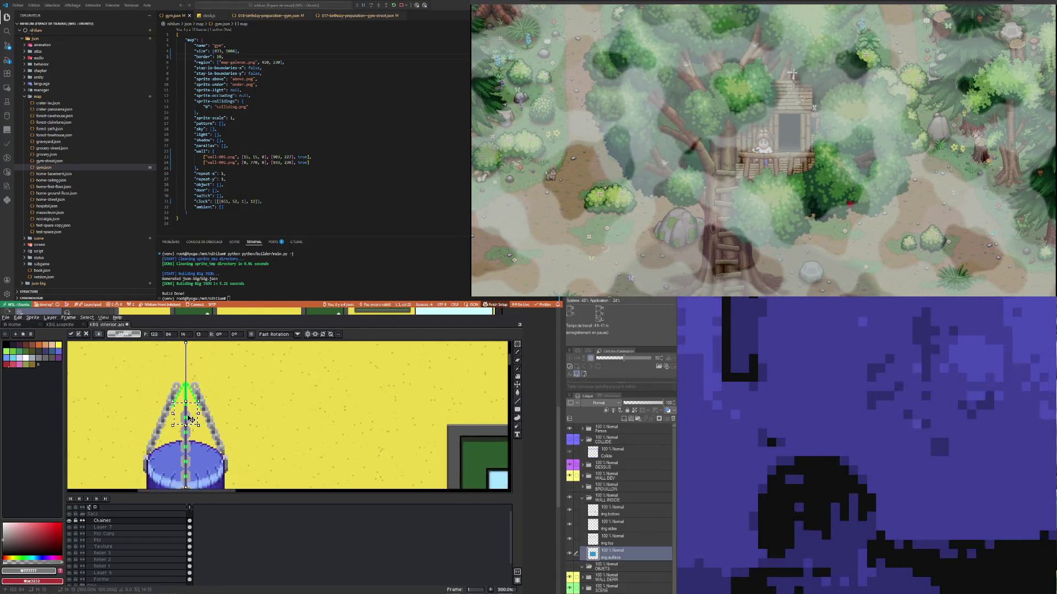
{"action": "scroll", "coordinate": [192, 407], "scroll_direction": "up", "scroll_amount": 2}
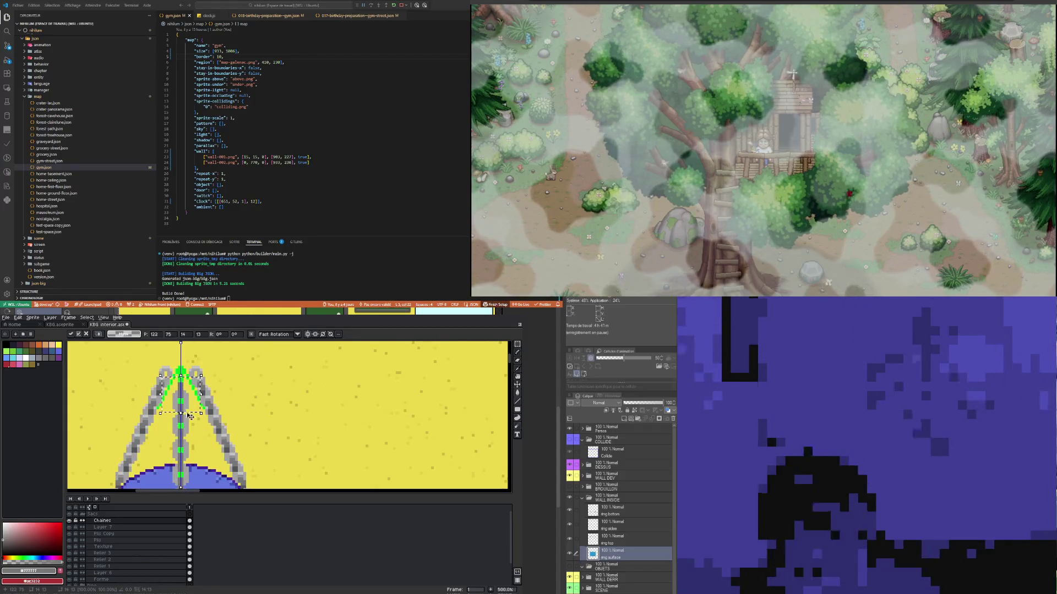
{"action": "scroll", "coordinate": [190, 417], "scroll_direction": "down", "scroll_amount": 1}
{"action": "scroll", "coordinate": [190, 417], "scroll_direction": "up", "scroll_amount": 1}
{"action": "left_click_drag", "start_coordinate": [197, 423], "coordinate": [194, 431]}
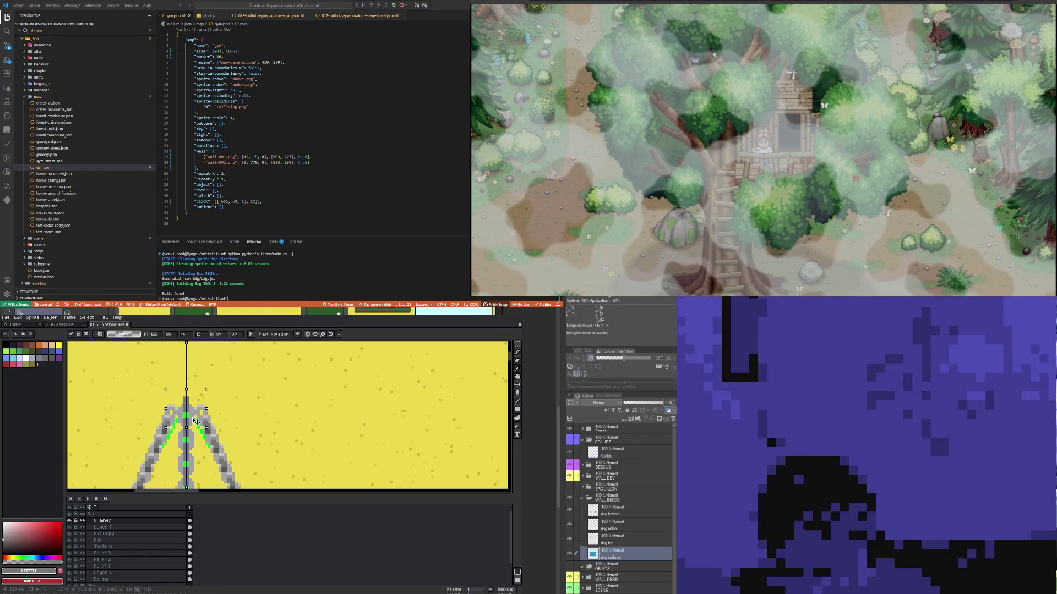
{"action": "key", "text": "ctrl+d"}
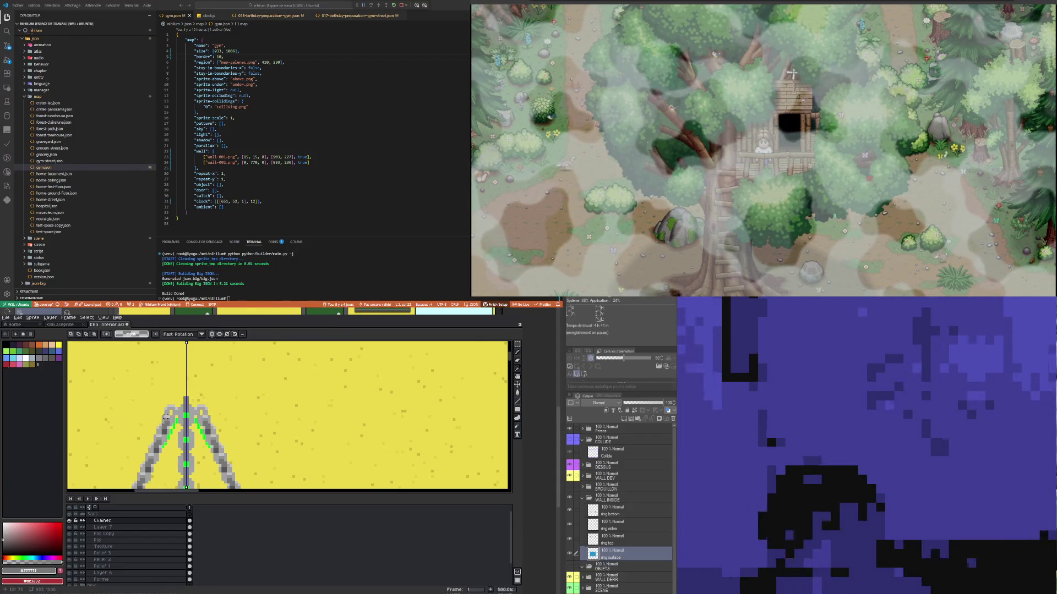
Step: With symmetry, lift both hook pieces up 11 pixels, undoing the stray black rectangles
{"action": "left_click", "coordinate": [167, 419]}
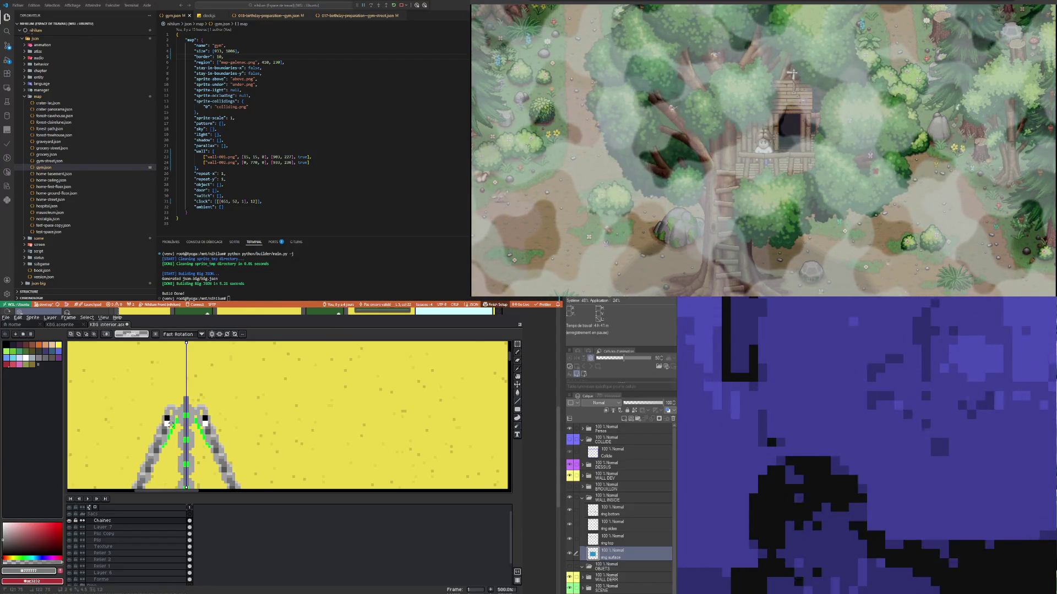
{"action": "scroll", "coordinate": [170, 424], "scroll_direction": "up", "scroll_amount": 4}
{"action": "left_click_drag", "start_coordinate": [175, 391], "coordinate": [152, 438]}
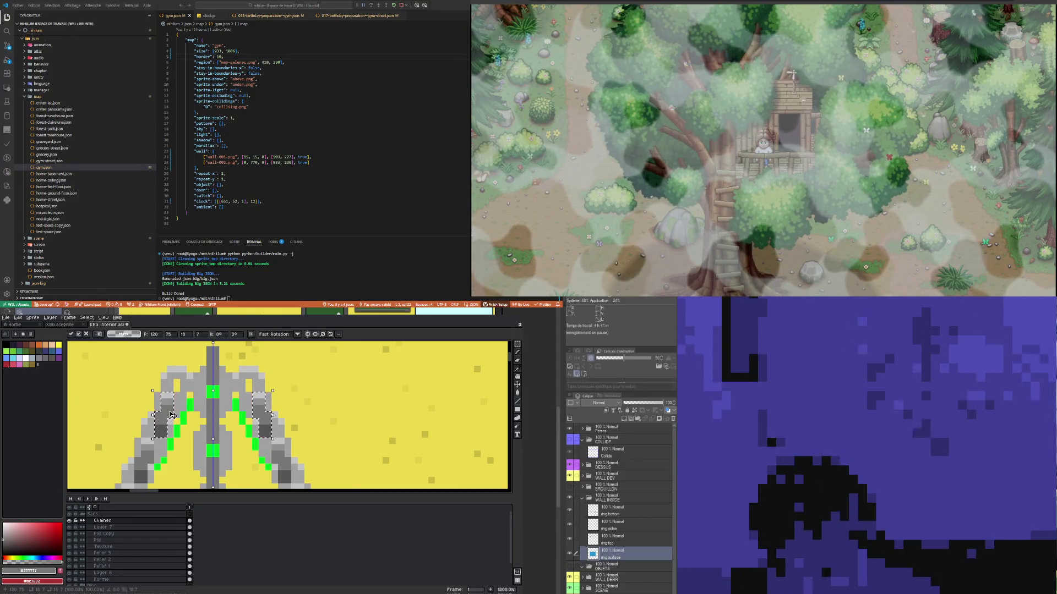
{"action": "mouse_move", "coordinate": [171, 415]}
{"action": "left_mouse_down"}
{"action": "mouse_move", "coordinate": [170, 346]}
{"action": "mouse_move", "coordinate": [171, 377]}
{"action": "mouse_move", "coordinate": [189, 397]}
{"action": "left_mouse_up"}
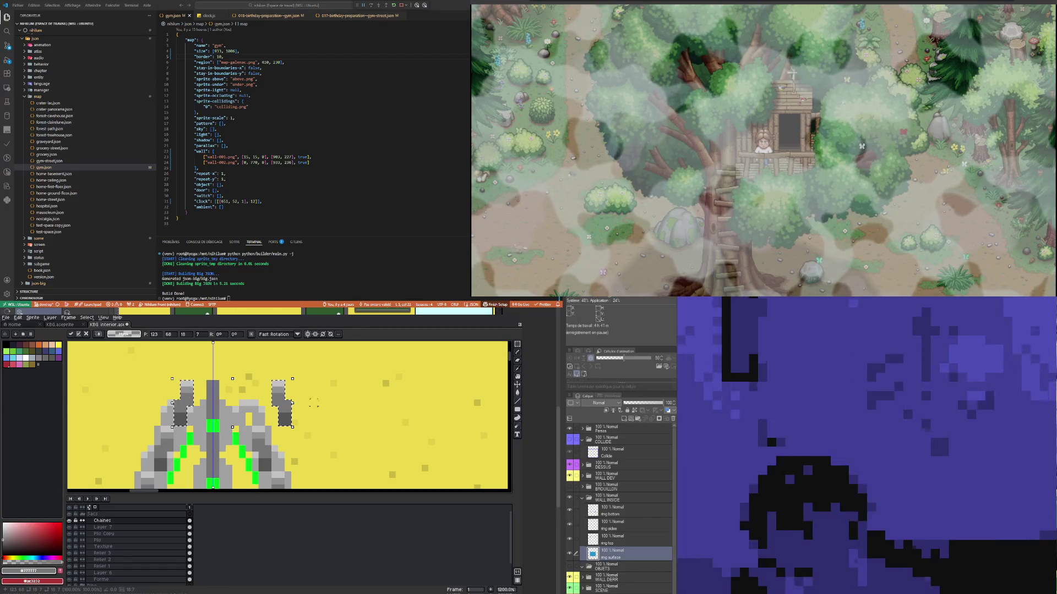
{"action": "key", "text": "u"}
{"action": "left_click_drag", "start_coordinate": [264, 367], "coordinate": [289, 417]}
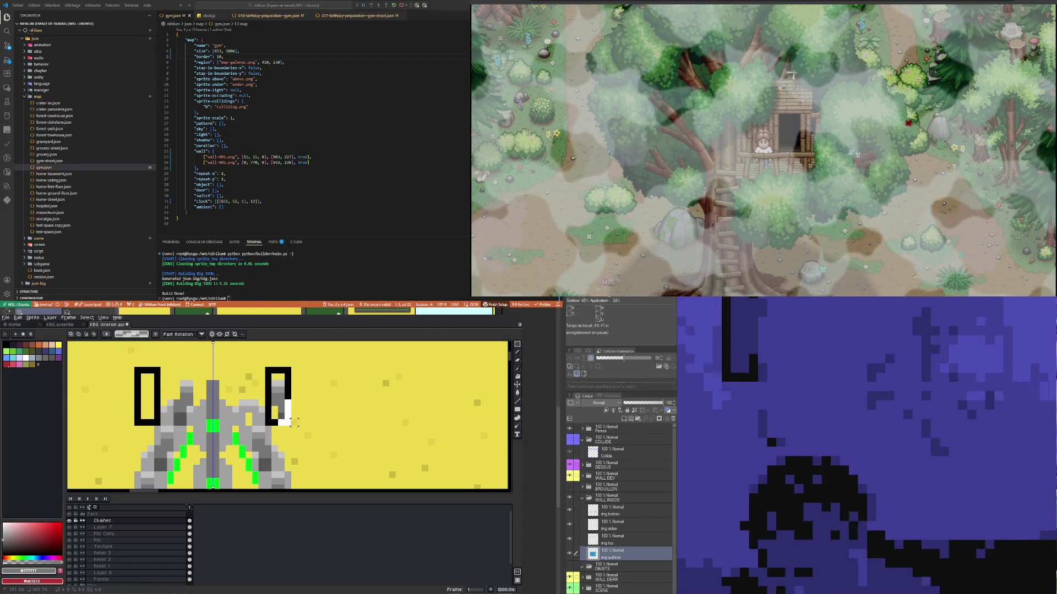
{"action": "key", "text": "ctrl+z"}
{"action": "key", "text": "ctrl+z"}
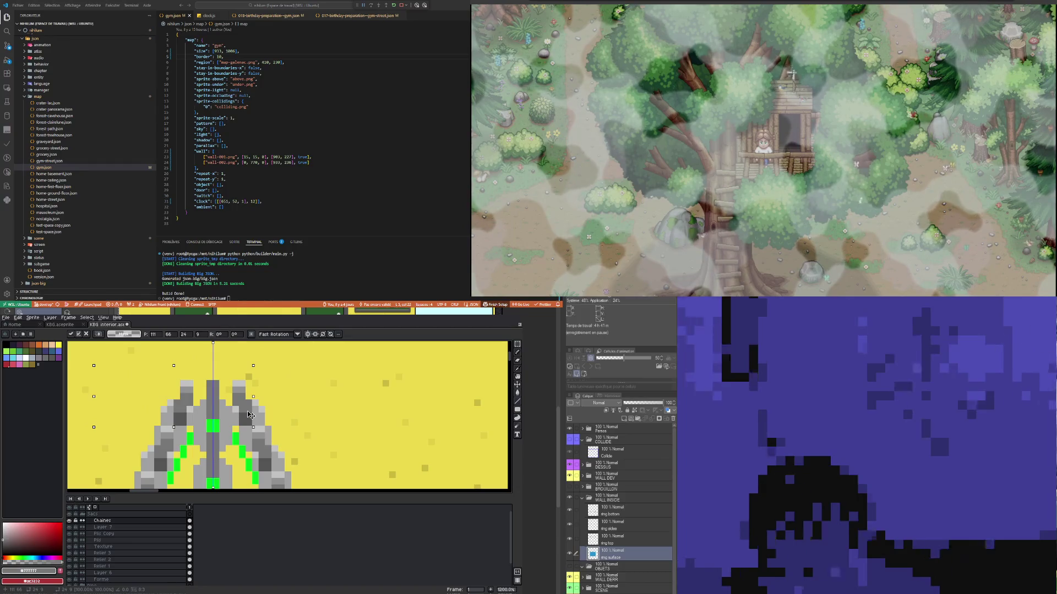
{"action": "key", "text": "Return"}
{"action": "scroll", "coordinate": [213, 415], "scroll_direction": "down", "scroll_amount": 7}
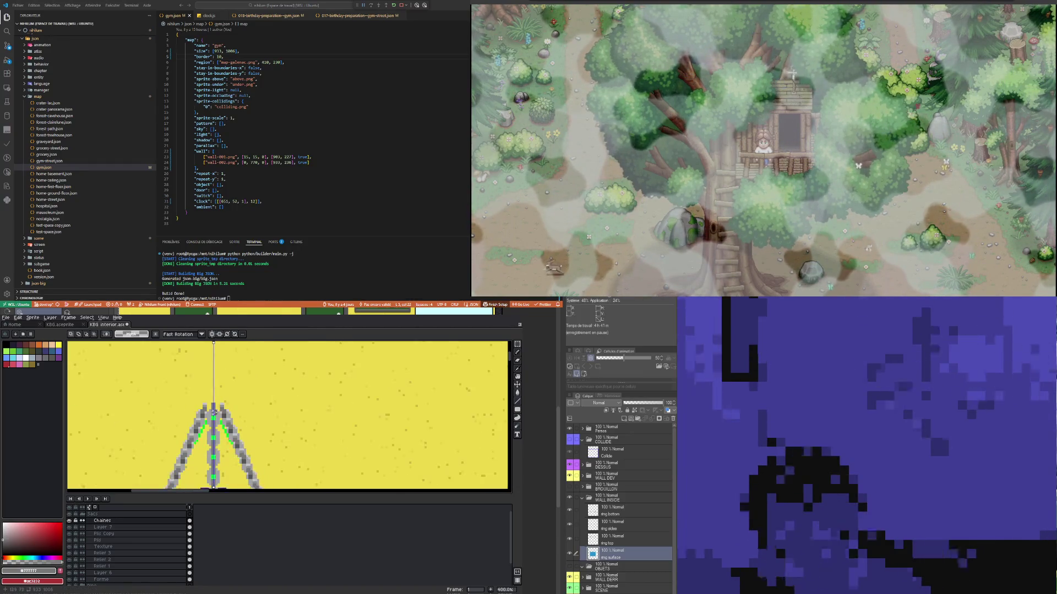
{"action": "scroll", "coordinate": [213, 416], "scroll_direction": "down", "scroll_amount": 4}
{"action": "scroll", "coordinate": [220, 418], "scroll_direction": "up", "scroll_amount": 4}
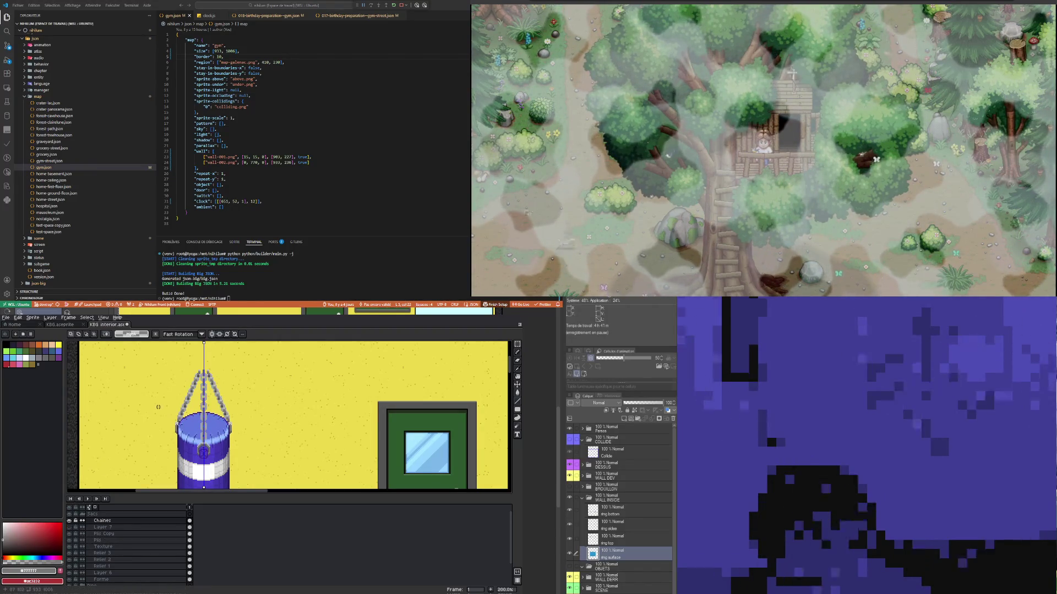
Step: Pick light grey #c3c3c3 from the chain and return to the Pencil
{"action": "scroll", "coordinate": [206, 418], "scroll_direction": "up", "scroll_amount": 1}
{"action": "scroll", "coordinate": [206, 419], "scroll_direction": "up", "scroll_amount": 1}
{"action": "scroll", "coordinate": [207, 418], "scroll_direction": "down", "scroll_amount": 2}
{"action": "scroll", "coordinate": [198, 441], "scroll_direction": "up", "scroll_amount": 5}
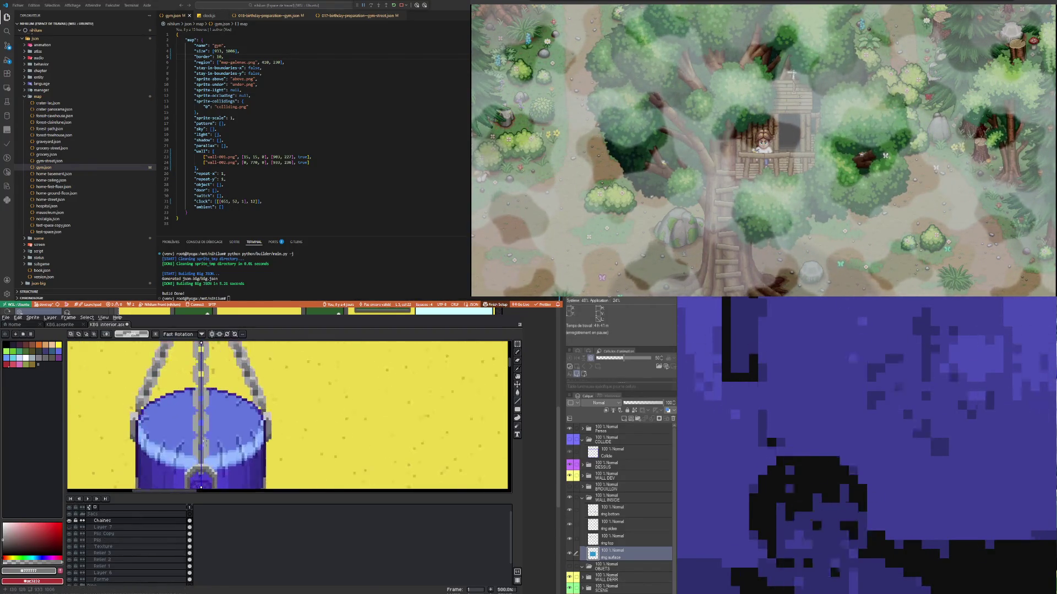
{"action": "key", "text": "i"}
{"action": "left_click", "coordinate": [202, 463]}
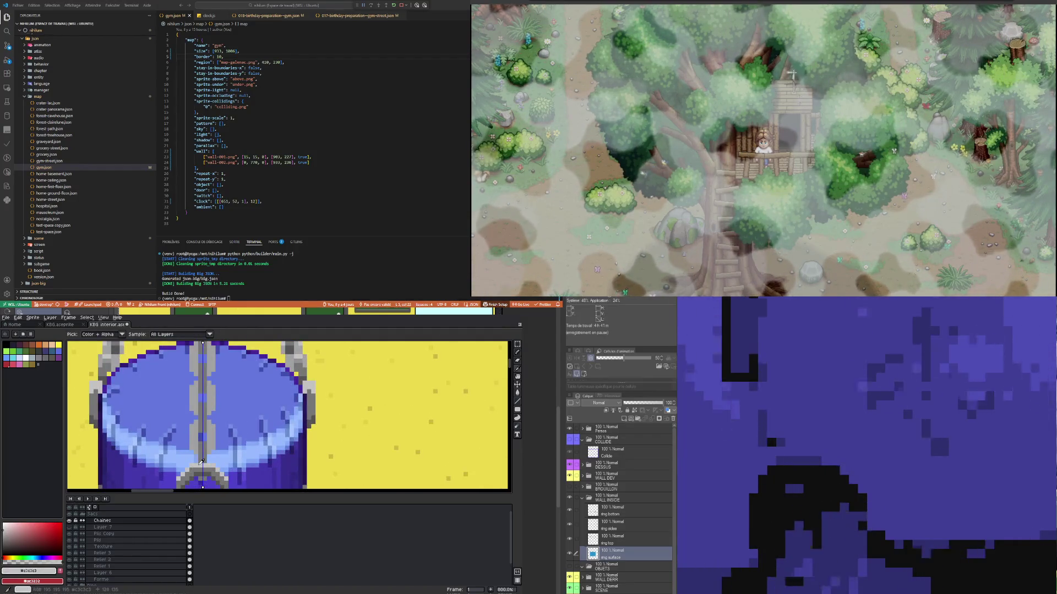
{"action": "scroll", "coordinate": [202, 461], "scroll_direction": "down", "scroll_amount": 1}
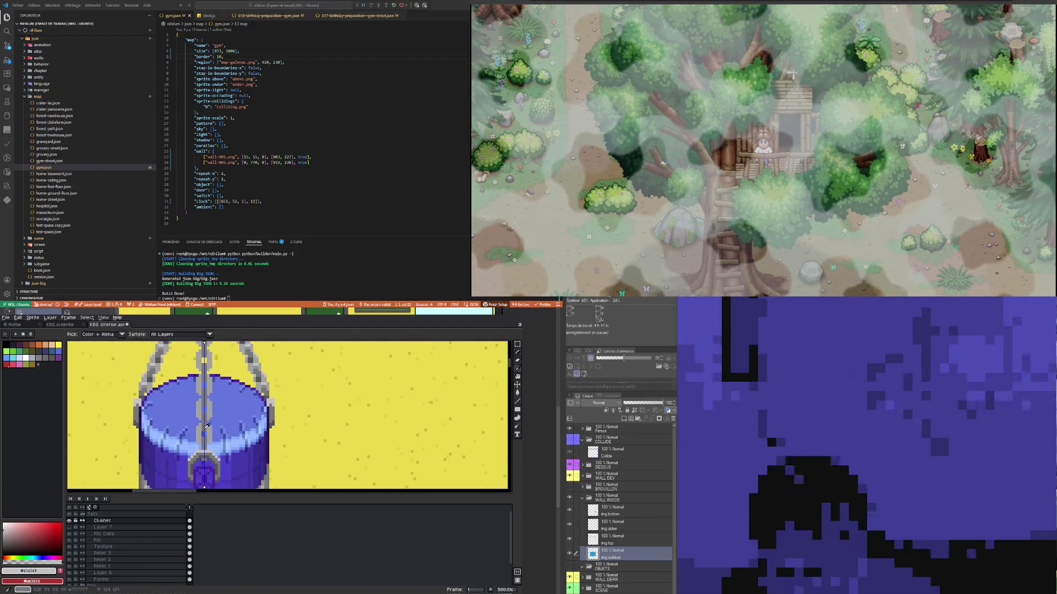
{"action": "scroll", "coordinate": [205, 454], "scroll_direction": "up", "scroll_amount": 4}
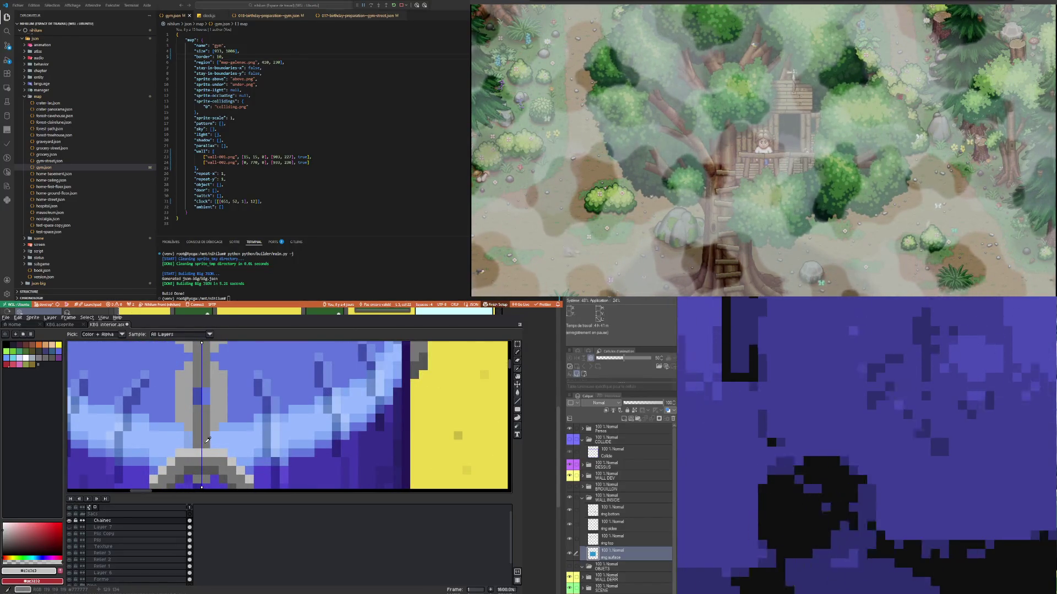
{"action": "left_click", "coordinate": [218, 410]}
{"action": "key", "text": "b"}
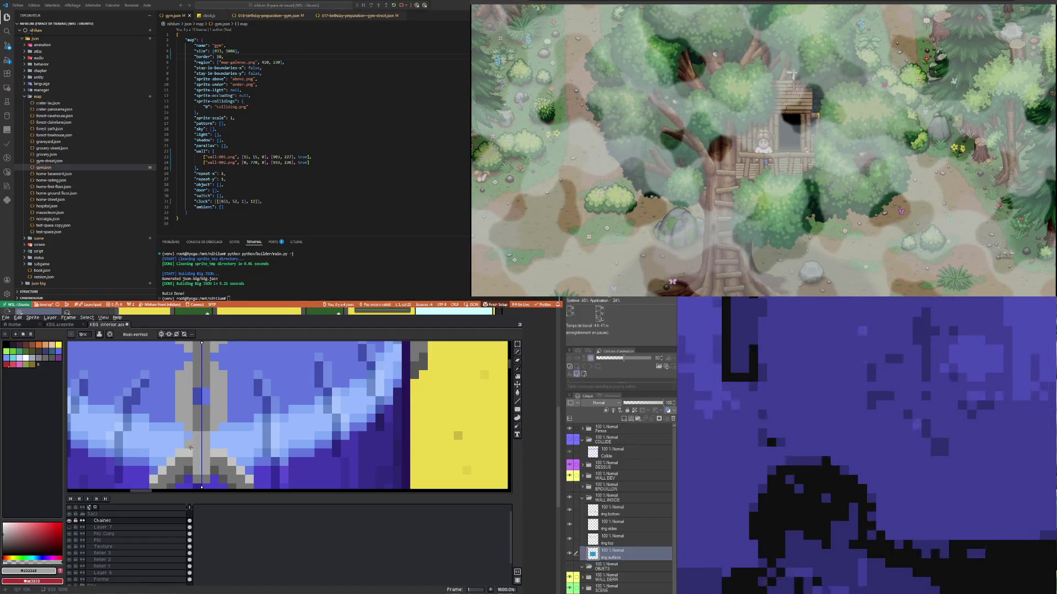
{"action": "scroll", "coordinate": [193, 438], "scroll_direction": "down", "scroll_amount": 3}
{"action": "scroll", "coordinate": [195, 453], "scroll_direction": "up", "scroll_amount": 3}
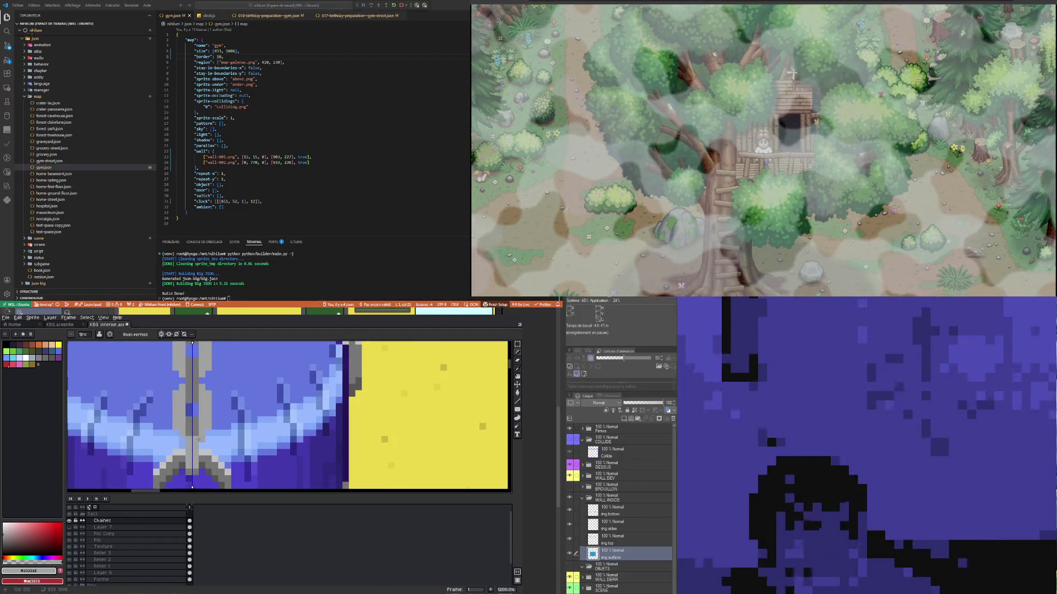
{"action": "scroll", "coordinate": [197, 426], "scroll_direction": "down", "scroll_amount": 3}
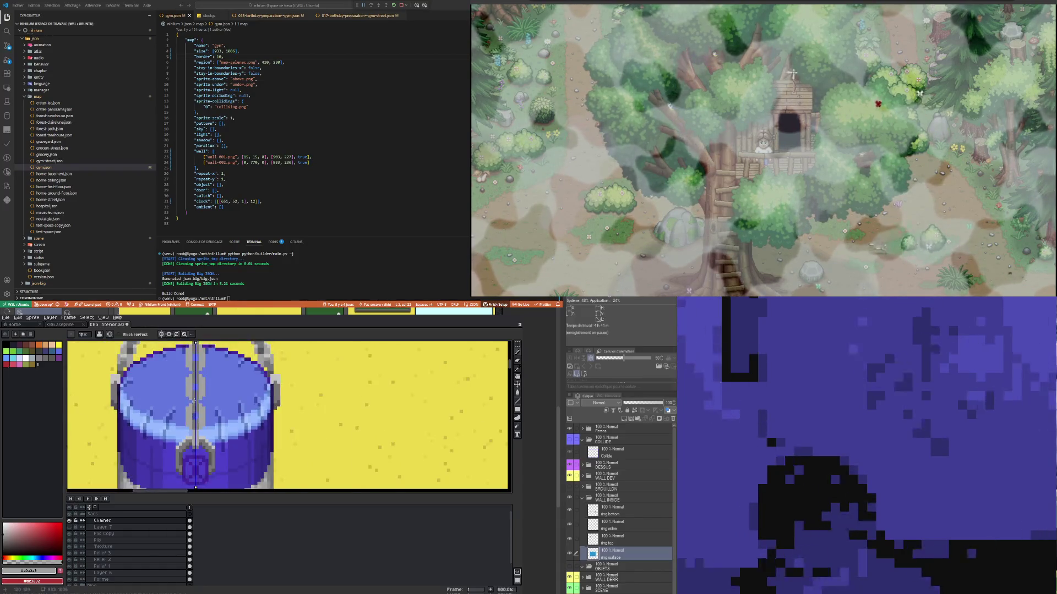
{"action": "scroll", "coordinate": [199, 412], "scroll_direction": "up", "scroll_amount": 3}
{"action": "key", "text": "i"}
{"action": "scroll", "coordinate": [201, 410], "scroll_direction": "down", "scroll_amount": 3}
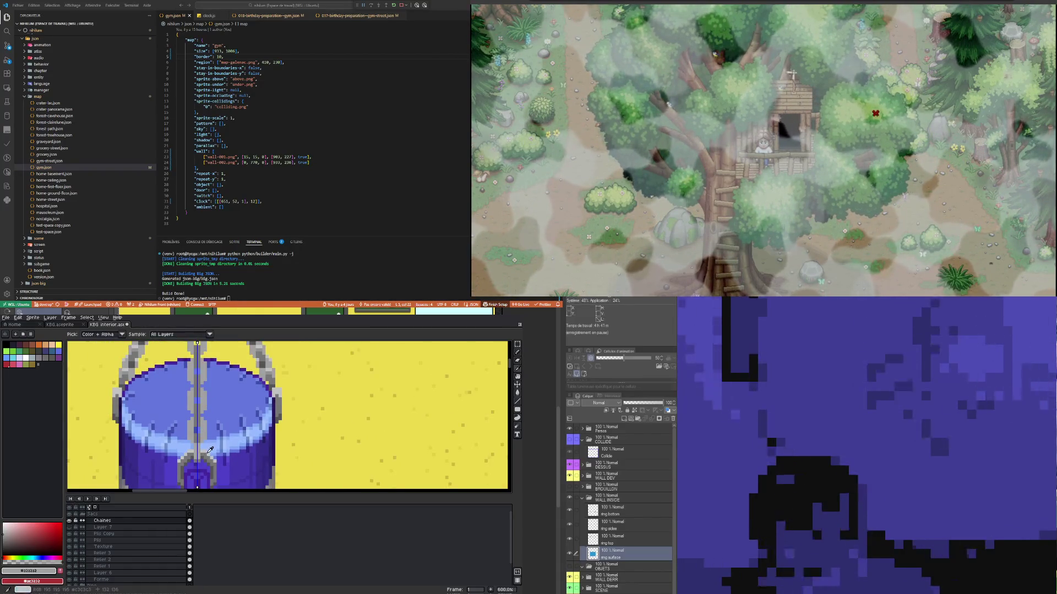
{"action": "left_click", "coordinate": [207, 448]}
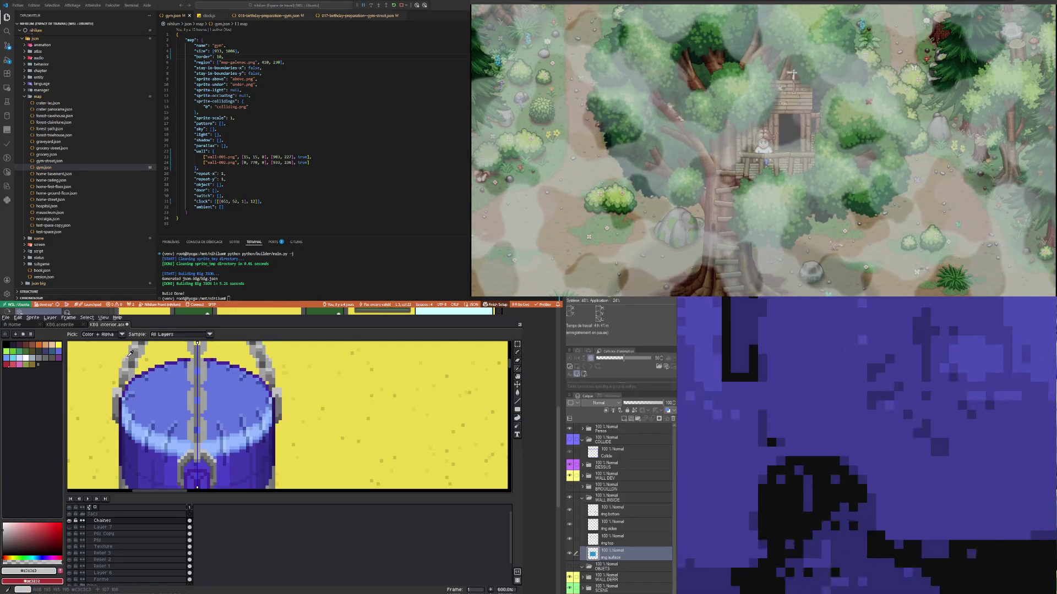
{"action": "key", "text": "b"}
{"action": "scroll", "coordinate": [199, 455], "scroll_direction": "up", "scroll_amount": 4}
Step: Add four light grey highlight pixels along the central chain's edges
{"action": "left_click", "coordinate": [191, 446]}
{"action": "left_click", "coordinate": [183, 454]}
{"action": "left_click", "coordinate": [192, 366]}
{"action": "left_click", "coordinate": [183, 377]}
{"action": "scroll", "coordinate": [188, 380], "scroll_direction": "down", "scroll_amount": 4}
{"action": "scroll", "coordinate": [190, 385], "scroll_direction": "up", "scroll_amount": 4}
{"action": "scroll", "coordinate": [191, 388], "scroll_direction": "down", "scroll_amount": 4}
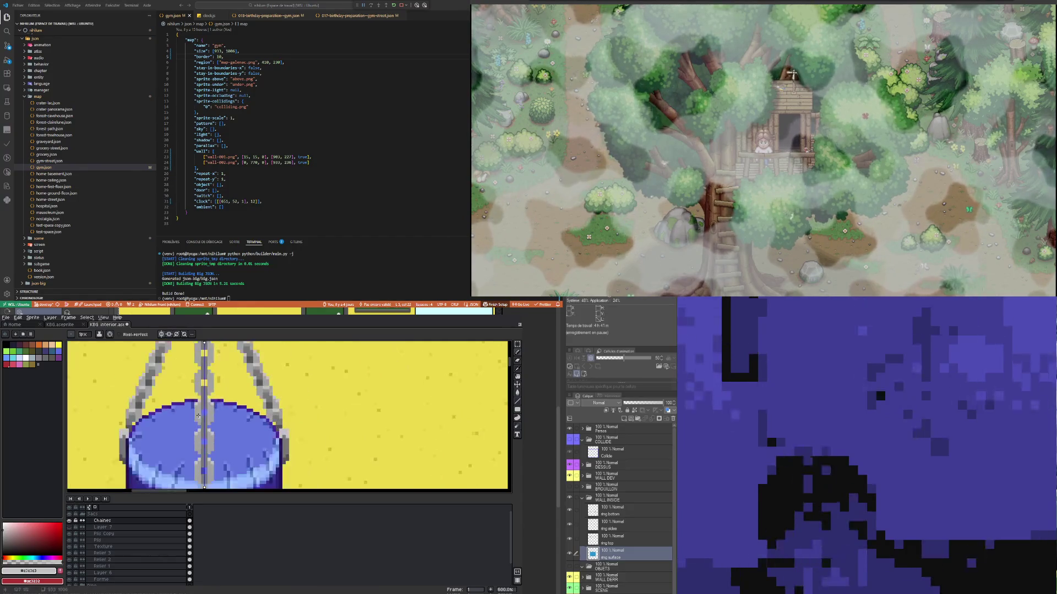
{"action": "scroll", "coordinate": [196, 380], "scroll_direction": "up", "scroll_amount": 3}
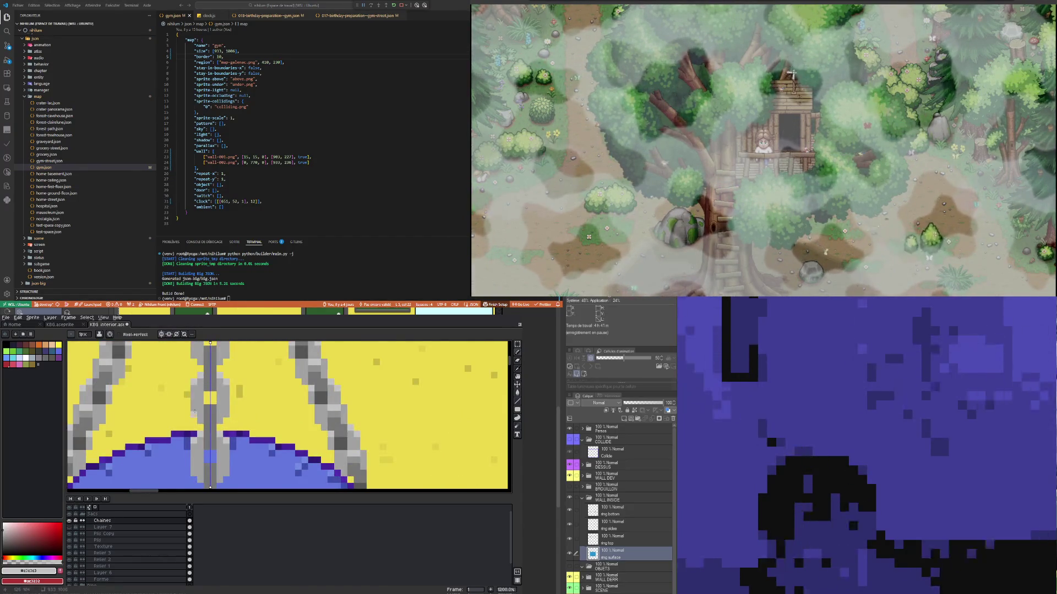
{"action": "scroll", "coordinate": [193, 411], "scroll_direction": "down", "scroll_amount": 3}
{"action": "scroll", "coordinate": [202, 387], "scroll_direction": "up", "scroll_amount": 3}
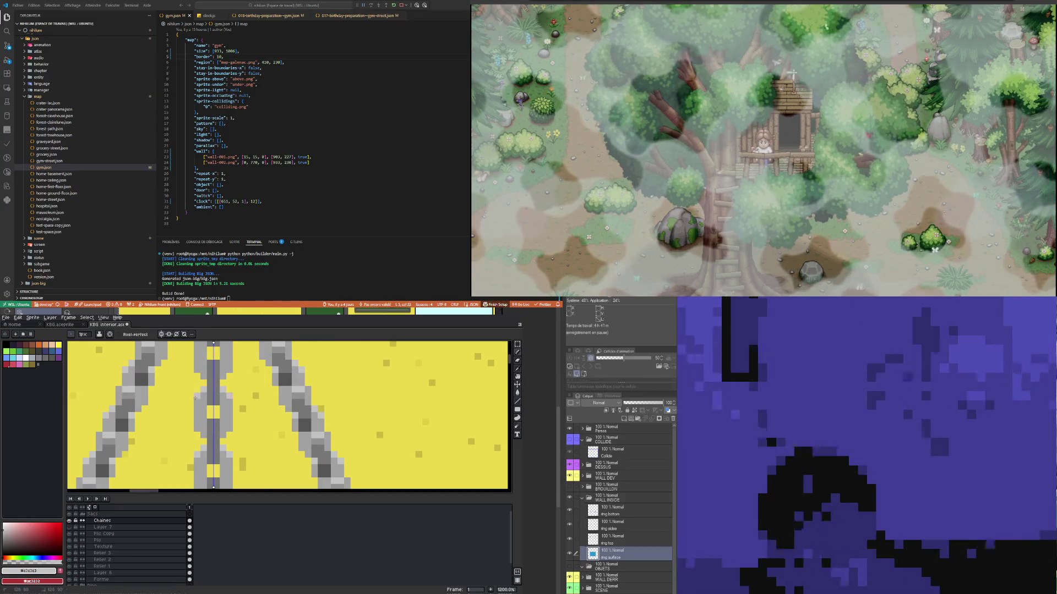
{"action": "scroll", "coordinate": [195, 396], "scroll_direction": "down", "scroll_amount": 4}
{"action": "scroll", "coordinate": [195, 374], "scroll_direction": "up", "scroll_amount": 2}
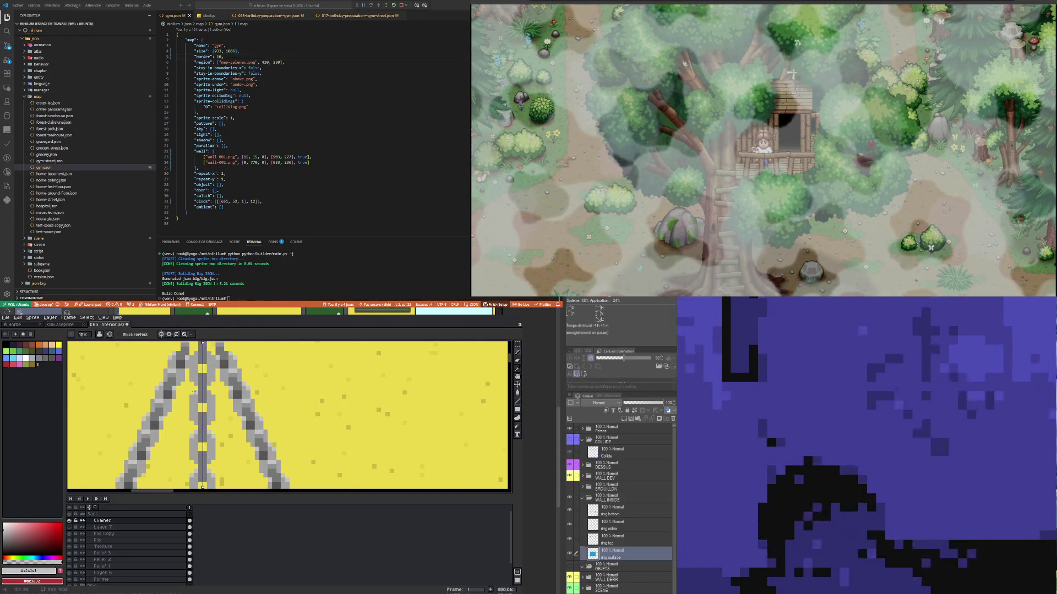